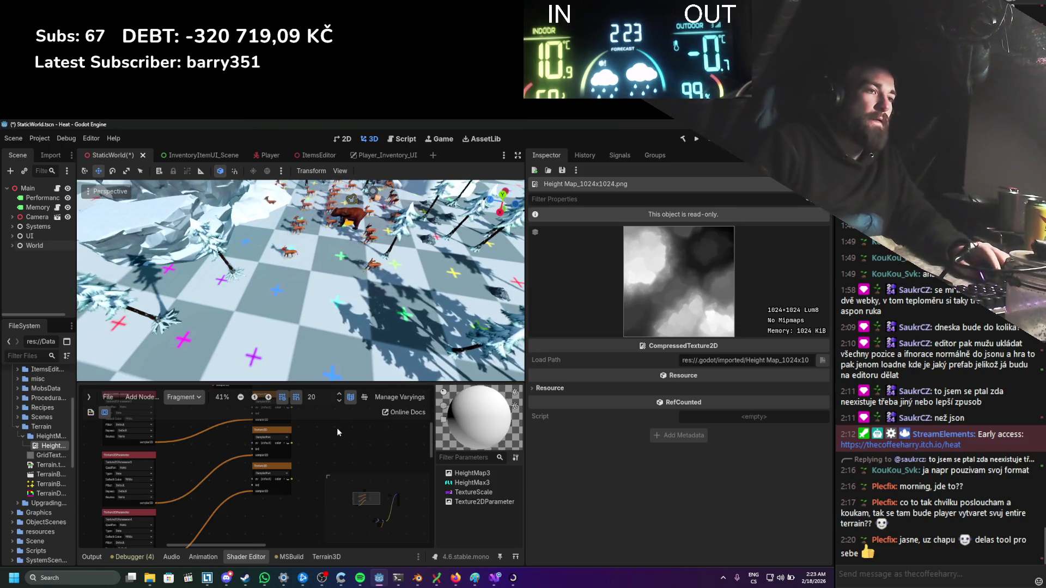
# Step: Move the Texture2D node up and to the right in the shader graph
pyautogui.scroll(-1, 337, 427)
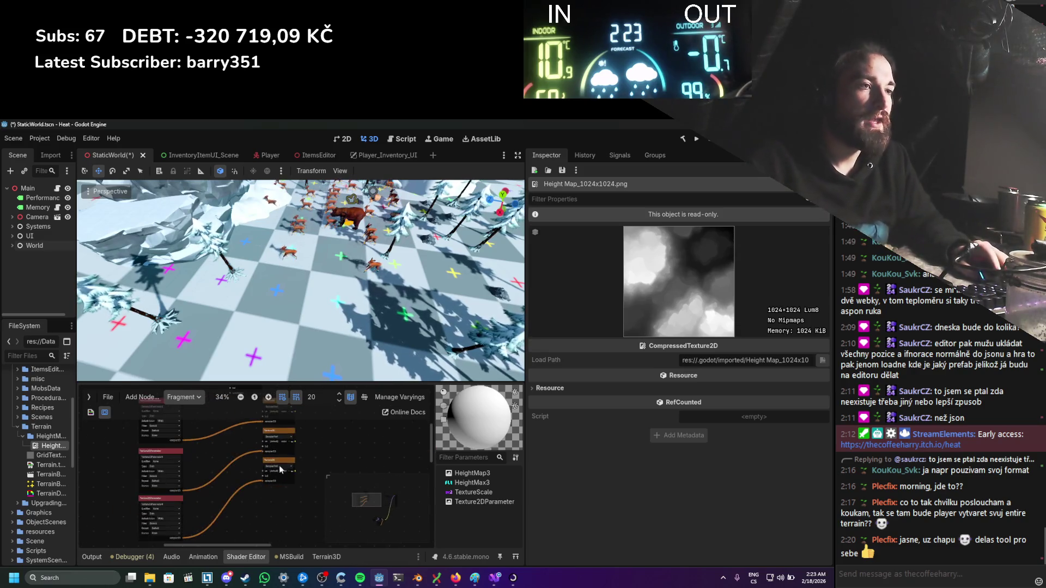
pyautogui.hscroll(-4, 279, 465)
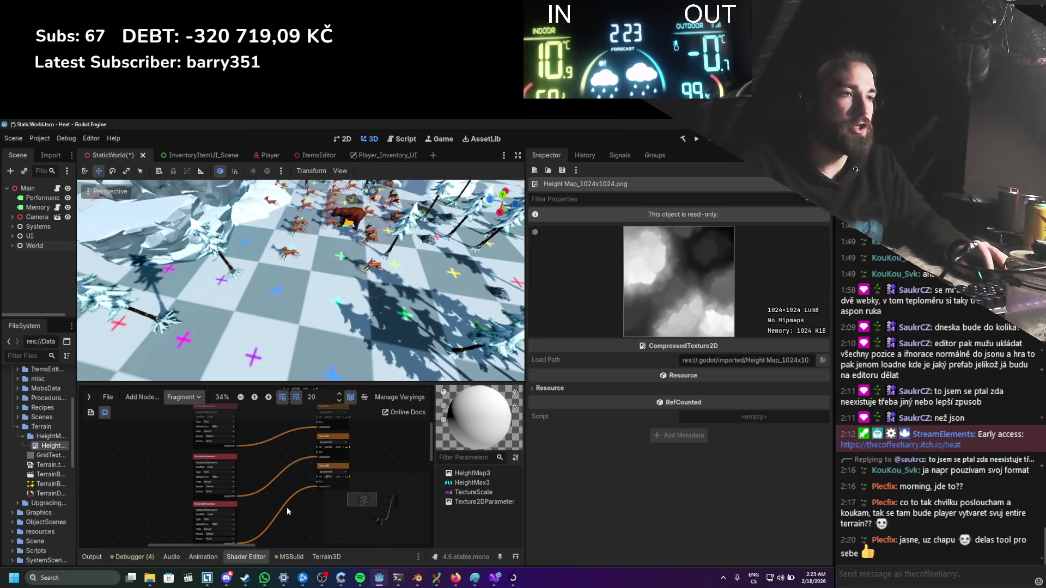
pyautogui.hscroll(4, 294, 501)
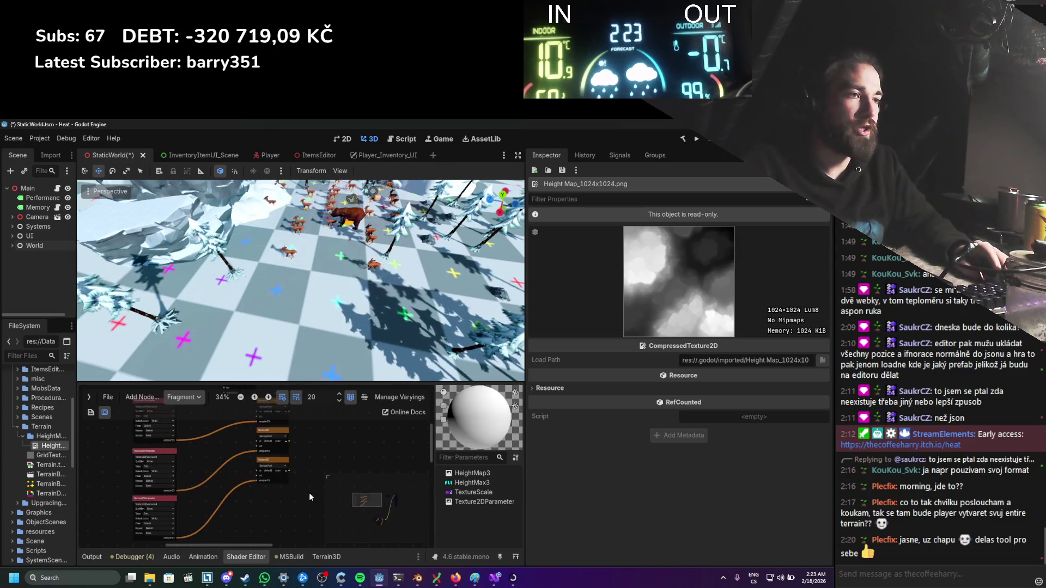
pyautogui.scroll(-2, 305, 495)
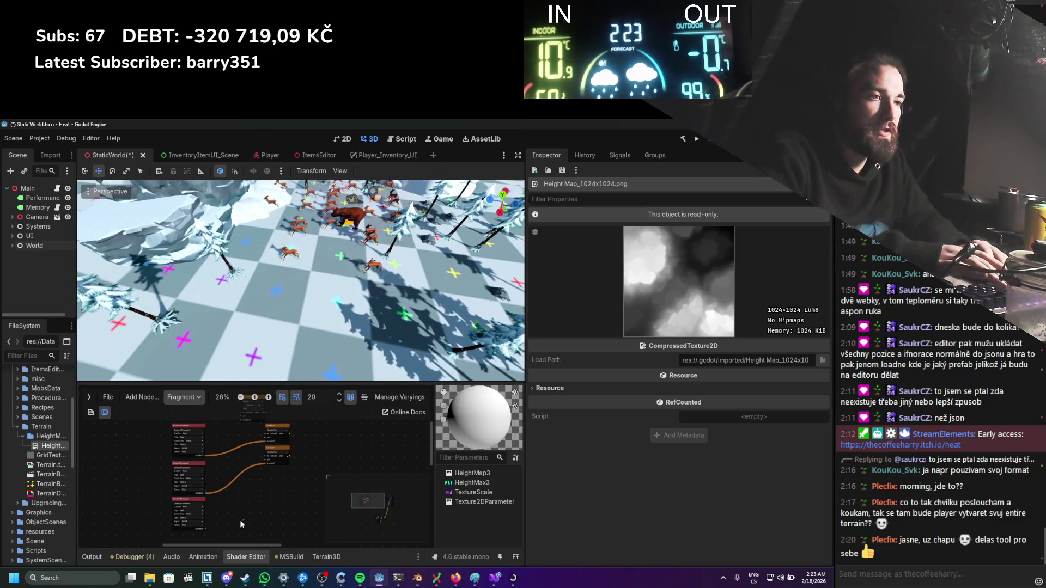
pyautogui.scroll(2, 220, 507)
pyautogui.scroll(1, 253, 485)
pyautogui.scroll(3, 267, 458)
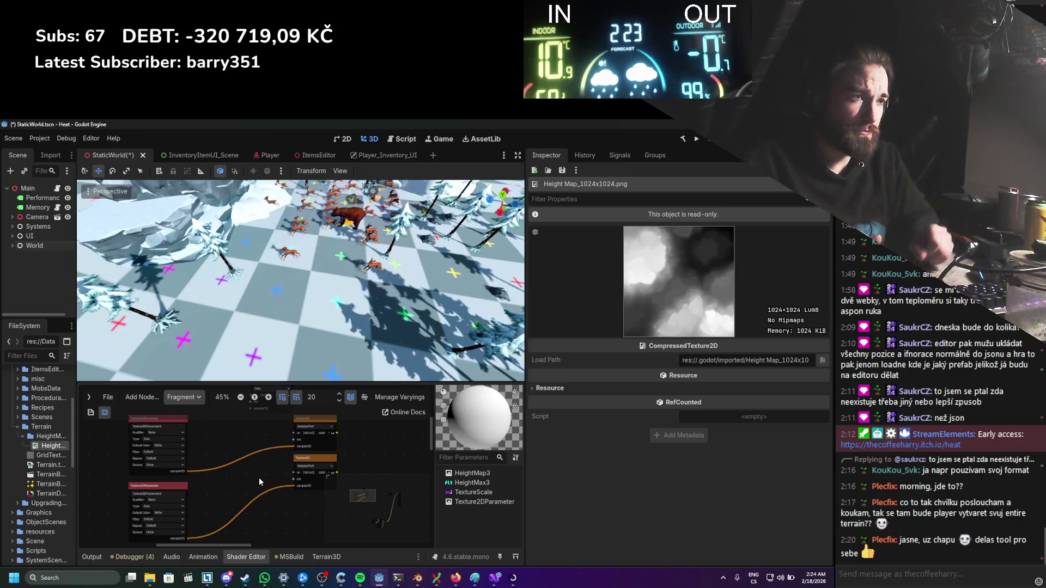
pyautogui.scroll(-1, 232, 485)
pyautogui.scroll(1, 293, 461)
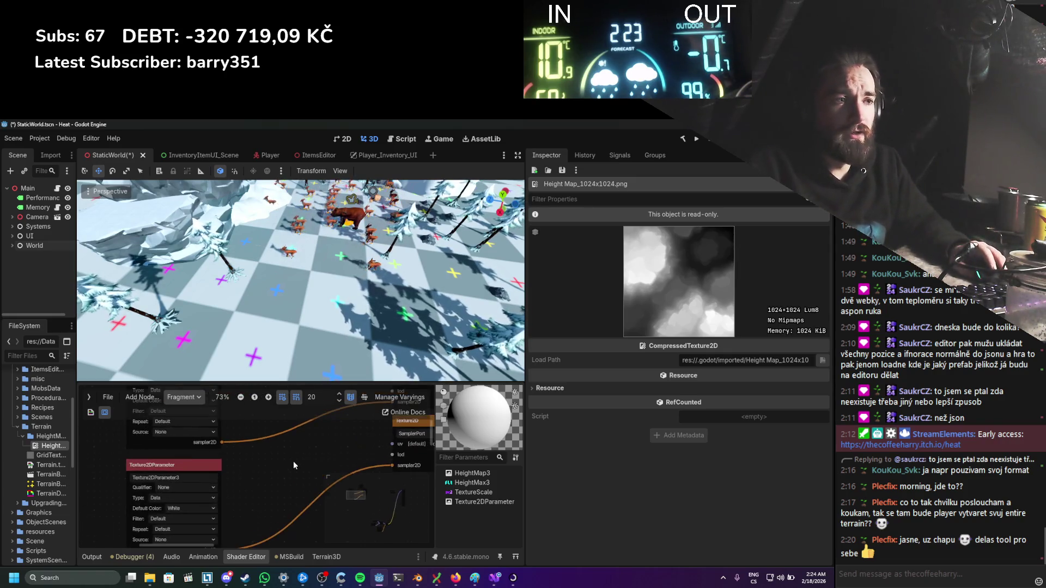
pyautogui.scroll(3, 323, 483)
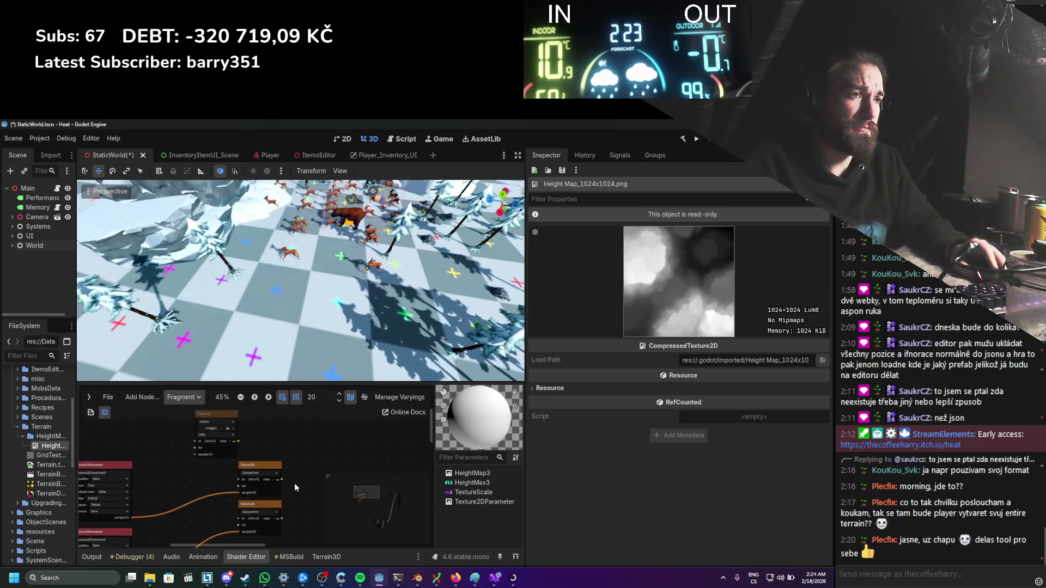
pyautogui.click(233, 436)
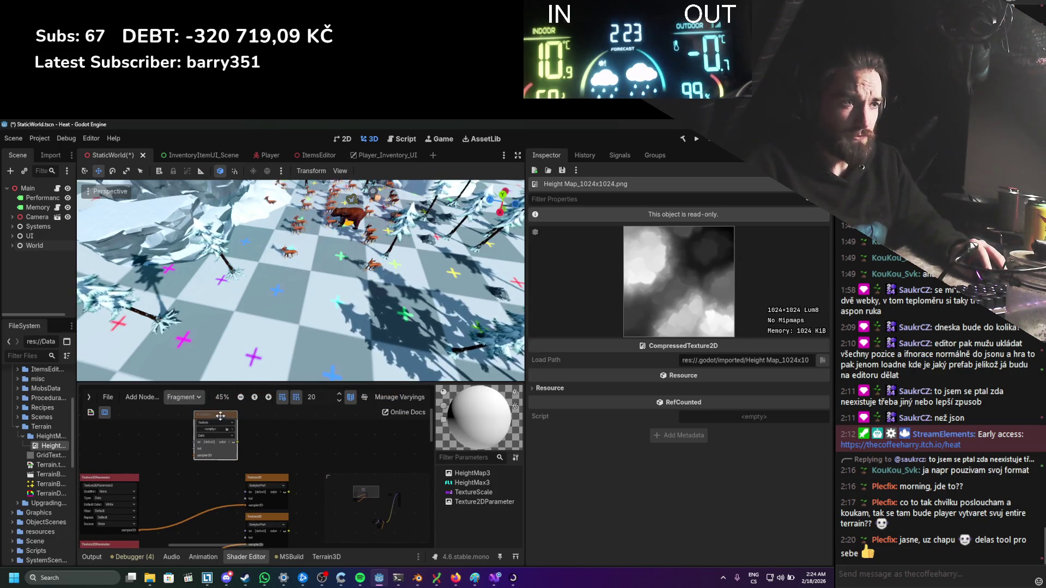
pyautogui.scroll(-1, 237, 440)
pyautogui.moveTo(239, 441); pyautogui.dragTo(278, 425)
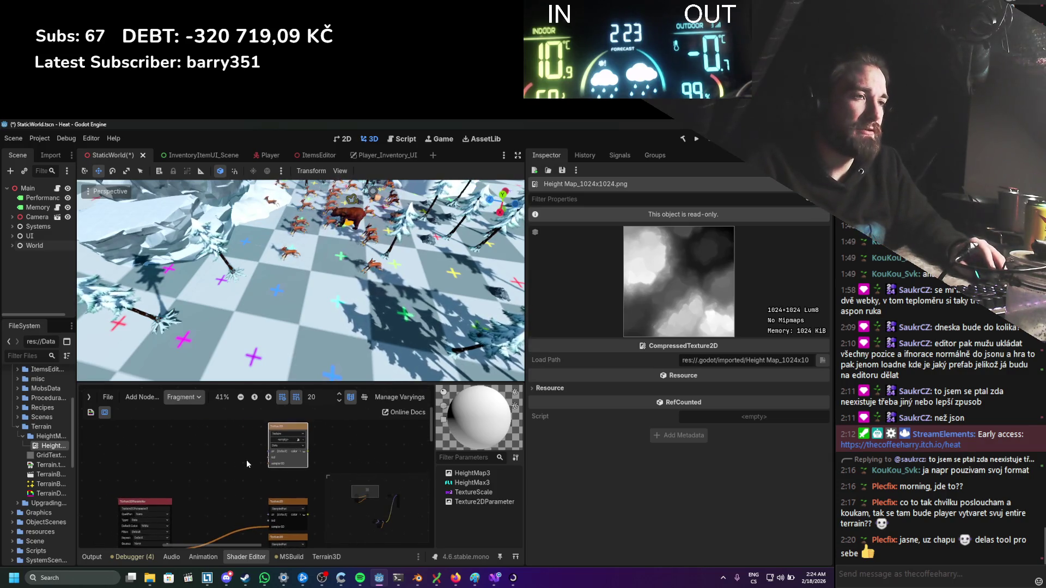
# Step: Duplicate the lower Texture2DParameter node, move the copy up, and name it TerrainMask
pyautogui.rightClick(199, 441)
pyautogui.click(158, 495)
pyautogui.hotkey('ctrl', 'd')
pyautogui.moveTo(183, 497); pyautogui.dragTo(186, 436)
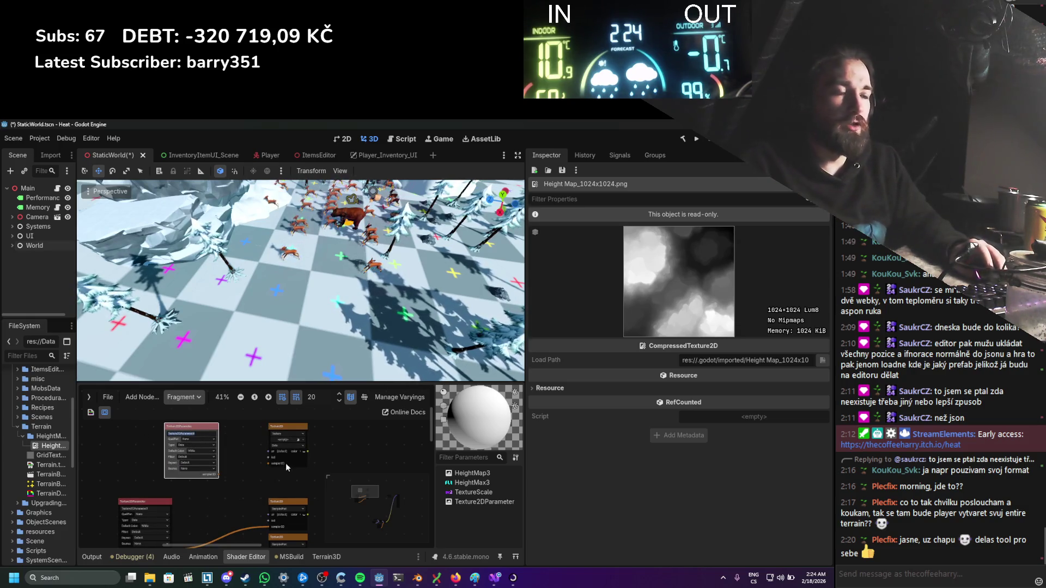
pyautogui.write('TerrainMask')
pyautogui.press('Return')
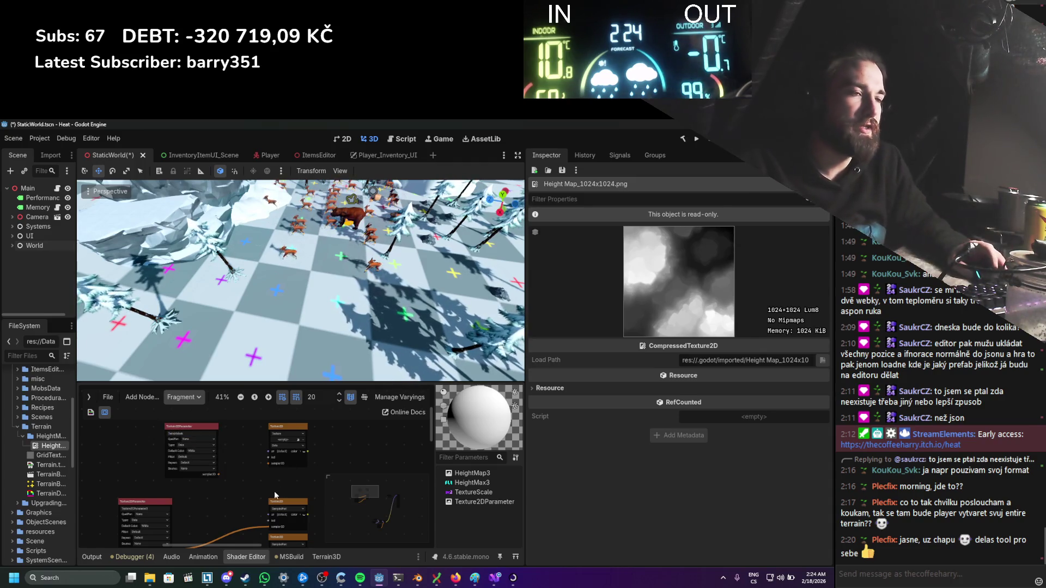
# Step: Connect TerrainMask to Texture2D's sampler, set its Source to SamplerPort, and save the scene
pyautogui.scroll(1, 275, 495)
pyautogui.moveTo(266, 462); pyautogui.dragTo(267, 458)
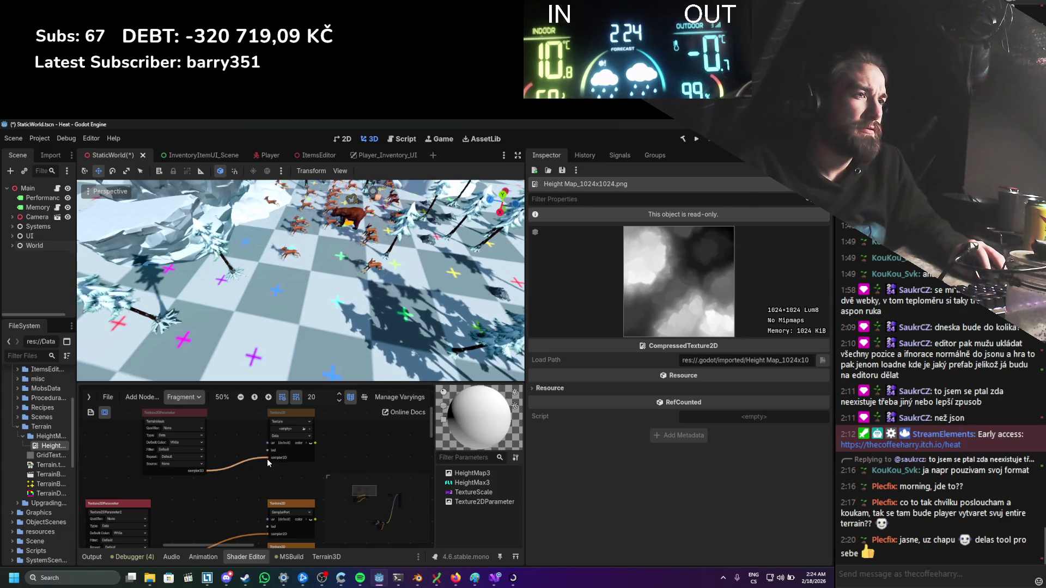
pyautogui.scroll(-1, 240, 475)
pyautogui.scroll(1, 279, 449)
pyautogui.click(283, 430)
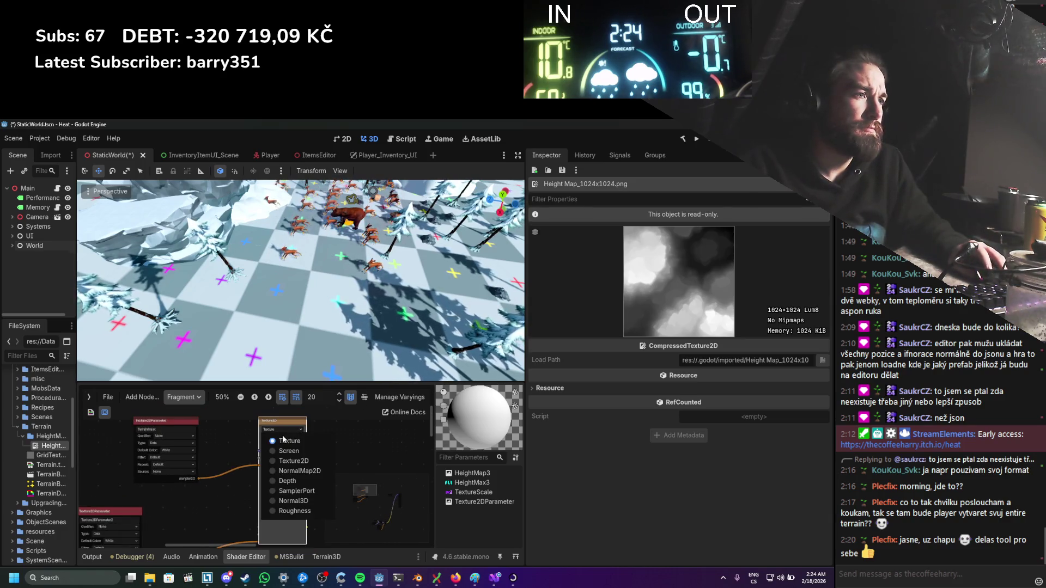
pyautogui.click(299, 491)
pyautogui.scroll(-2, 286, 489)
pyautogui.hotkey('ctrl', 's')
pyautogui.scroll(1, 247, 471)
# Step: Add a Mix node right of the texture sample and set its type to Vector4
pyautogui.rightClick(253, 463)
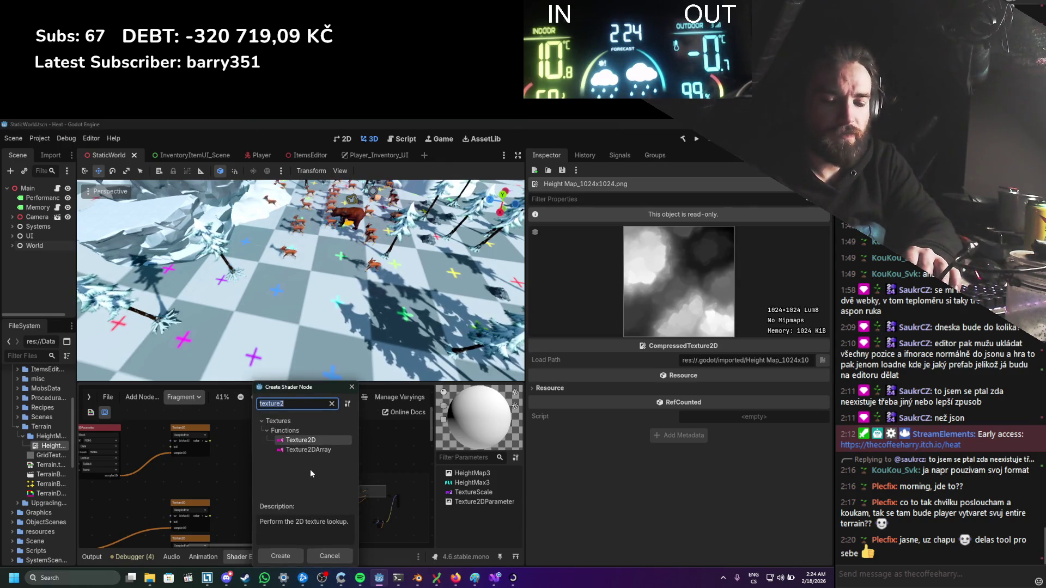
pyautogui.write('mix')
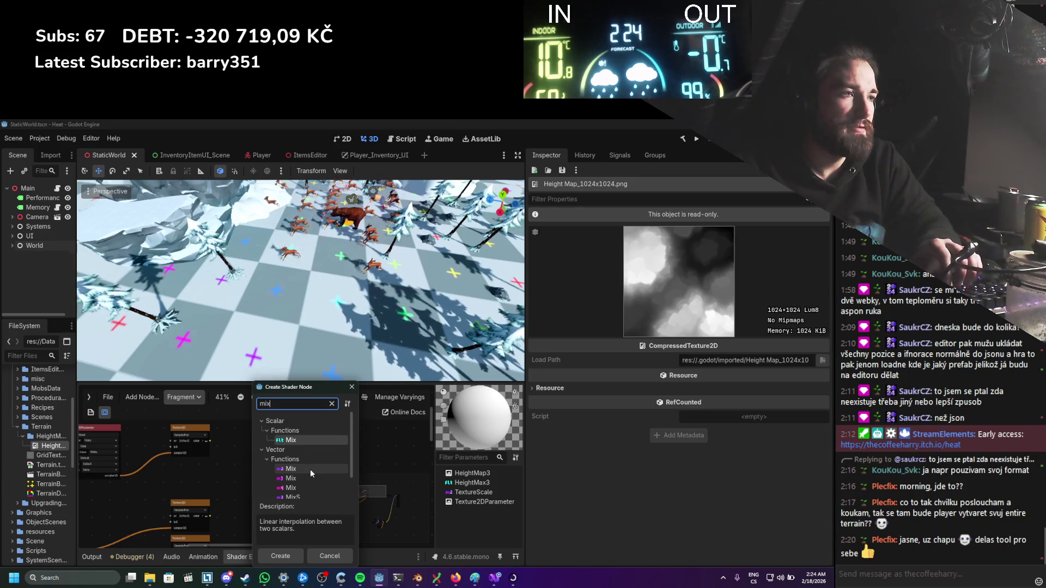
pyautogui.scroll(-1, 310, 469)
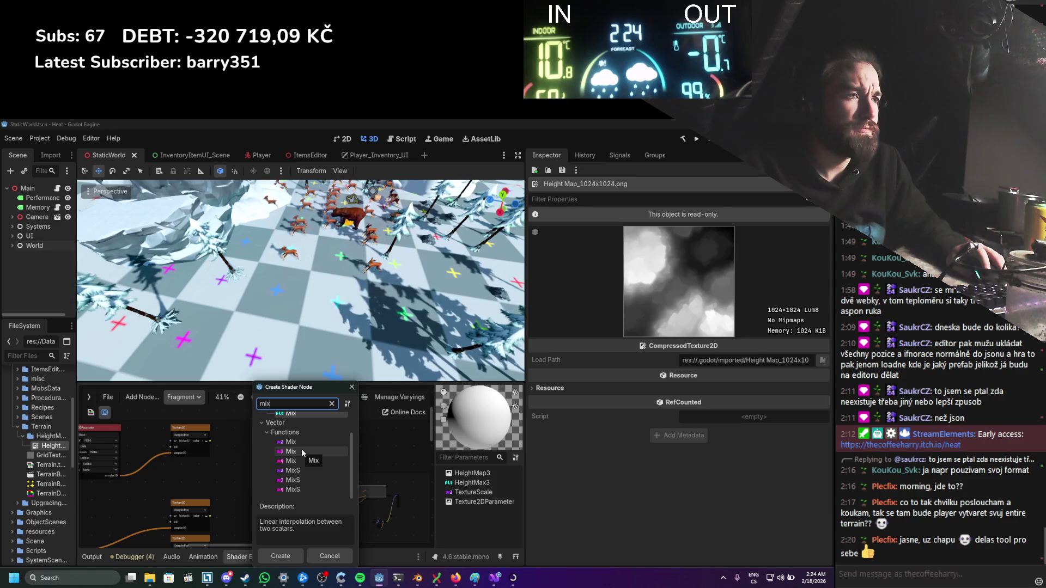
pyautogui.doubleClick(302, 449)
pyautogui.moveTo(273, 464); pyautogui.dragTo(308, 464)
pyautogui.scroll(1, 240, 470)
pyautogui.click(281, 454)
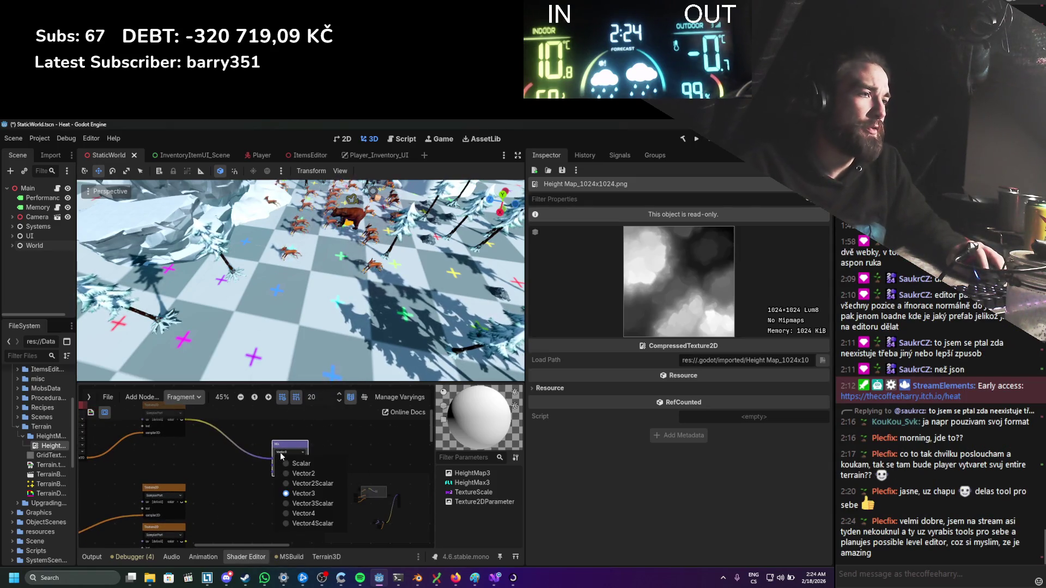
pyautogui.click(311, 514)
pyautogui.scroll(5, 246, 490)
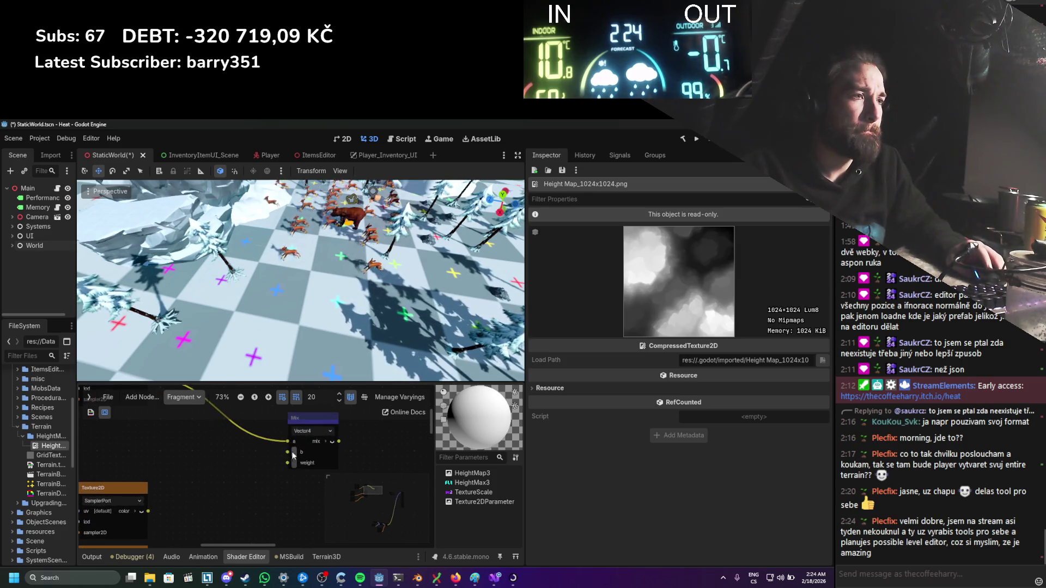
pyautogui.scroll(-3, 180, 481)
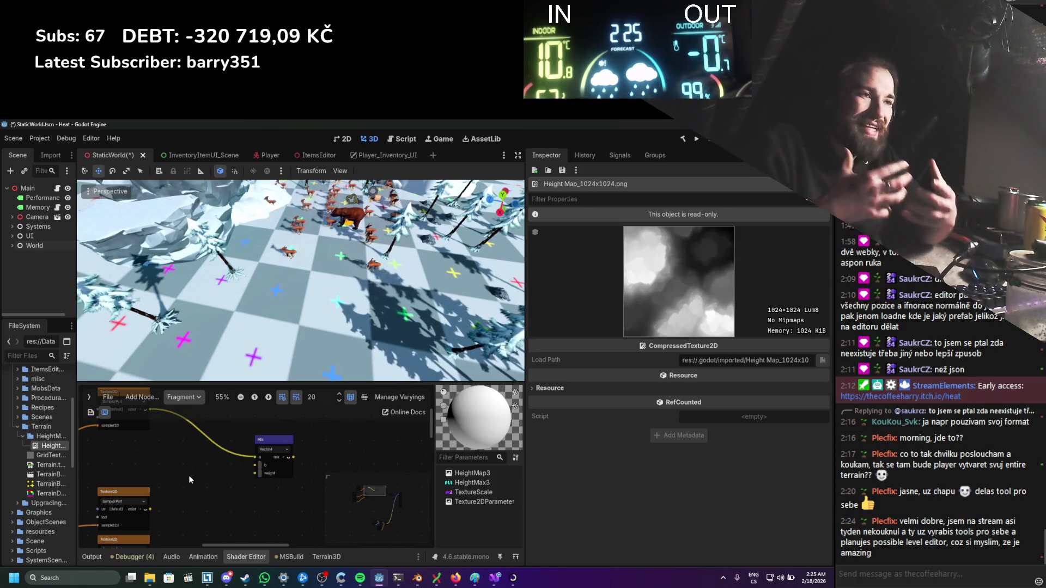
pyautogui.scroll(-2, 199, 493)
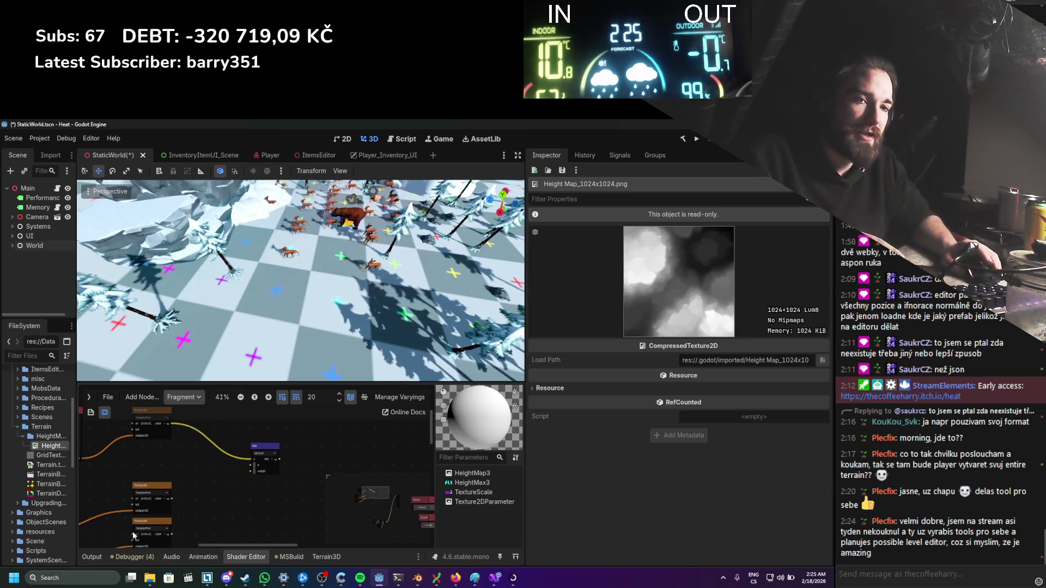
pyautogui.scroll(-1, 196, 508)
pyautogui.scroll(-1, 199, 479)
pyautogui.moveTo(199, 478); pyautogui.dragTo(244, 462)
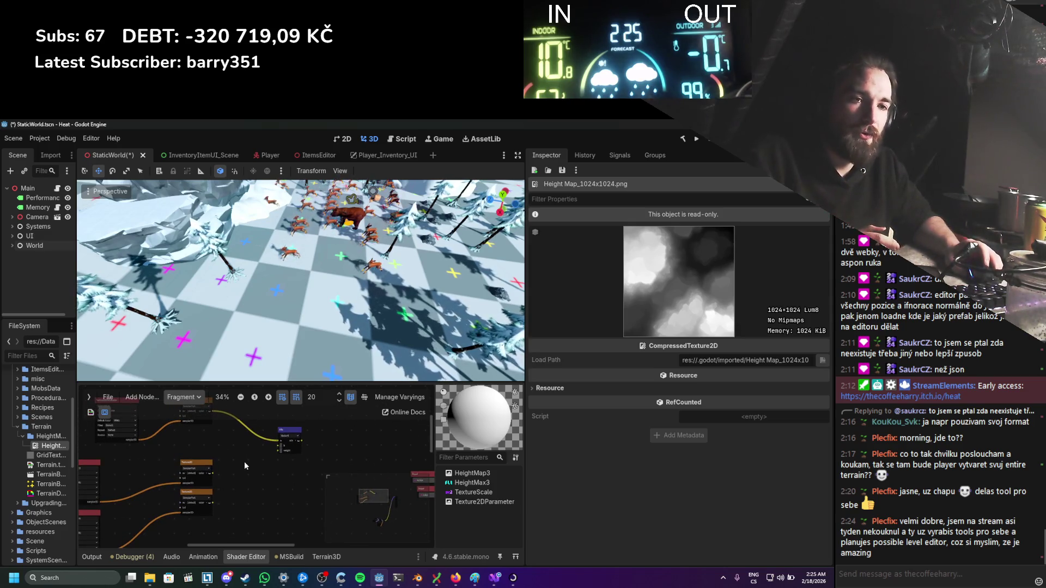
pyautogui.scroll(2, 223, 462)
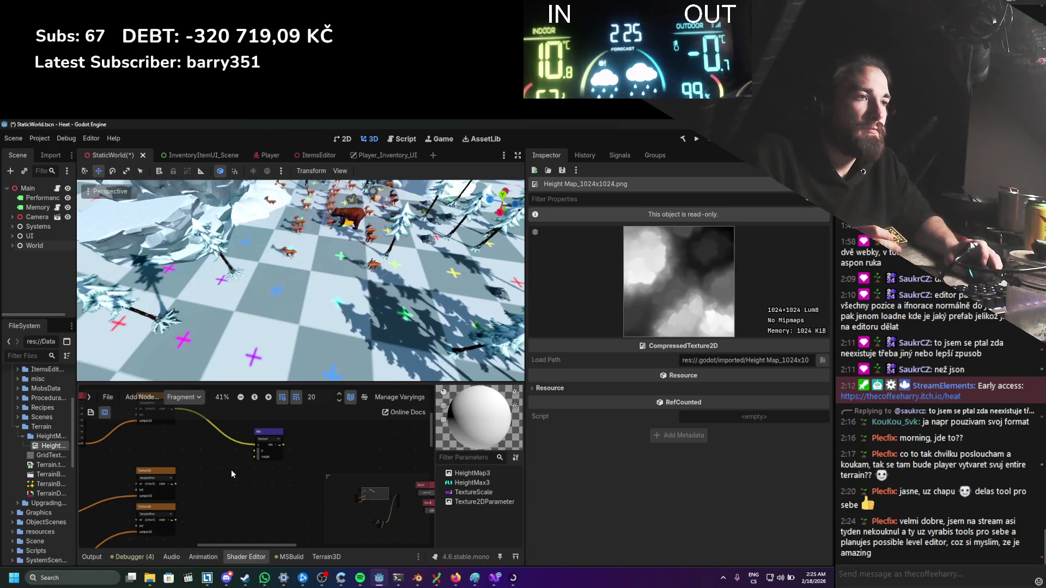
pyautogui.scroll(3, 231, 473)
pyautogui.moveTo(234, 463)
pyautogui.mouseDown()
pyautogui.moveTo(250, 490)
pyautogui.moveTo(241, 485)
pyautogui.mouseUp()
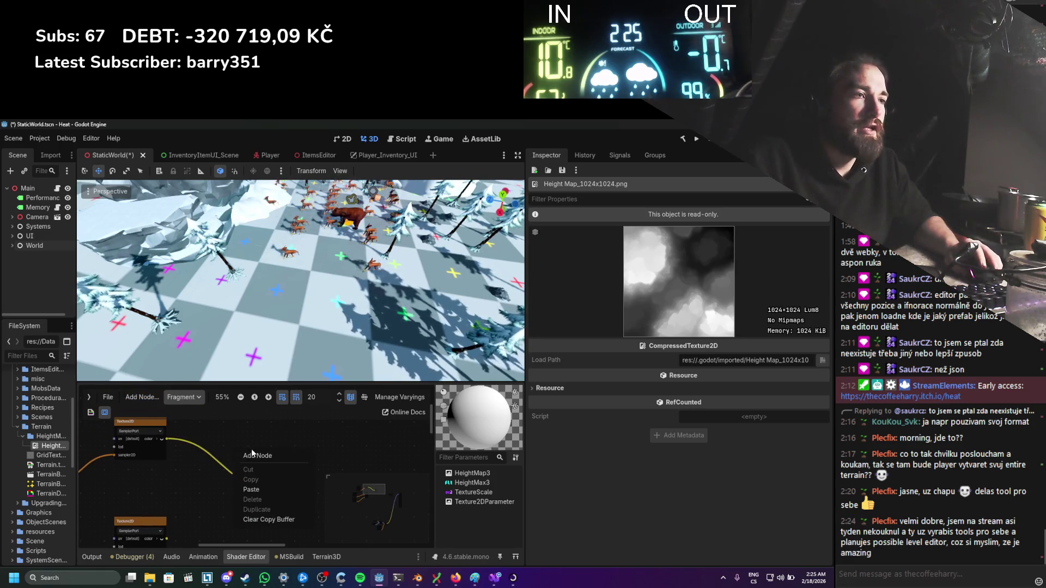
pyautogui.rightClick(252, 450)
# Step: Add a VectorDecompose node beside the Texture2D node and switch it to Vector4
pyautogui.write('decompo')
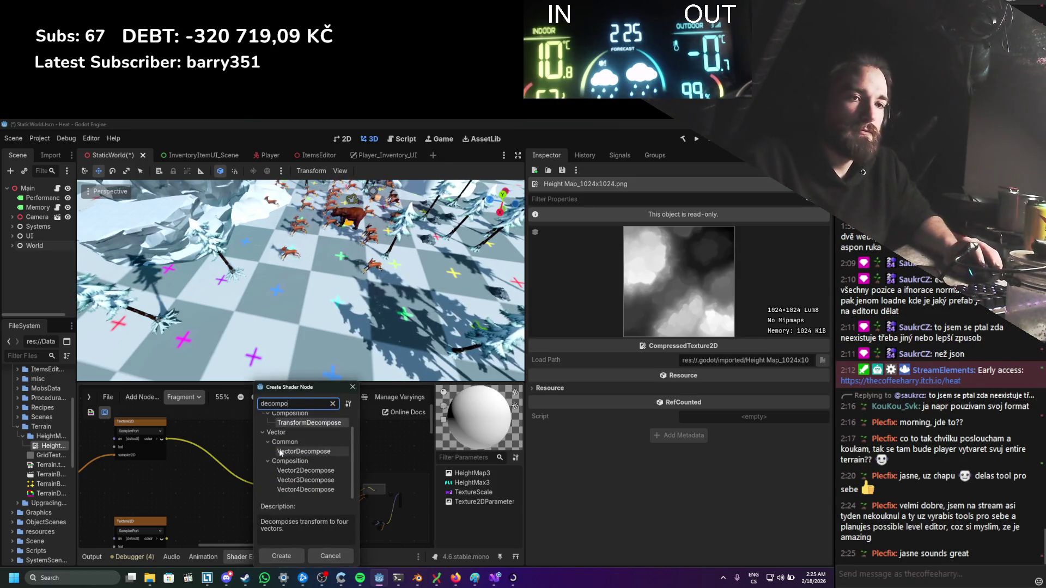
pyautogui.doubleClick(285, 479)
pyautogui.moveTo(277, 453); pyautogui.dragTo(215, 450)
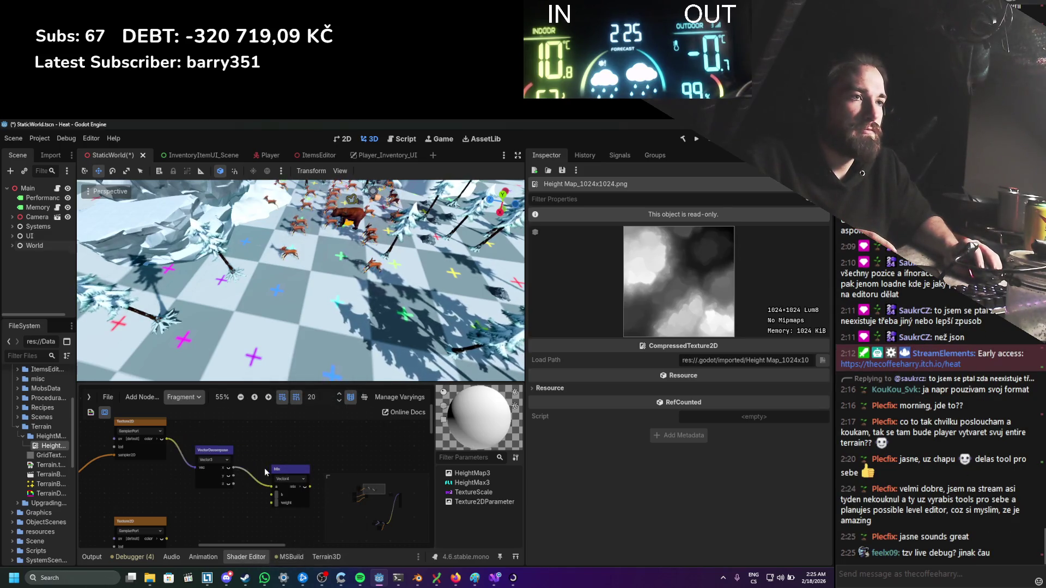
pyautogui.hscroll(-5, 215, 450)
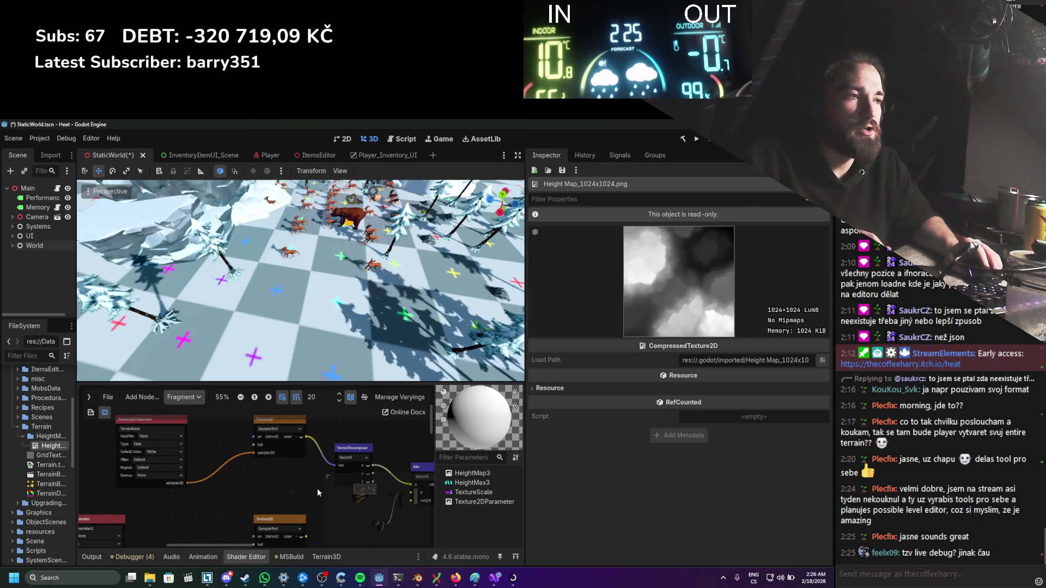
pyautogui.hscroll(5, 217, 463)
pyautogui.click(225, 443)
pyautogui.click(230, 477)
pyautogui.keyDown('ctrl'); pyautogui.scroll(1, 239, 444); pyautogui.keyUp('ctrl')
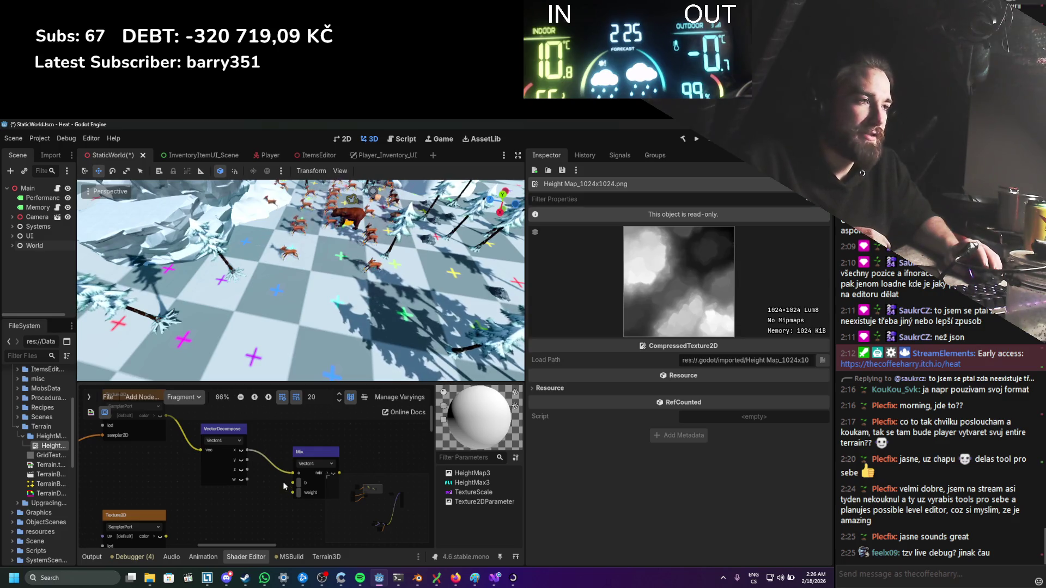
pyautogui.keyDown('ctrl'); pyautogui.scroll(-2, 207, 453); pyautogui.keyUp('ctrl')
pyautogui.keyDown('ctrl'); pyautogui.scroll(-1, 207, 453); pyautogui.keyUp('ctrl')
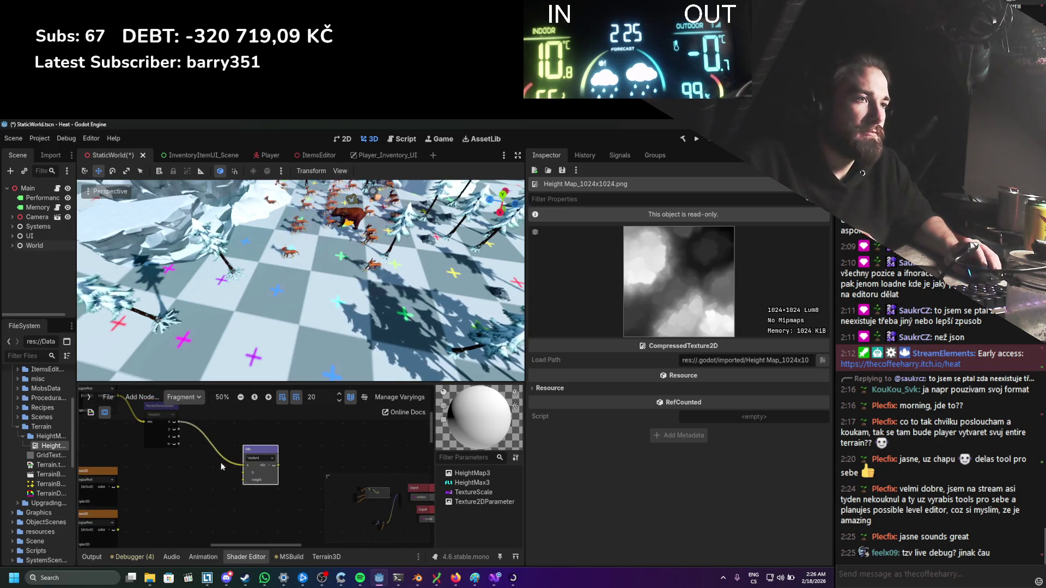
pyautogui.scroll(3, 289, 336)
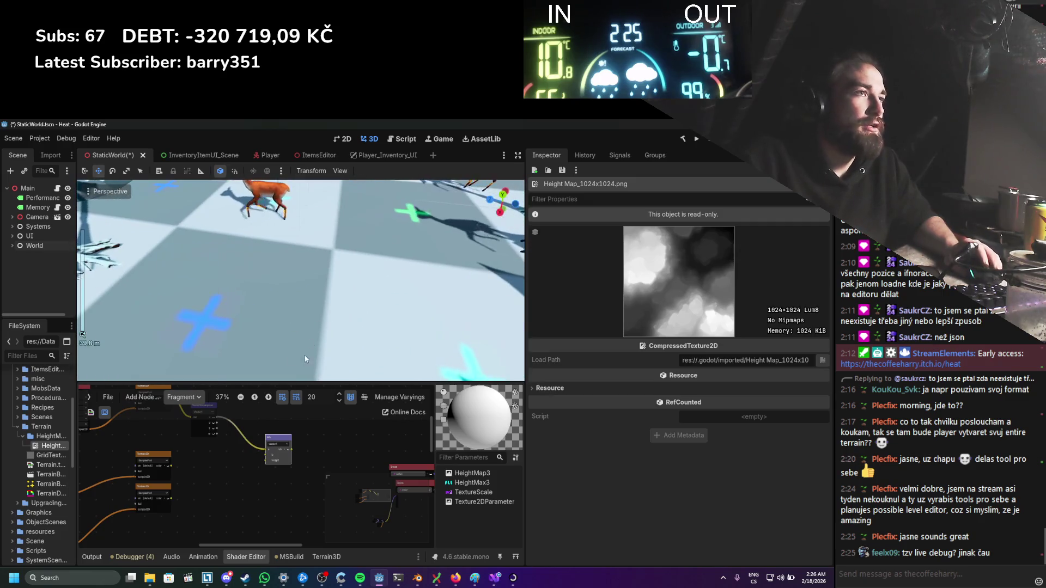
# Step: Reconnect the Vector4 wire from the Mix node's a port to its weight port
pyautogui.scroll(-8, 289, 305)
pyautogui.scroll(-3, 288, 305)
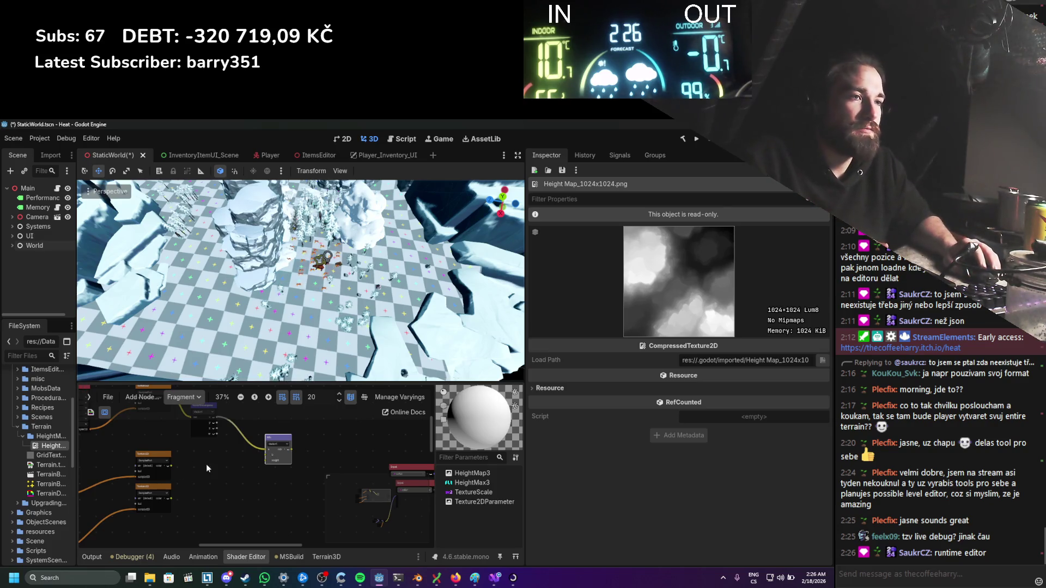
pyautogui.scroll(2, 229, 472)
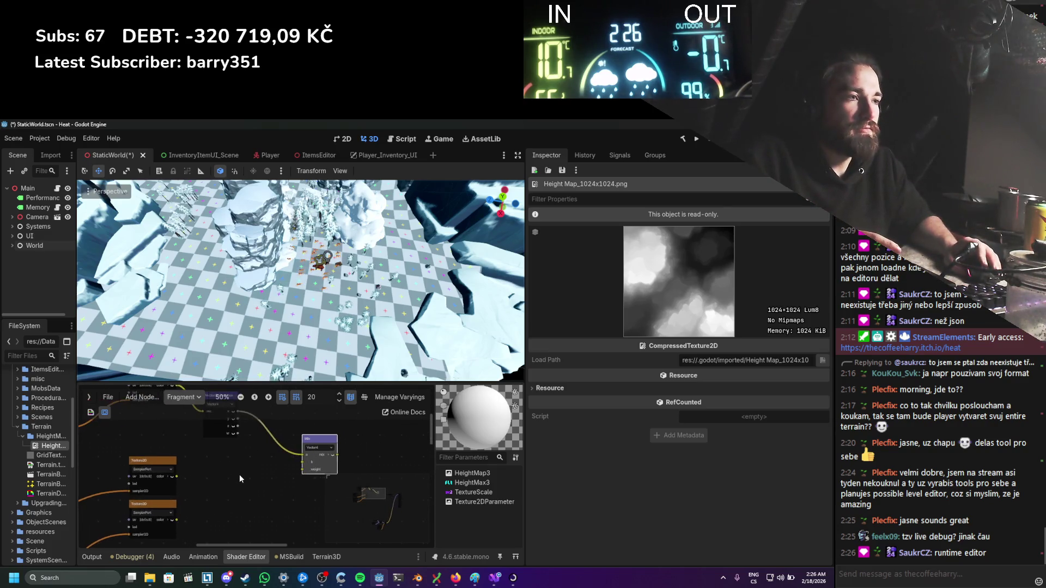
pyautogui.moveTo(302, 453)
pyautogui.mouseDown()
pyautogui.moveTo(300, 470)
pyautogui.moveTo(254, 471)
pyautogui.moveTo(250, 488)
pyautogui.moveTo(290, 465)
pyautogui.moveTo(246, 482)
pyautogui.moveTo(213, 472)
pyautogui.mouseUp()
pyautogui.scroll(-1, 259, 478)
pyautogui.scroll(-1, 204, 473)
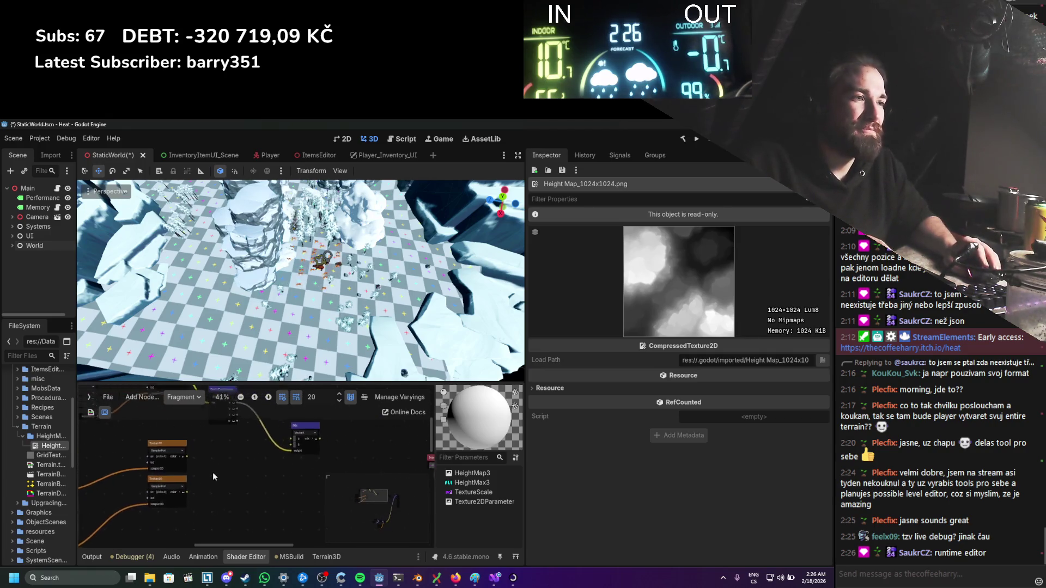
pyautogui.click(298, 424)
# Step: Duplicate the Mix node and place the copy below the original
pyautogui.moveTo(315, 441); pyautogui.dragTo(280, 483)
pyautogui.hotkey('ctrl', 'd')
pyautogui.scroll(1, 250, 463)
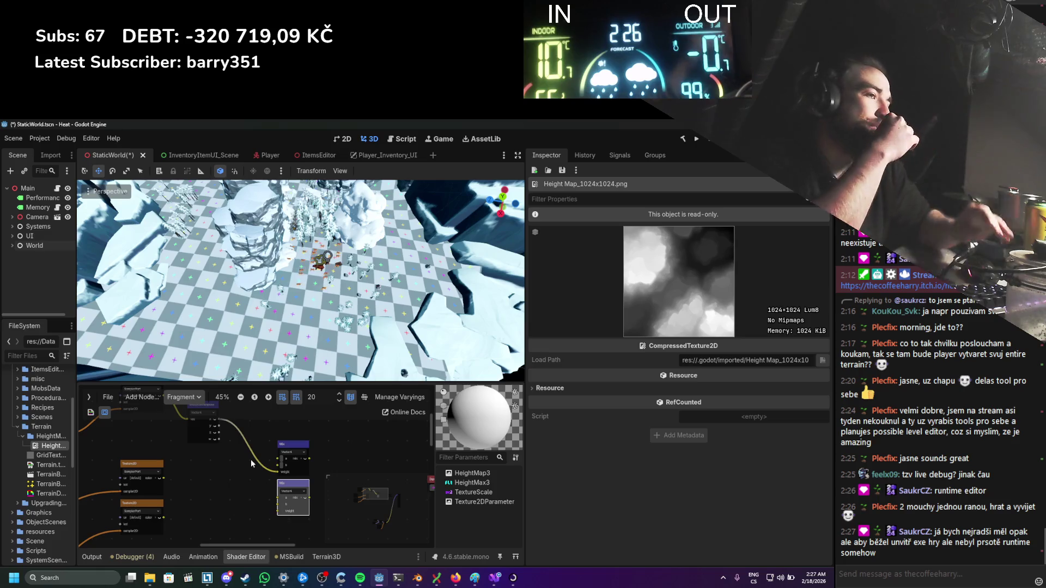
# Step: Wire the lower Texture nodes' outputs into the second Mix node
pyautogui.scroll(-2, 254, 474)
pyautogui.scroll(-1, 260, 475)
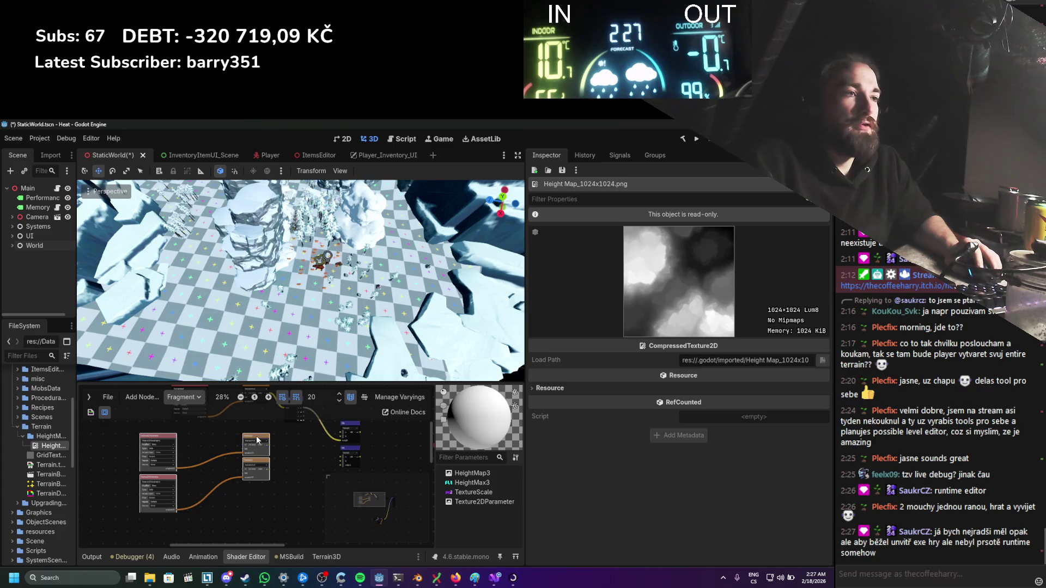
pyautogui.scroll(1, 257, 440)
pyautogui.scroll(-1, 274, 448)
pyautogui.scroll(3, 275, 448)
pyautogui.scroll(1, 263, 481)
pyautogui.scroll(2, 191, 474)
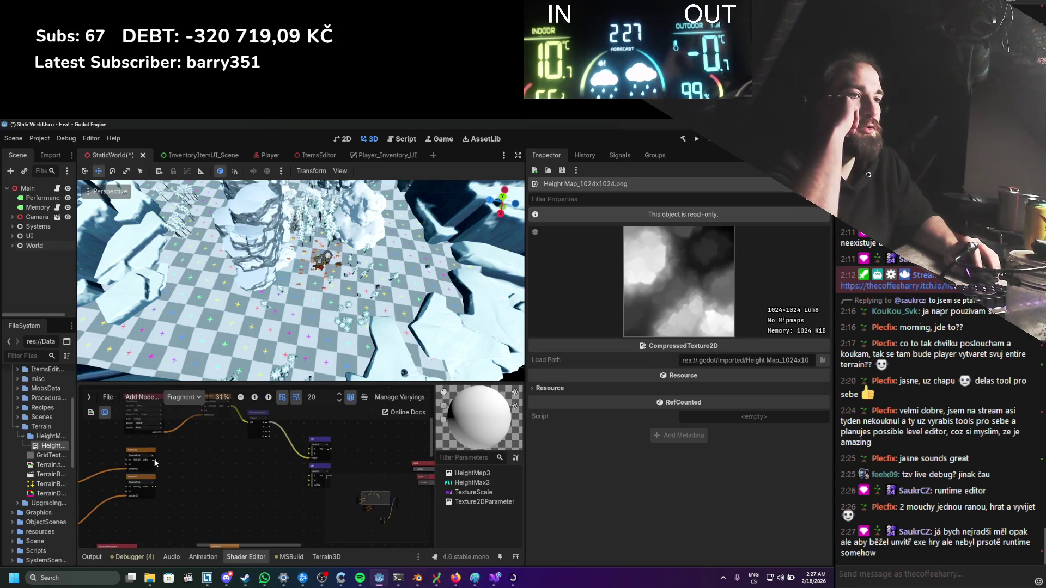
pyautogui.scroll(-1, 282, 446)
pyautogui.scroll(-2, 252, 501)
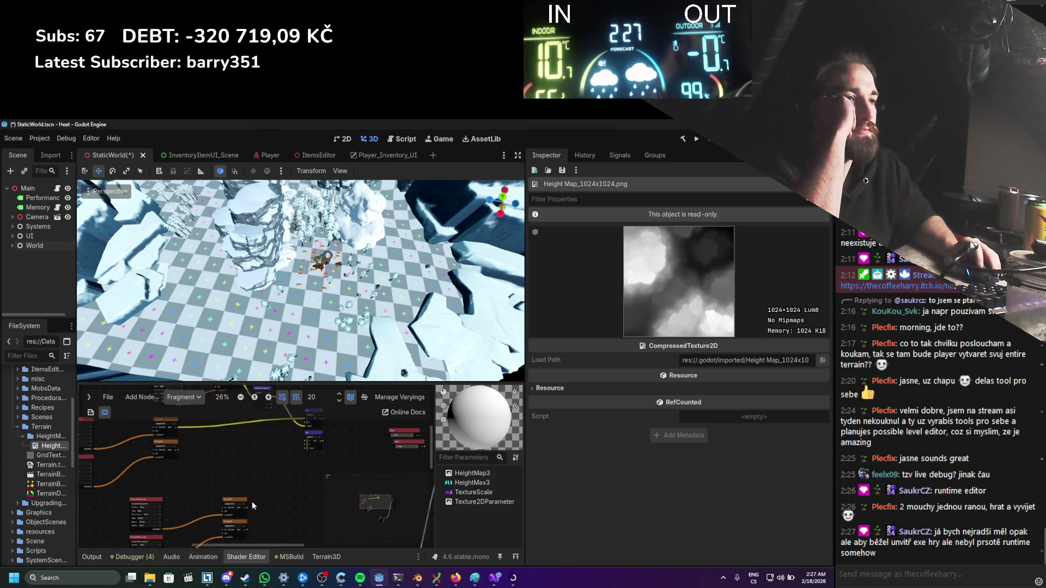
pyautogui.moveTo(249, 504); pyautogui.dragTo(301, 424)
pyautogui.scroll(2, 295, 476)
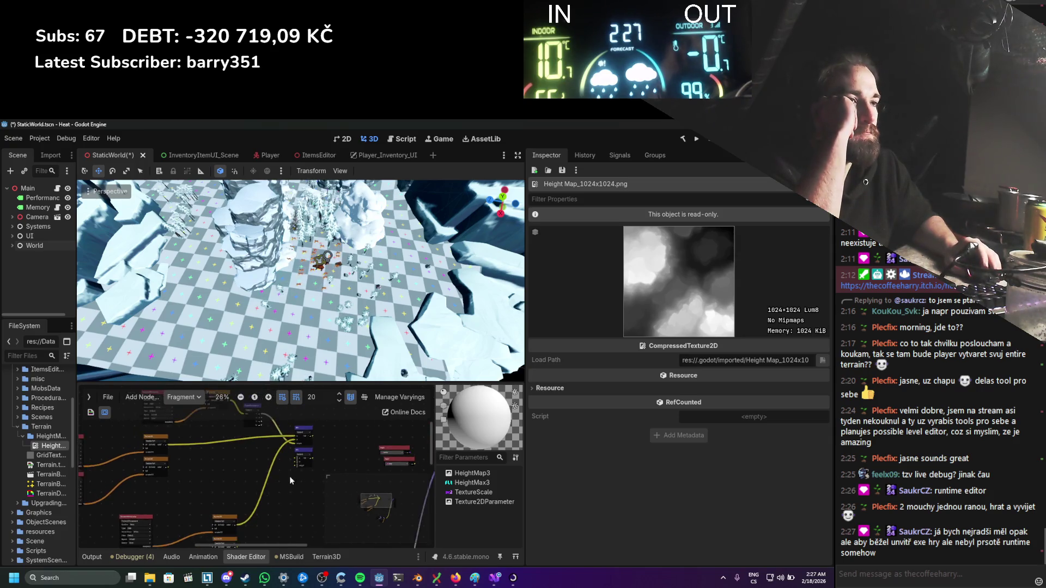
pyautogui.moveTo(156, 465); pyautogui.dragTo(292, 456)
# Step: Select the two red parameter nodes and delete them
pyautogui.scroll(-2, 246, 501)
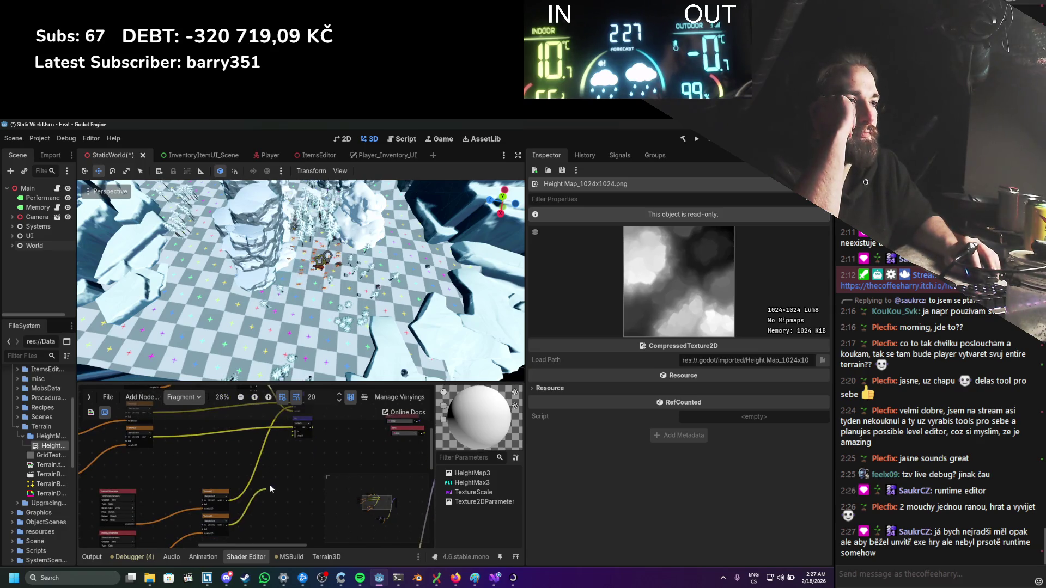
pyautogui.scroll(2, 273, 498)
pyautogui.scroll(1, 275, 502)
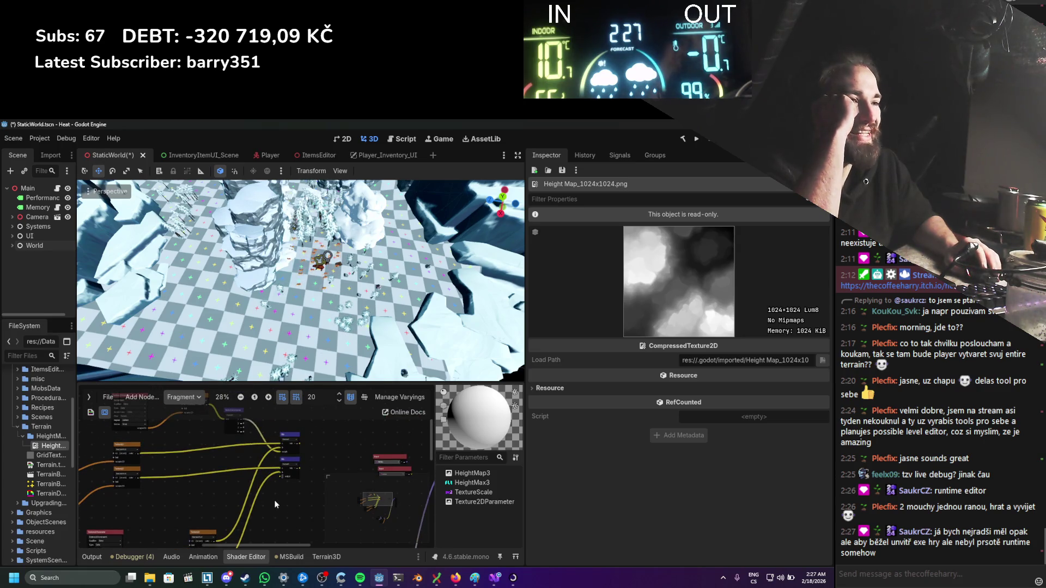
pyautogui.scroll(1, 273, 496)
pyautogui.scroll(1, 277, 473)
pyautogui.scroll(-2, 296, 460)
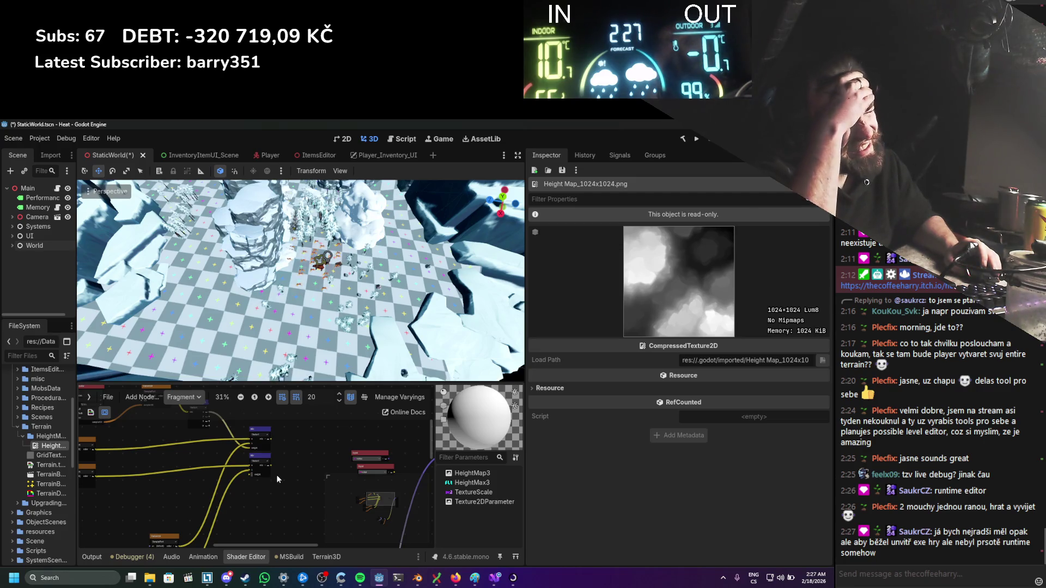
pyautogui.scroll(3, 273, 465)
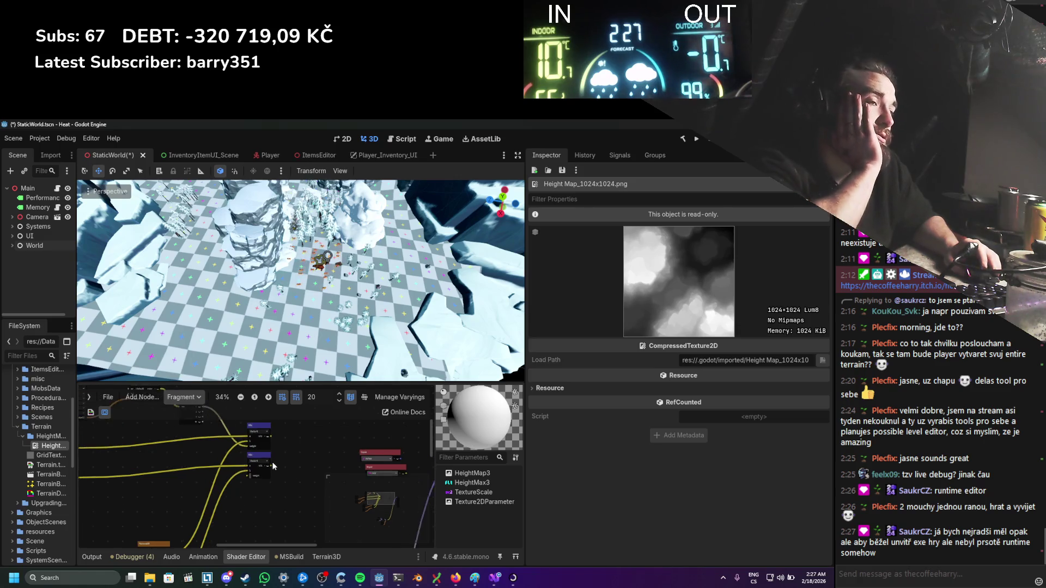
pyautogui.scroll(1, 273, 467)
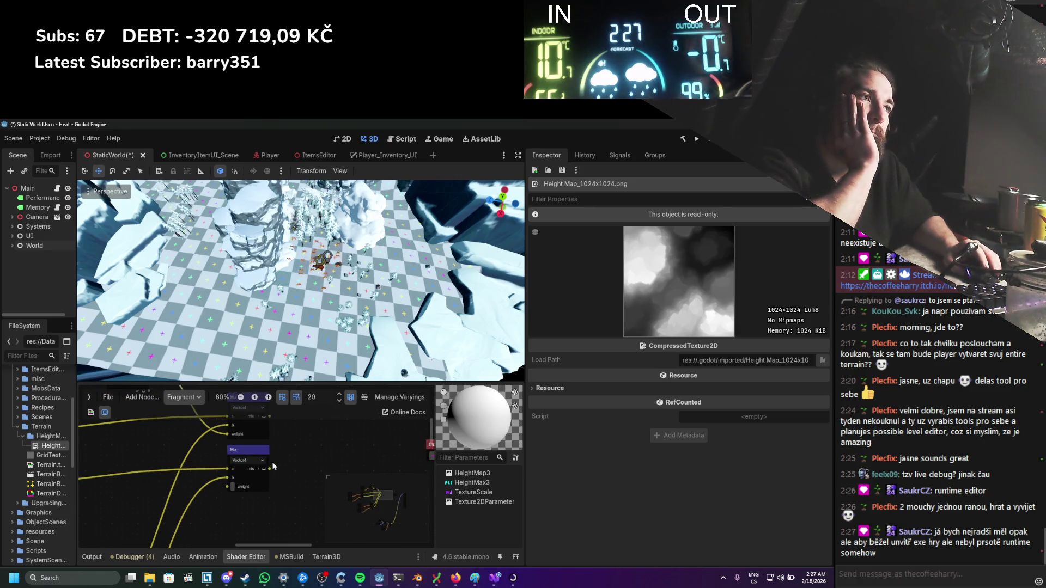
pyautogui.scroll(-4, 273, 466)
pyautogui.scroll(1, 286, 467)
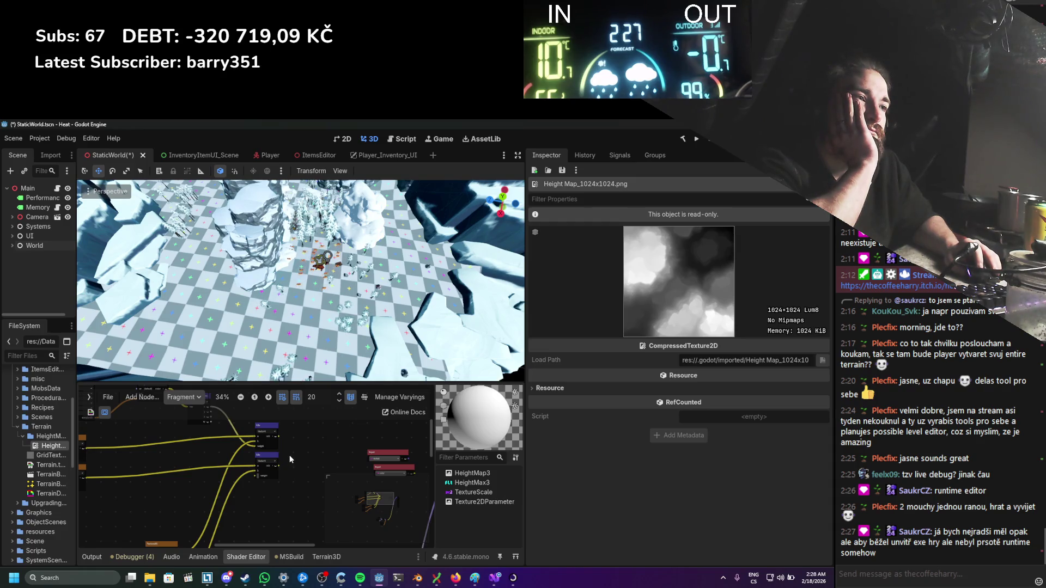
pyautogui.scroll(1, 308, 465)
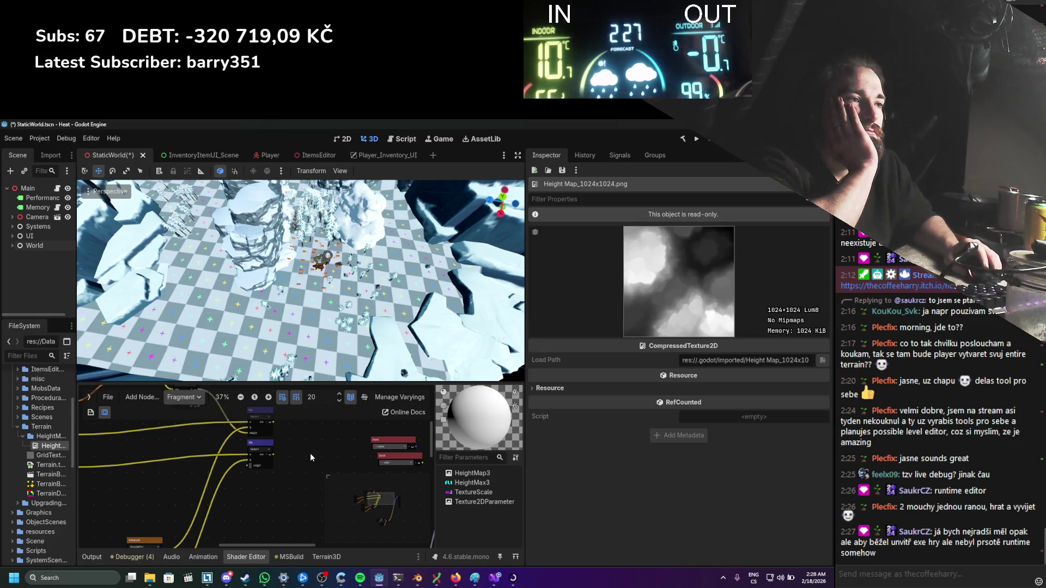
pyautogui.scroll(-2, 306, 454)
pyautogui.scroll(1, 310, 460)
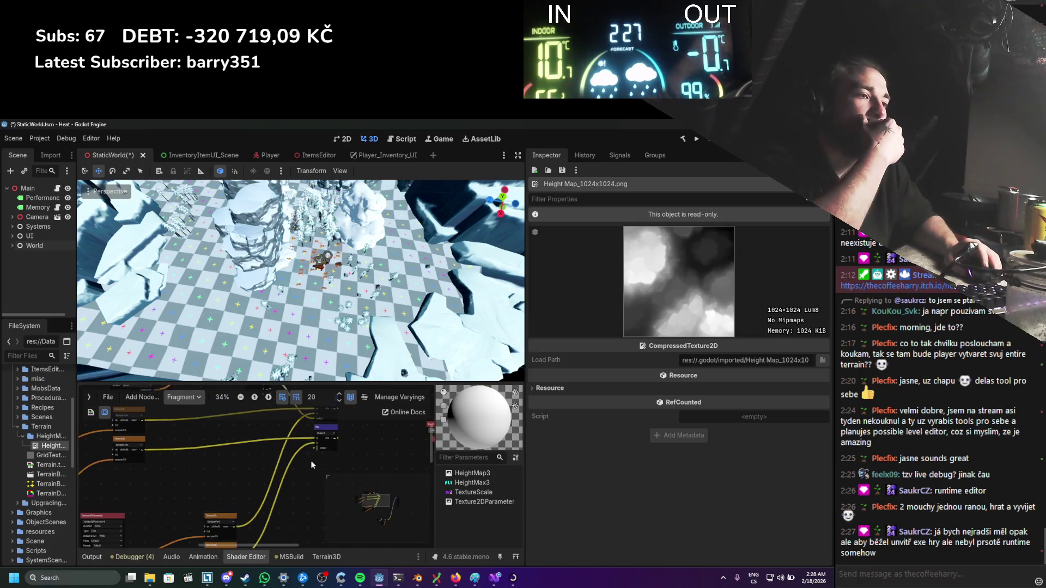
pyautogui.moveTo(259, 425)
pyautogui.mouseDown()
pyautogui.moveTo(257, 445)
pyautogui.moveTo(303, 516)
pyautogui.moveTo(254, 508)
pyautogui.mouseUp()
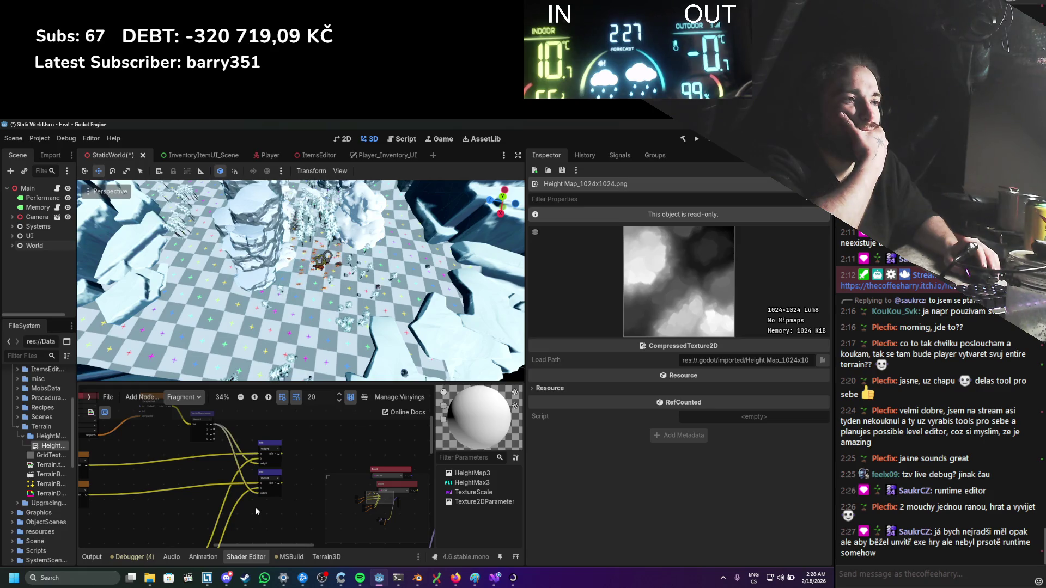
pyautogui.moveTo(250, 508); pyautogui.dragTo(302, 501)
pyautogui.scroll(1, 276, 497)
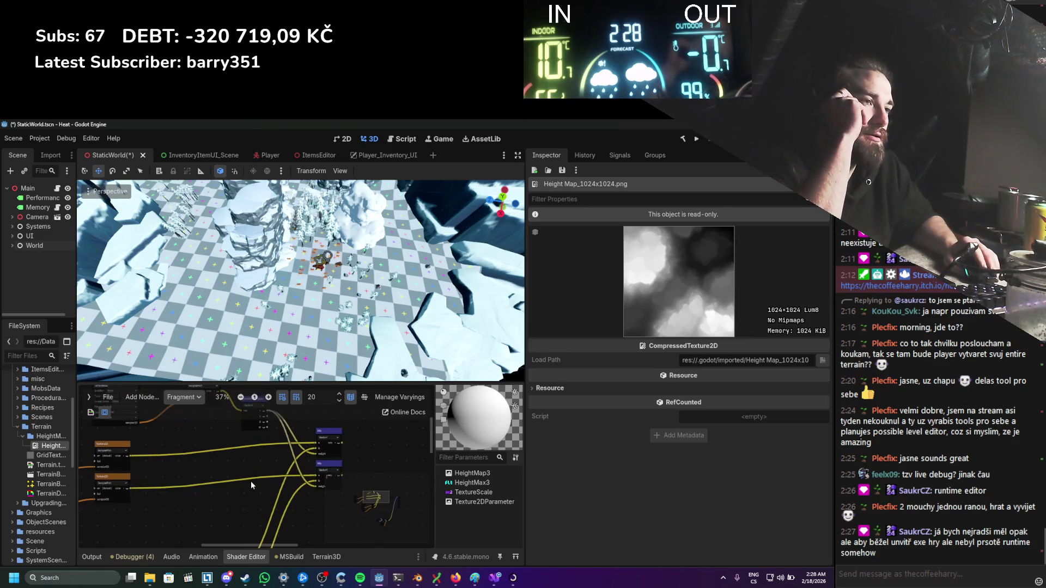
pyautogui.moveTo(248, 502); pyautogui.dragTo(258, 511)
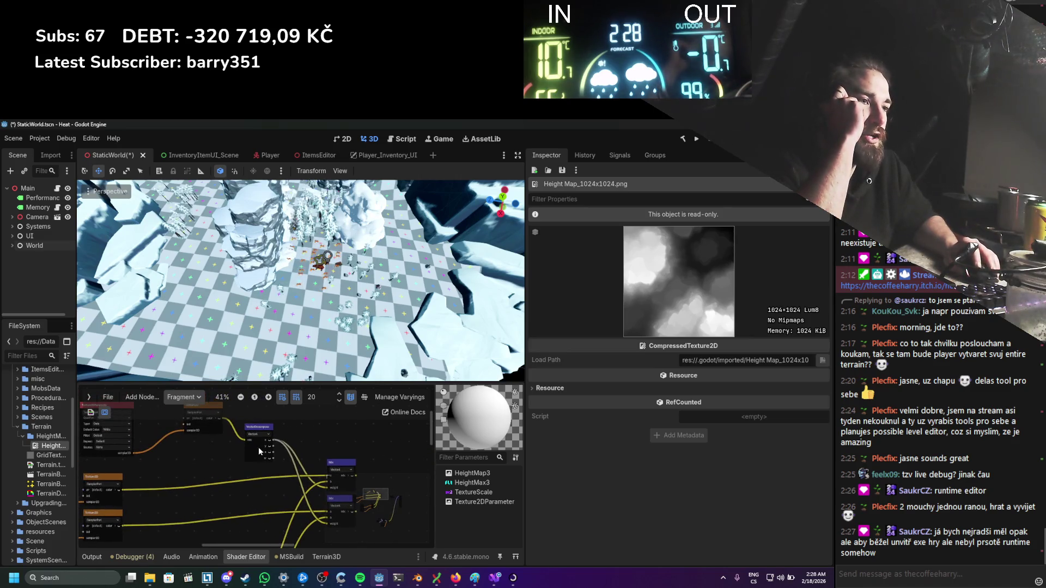
pyautogui.moveTo(239, 461)
pyautogui.mouseDown()
pyautogui.moveTo(264, 472)
pyautogui.moveTo(154, 443)
pyautogui.mouseUp()
pyautogui.click(210, 474)
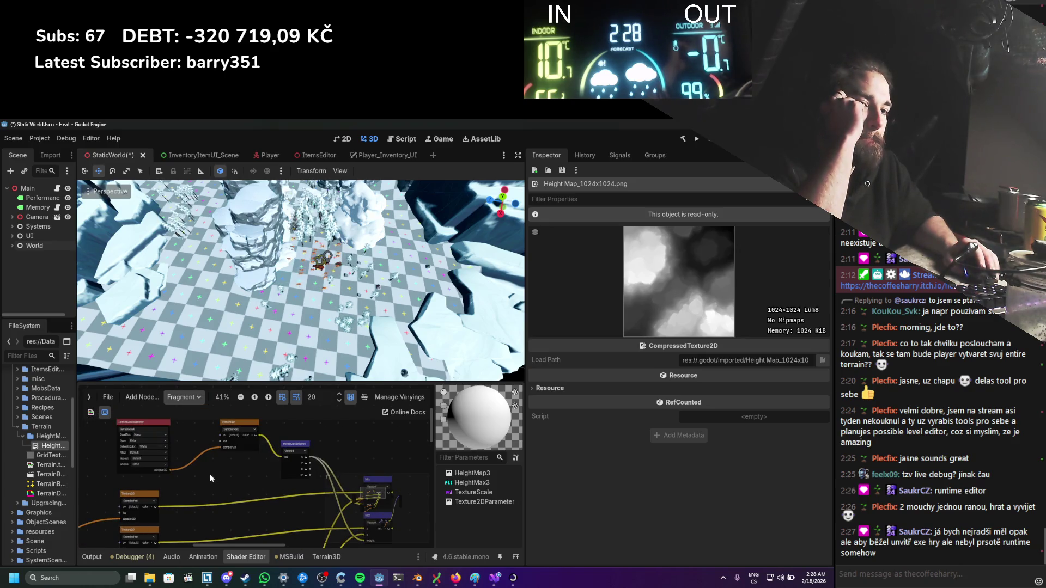
pyautogui.scroll(-1, 212, 477)
pyautogui.moveTo(308, 484); pyautogui.dragTo(199, 418)
pyautogui.moveTo(216, 469); pyautogui.dragTo(253, 440)
pyautogui.scroll(-1, 254, 440)
pyautogui.moveTo(165, 419)
pyautogui.mouseDown()
pyautogui.moveTo(298, 436)
pyautogui.moveTo(267, 449)
pyautogui.mouseUp()
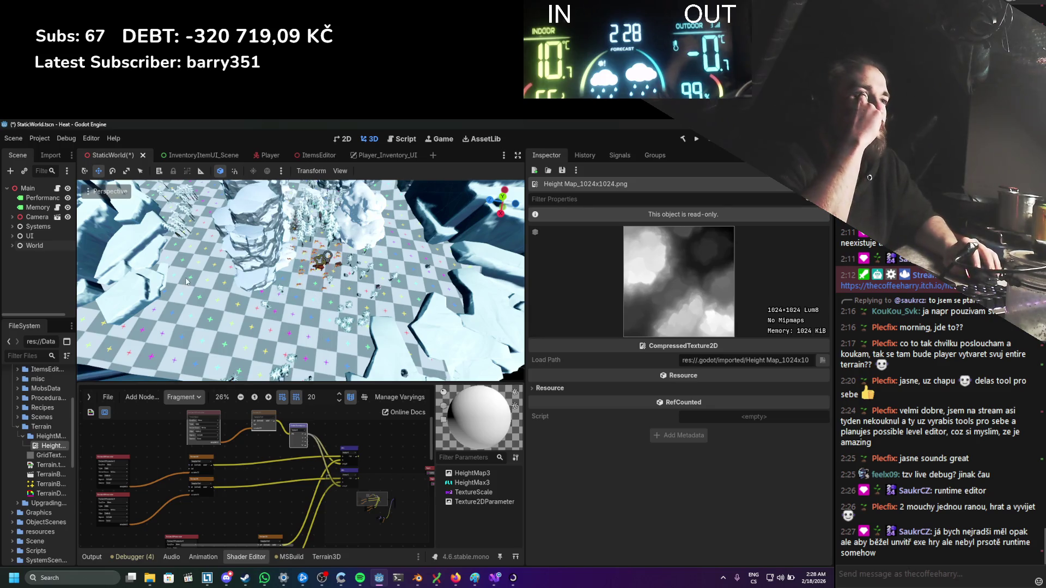
pyautogui.scroll(4, 276, 442)
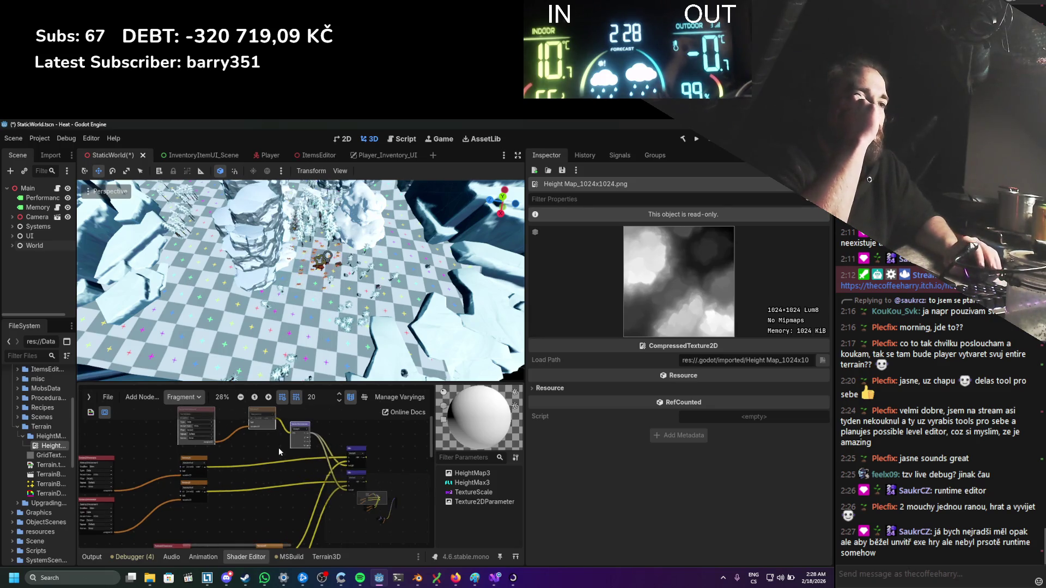
pyautogui.scroll(1, 241, 456)
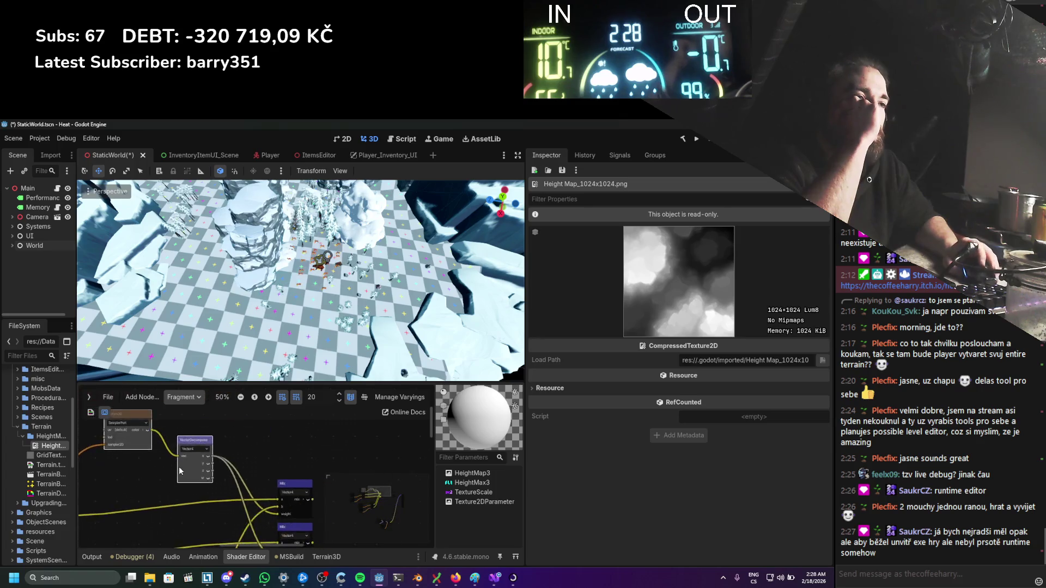
pyautogui.hscroll(3, 266, 506)
pyautogui.scroll(-2, 266, 506)
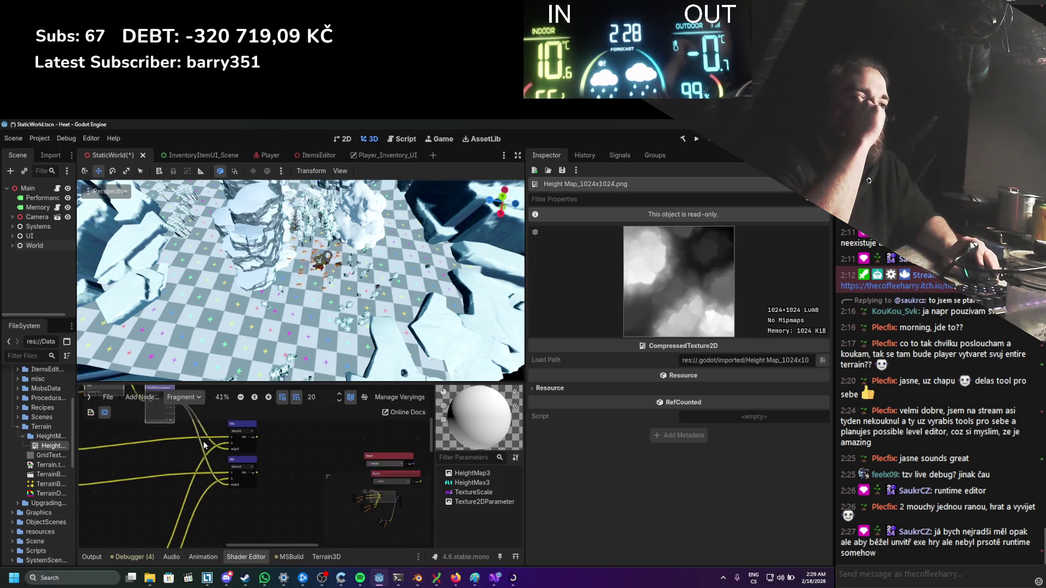
pyautogui.hscroll(-5, 345, 461)
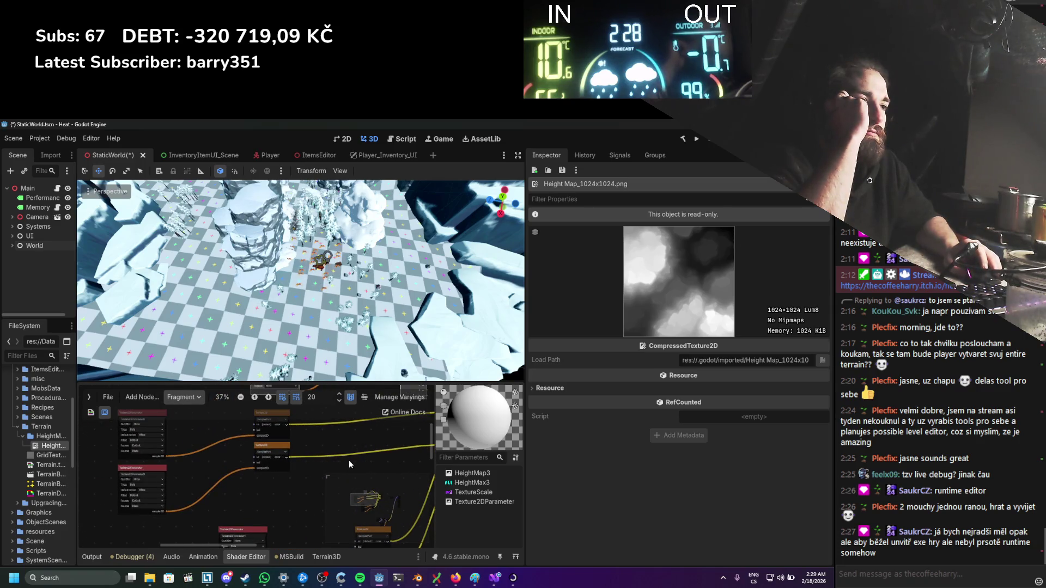
pyautogui.hscroll(5, 349, 459)
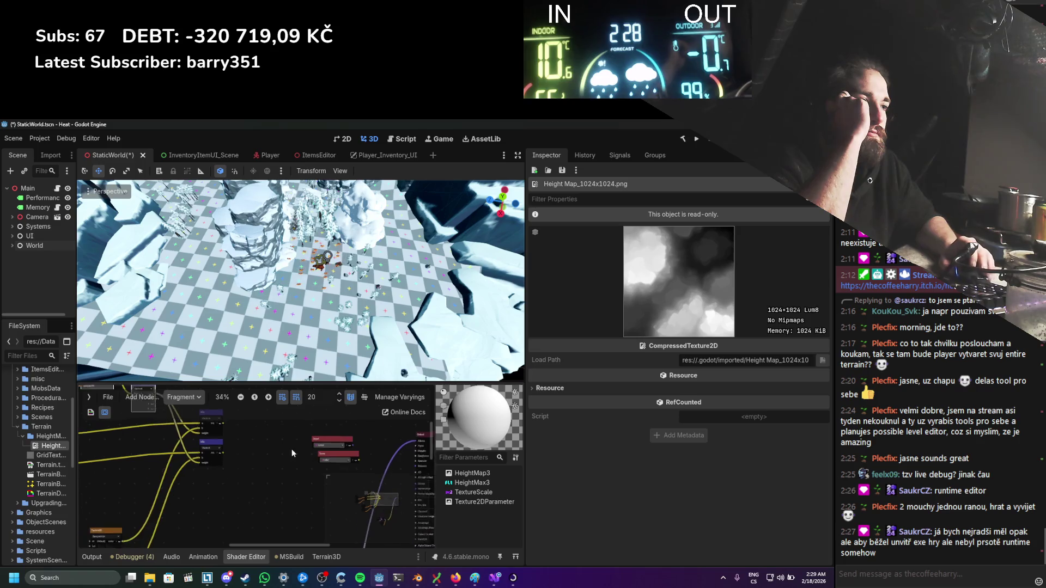
pyautogui.hscroll(2, 203, 462)
pyautogui.scroll(1, 261, 440)
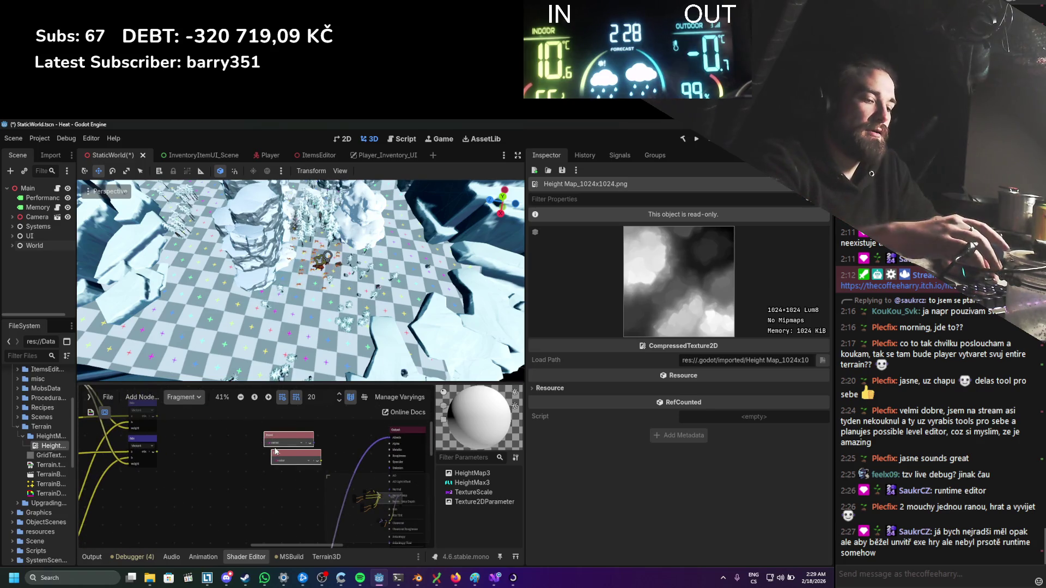
pyautogui.press('Delete')
# Step: Add a Vector4Decompose node wired from the Mix node's output
pyautogui.scroll(1, 188, 452)
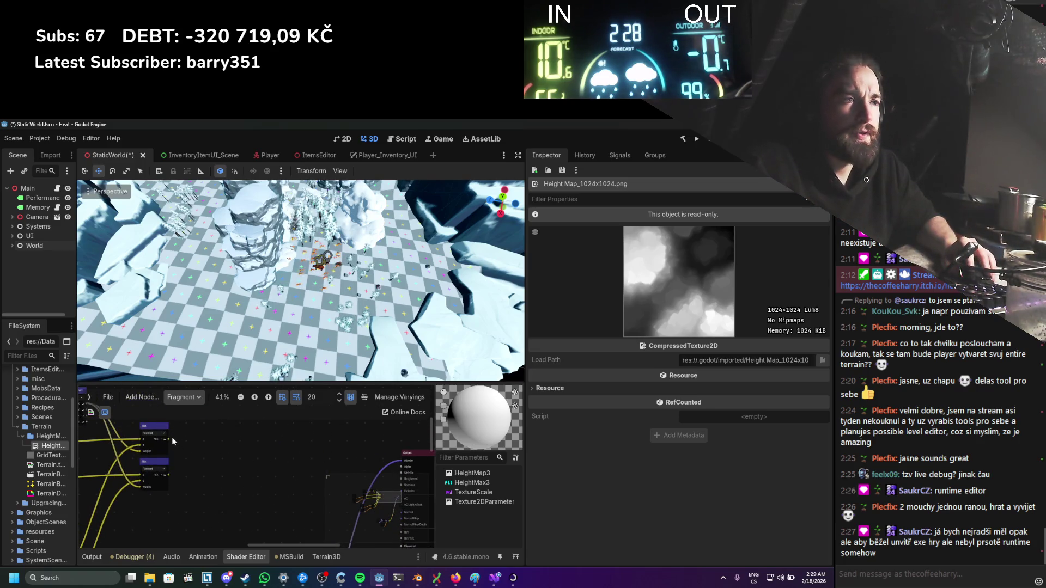
pyautogui.moveTo(237, 449); pyautogui.dragTo(240, 447)
pyautogui.write('decompo')
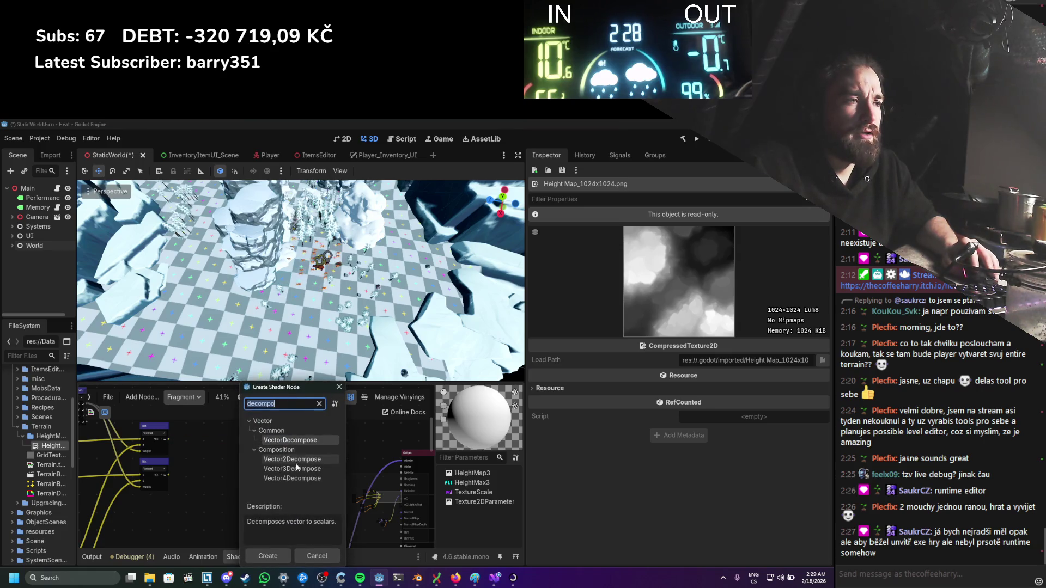
pyautogui.doubleClick(294, 479)
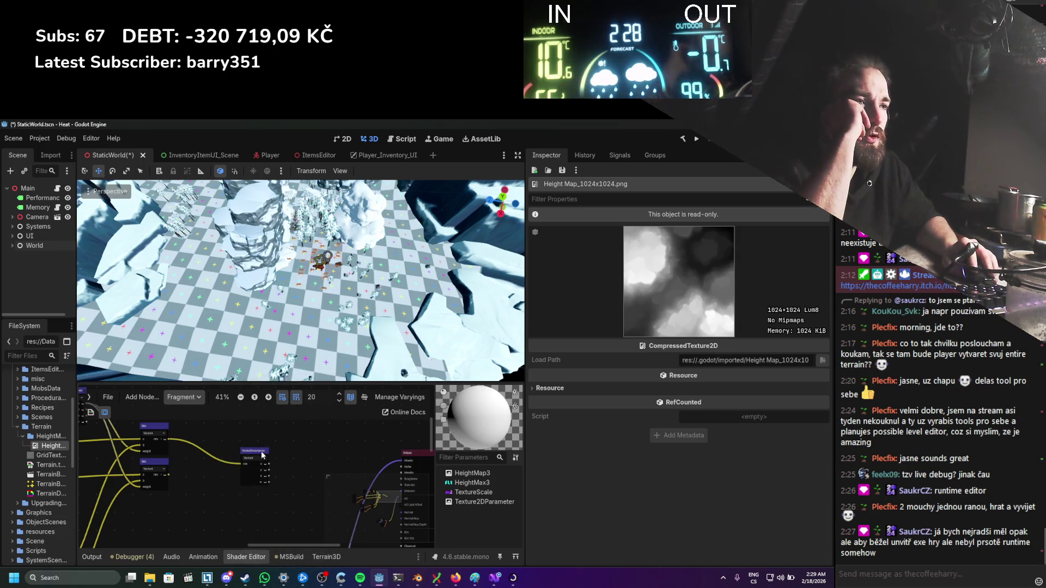
pyautogui.hscroll(-5, 226, 457)
pyautogui.scroll(-2, 270, 465)
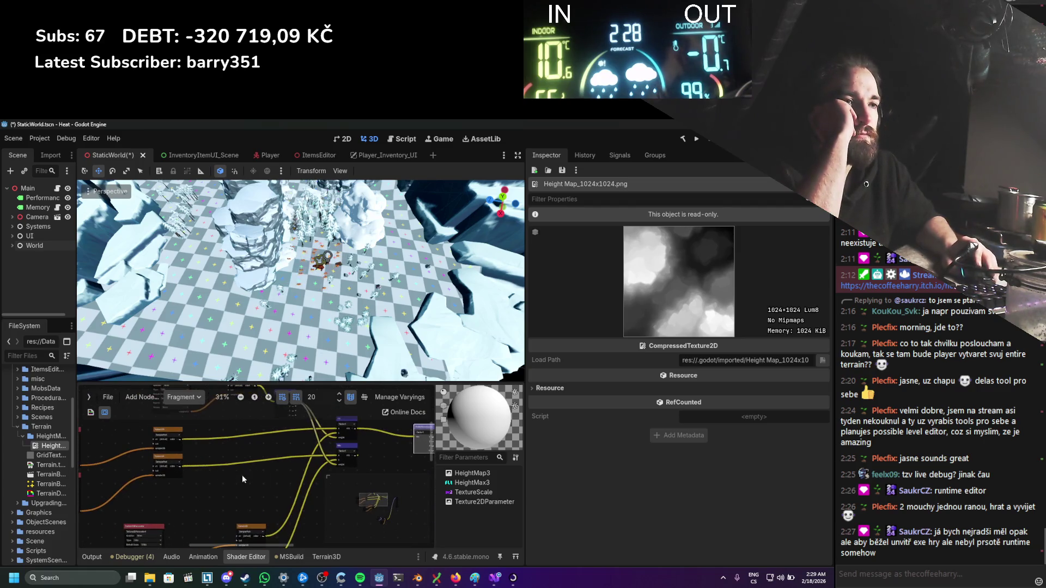
pyautogui.moveTo(358, 467); pyautogui.dragTo(202, 478)
pyautogui.scroll(2, 308, 486)
pyautogui.moveTo(308, 486); pyautogui.dragTo(257, 479)
# Step: Add a Vector3Compose node and position it left of the Output node
pyautogui.rightClick(353, 444)
pyautogui.click(359, 447)
pyautogui.write('vec')
pyautogui.scroll(-2, 417, 473)
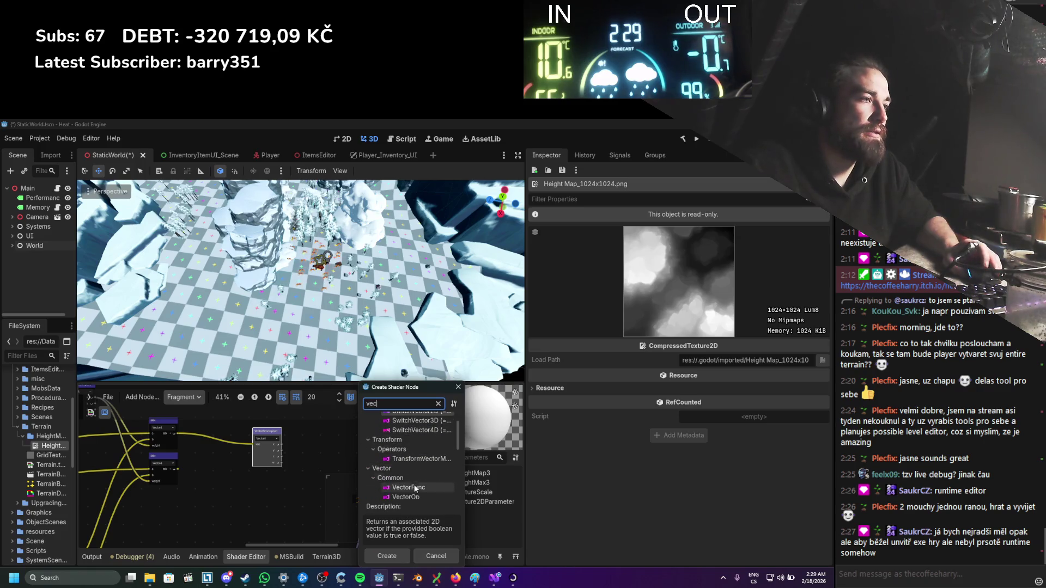
pyautogui.scroll(-1, 416, 473)
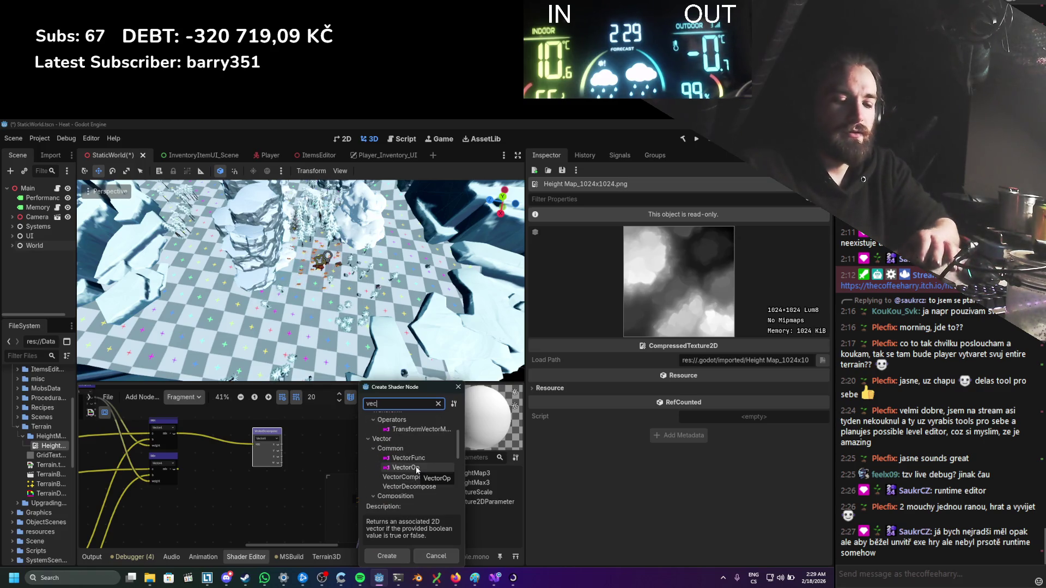
pyautogui.scroll(-2, 416, 466)
pyautogui.click(432, 459)
pyautogui.doubleClick(432, 459)
pyautogui.moveTo(373, 451)
pyautogui.mouseDown()
pyautogui.moveTo(322, 428)
pyautogui.moveTo(320, 441)
pyautogui.mouseUp()
pyautogui.rightClick(316, 440)
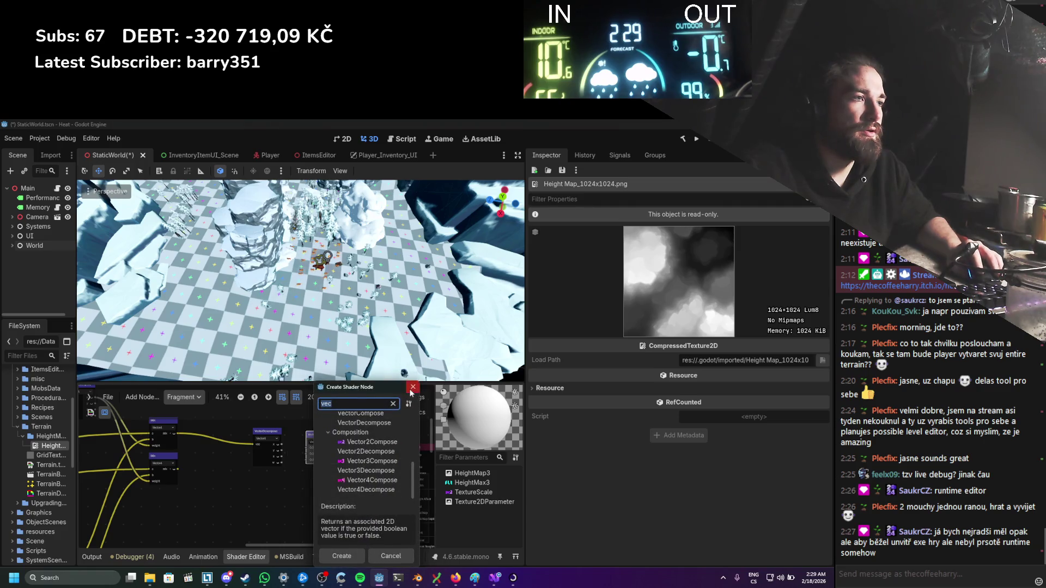
pyautogui.moveTo(389, 389); pyautogui.dragTo(385, 392)
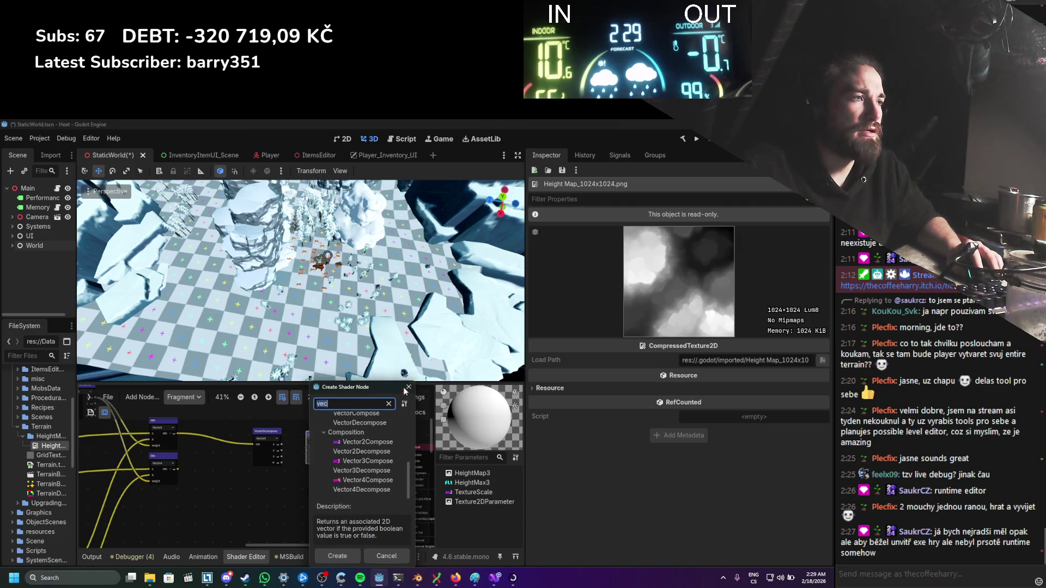
pyautogui.click(408, 387)
pyautogui.click(301, 450)
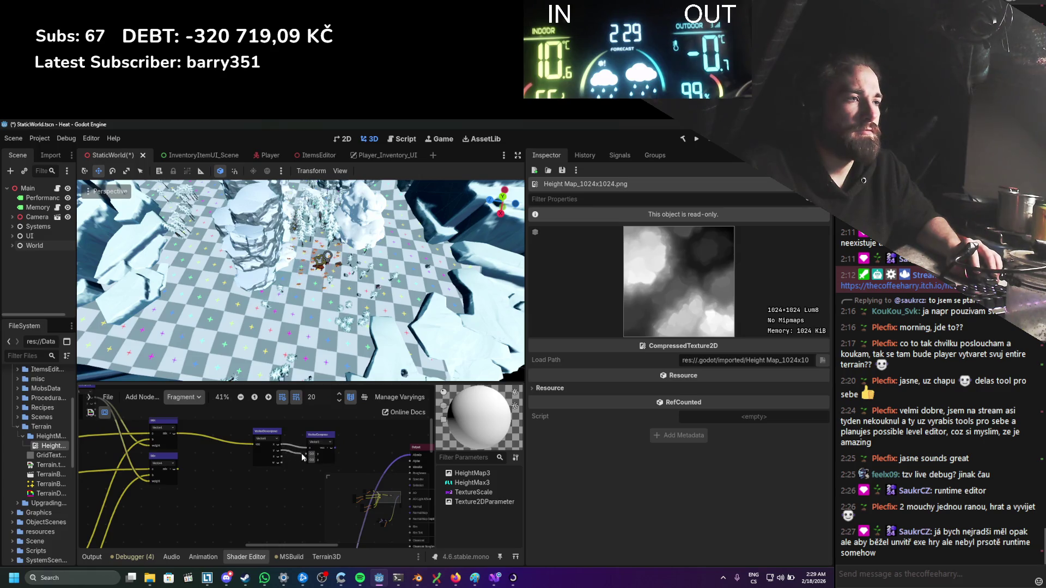
# Step: Wire the z component into Vector3Compose and its result into Output, then paste copies
pyautogui.moveTo(281, 456)
pyautogui.mouseDown()
pyautogui.moveTo(304, 459)
pyautogui.moveTo(315, 434)
pyautogui.moveTo(381, 446)
pyautogui.mouseUp()
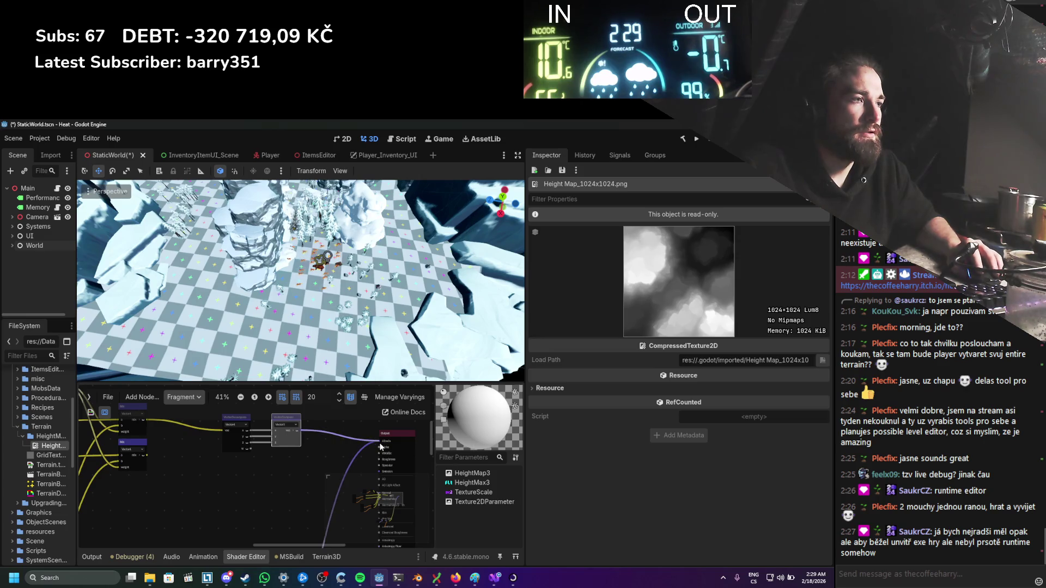
pyautogui.scroll(1, 361, 454)
pyautogui.moveTo(240, 448); pyautogui.dragTo(384, 462)
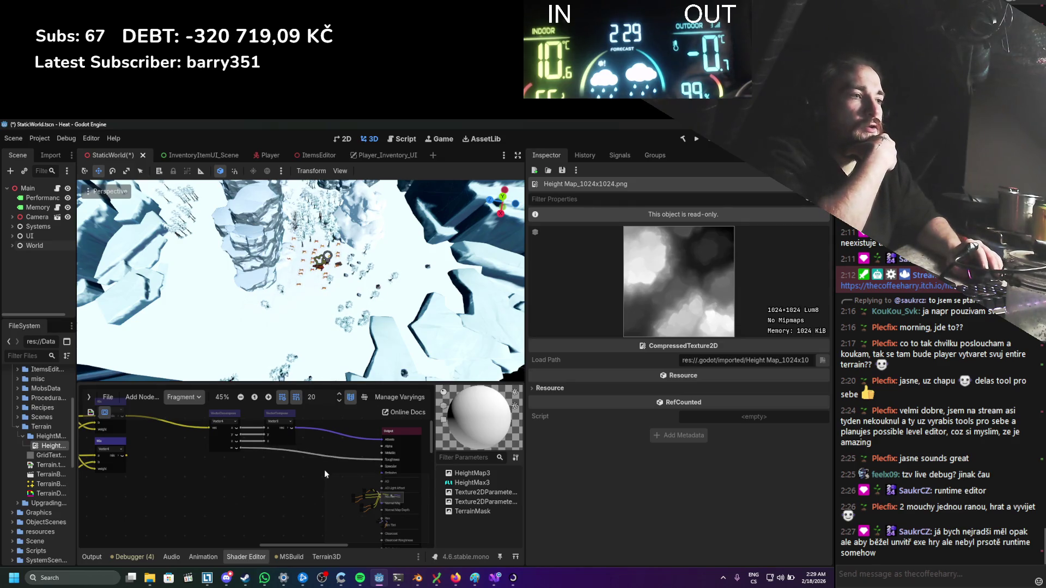
pyautogui.scroll(-2, 325, 470)
pyautogui.scroll(2, 185, 457)
pyautogui.moveTo(148, 438); pyautogui.dragTo(148, 463)
pyautogui.scroll(-1, 178, 461)
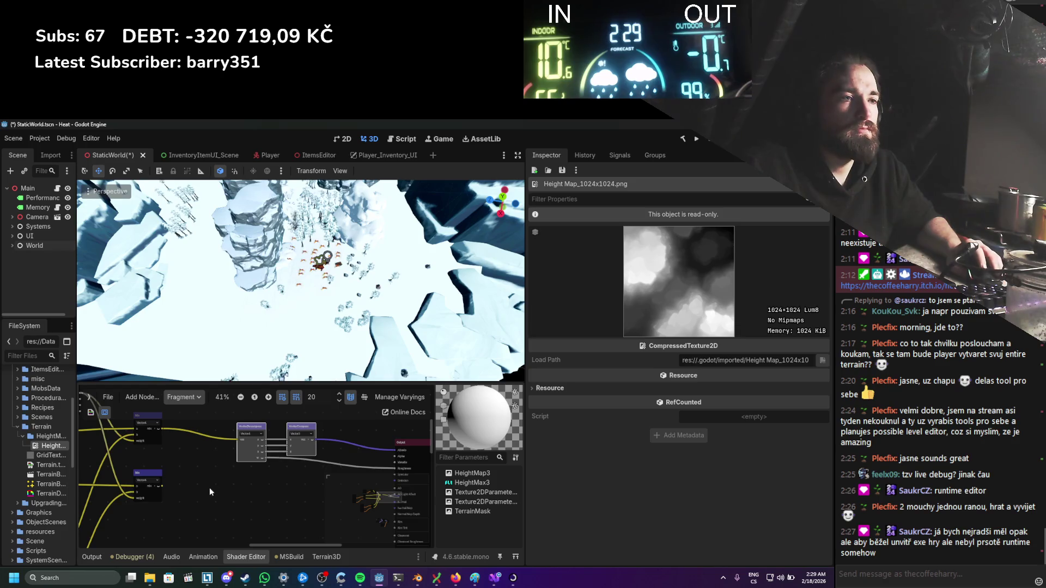
pyautogui.hotkey('ctrl', 'v')
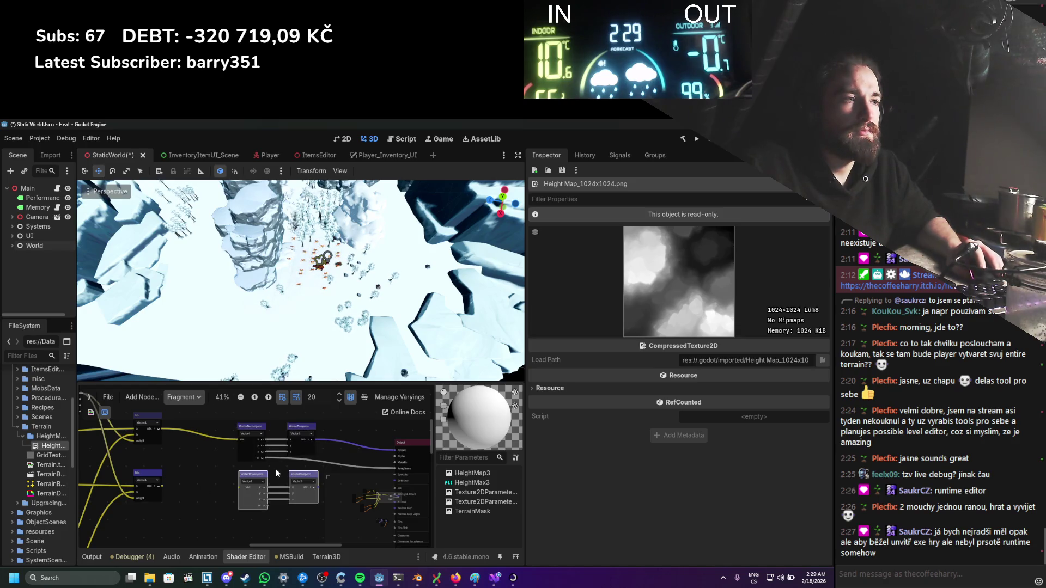
# Step: Wire the Mix output into the copied VectorDecompose and the copied VectorCompose into Normal
pyautogui.moveTo(161, 485)
pyautogui.mouseDown()
pyautogui.moveTo(247, 491)
pyautogui.moveTo(238, 487)
pyautogui.moveTo(280, 463)
pyautogui.moveTo(322, 479)
pyautogui.mouseUp()
pyautogui.scroll(1, 233, 484)
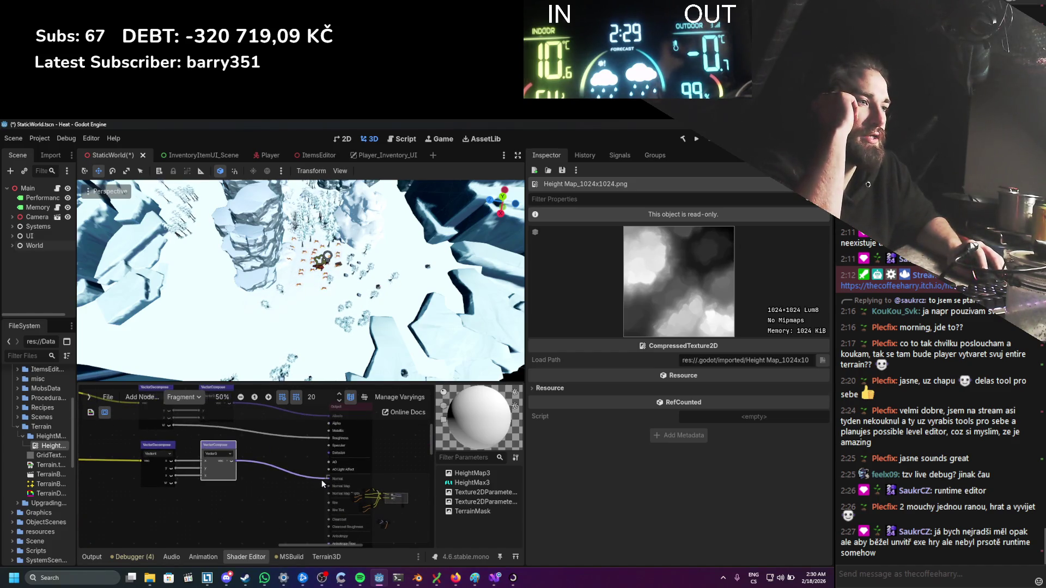
pyautogui.click(255, 499)
pyautogui.scroll(1, 243, 497)
pyautogui.moveTo(168, 481)
pyautogui.mouseDown()
pyautogui.moveTo(279, 499)
pyautogui.moveTo(268, 482)
pyautogui.mouseUp()
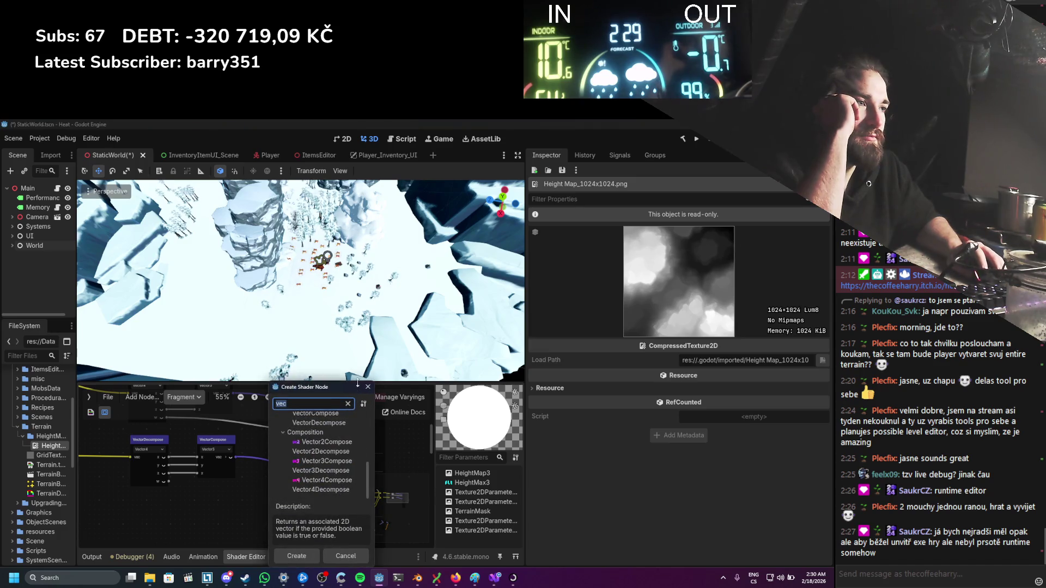
pyautogui.press('Escape')
# Step: Align the lower VectorDecompose/VectorCompose pair directly beneath the upper pair
pyautogui.scroll(-2, 267, 471)
pyautogui.scroll(1, 241, 445)
pyautogui.hscroll(-4, 243, 475)
pyautogui.scroll(-3, 242, 475)
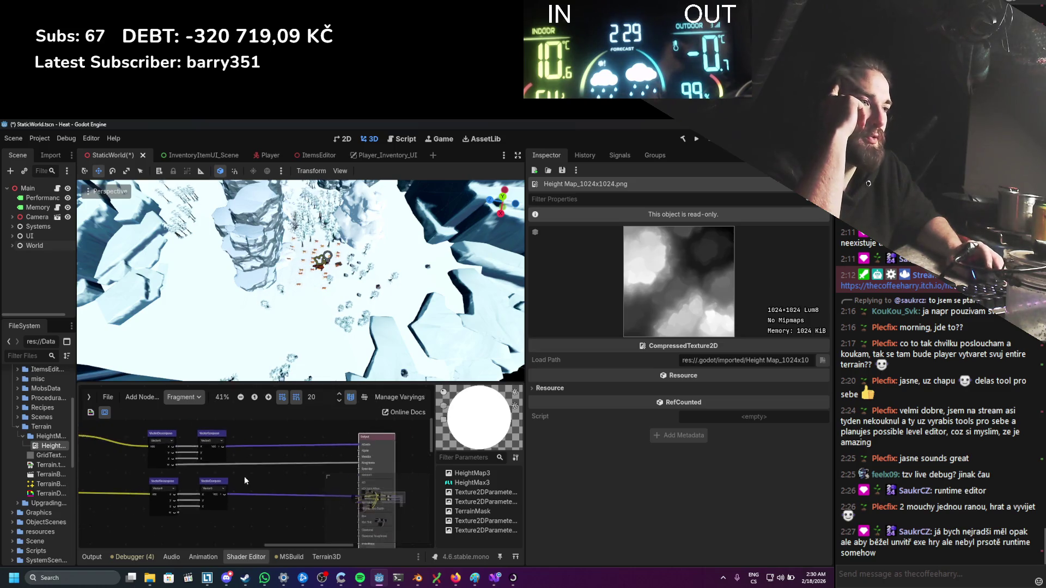
pyautogui.scroll(-1, 230, 466)
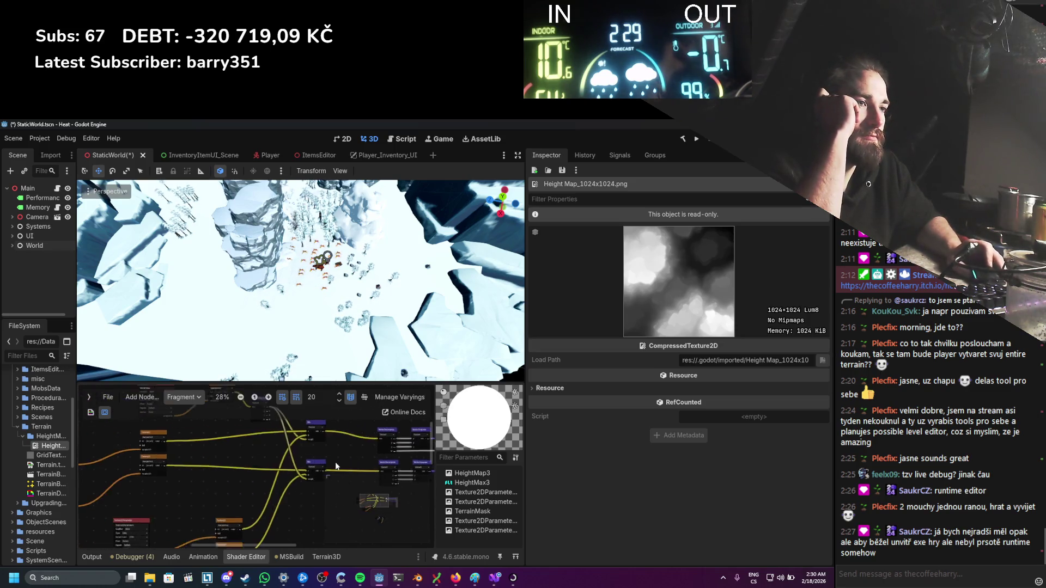
pyautogui.hscroll(-5, 334, 457)
pyautogui.scroll(-2, 287, 463)
pyautogui.hscroll(-2, 303, 476)
pyautogui.scroll(3, 278, 469)
pyautogui.hscroll(3, 271, 466)
pyautogui.scroll(1, 194, 478)
pyautogui.moveTo(243, 479)
pyautogui.mouseDown()
pyautogui.moveTo(125, 457)
pyautogui.moveTo(152, 466)
pyautogui.mouseUp()
pyautogui.click(265, 466)
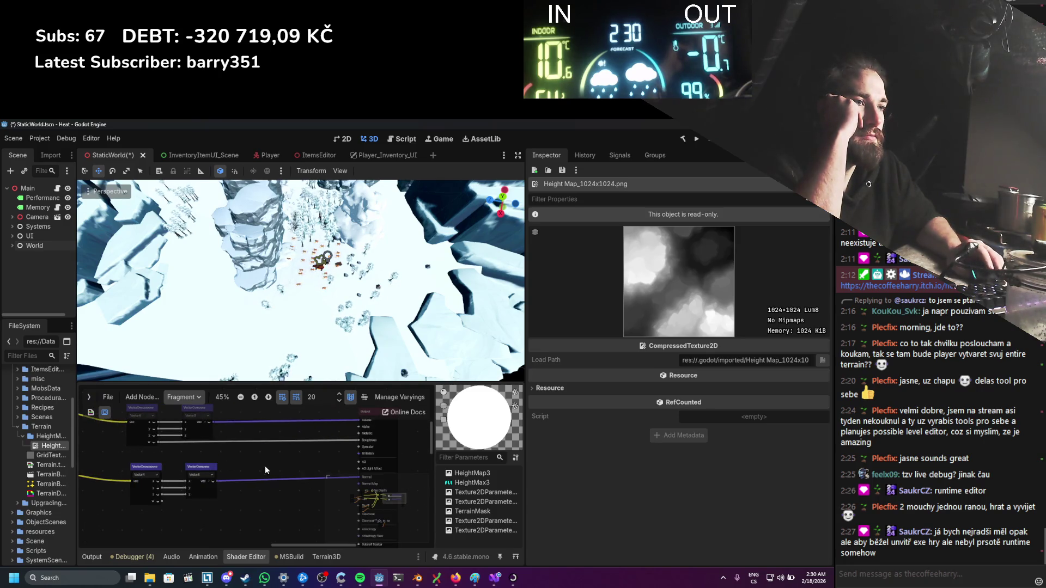
pyautogui.moveTo(221, 460); pyautogui.dragTo(127, 502)
pyautogui.moveTo(153, 468); pyautogui.dragTo(147, 468)
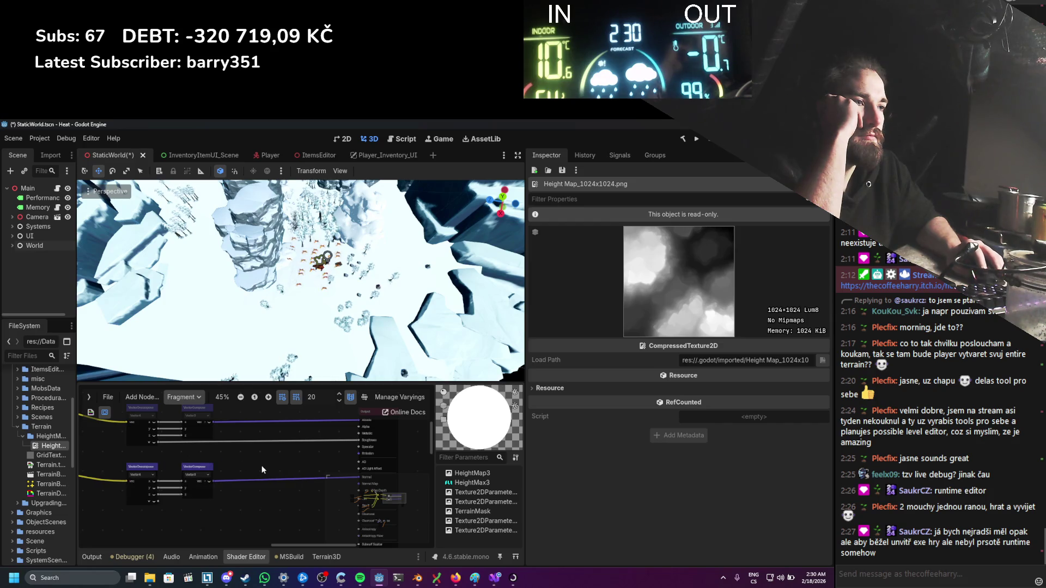
pyautogui.hscroll(1, 242, 472)
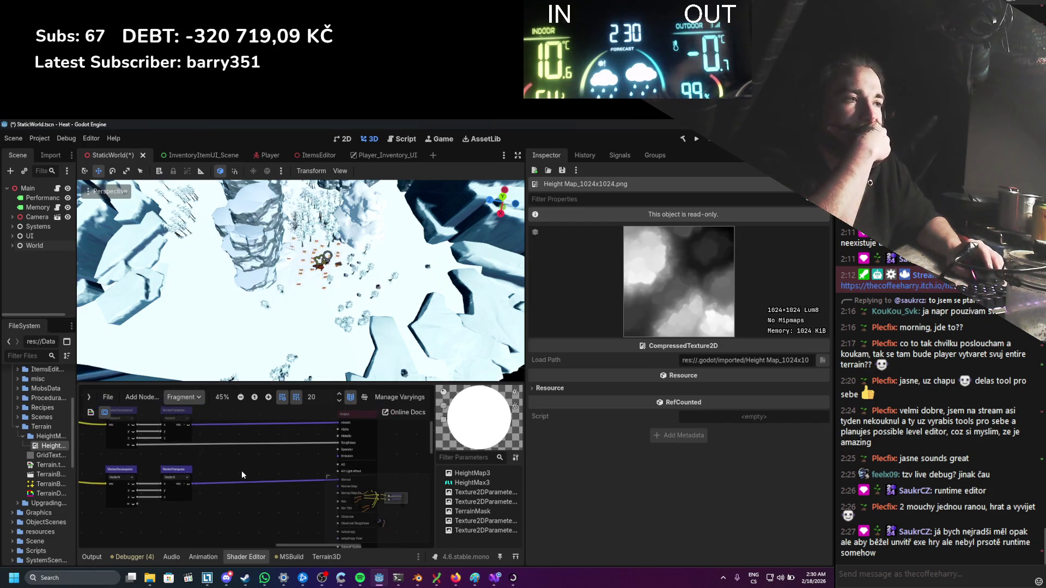
# Step: Add a SwitchBool node from a 'bool' search and place it near VectorCompose
pyautogui.rightClick(260, 465)
pyautogui.click(268, 469)
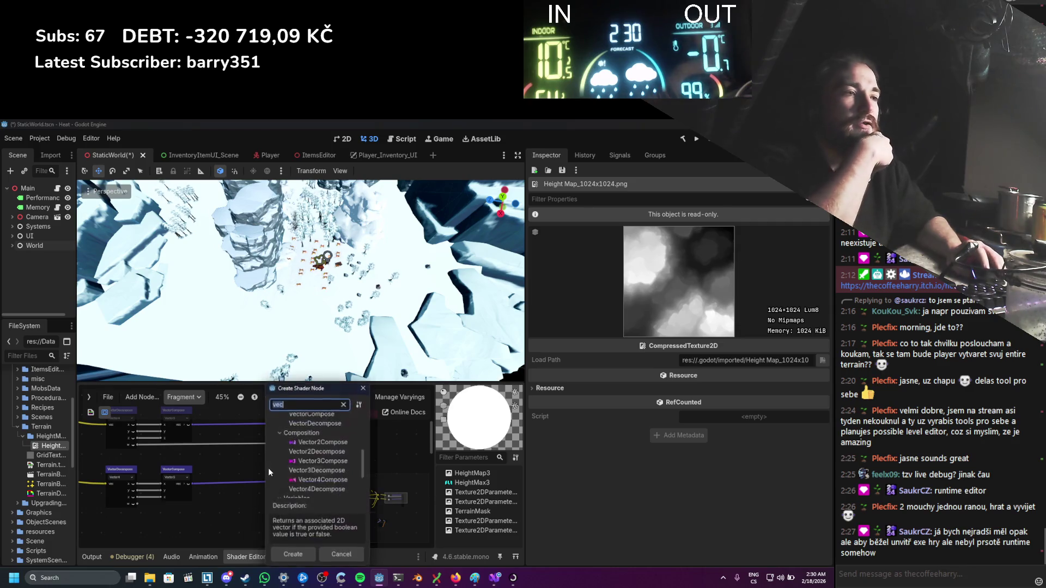
pyautogui.write('bool')
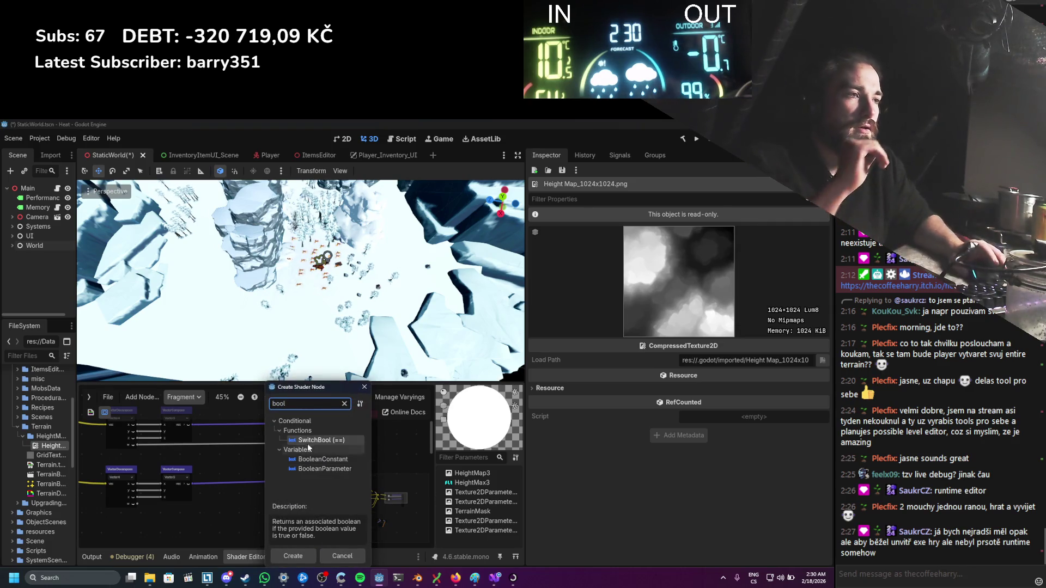
pyautogui.doubleClick(340, 438)
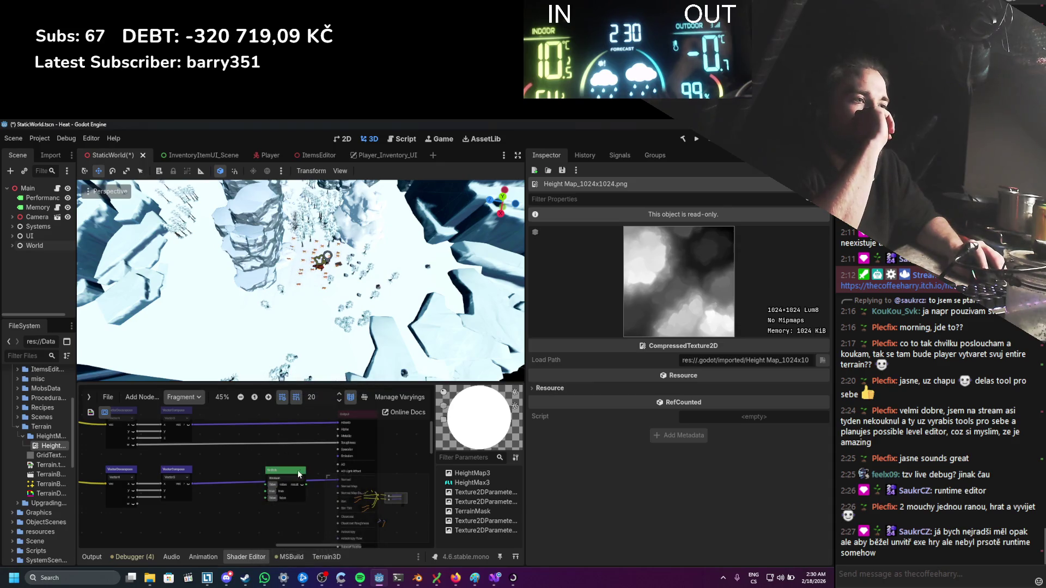
pyautogui.moveTo(293, 462); pyautogui.dragTo(276, 435)
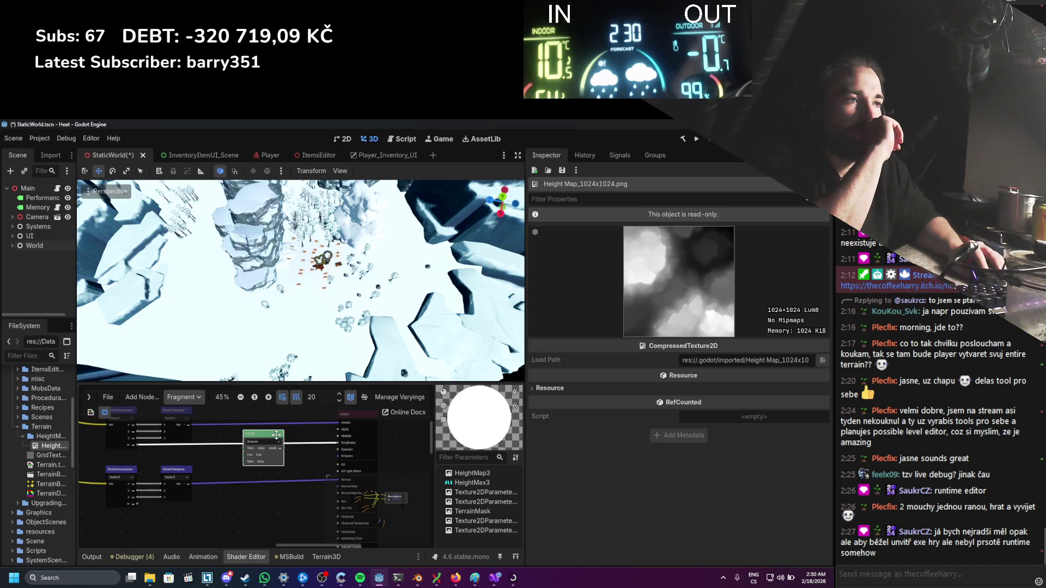
pyautogui.moveTo(277, 435); pyautogui.dragTo(263, 495)
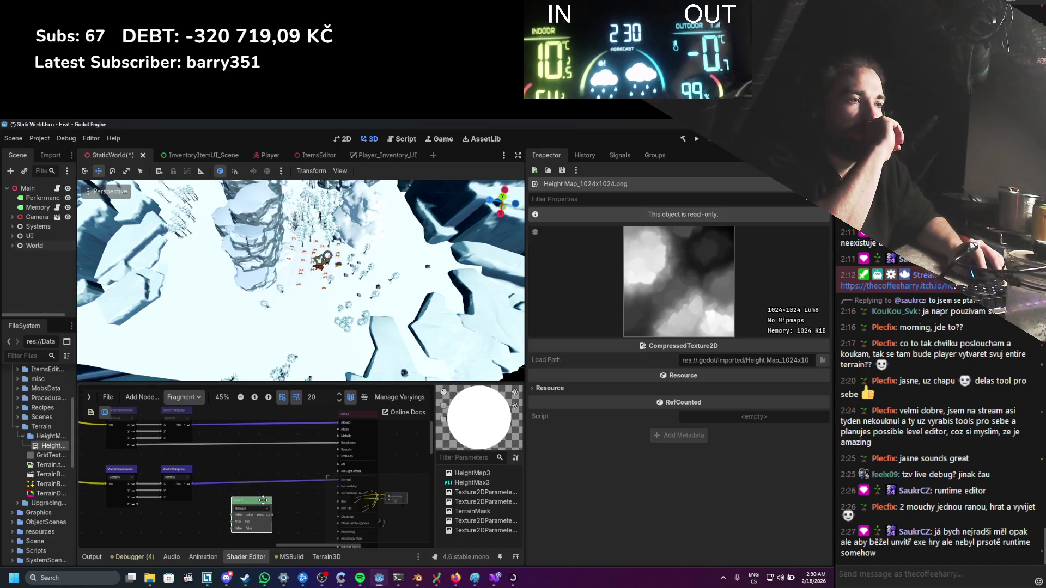
pyautogui.hscroll(3, 225, 456)
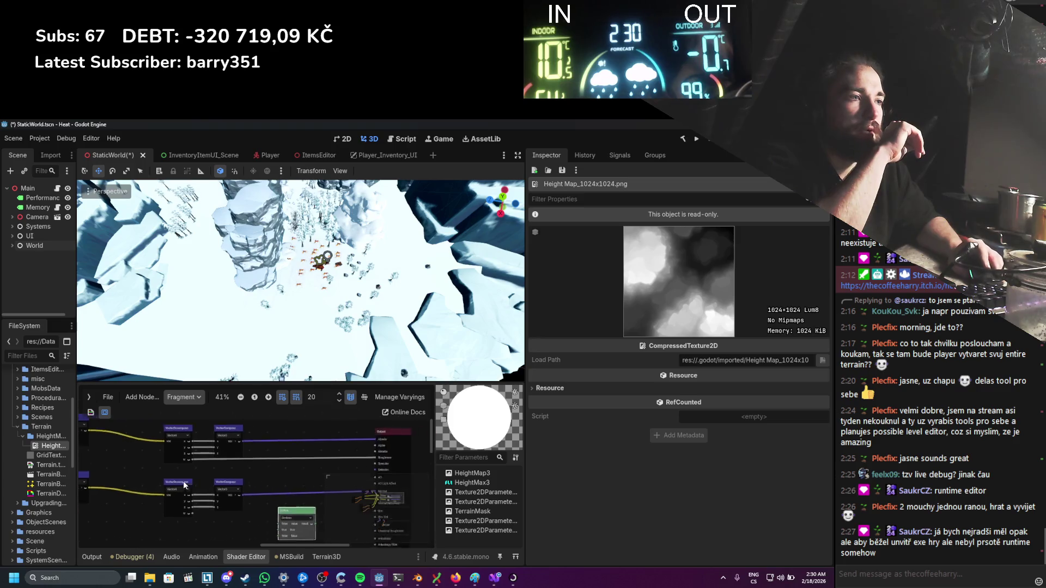
pyautogui.scroll(-1, 325, 453)
pyautogui.scroll(3, 308, 461)
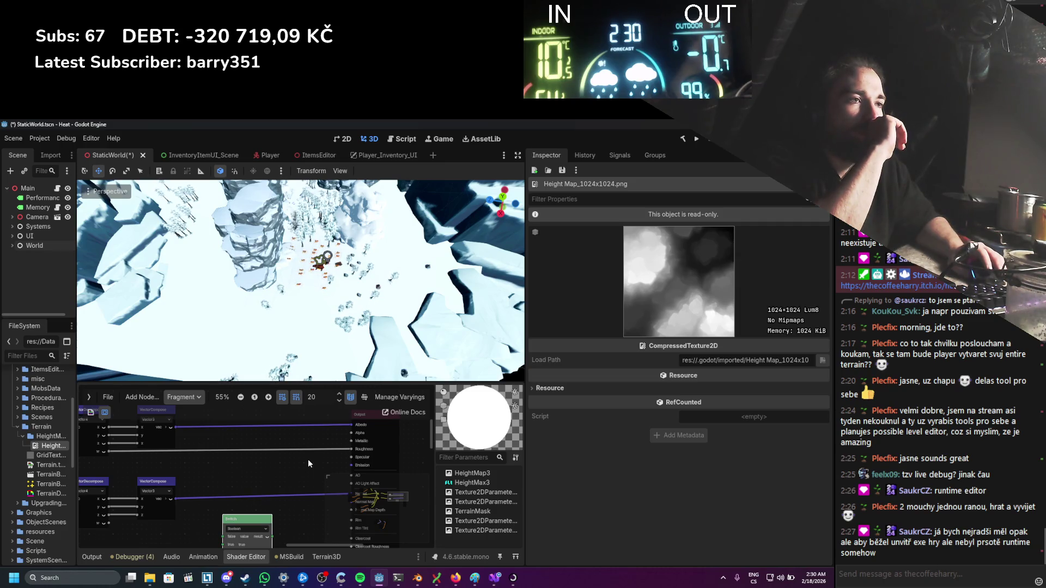
pyautogui.scroll(-2, 308, 464)
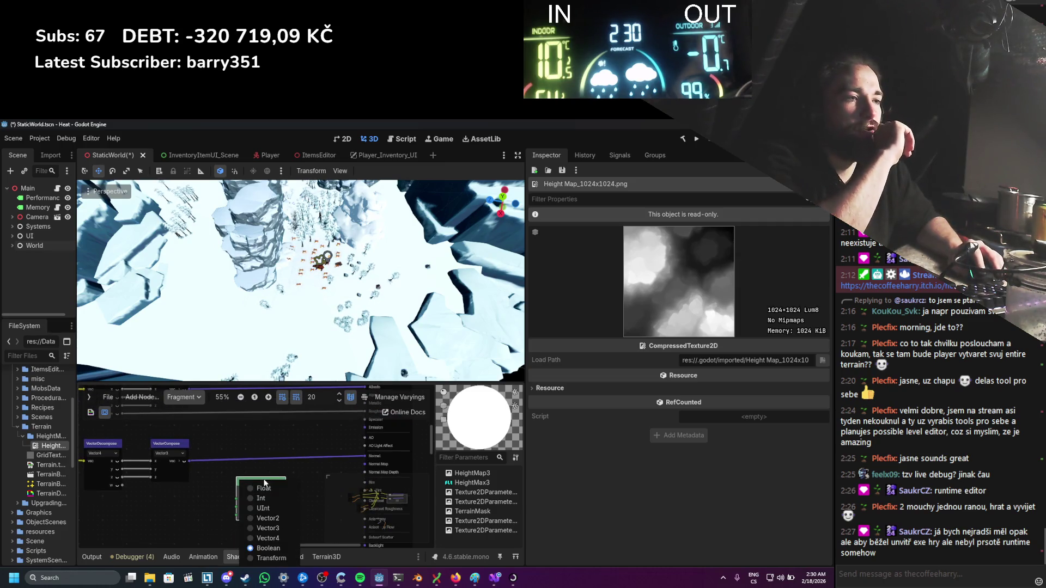
# Step: Insert the Switch node into the link from VectorCompose to Normal
pyautogui.moveTo(267, 480); pyautogui.dragTo(275, 444)
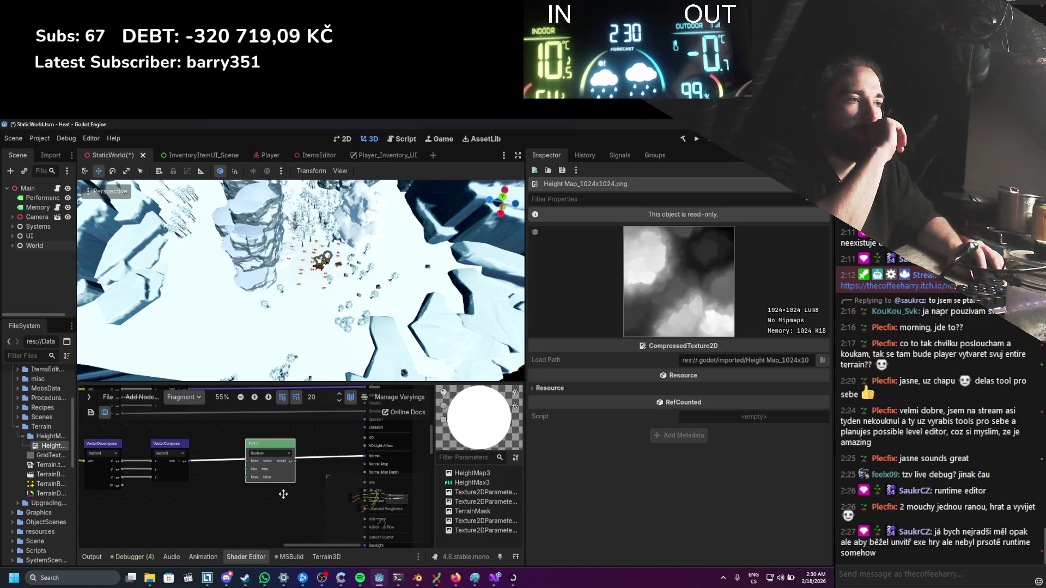
pyautogui.moveTo(283, 494); pyautogui.dragTo(297, 491)
pyautogui.scroll(1, 296, 492)
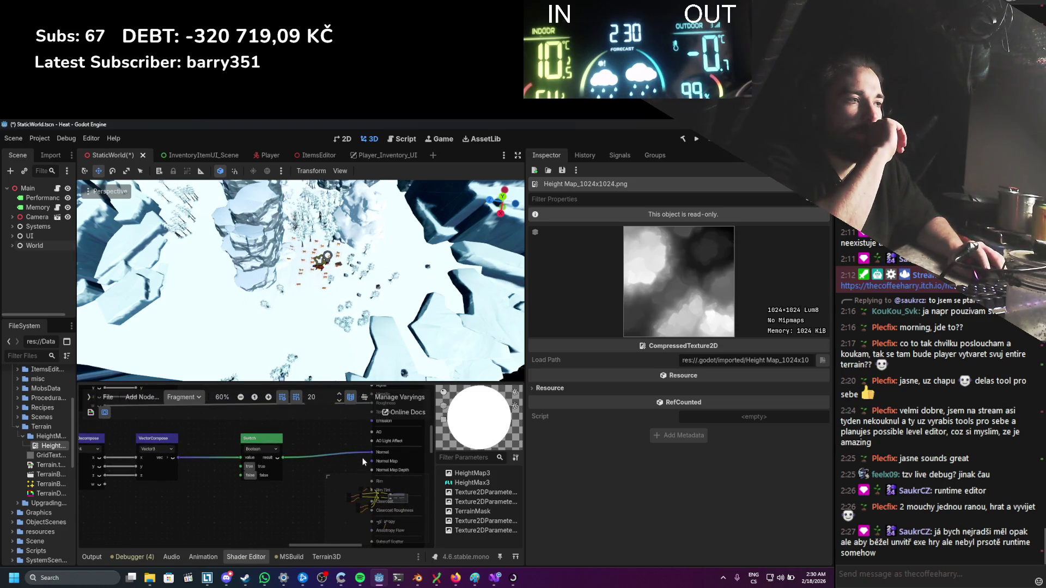
pyautogui.moveTo(368, 452); pyautogui.dragTo(371, 461)
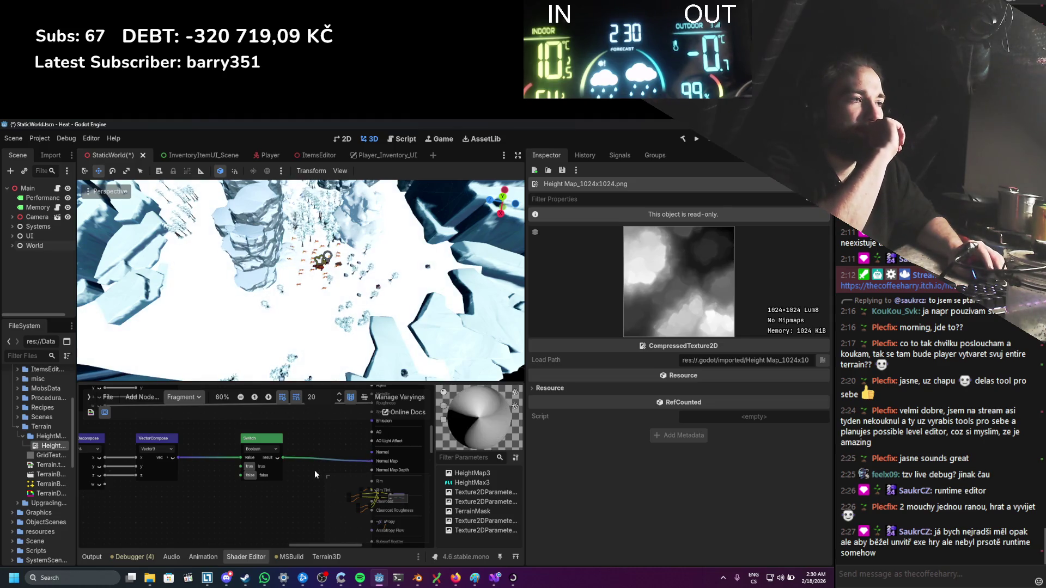
pyautogui.scroll(2, 262, 479)
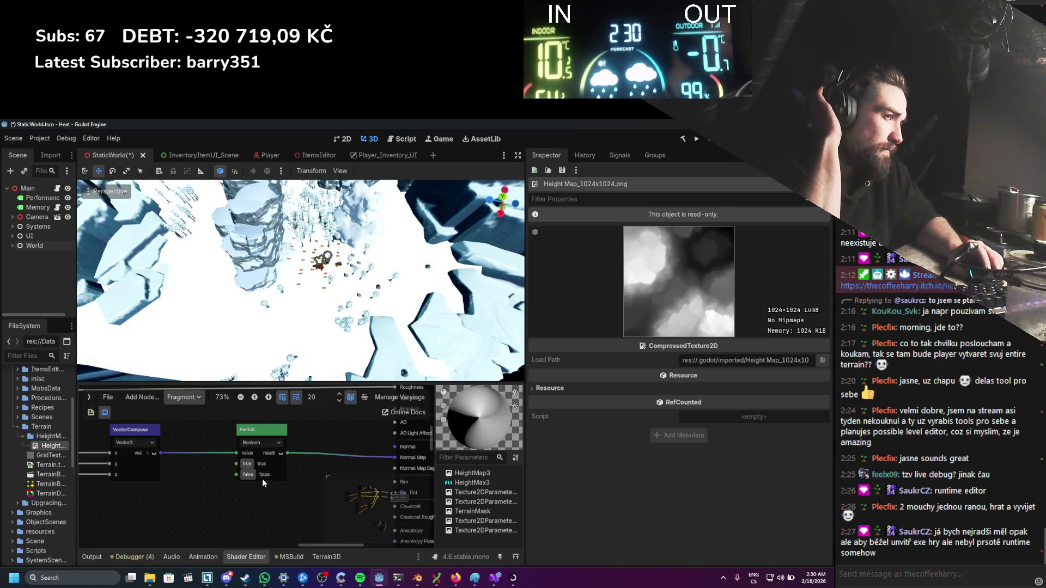
pyautogui.moveTo(229, 489); pyautogui.dragTo(296, 486)
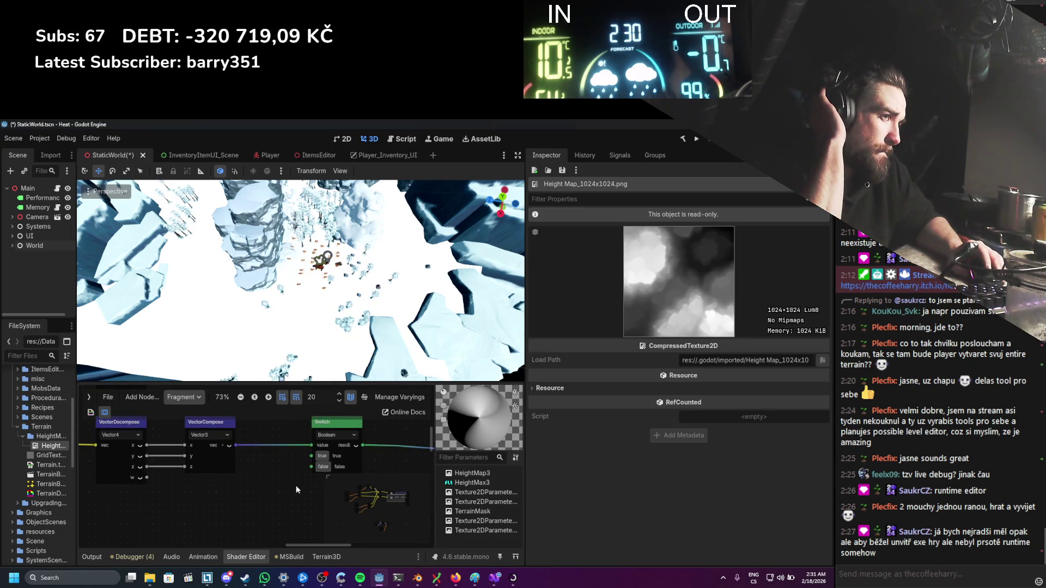
# Step: Keep the Switch node's value type set to Boolean
pyautogui.click(328, 436)
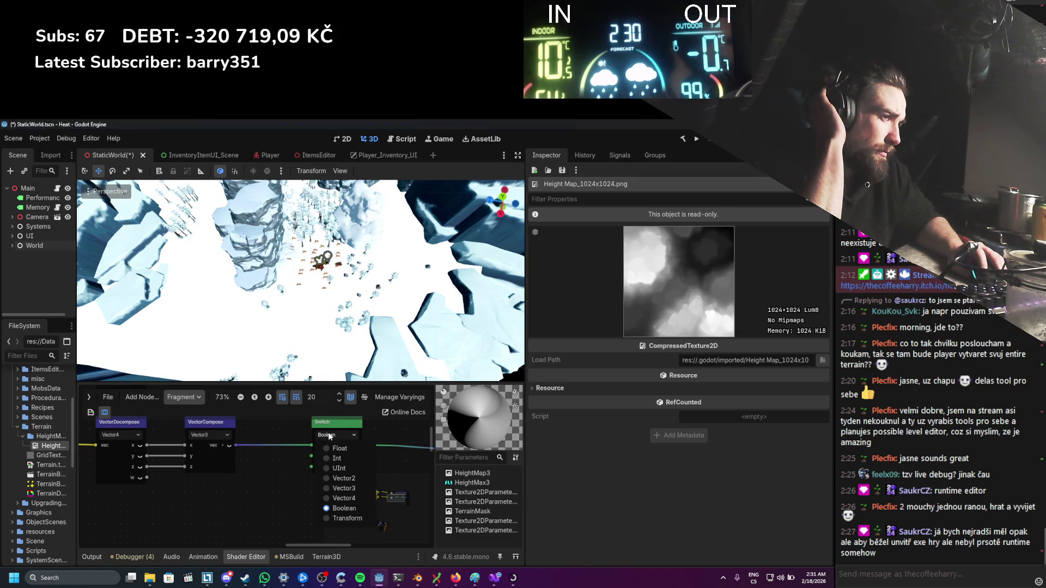
pyautogui.click(287, 460)
pyautogui.scroll(-3, 282, 465)
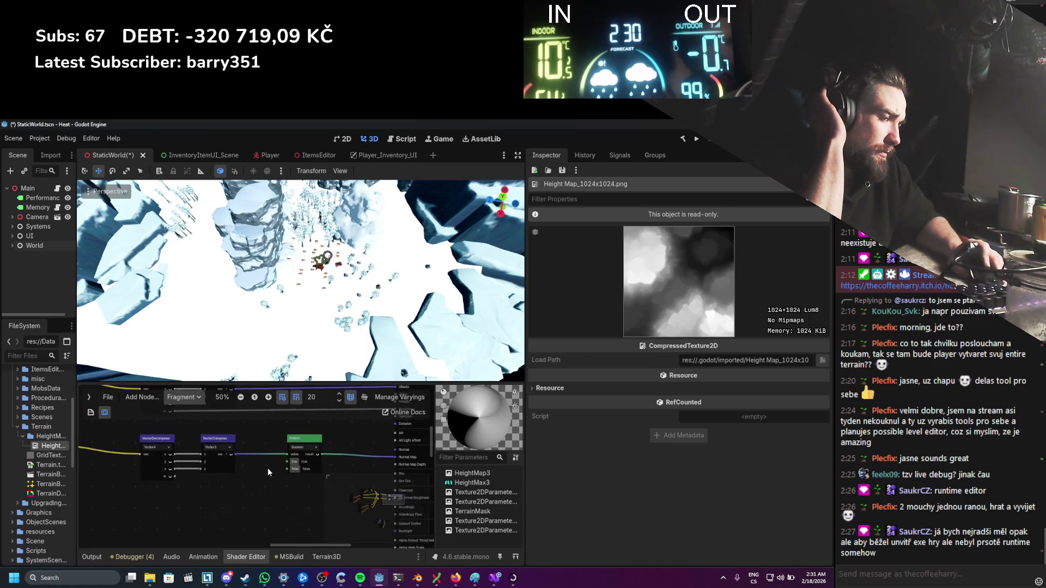
pyautogui.scroll(1, 263, 468)
pyautogui.rightClick(262, 468)
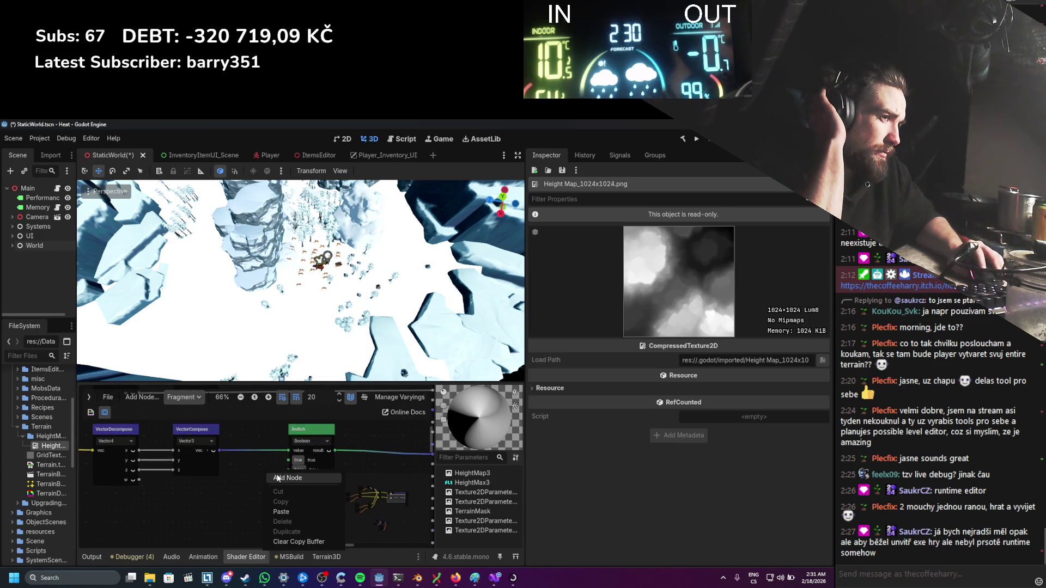
# Step: Add a ColorConstant node below the Switch and set its colour to 0000ff
pyautogui.click(277, 478)
pyautogui.write('boolcolor')
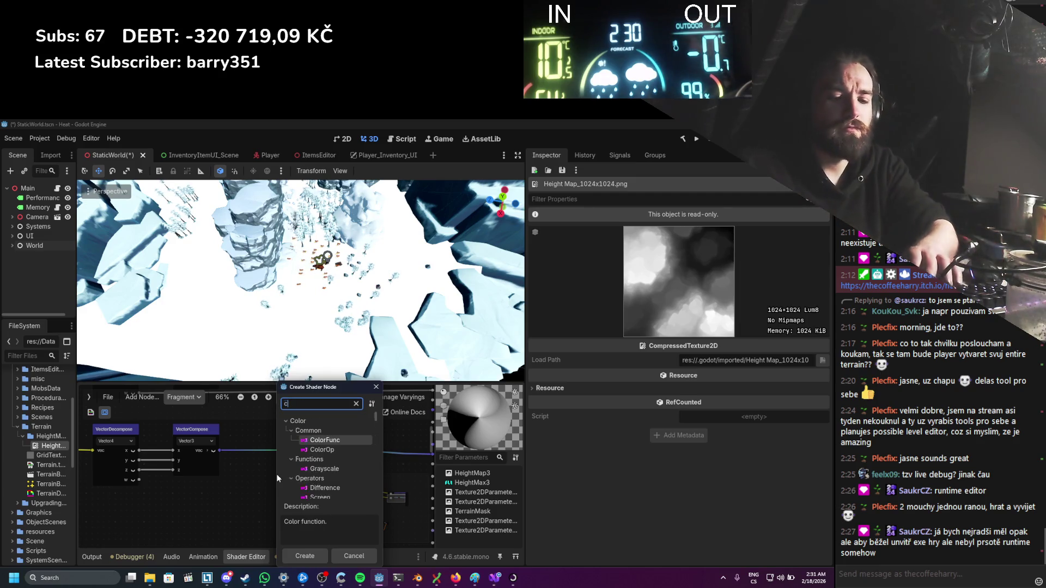
pyautogui.click(307, 469)
pyautogui.press('Return')
pyautogui.moveTo(307, 482); pyautogui.dragTo(255, 489)
pyautogui.click(243, 499)
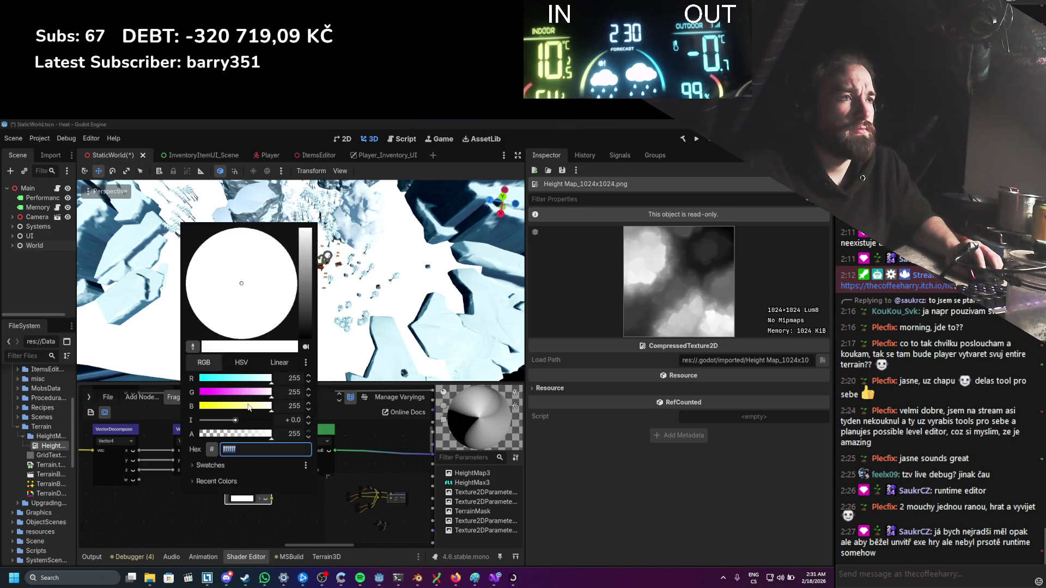
pyautogui.moveTo(248, 406); pyautogui.dragTo(163, 407)
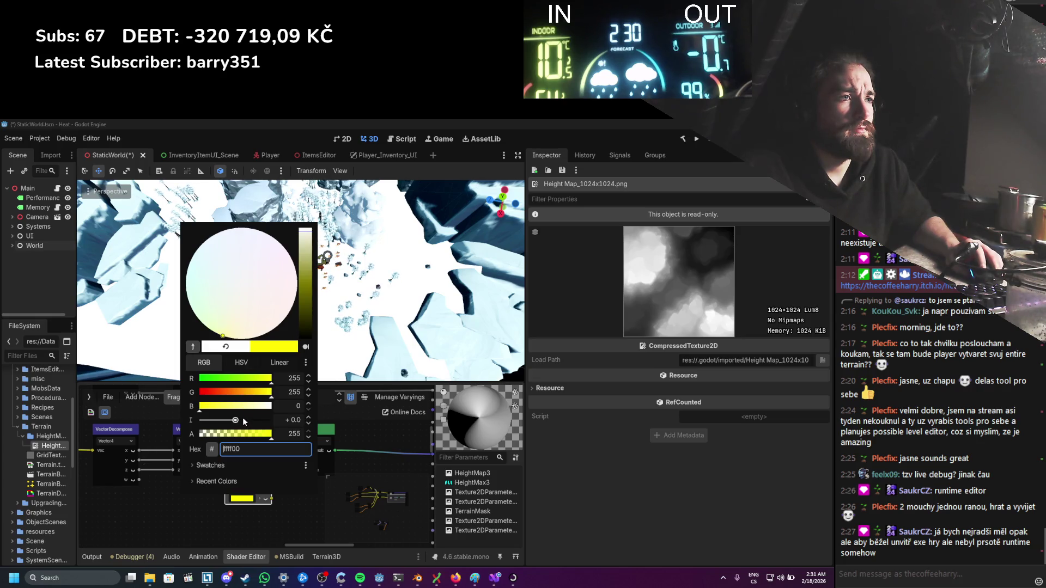
pyautogui.moveTo(240, 377)
pyautogui.mouseDown()
pyautogui.moveTo(172, 389)
pyautogui.moveTo(313, 404)
pyautogui.mouseUp()
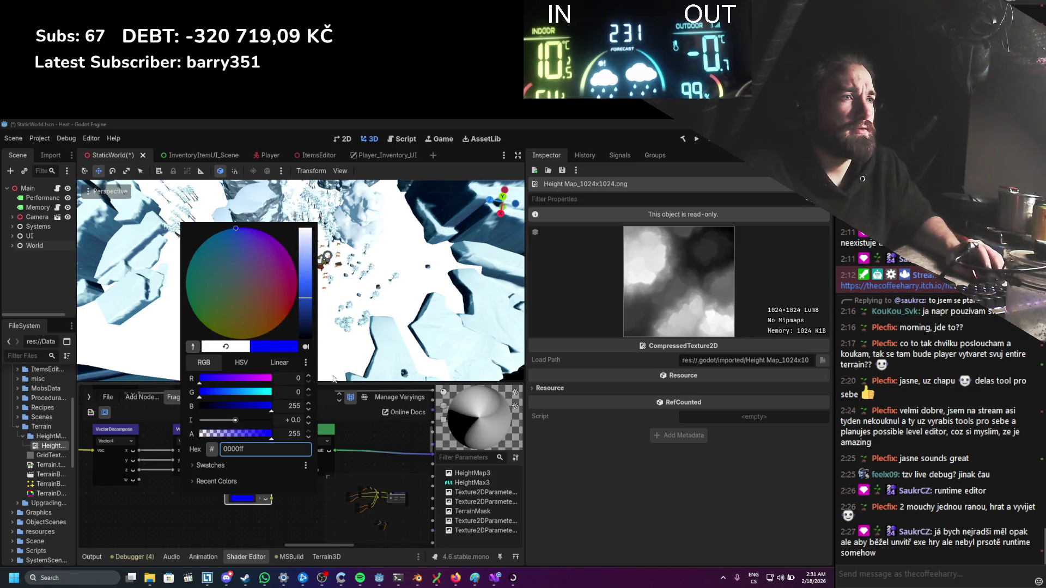
pyautogui.click(318, 489)
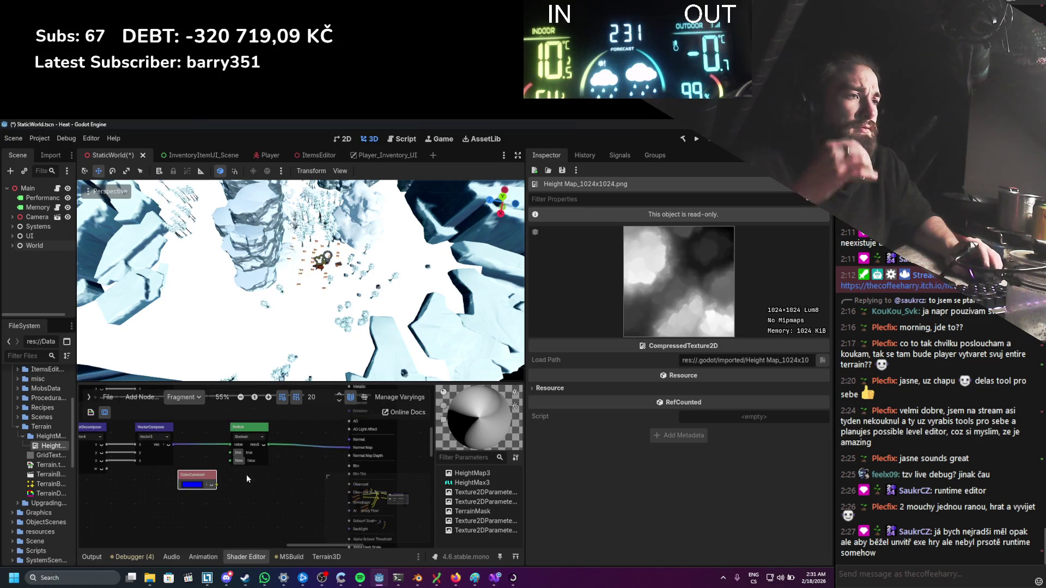
# Step: Connect VectorCompose to the Switch's true input and the ColorConstant to its false input
pyautogui.scroll(1, 245, 483)
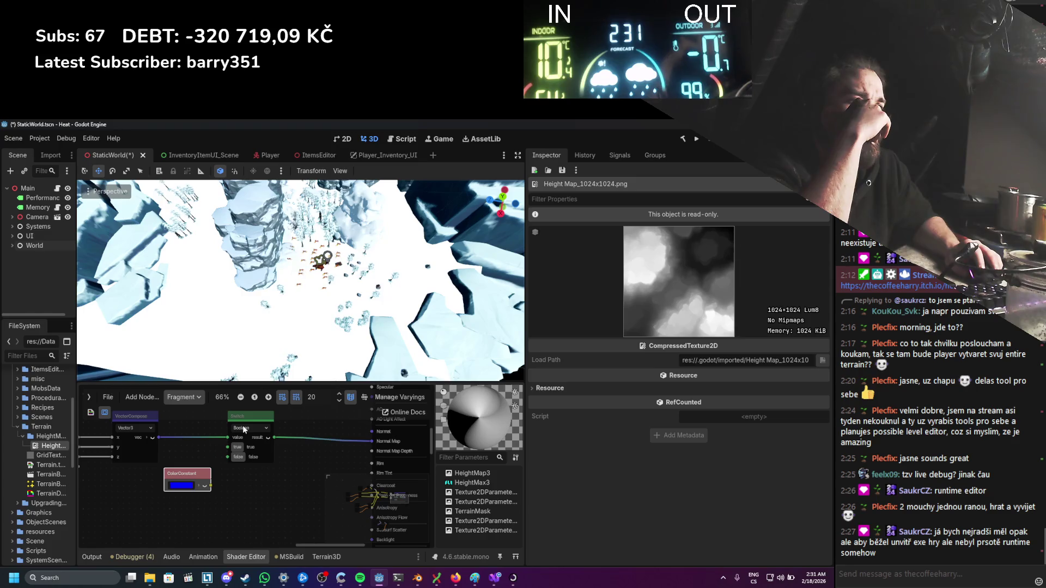
pyautogui.scroll(2, 242, 442)
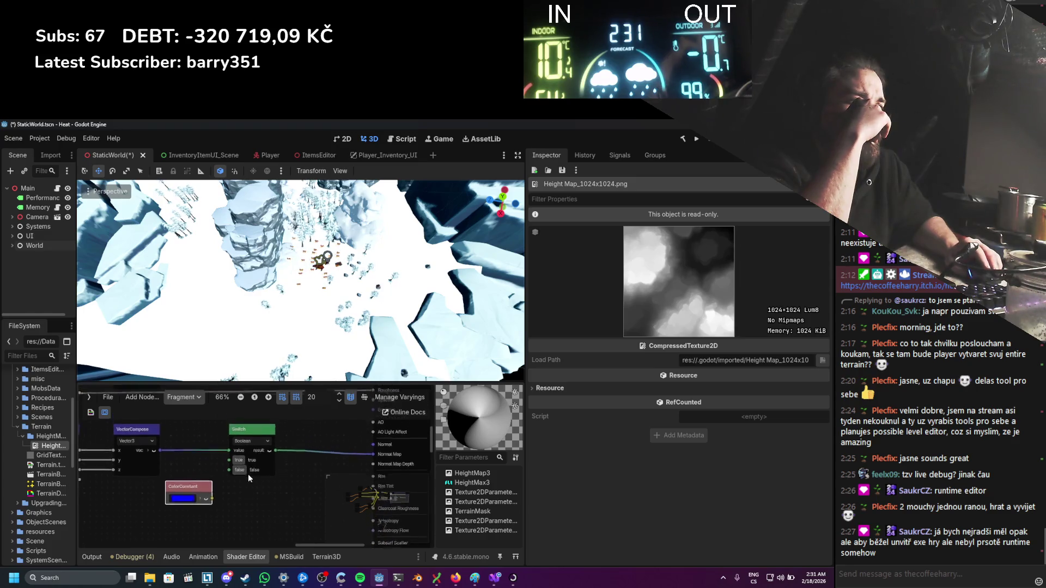
pyautogui.click(224, 459)
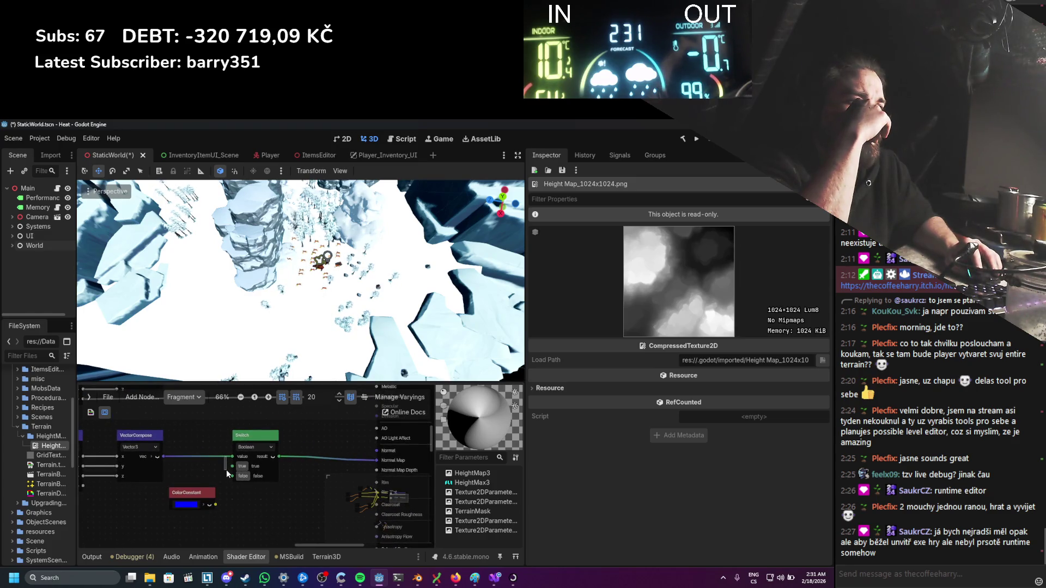
pyautogui.moveTo(232, 456); pyautogui.dragTo(230, 467)
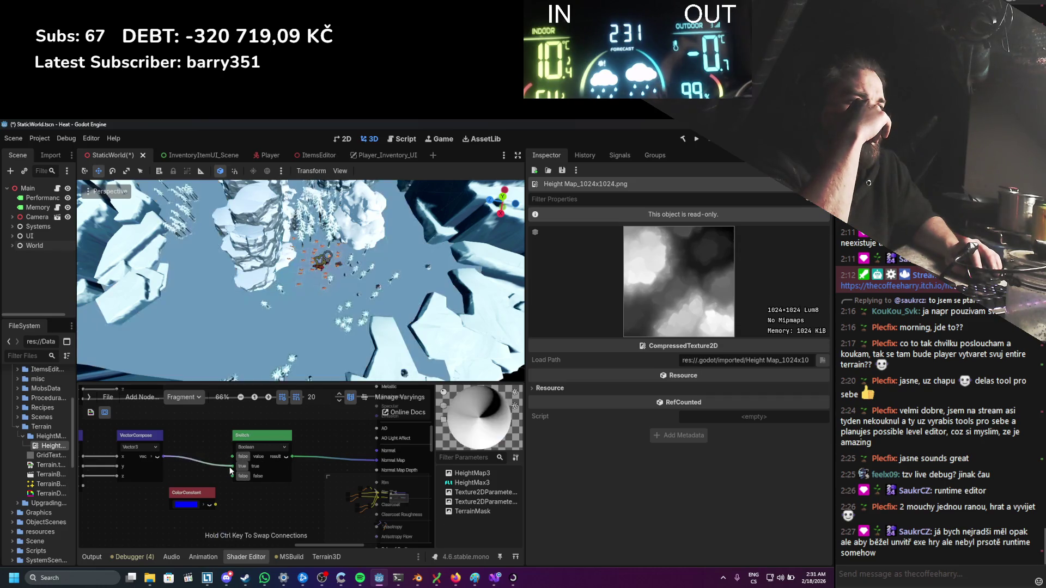
pyautogui.moveTo(215, 504); pyautogui.dragTo(233, 476)
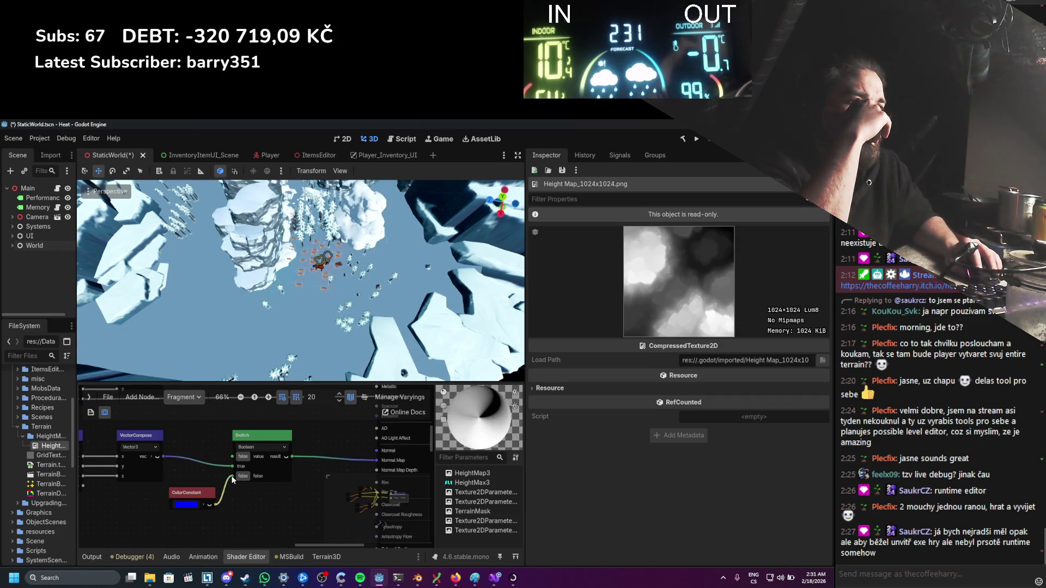
# Step: Show the Switch preview and toggle its value on and off, leaving it false
pyautogui.scroll(5, 284, 283)
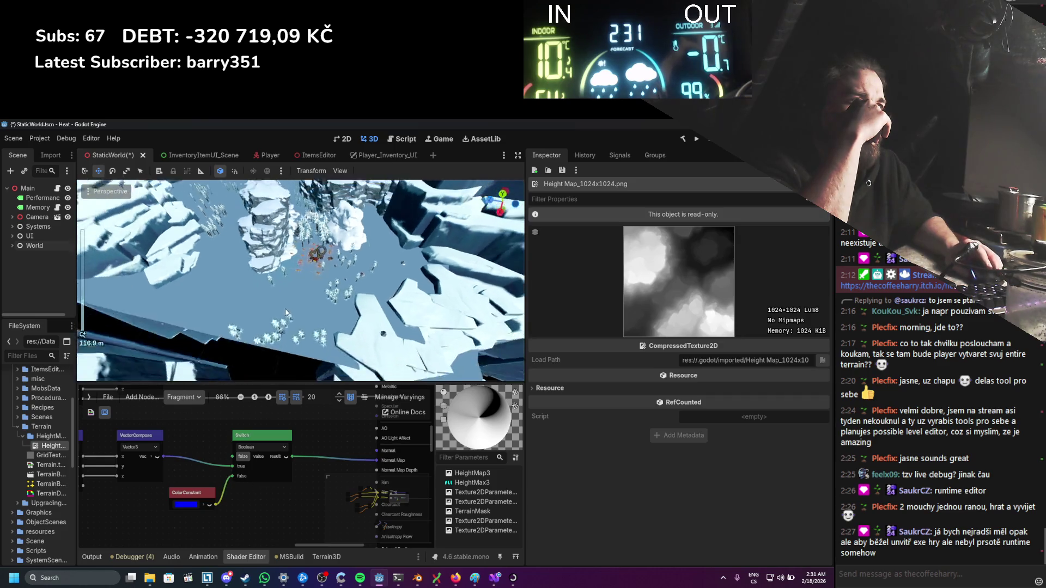
pyautogui.scroll(3, 284, 279)
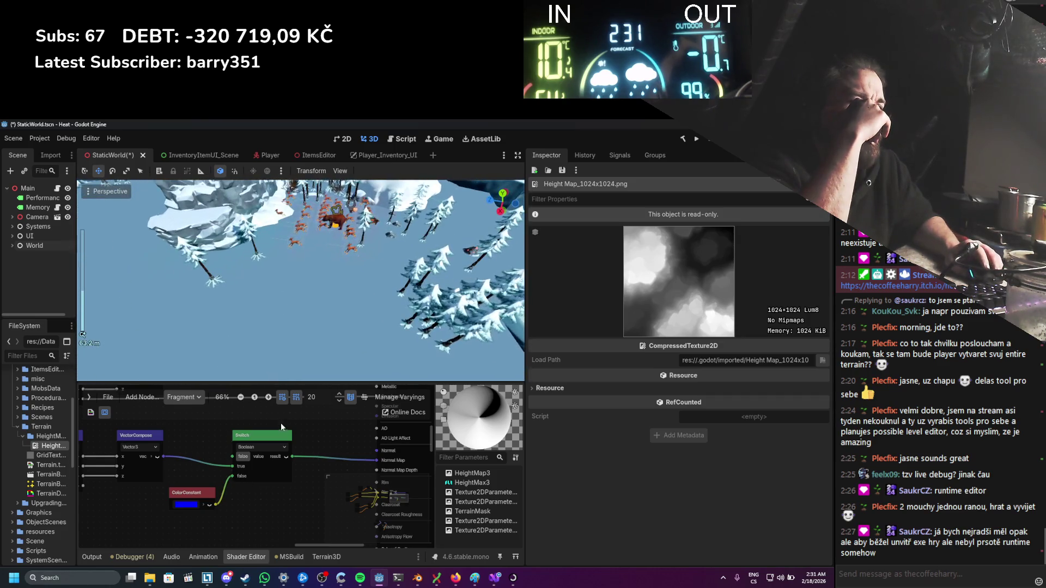
pyautogui.click(286, 455)
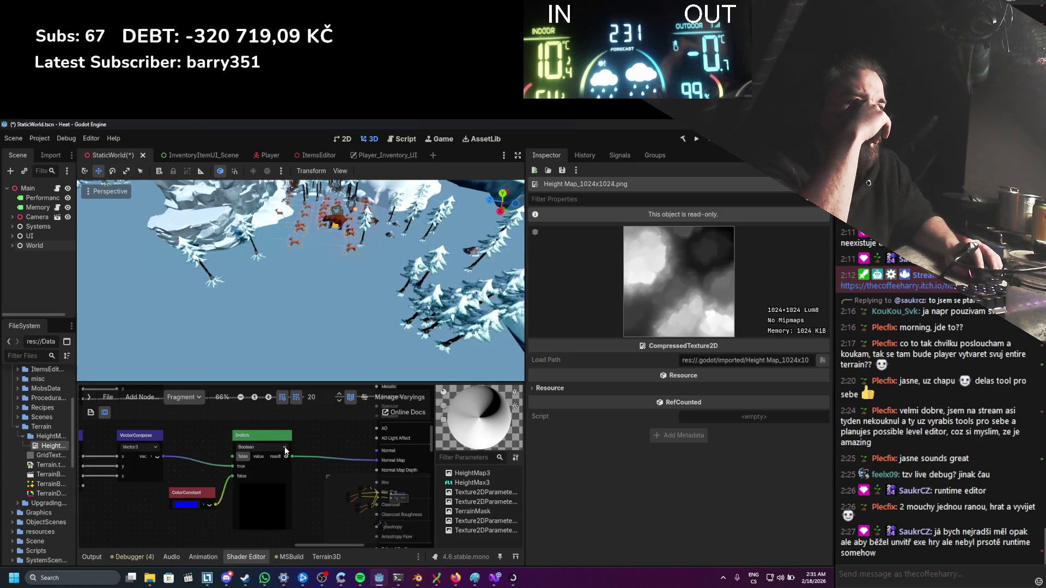
pyautogui.moveTo(211, 465); pyautogui.dragTo(265, 455)
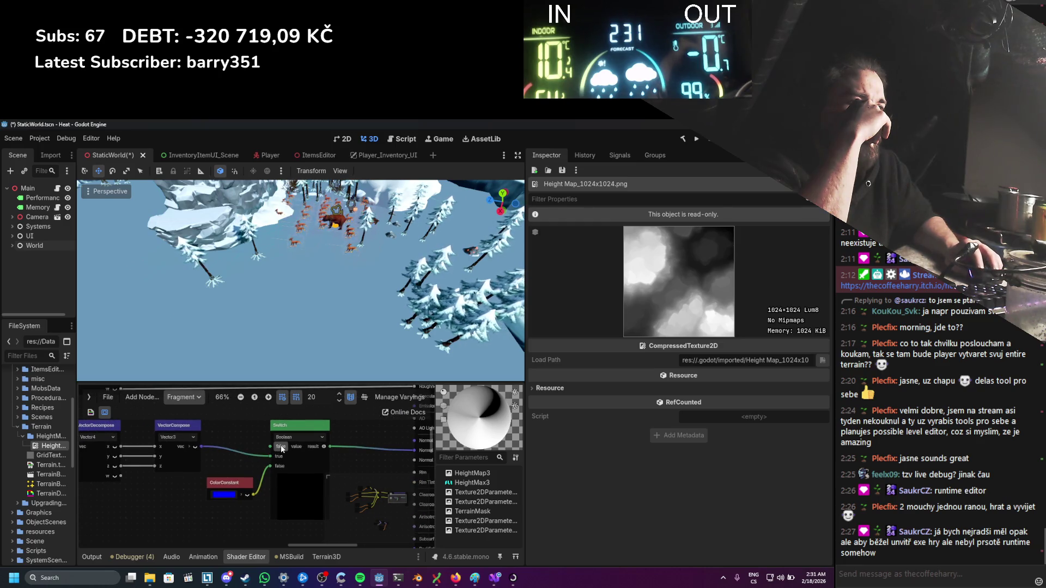
pyautogui.click(285, 462)
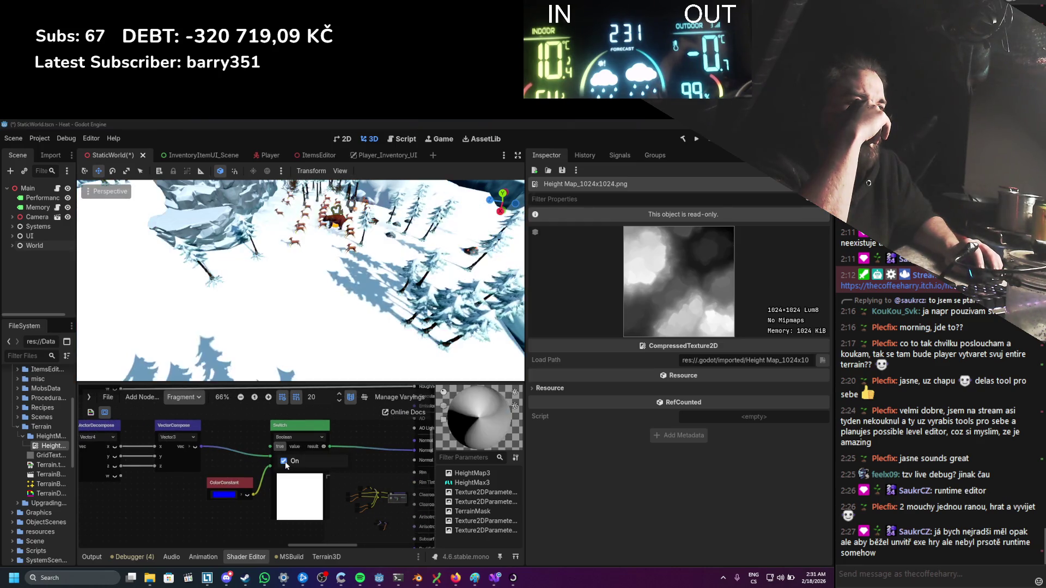
pyautogui.click(285, 462)
pyautogui.click(285, 462)
pyautogui.click(285, 461)
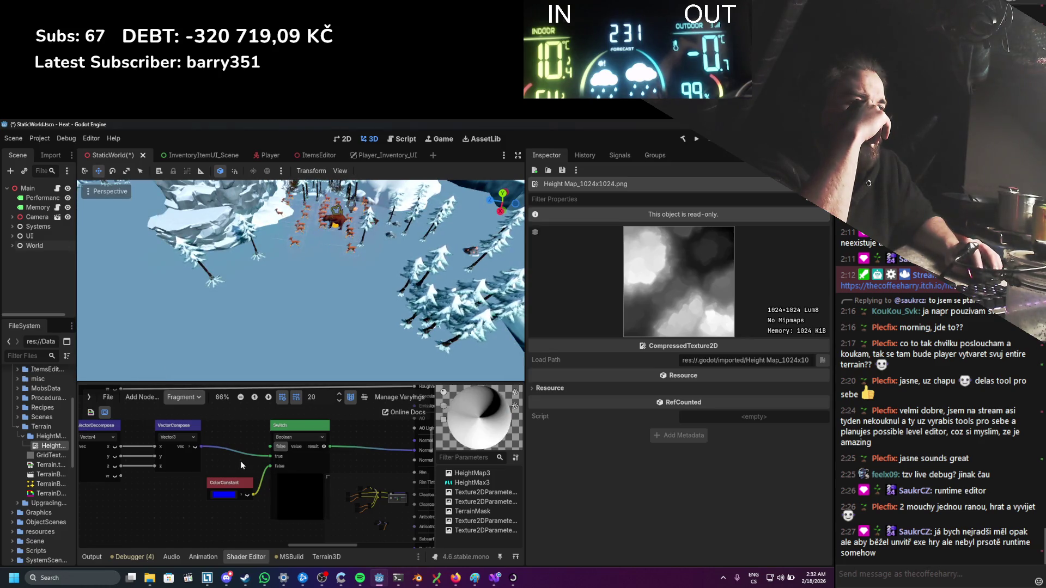
pyautogui.scroll(-1, 240, 461)
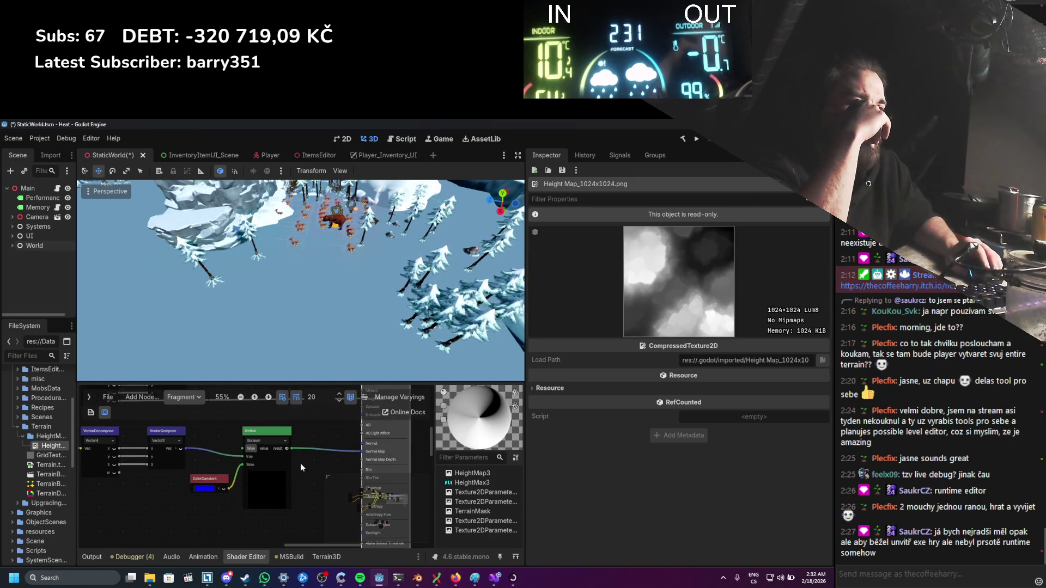
# Step: Shift the ColorConstant to a slightly different blue, 1200fd
pyautogui.moveTo(299, 463); pyautogui.dragTo(346, 449)
pyautogui.scroll(-1, 345, 449)
pyautogui.moveTo(227, 488); pyautogui.dragTo(263, 478)
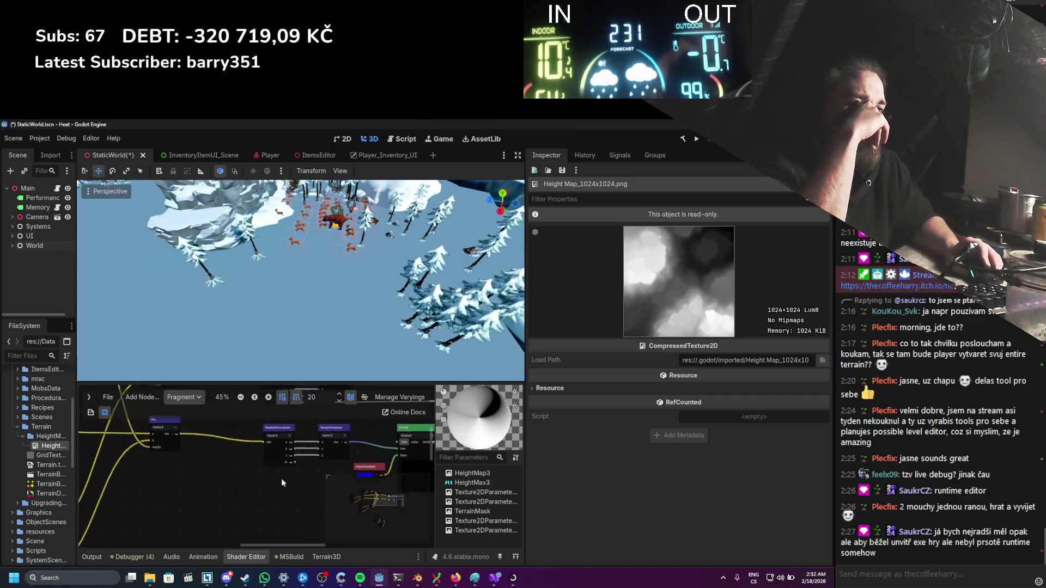
pyautogui.scroll(1, 267, 495)
pyautogui.click(219, 490)
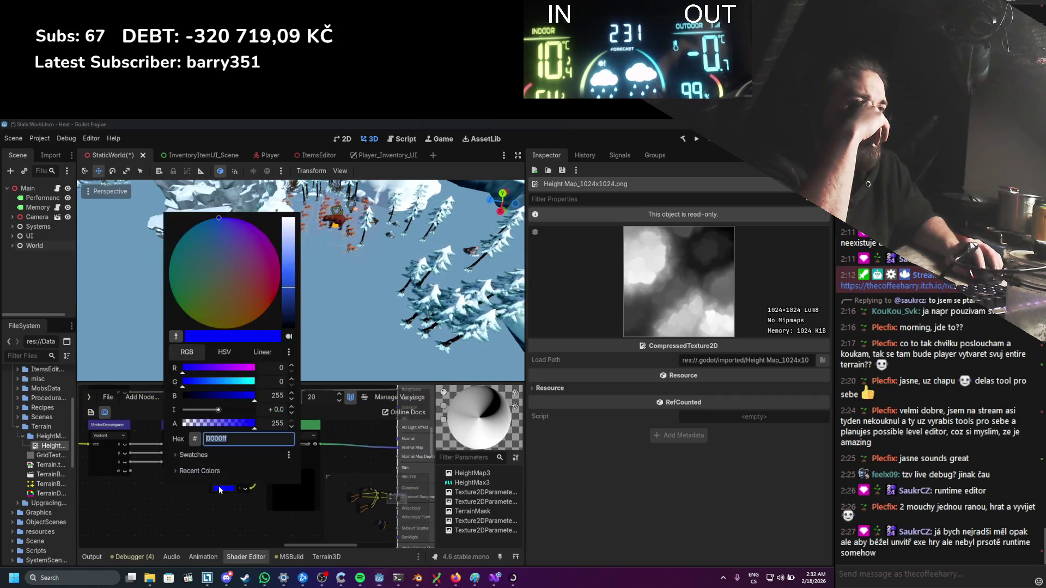
pyautogui.moveTo(252, 287); pyautogui.dragTo(219, 196)
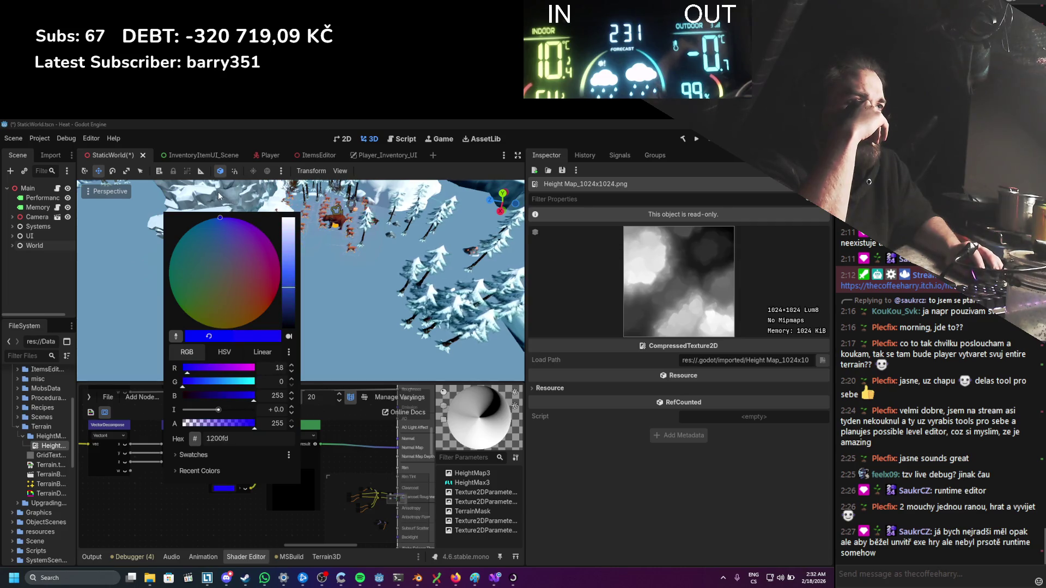
pyautogui.click(363, 456)
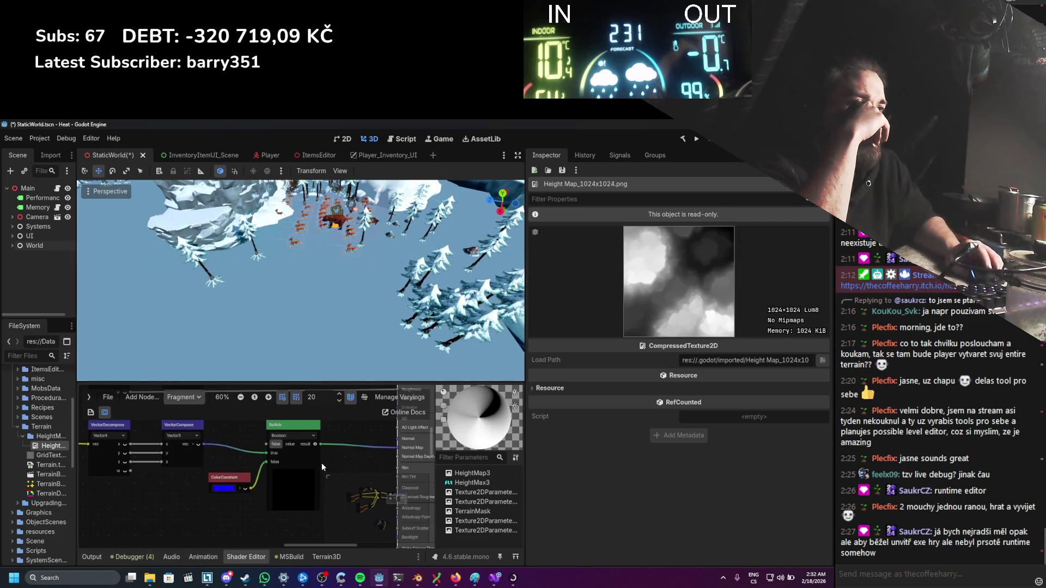
# Step: Reposition the Switch node slightly up and left into place
pyautogui.scroll(-1, 319, 467)
pyautogui.moveTo(308, 436)
pyautogui.mouseDown()
pyautogui.moveTo(331, 433)
pyautogui.moveTo(313, 428)
pyautogui.mouseUp()
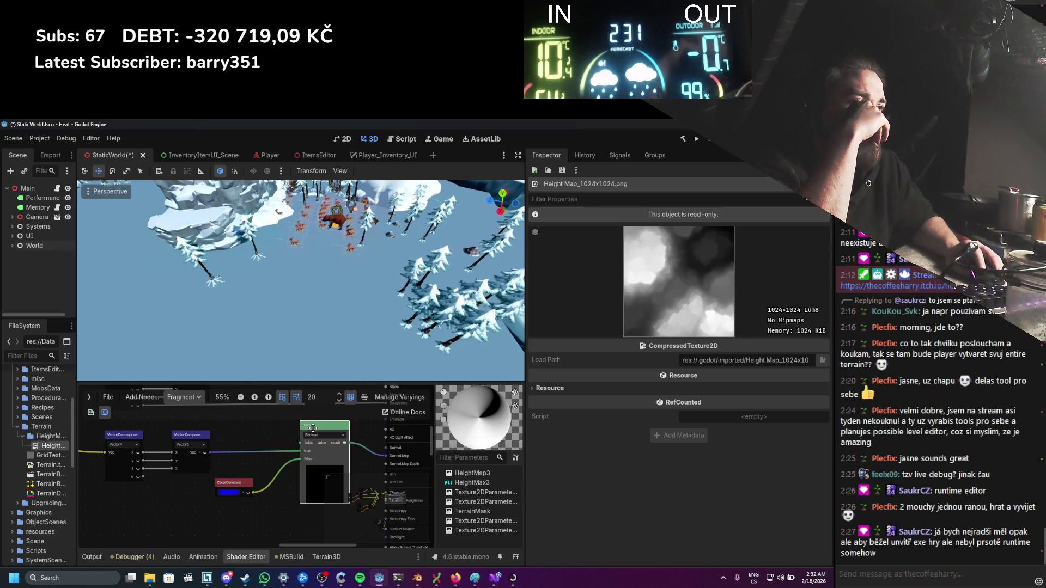
pyautogui.scroll(-3, 273, 452)
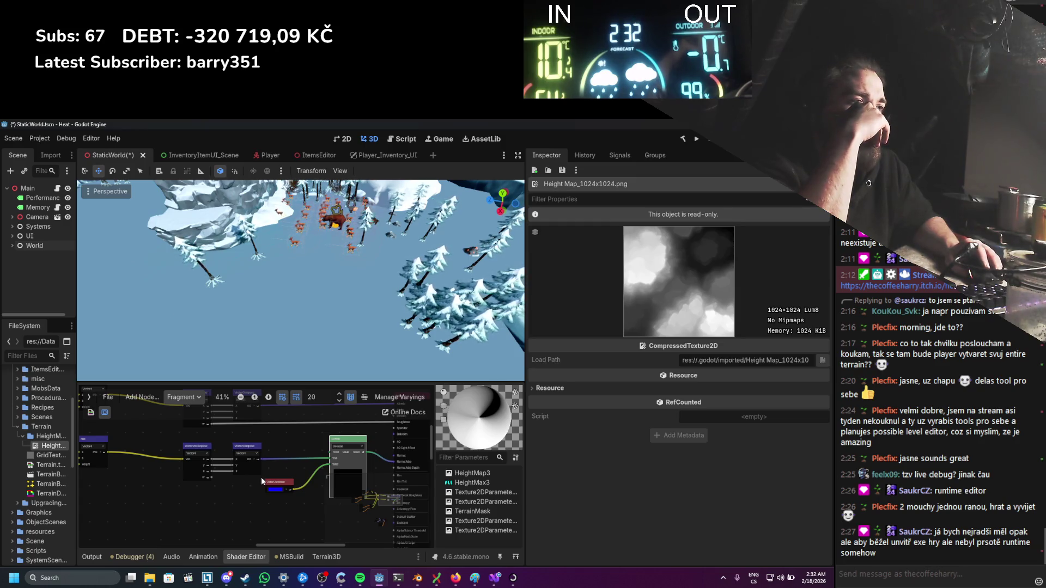
pyautogui.moveTo(261, 477); pyautogui.dragTo(240, 476)
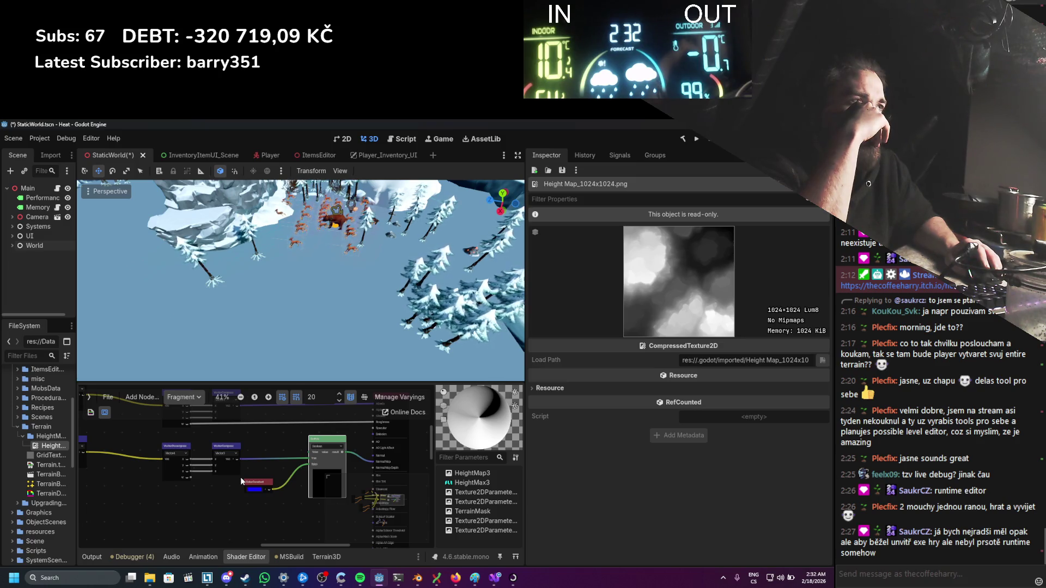
pyautogui.scroll(1, 241, 476)
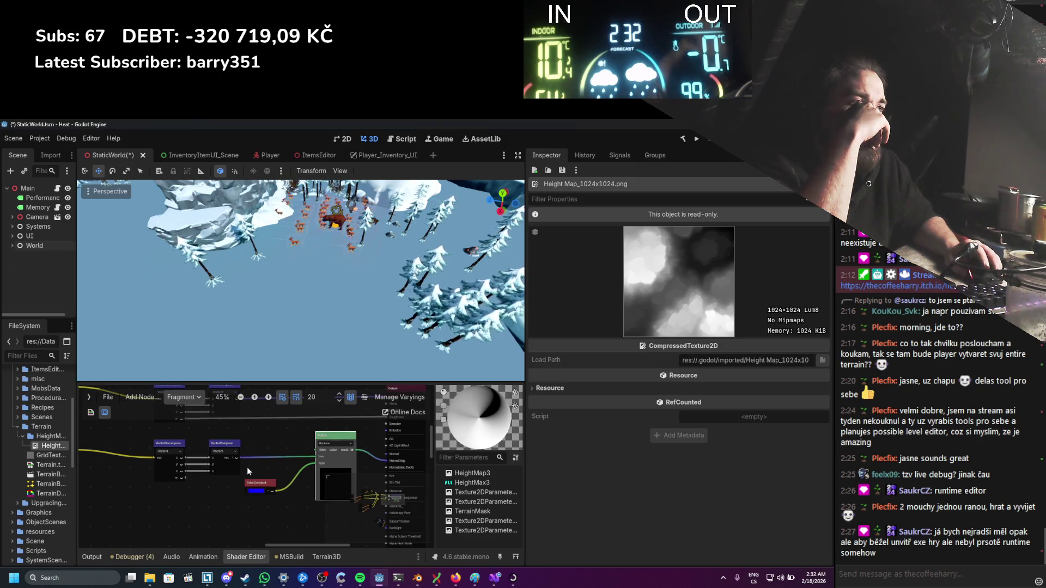
pyautogui.moveTo(328, 439); pyautogui.dragTo(311, 438)
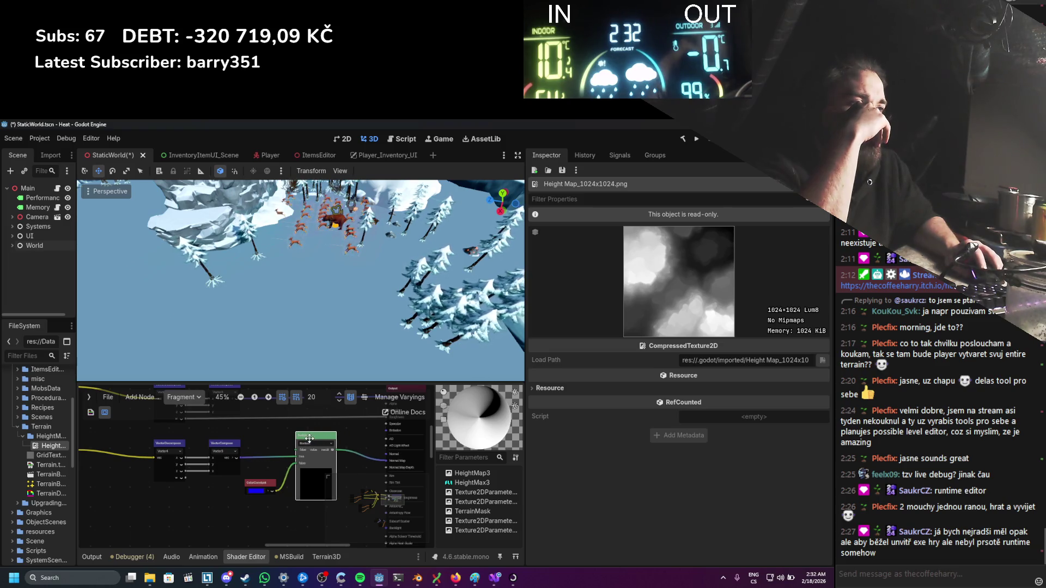
pyautogui.click(377, 463)
pyautogui.scroll(-3, 361, 471)
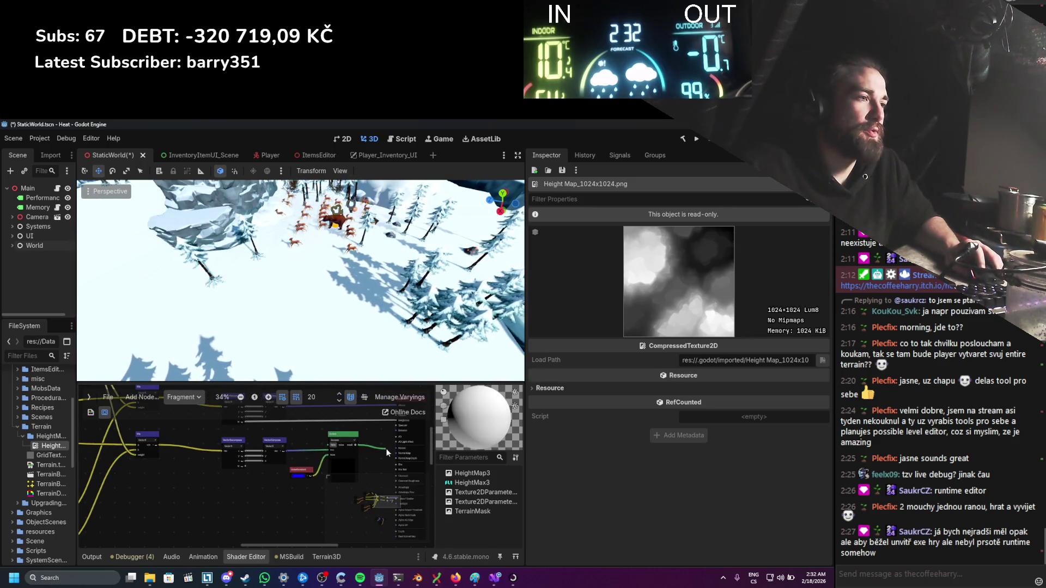
# Step: Toggle the Switch node's On option so the terrain renders white
pyautogui.click(341, 453)
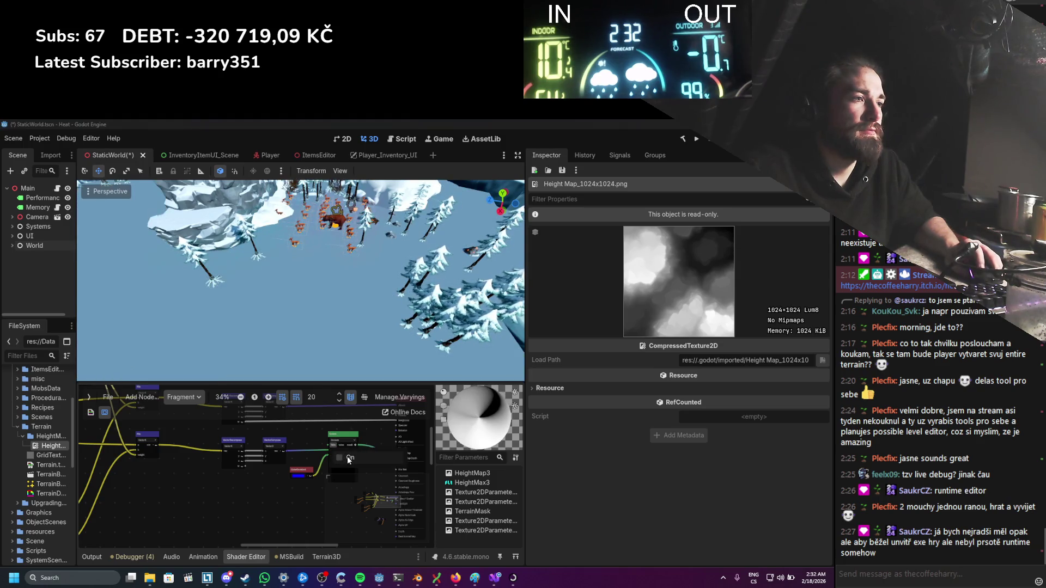
pyautogui.click(342, 459)
pyautogui.scroll(1, 320, 486)
pyautogui.scroll(-2, 276, 493)
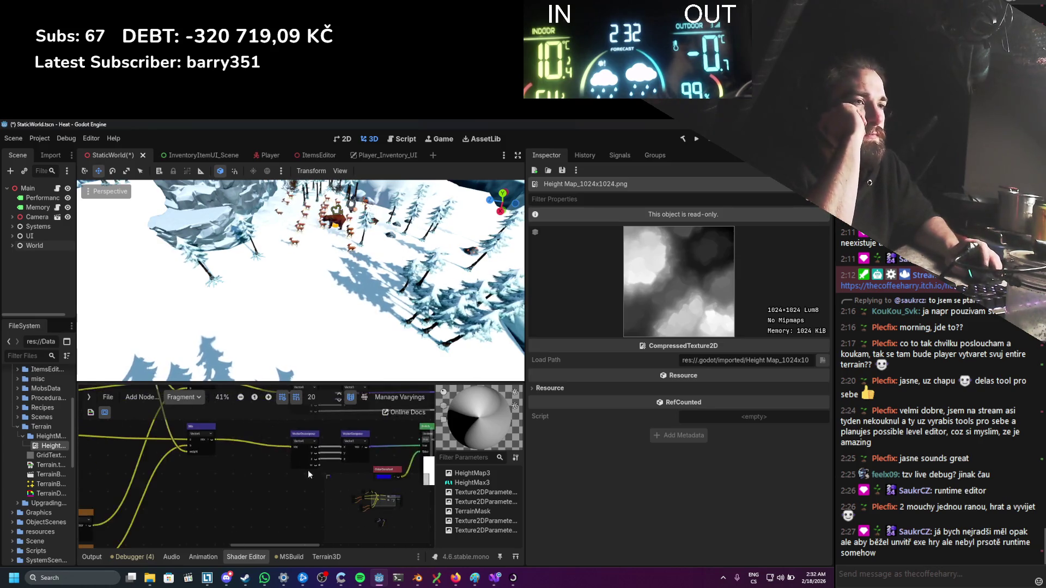
pyautogui.scroll(3, 308, 470)
pyautogui.hscroll(-5, 333, 479)
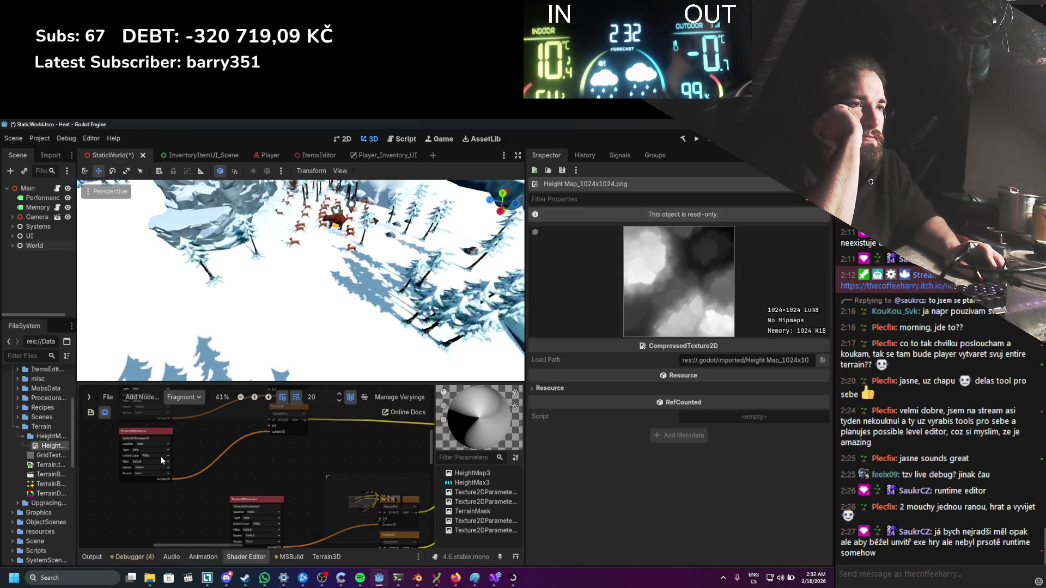
pyautogui.scroll(-3, 224, 465)
pyautogui.hscroll(-4, 340, 452)
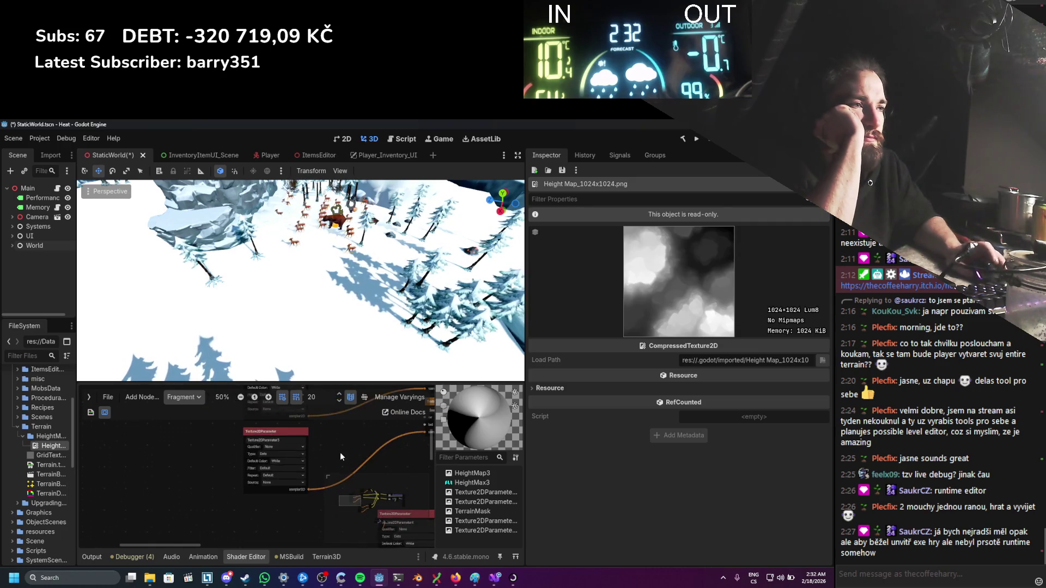
pyautogui.scroll(3, 326, 462)
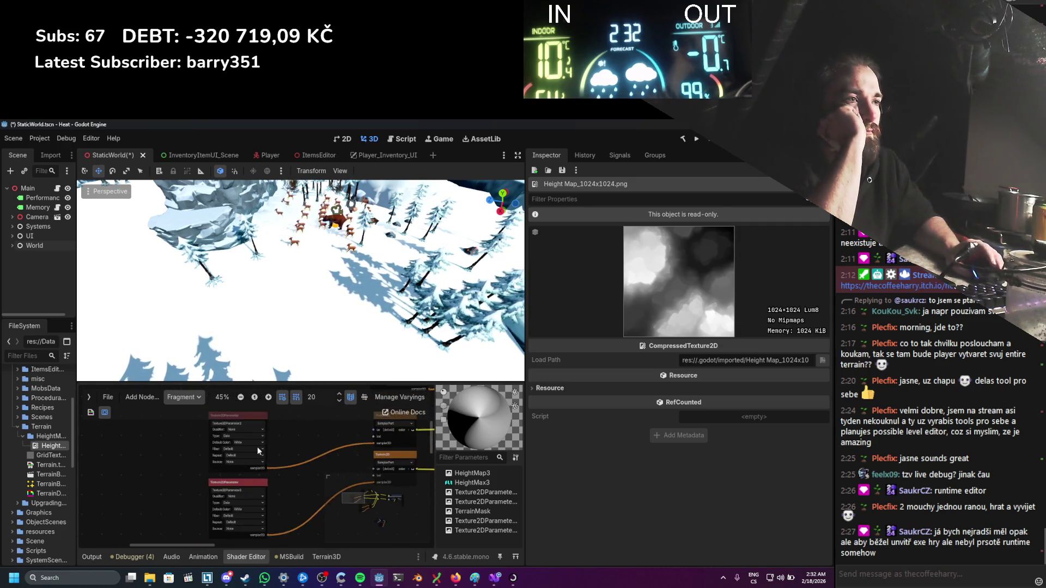
# Step: Rename the first two texture parameters to ColorBase and NormalBase
pyautogui.write('Color')
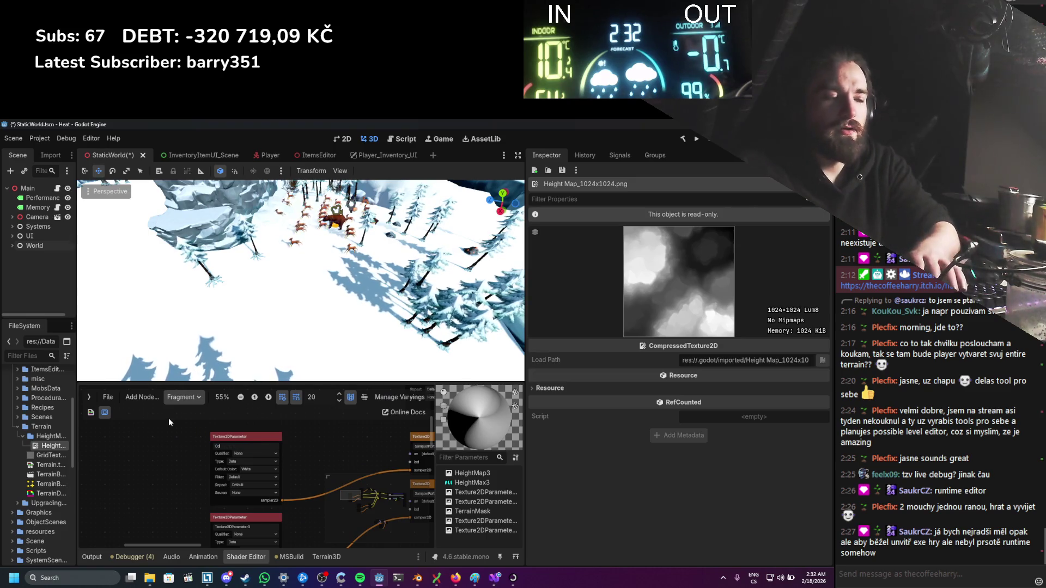
pyautogui.write('Base')
pyautogui.press('Return')
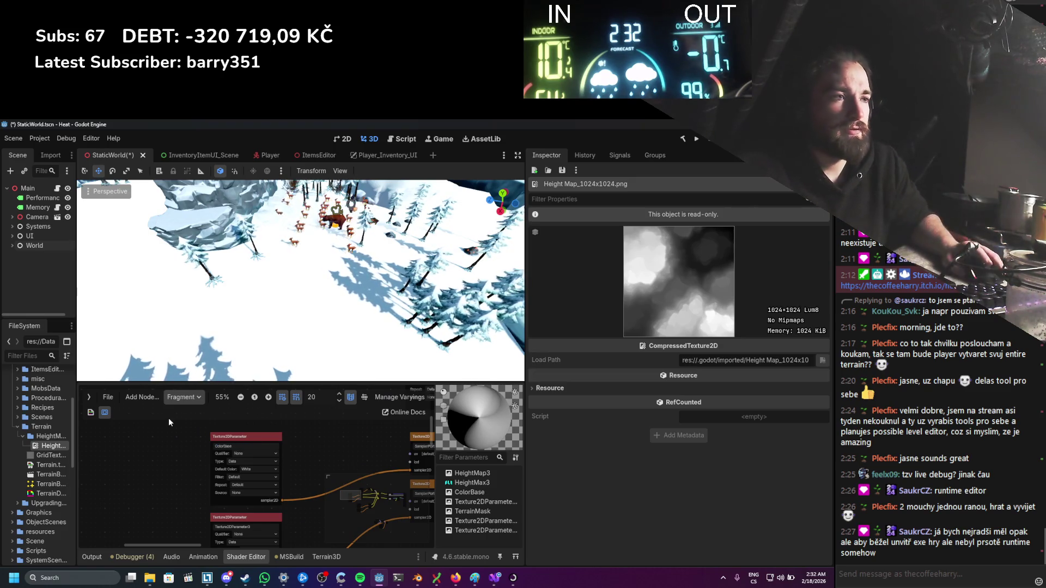
pyautogui.scroll(-2, 179, 475)
pyautogui.press('Tab')
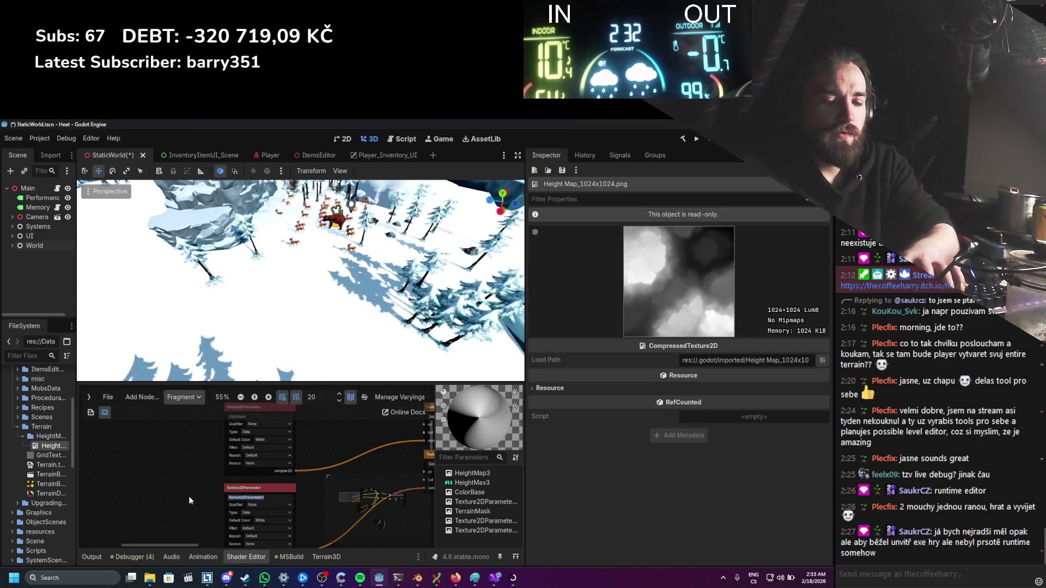
pyautogui.write('NoirmalBase')
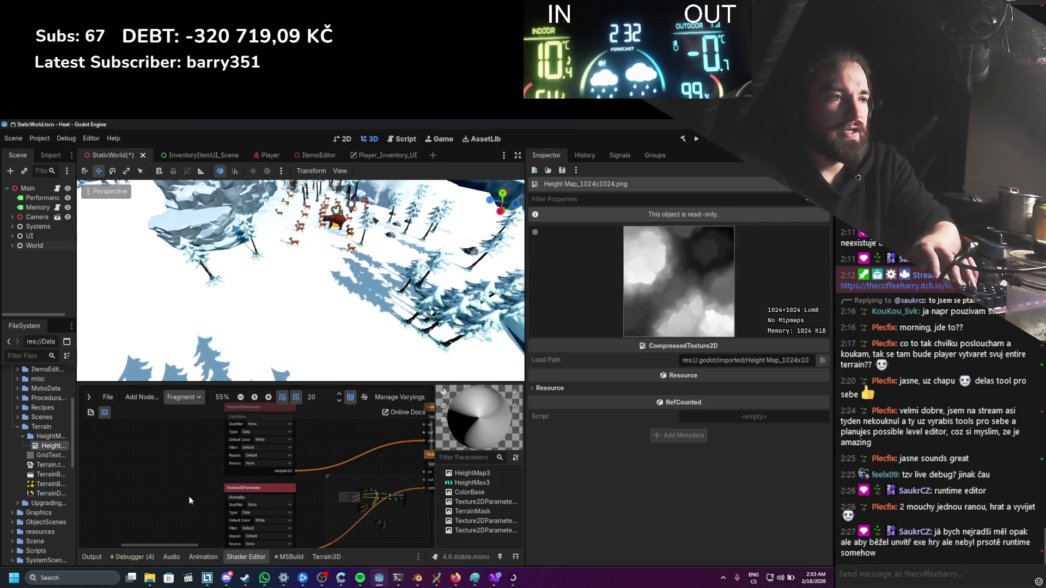
pyautogui.click(188, 496)
# Step: Rename the remaining texture parameters to Color_01 and Normal_01 and save the scene
pyautogui.scroll(-3, 155, 430)
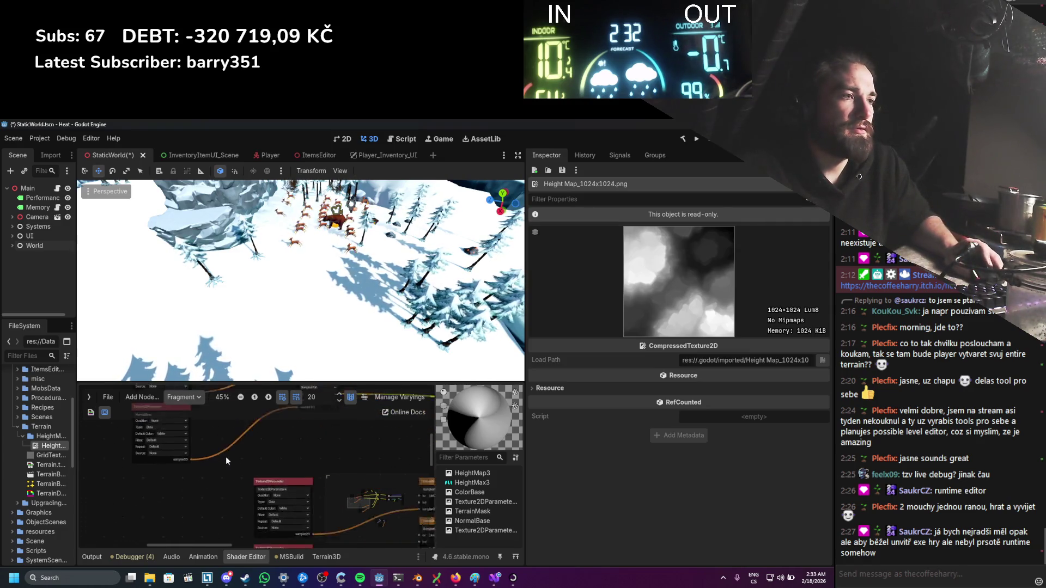
pyautogui.click(294, 484)
pyautogui.write('Color')
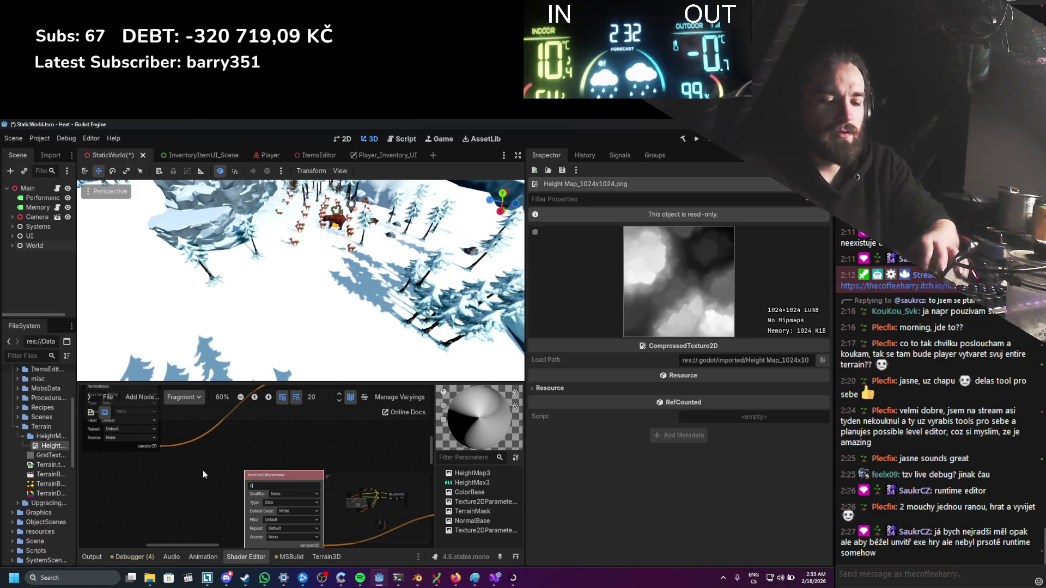
pyautogui.write('_01')
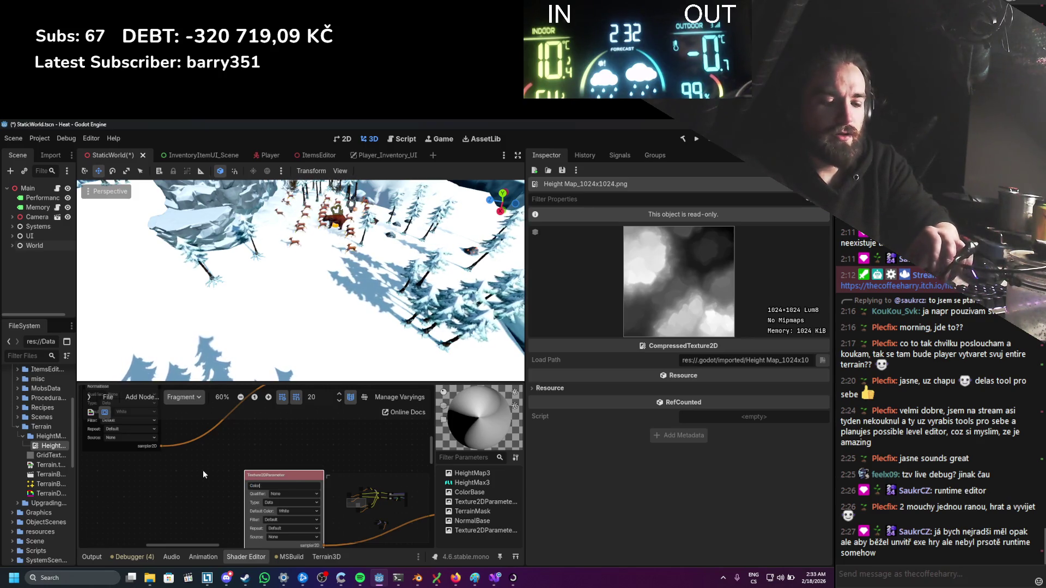
pyautogui.click(203, 474)
pyautogui.scroll(-1, 202, 475)
pyautogui.scroll(-2, 191, 453)
pyautogui.write('Normal_01')
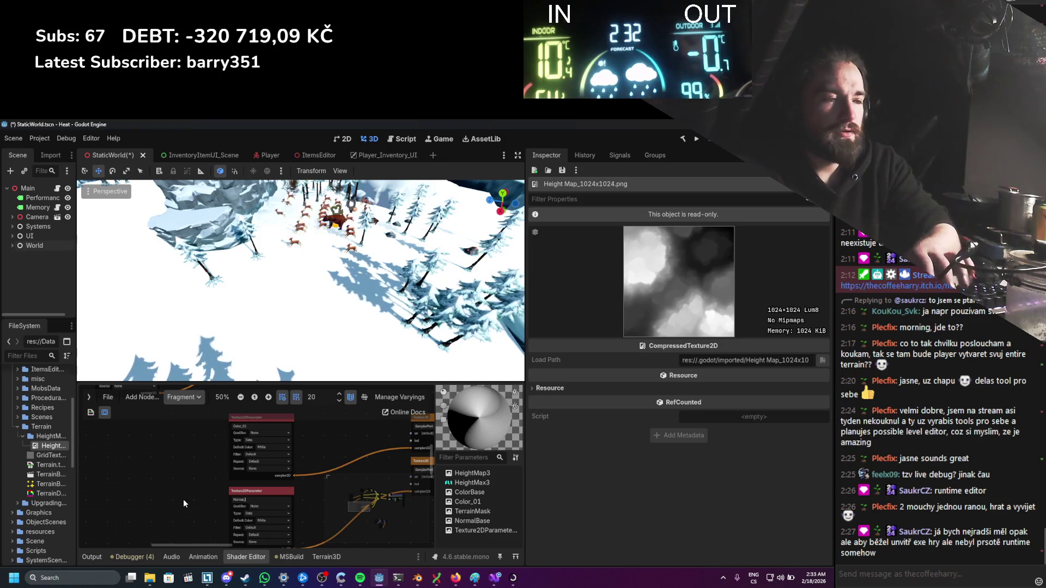
pyautogui.hotkey('ctrl', 's')
pyautogui.scroll(-4, 229, 466)
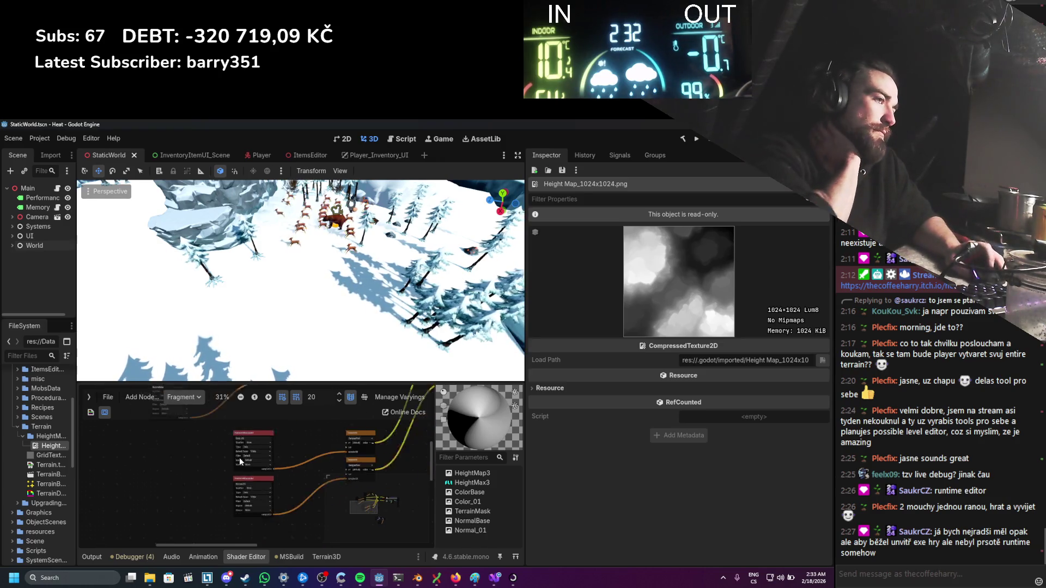
pyautogui.scroll(3, 242, 495)
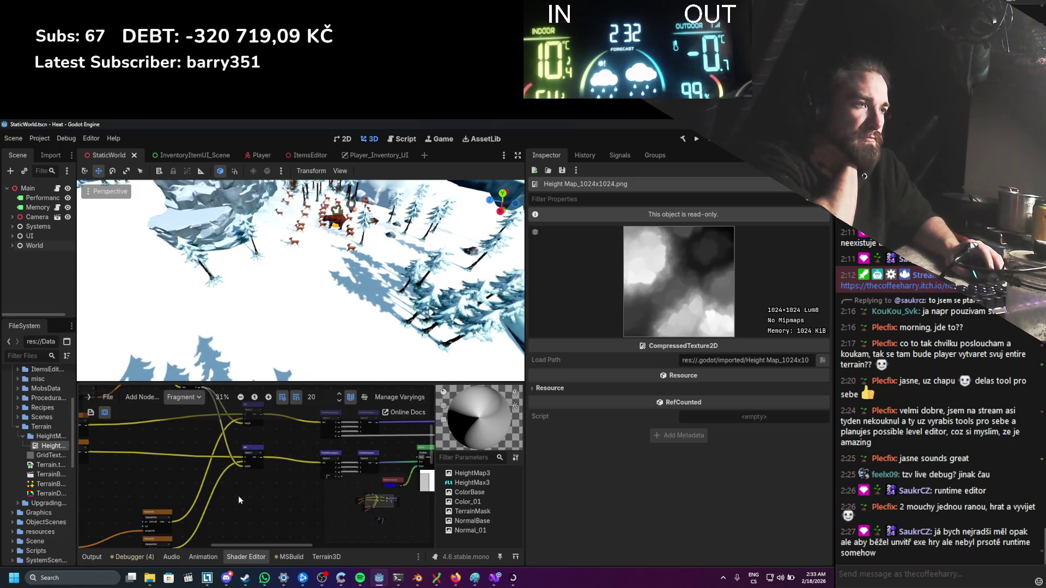
# Step: Inspect the orange sampler nodes, toggling the first sampler's preview on and off
pyautogui.moveTo(238, 496)
pyautogui.mouseDown()
pyautogui.moveTo(271, 450)
pyautogui.moveTo(248, 485)
pyautogui.moveTo(207, 488)
pyautogui.moveTo(180, 503)
pyautogui.mouseUp()
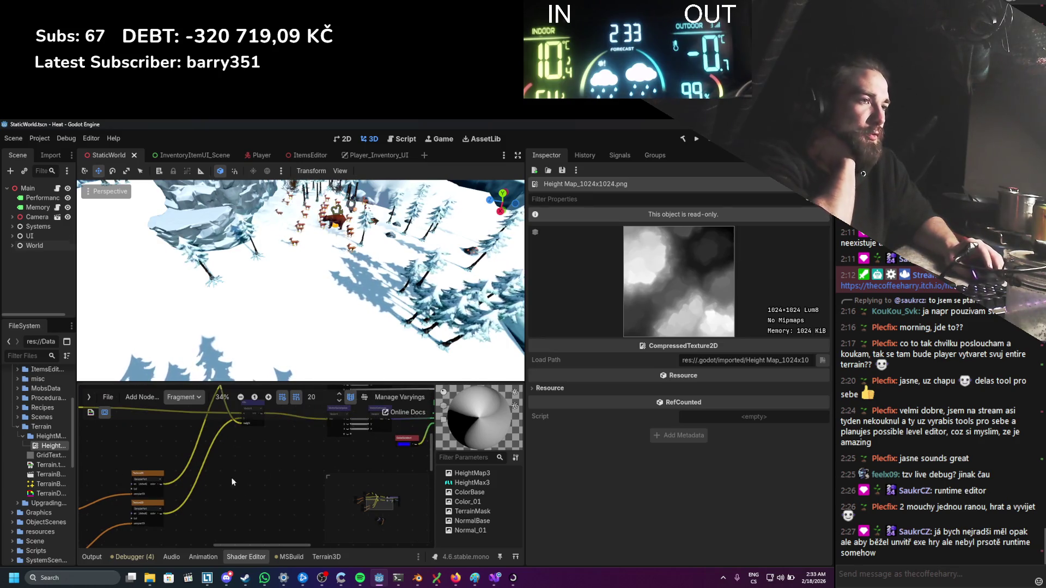
pyautogui.moveTo(248, 463)
pyautogui.mouseDown()
pyautogui.moveTo(209, 466)
pyautogui.moveTo(272, 463)
pyautogui.moveTo(199, 478)
pyautogui.mouseUp()
pyautogui.scroll(2, 271, 463)
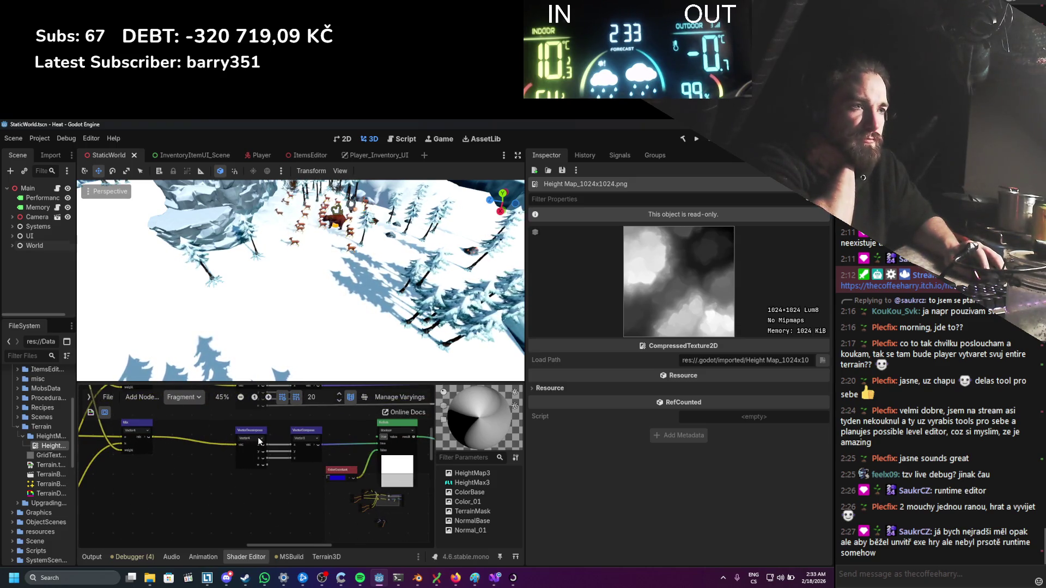
pyautogui.scroll(-2, 257, 442)
pyautogui.moveTo(195, 492)
pyautogui.mouseDown()
pyautogui.moveTo(222, 465)
pyautogui.moveTo(220, 484)
pyautogui.mouseUp()
pyautogui.scroll(1, 220, 481)
pyautogui.hscroll(3, 214, 482)
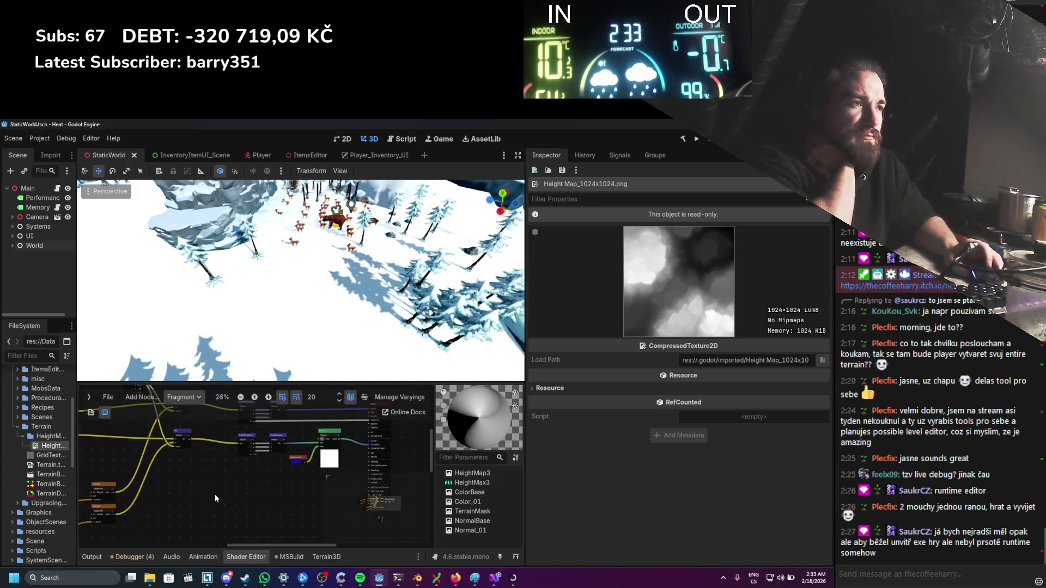
pyautogui.scroll(-2, 202, 509)
pyautogui.moveTo(203, 509)
pyautogui.mouseDown()
pyautogui.moveTo(274, 491)
pyautogui.moveTo(390, 426)
pyautogui.moveTo(287, 486)
pyautogui.moveTo(238, 491)
pyautogui.mouseUp()
pyautogui.scroll(1, 390, 426)
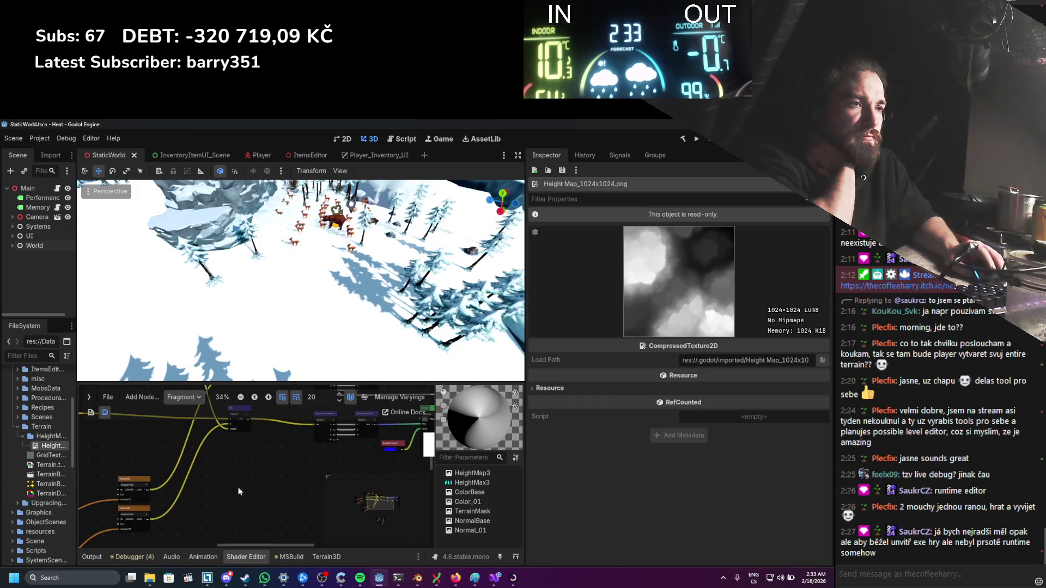
pyautogui.click(147, 489)
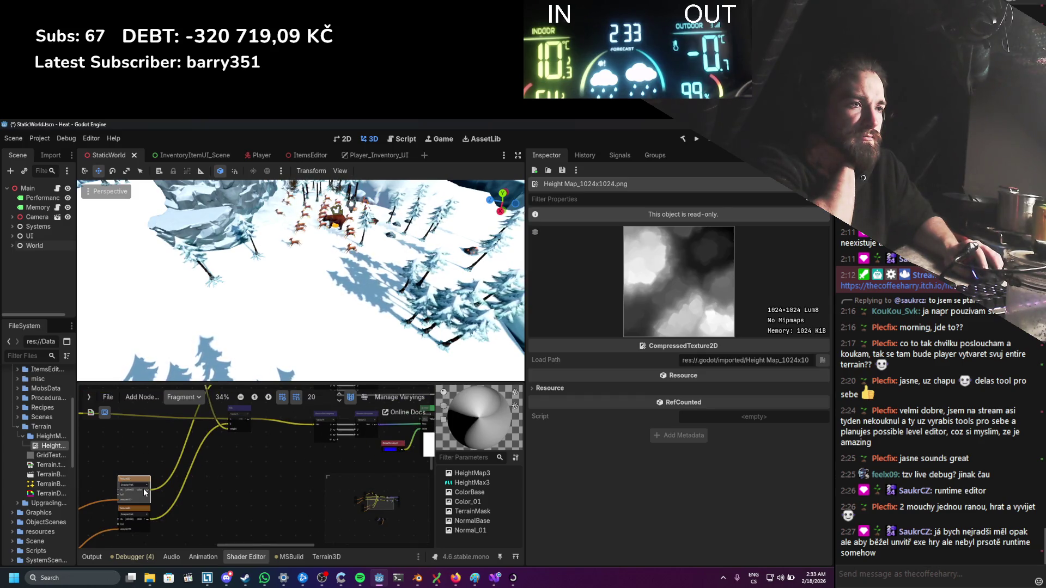
pyautogui.click(145, 490)
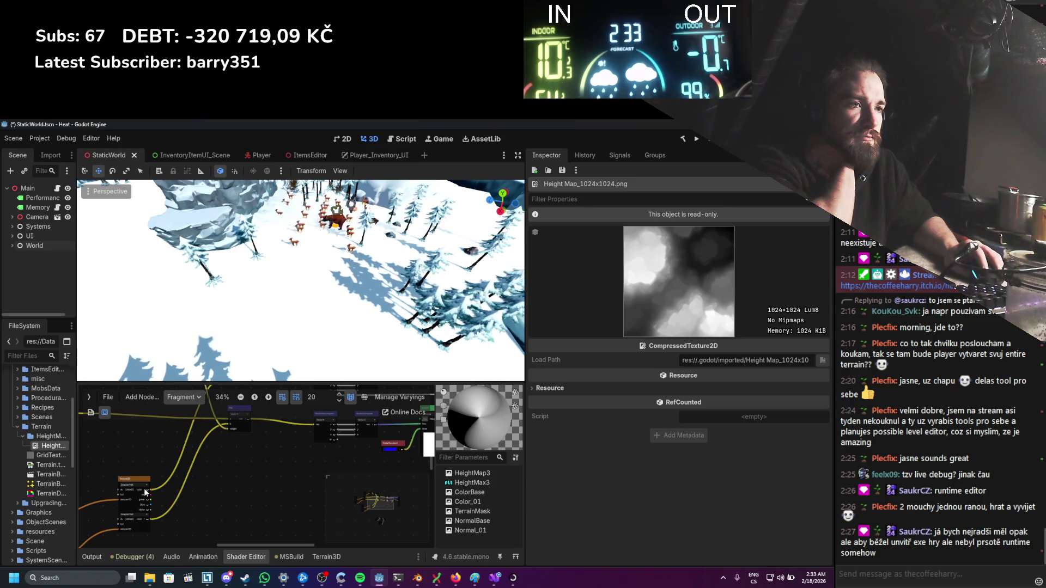
pyautogui.scroll(-1, 162, 495)
pyautogui.moveTo(221, 499)
pyautogui.mouseDown()
pyautogui.moveTo(184, 498)
pyautogui.moveTo(301, 472)
pyautogui.moveTo(335, 482)
pyautogui.moveTo(207, 461)
pyautogui.mouseUp()
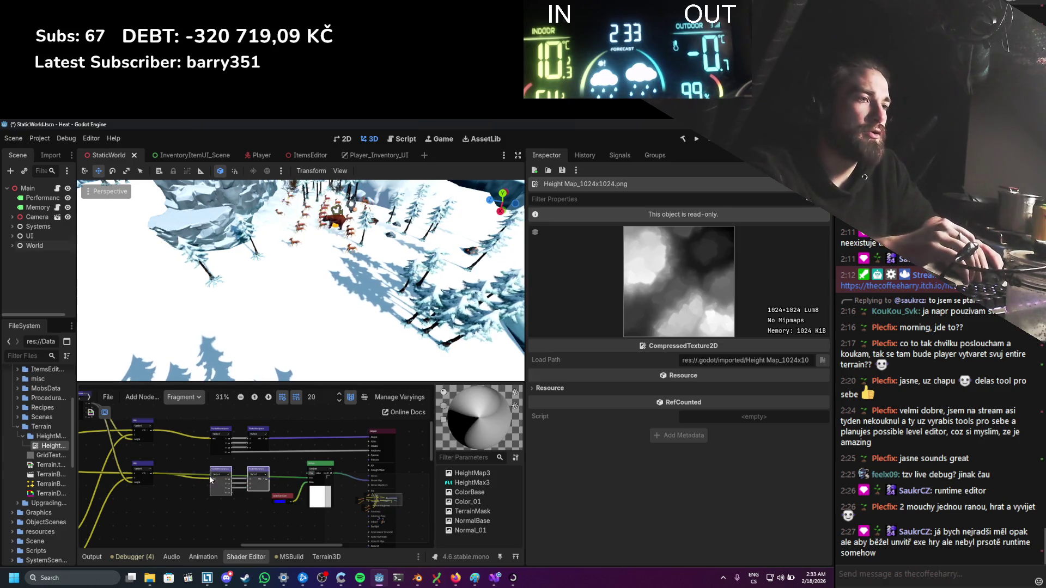
# Step: Delete both VectorDecompose/VectorCompose pairs, wire the vector output to Albedo, and save
pyautogui.press('Delete')
pyautogui.moveTo(154, 431); pyautogui.dragTo(370, 436)
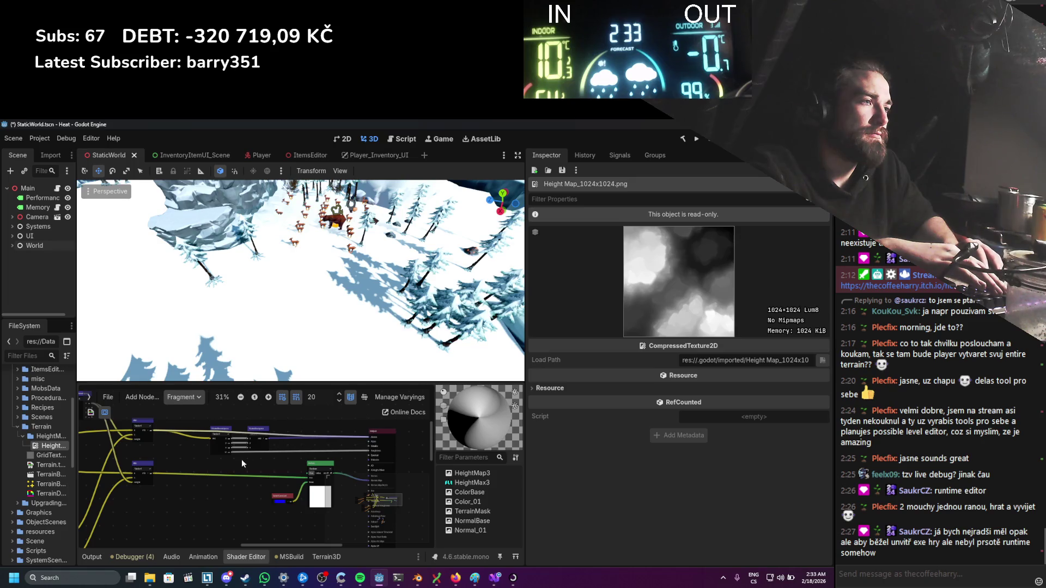
pyautogui.moveTo(204, 423); pyautogui.dragTo(282, 449)
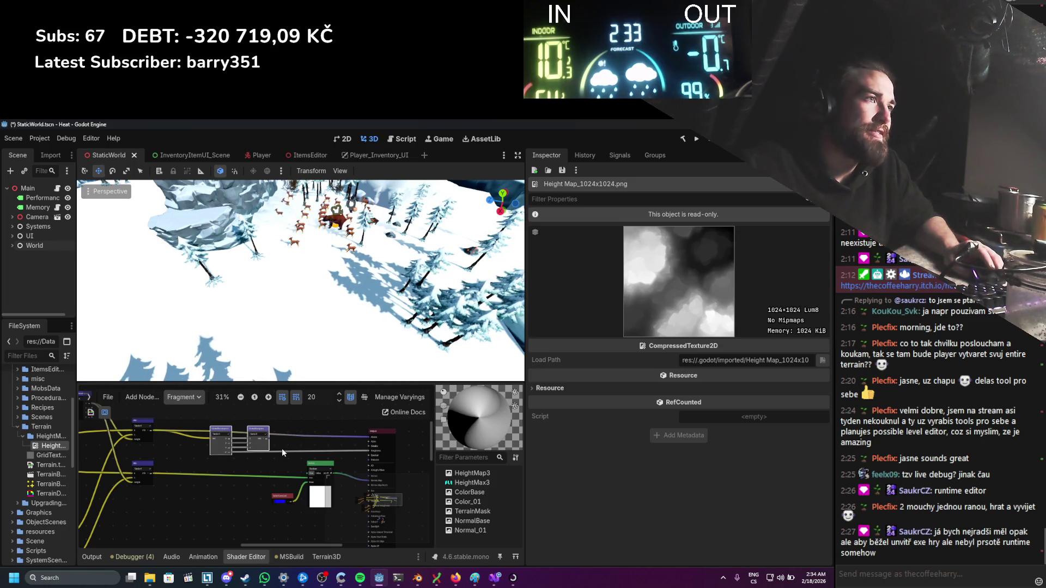
pyautogui.press('Delete')
pyautogui.hotkey('ctrl', 's')
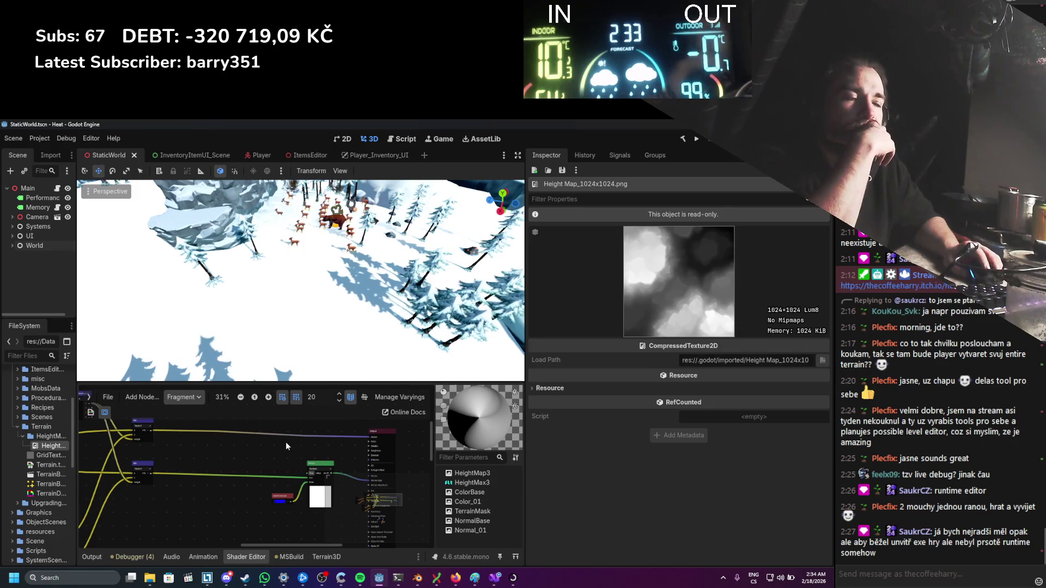
pyautogui.scroll(-2, 285, 443)
pyautogui.scroll(3, 271, 478)
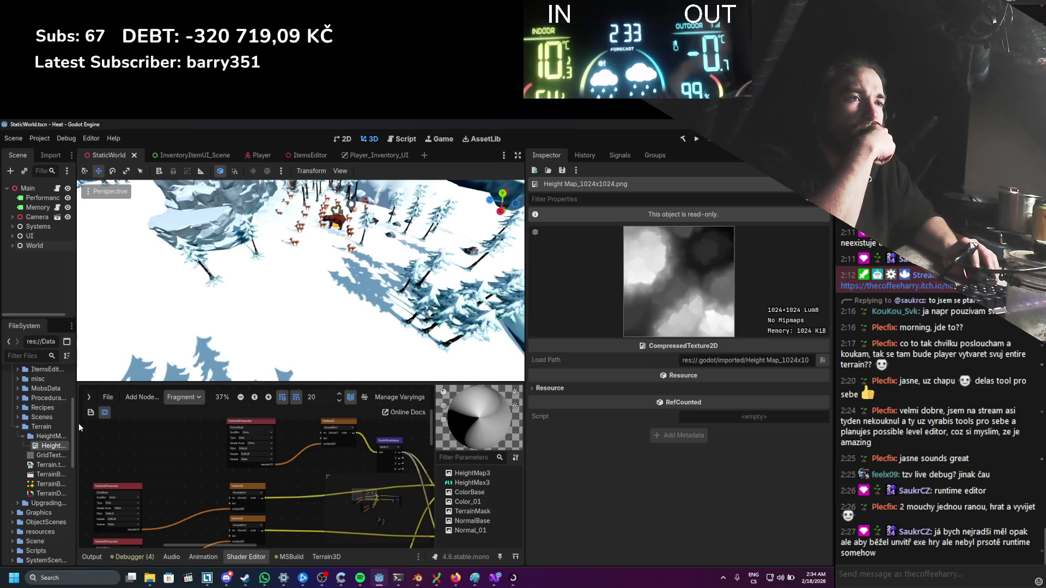
# Step: Widen the Scene/FileSystem dock and bring the small purple VectorDecompose node into view
pyautogui.moveTo(78, 423); pyautogui.dragTo(132, 407)
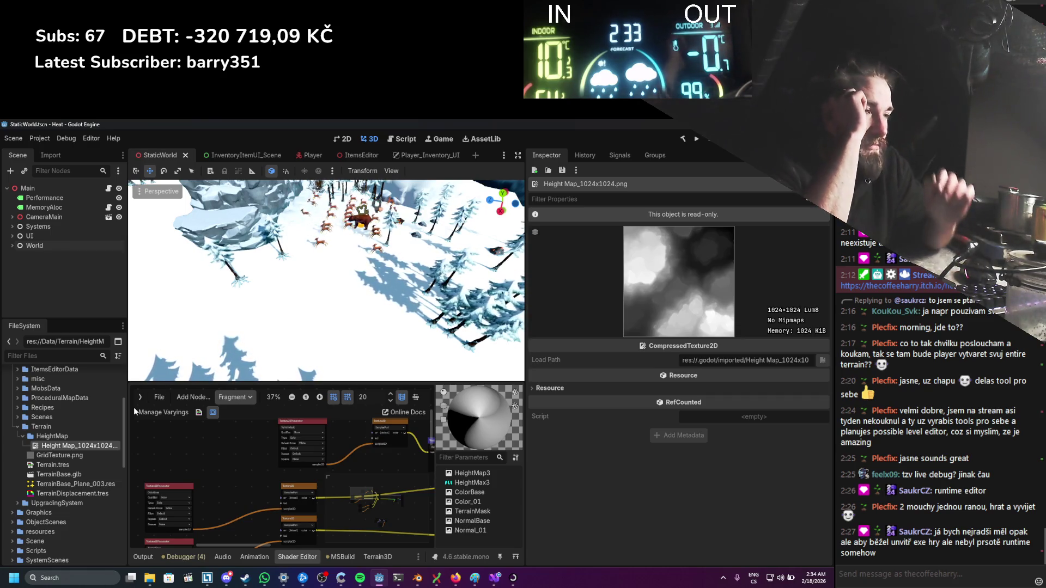
pyautogui.scroll(2, 243, 464)
pyautogui.scroll(-1, 322, 419)
pyautogui.hscroll(3, 240, 468)
pyautogui.scroll(-1, 251, 446)
pyautogui.hscroll(4, 228, 468)
pyautogui.scroll(4, 288, 499)
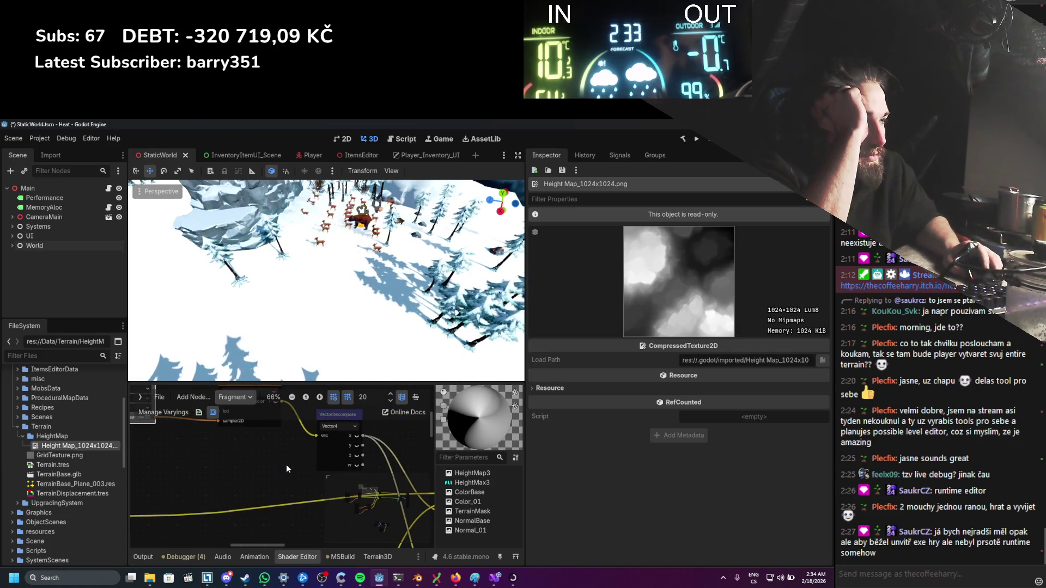
pyautogui.scroll(-1, 286, 464)
pyautogui.scroll(2, 285, 462)
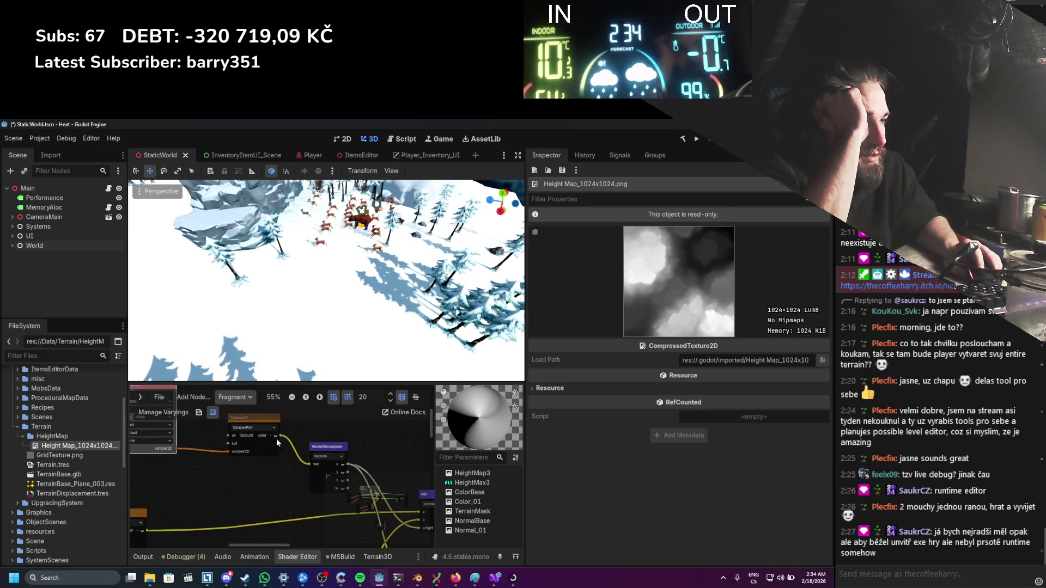
pyautogui.scroll(-1, 280, 453)
pyautogui.hscroll(2, 246, 442)
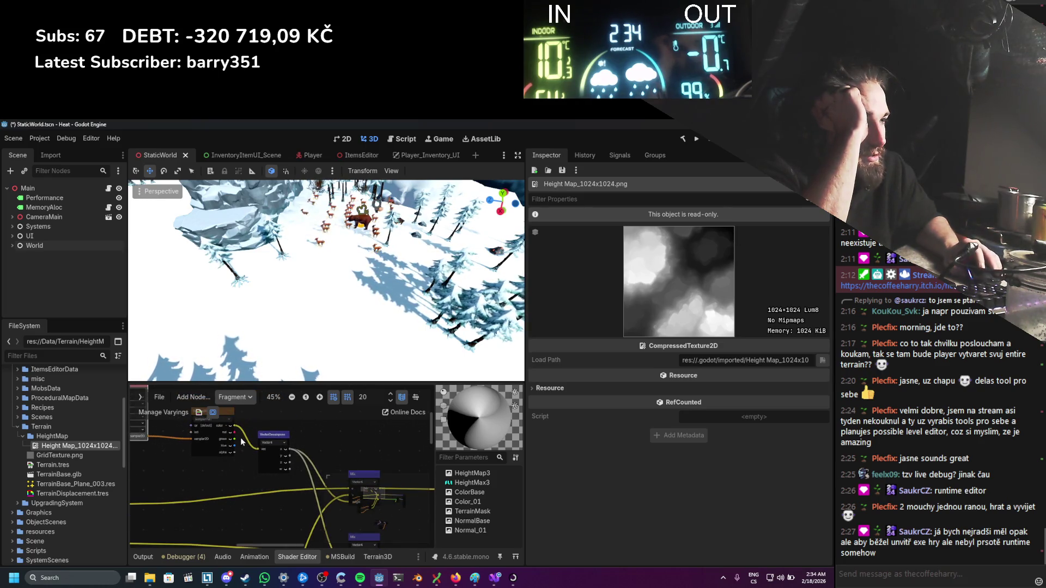
pyautogui.scroll(-2, 270, 432)
# Step: Delete the VectorDecompose node splitting the TerrainMask sample and save the scene
pyautogui.click(271, 433)
pyautogui.press('Delete')
pyautogui.scroll(1, 282, 425)
pyautogui.hotkey('ctrl', 's')
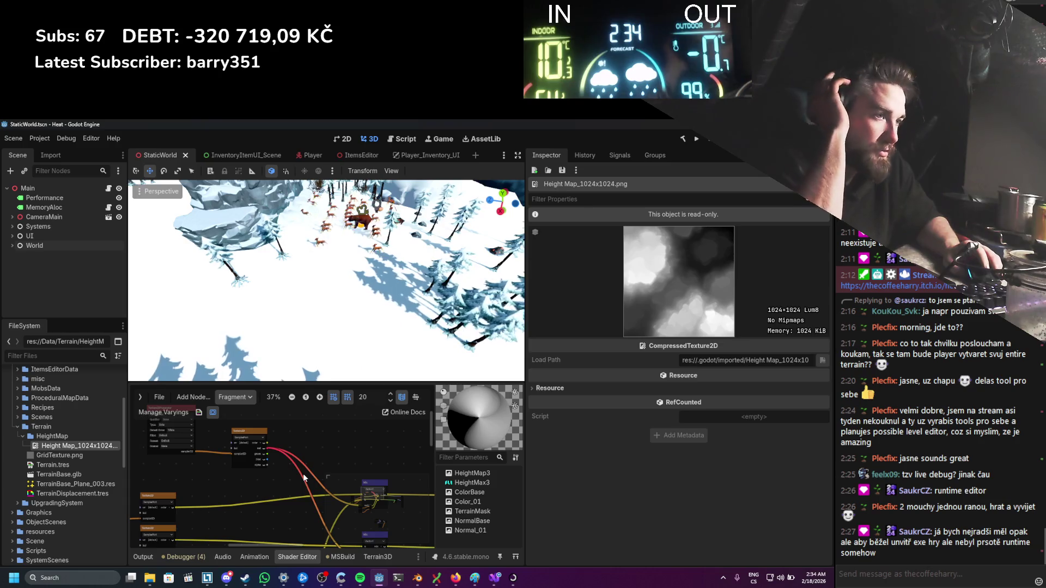
pyautogui.rightClick(307, 452)
pyautogui.click(301, 459)
pyautogui.rightClick(304, 456)
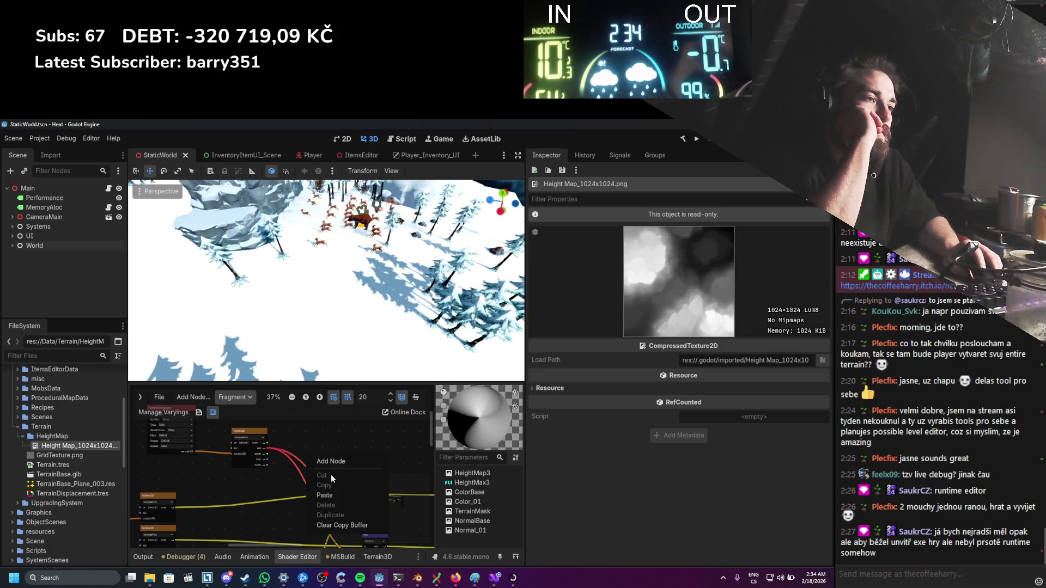
pyautogui.click(329, 469)
pyautogui.press('BackSpace')
pyautogui.scroll(-1, 346, 487)
pyautogui.click(345, 487)
pyautogui.scroll(-3, 361, 483)
pyautogui.doubleClick(378, 488)
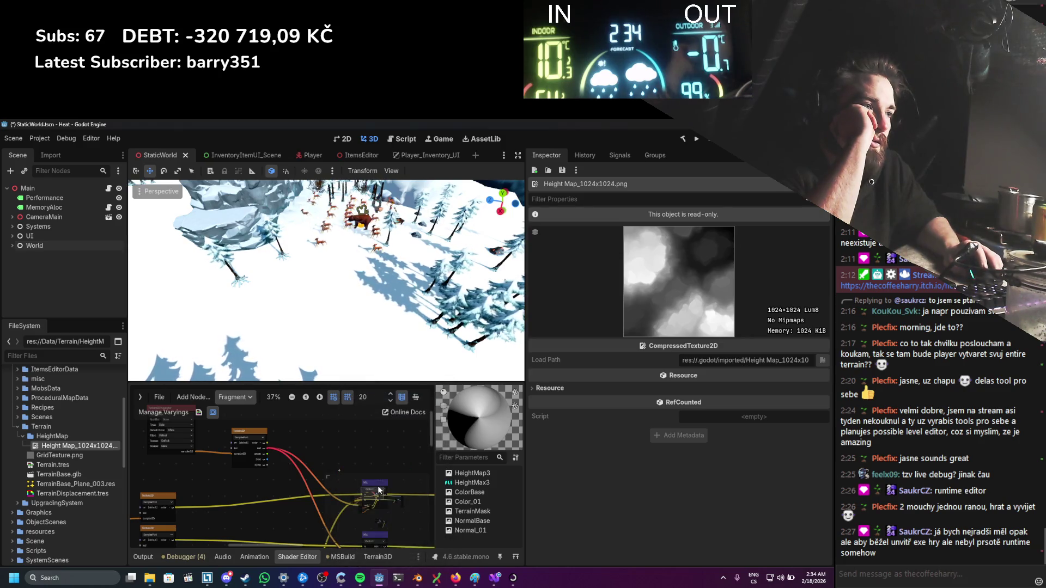
pyautogui.scroll(1, 341, 471)
pyautogui.moveTo(331, 463)
pyautogui.mouseDown()
pyautogui.moveTo(342, 469)
pyautogui.moveTo(315, 460)
pyautogui.moveTo(303, 422)
pyautogui.moveTo(289, 419)
pyautogui.moveTo(294, 430)
pyautogui.mouseUp()
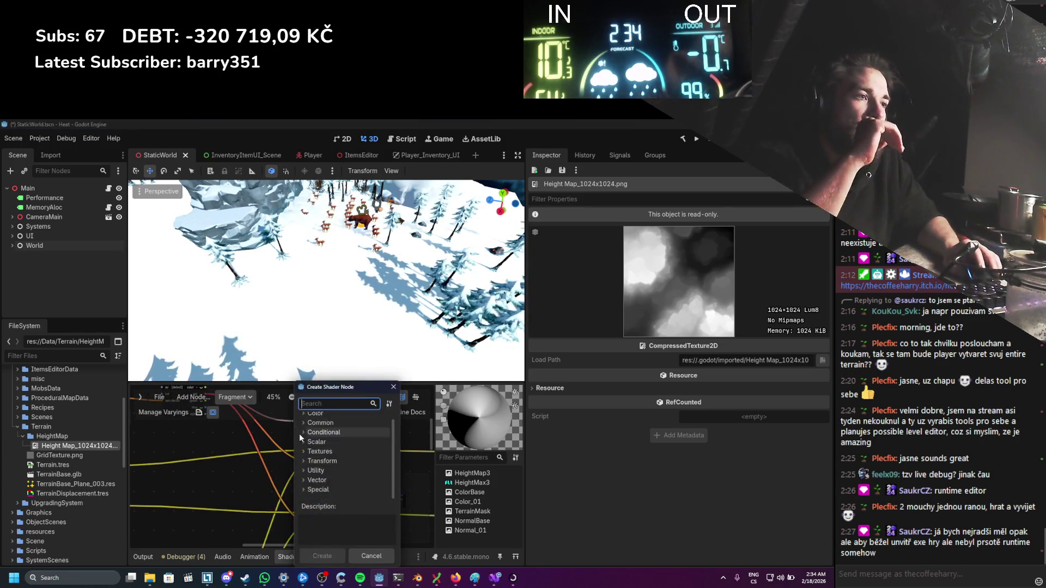
pyautogui.press('Escape')
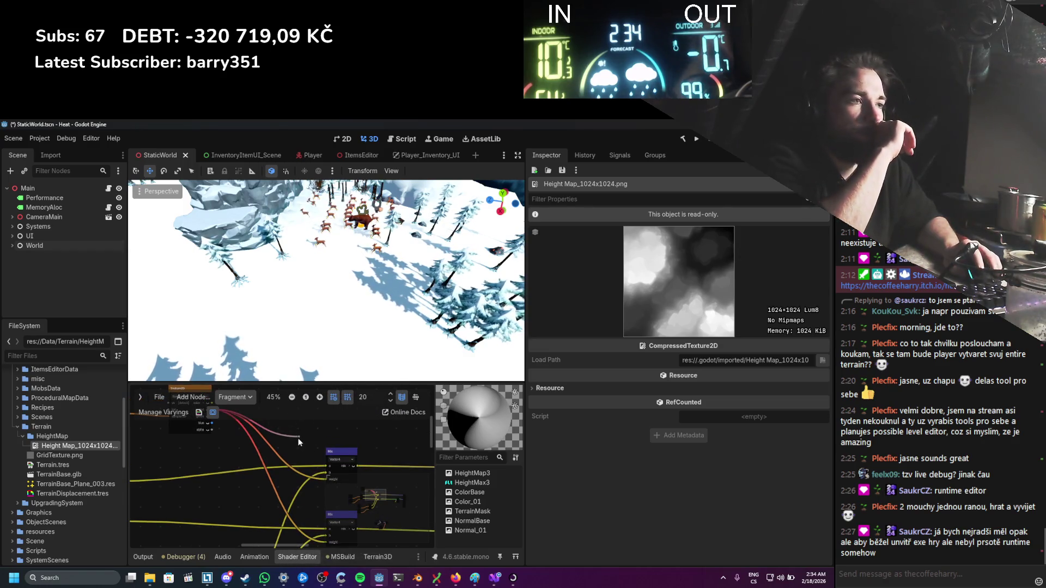
pyautogui.moveTo(300, 437); pyautogui.dragTo(299, 496)
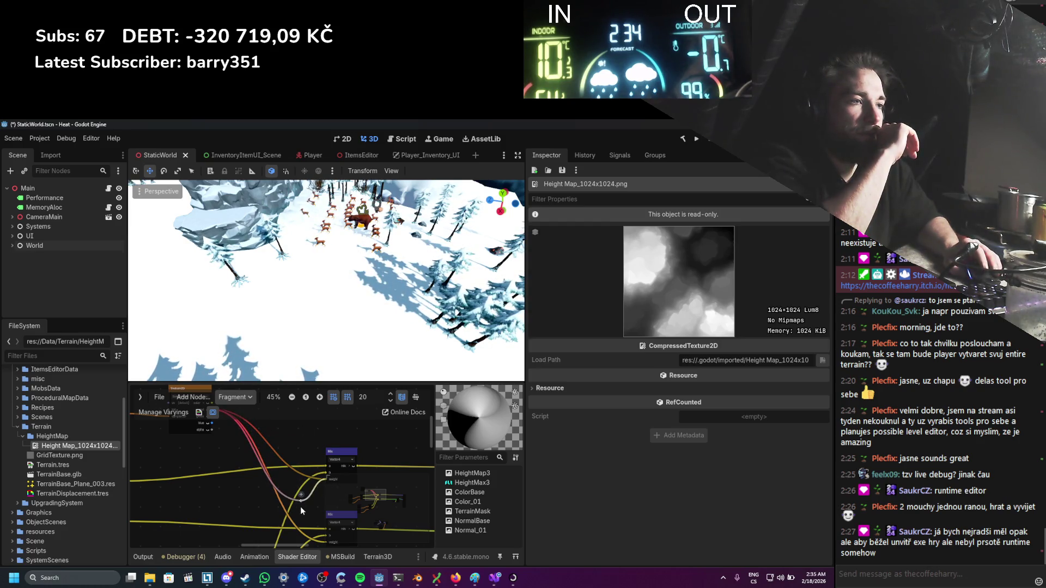
pyautogui.moveTo(292, 482)
pyautogui.mouseDown()
pyautogui.moveTo(277, 450)
pyautogui.moveTo(304, 495)
pyautogui.mouseUp()
pyautogui.scroll(-4, 298, 473)
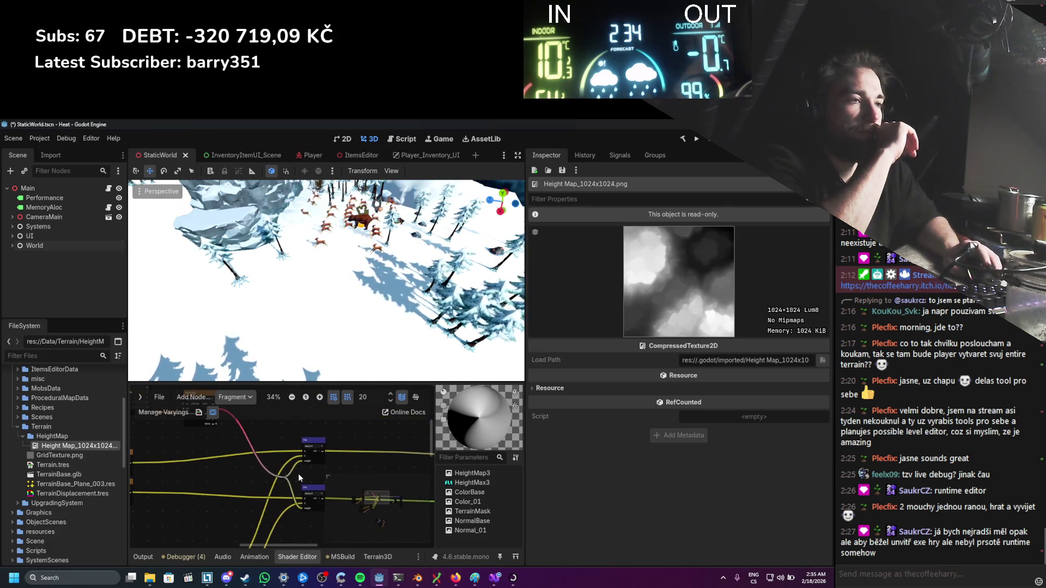
pyautogui.scroll(3, 261, 456)
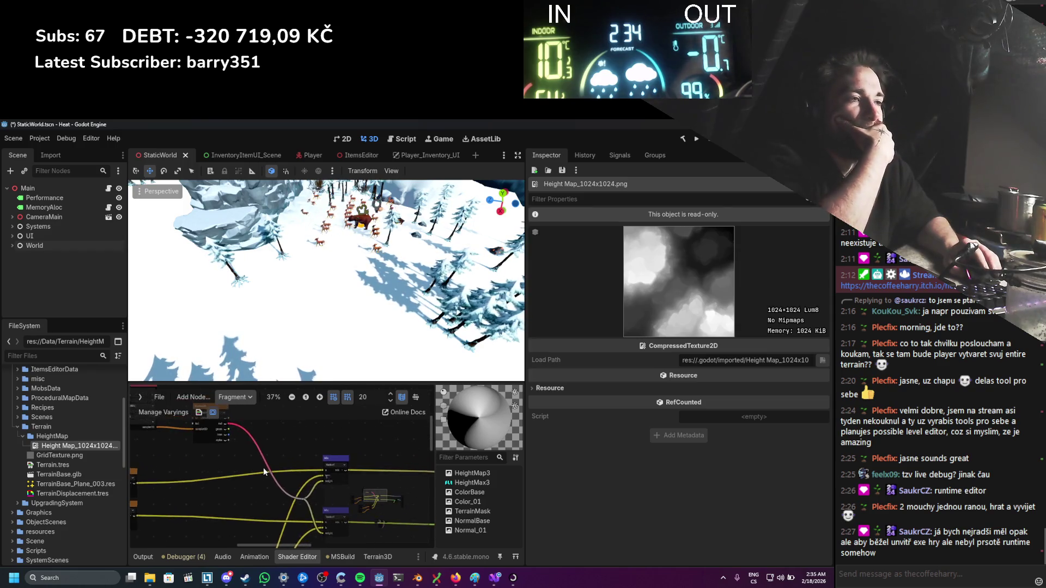
pyautogui.moveTo(267, 468); pyautogui.dragTo(281, 492)
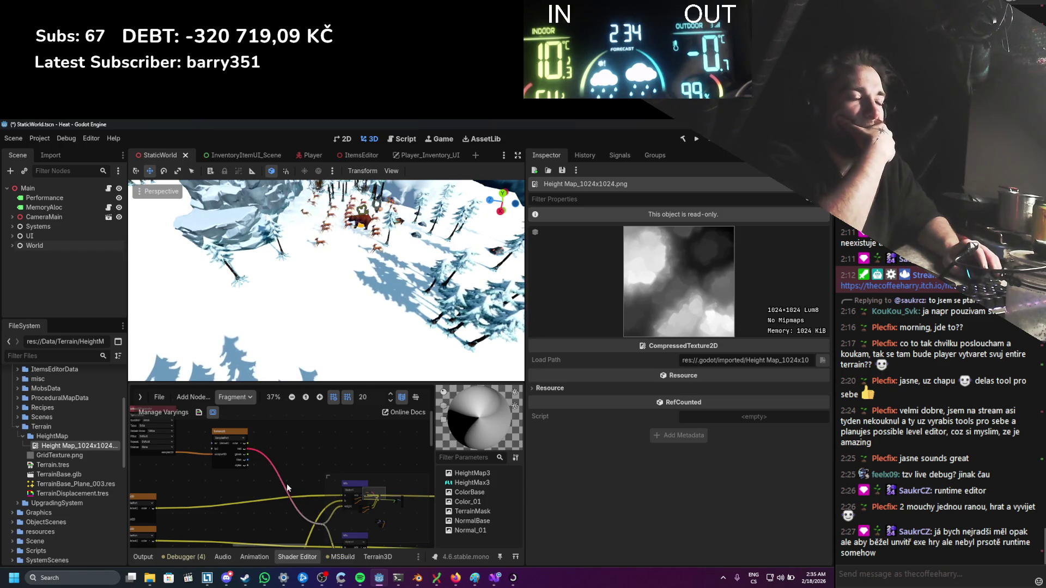
pyautogui.scroll(-1, 288, 482)
pyautogui.scroll(1, 289, 480)
# Step: Check the texture parameter's Filter and Repeat options, leaving both at Default
pyautogui.moveTo(174, 481)
pyautogui.mouseDown()
pyautogui.moveTo(292, 496)
pyautogui.moveTo(259, 517)
pyautogui.mouseUp()
pyautogui.scroll(6, 257, 485)
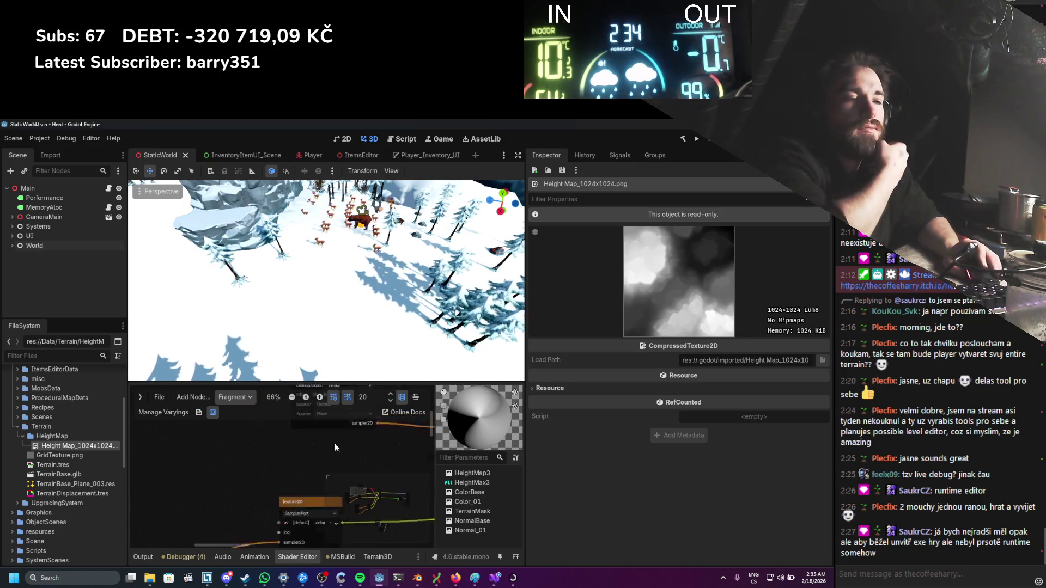
pyautogui.scroll(-3, 286, 460)
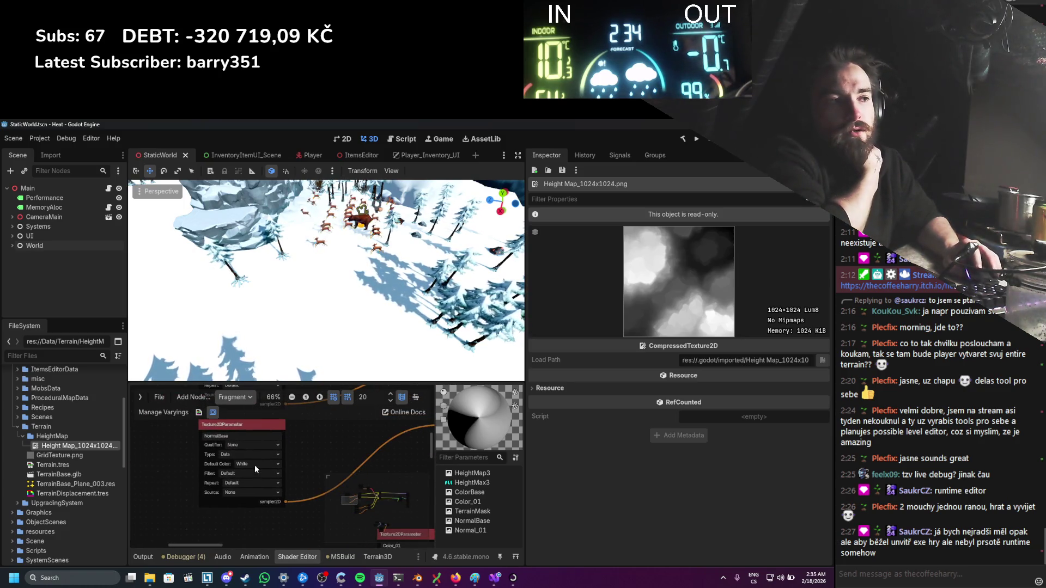
pyautogui.click(250, 472)
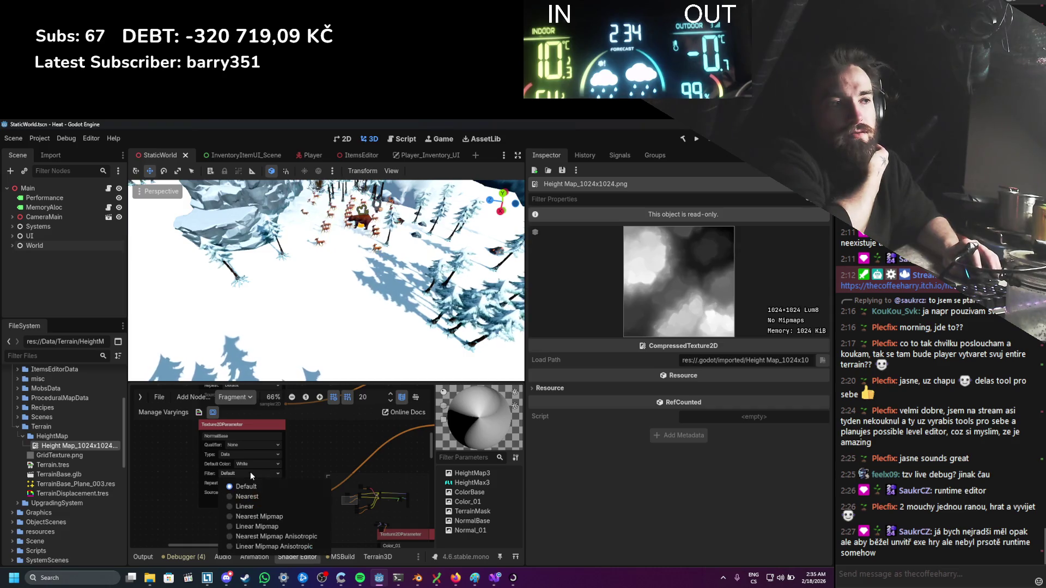
pyautogui.click(266, 482)
pyautogui.click(266, 482)
pyautogui.click(263, 493)
# Step: Set the texture parameter's Source to NormalRoughness
pyautogui.click(262, 493)
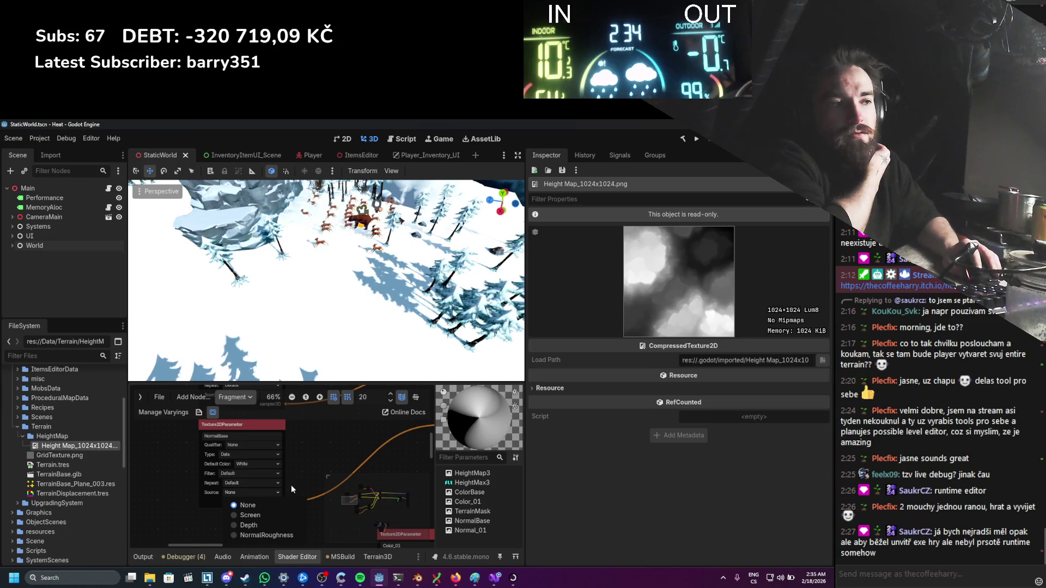
pyautogui.click(284, 534)
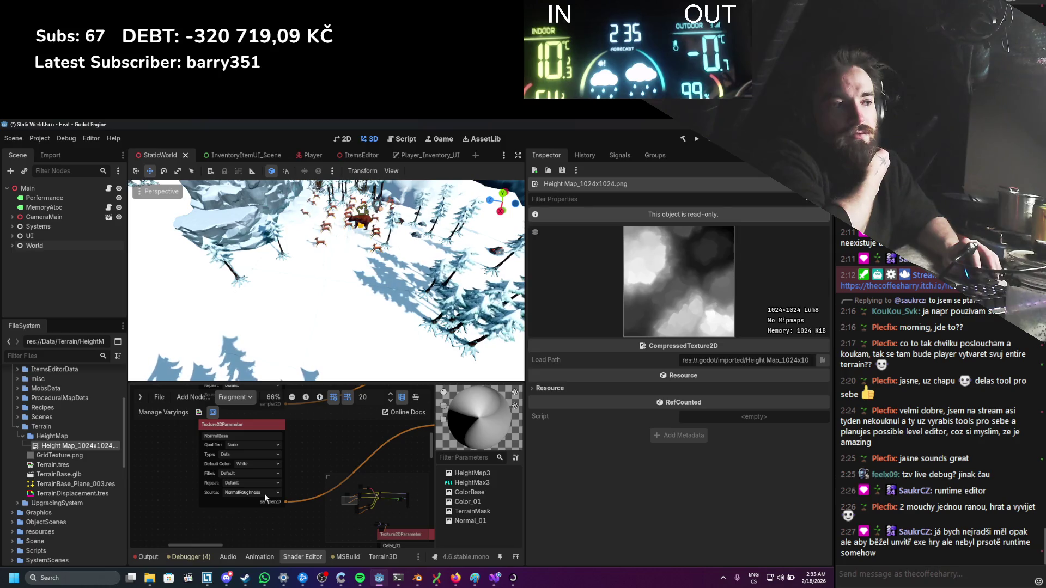
pyautogui.scroll(-1, 309, 469)
pyautogui.hscroll(5, 308, 458)
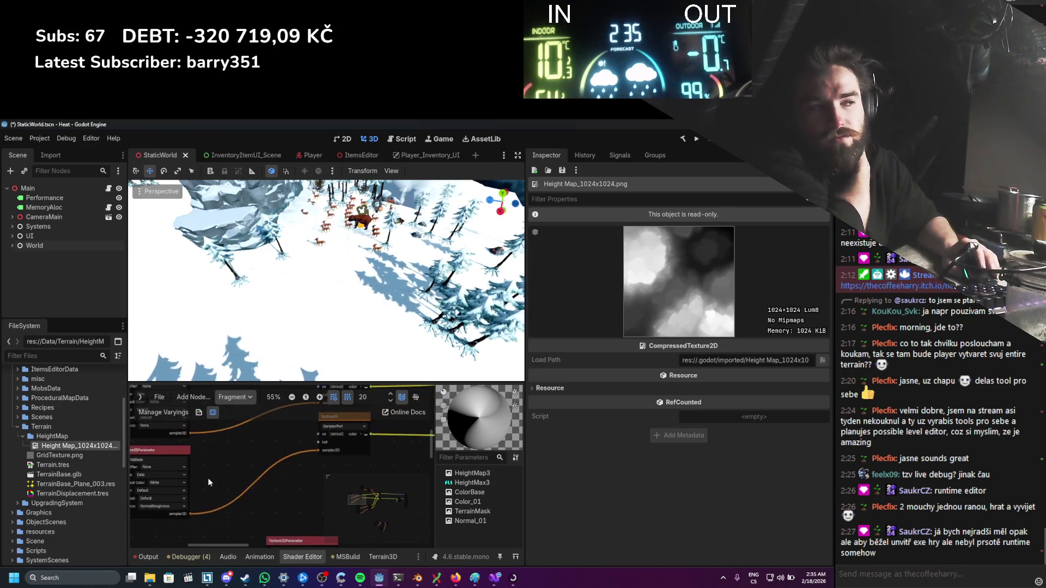
pyautogui.scroll(1, 294, 471)
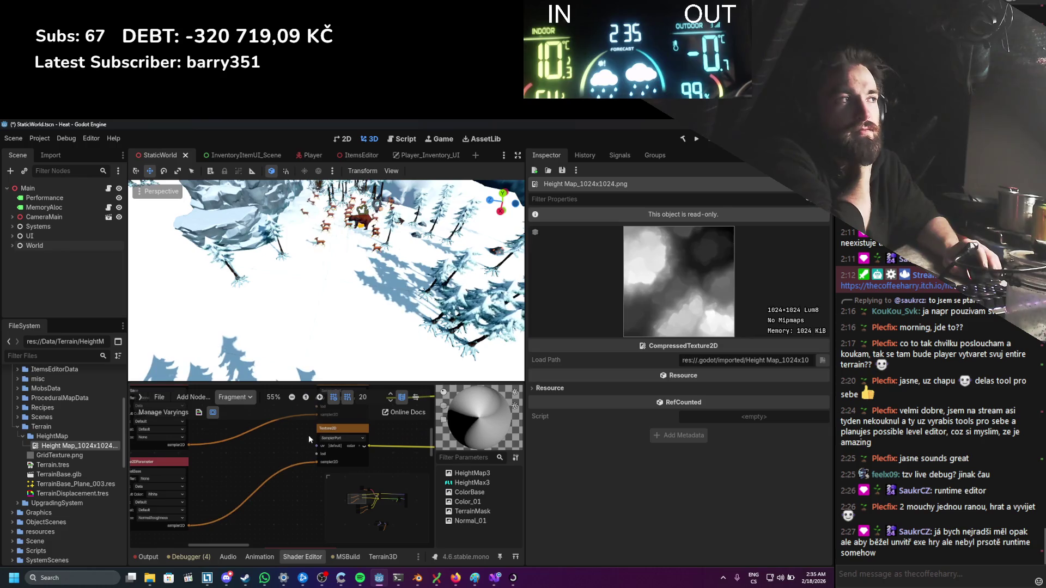
pyautogui.hscroll(-4, 300, 452)
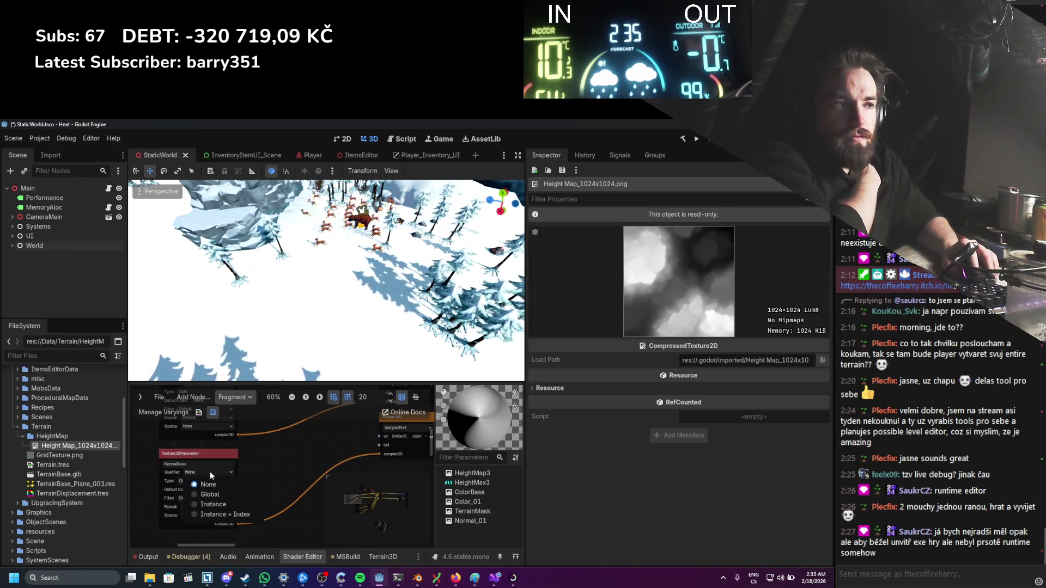
pyautogui.scroll(-3, 289, 452)
pyautogui.scroll(3, 294, 470)
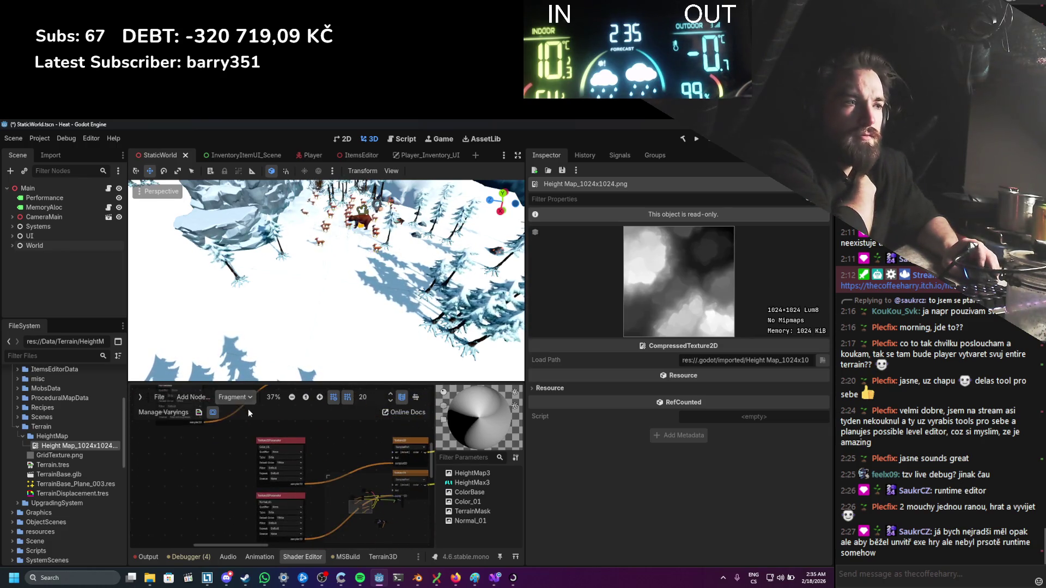
pyautogui.scroll(1, 223, 452)
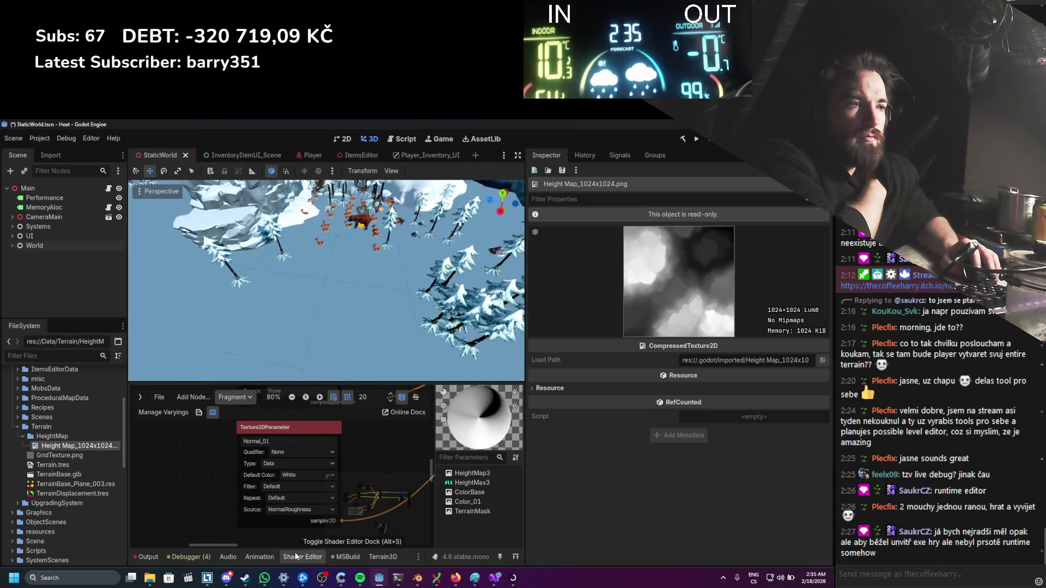
# Step: Undo the ColorConstant wire into the Switch's false input, then toggle its false value on and off
pyautogui.scroll(-6, 373, 442)
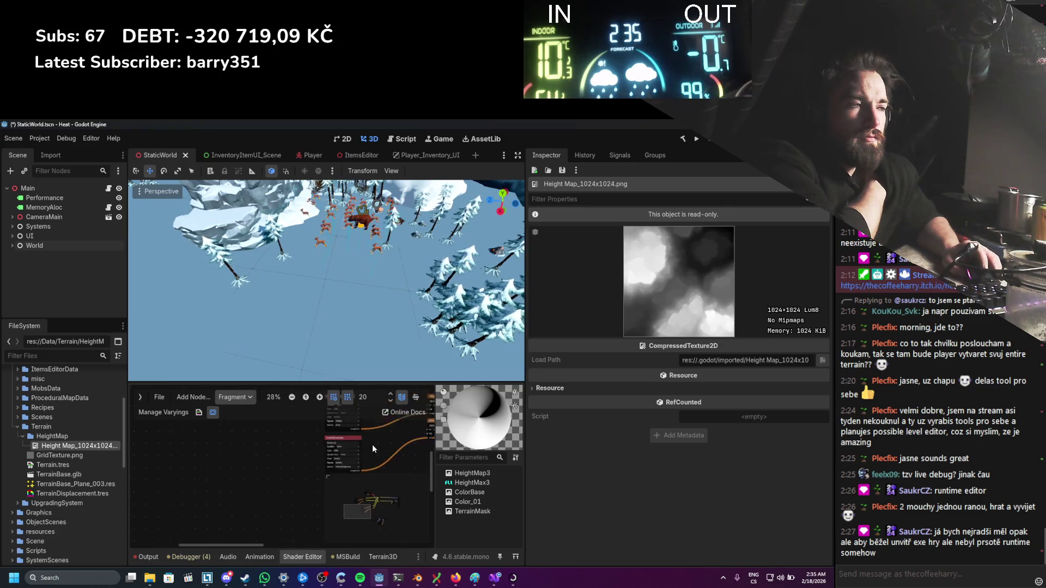
pyautogui.scroll(2, 286, 475)
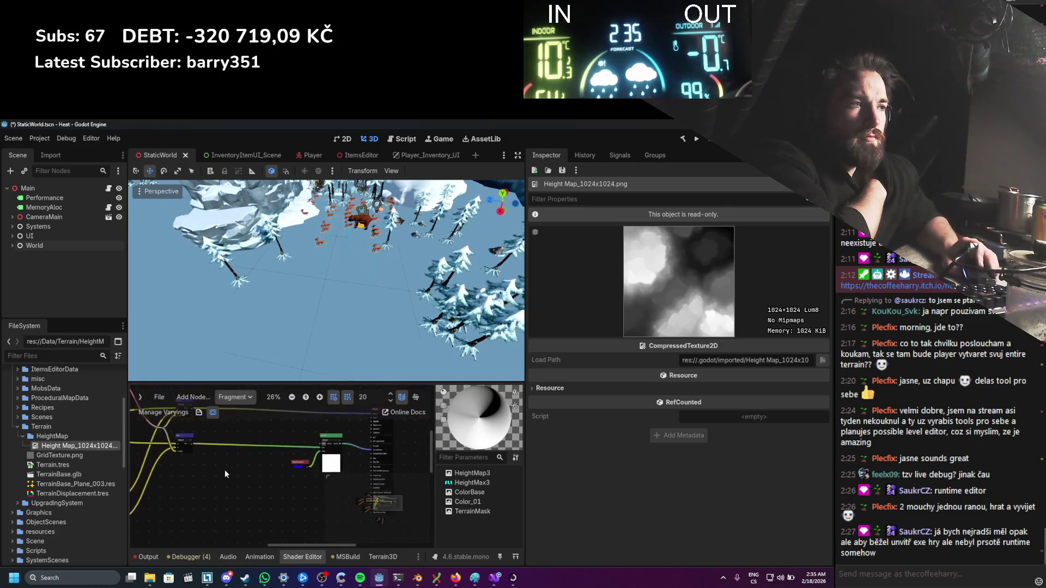
pyautogui.scroll(3, 398, 418)
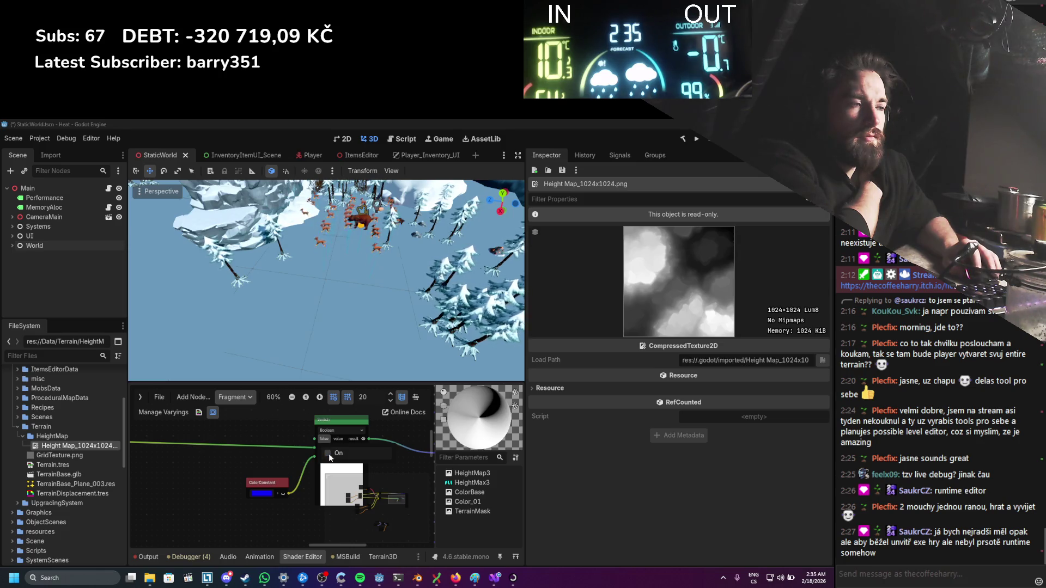
pyautogui.click(303, 467)
pyautogui.scroll(1, 275, 494)
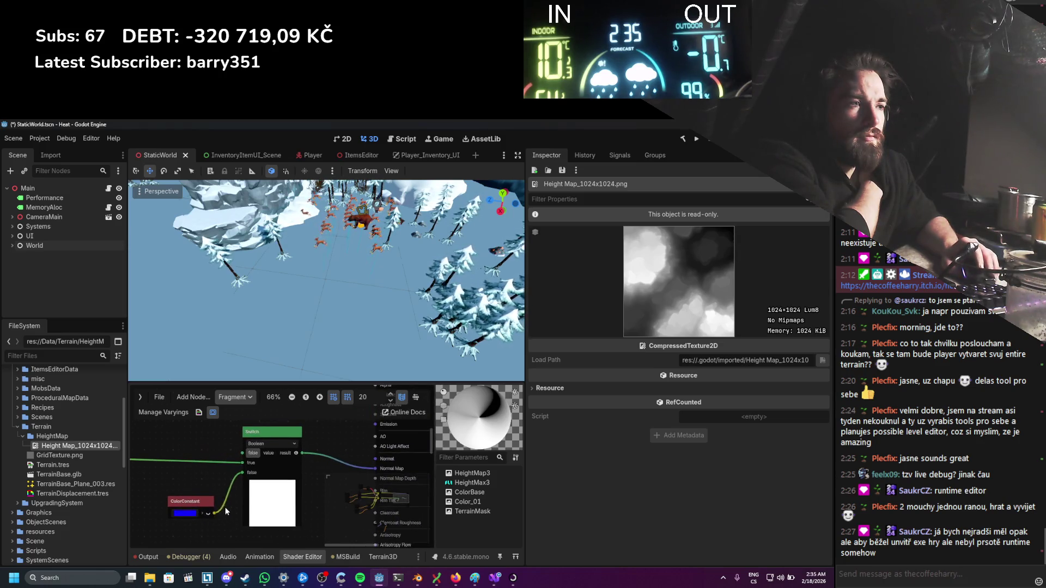
pyautogui.hotkey('ctrl', 'z')
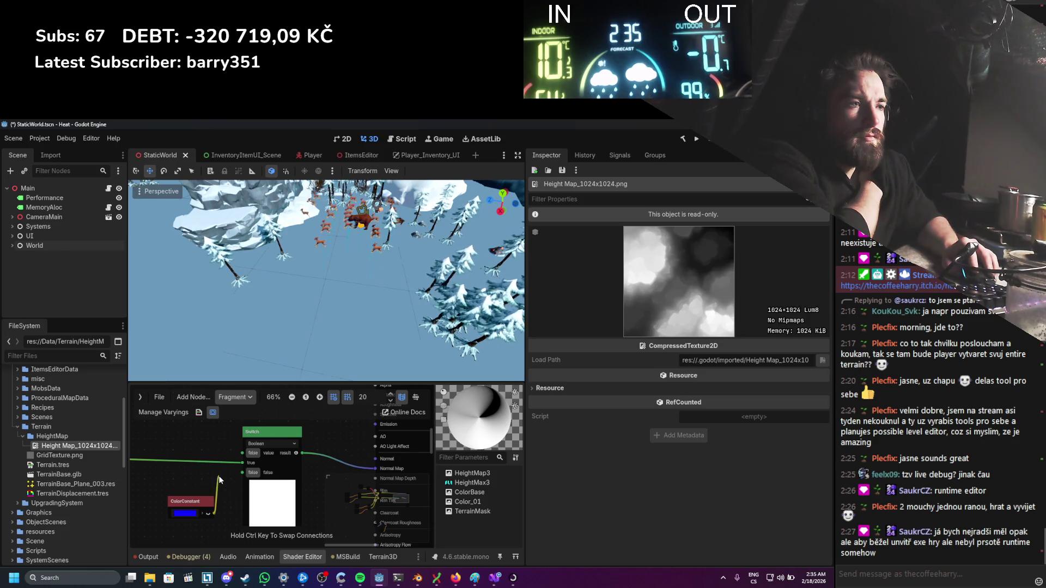
pyautogui.click(250, 472)
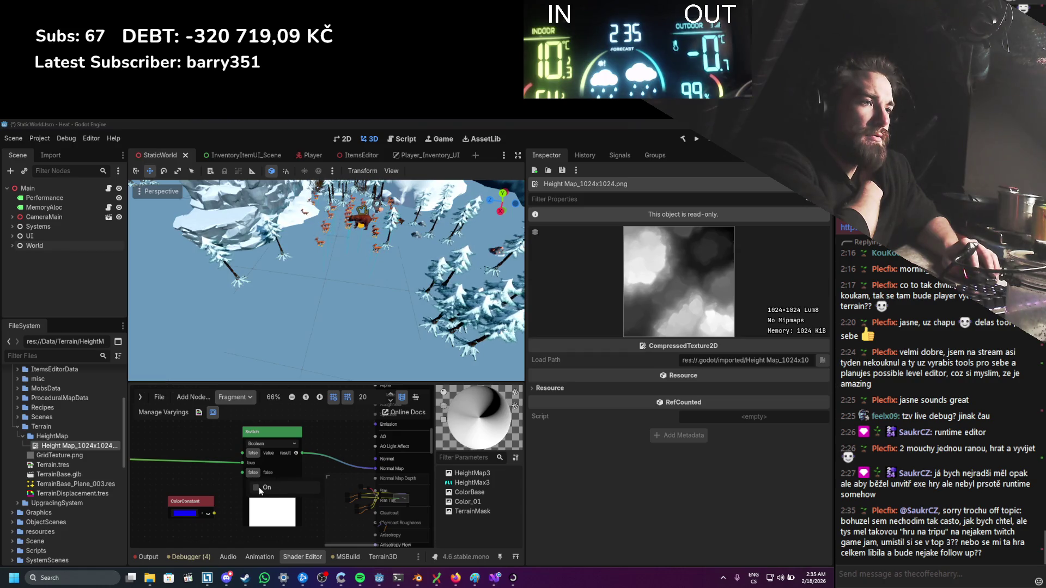
pyautogui.click(257, 485)
pyautogui.click(257, 486)
pyautogui.click(236, 484)
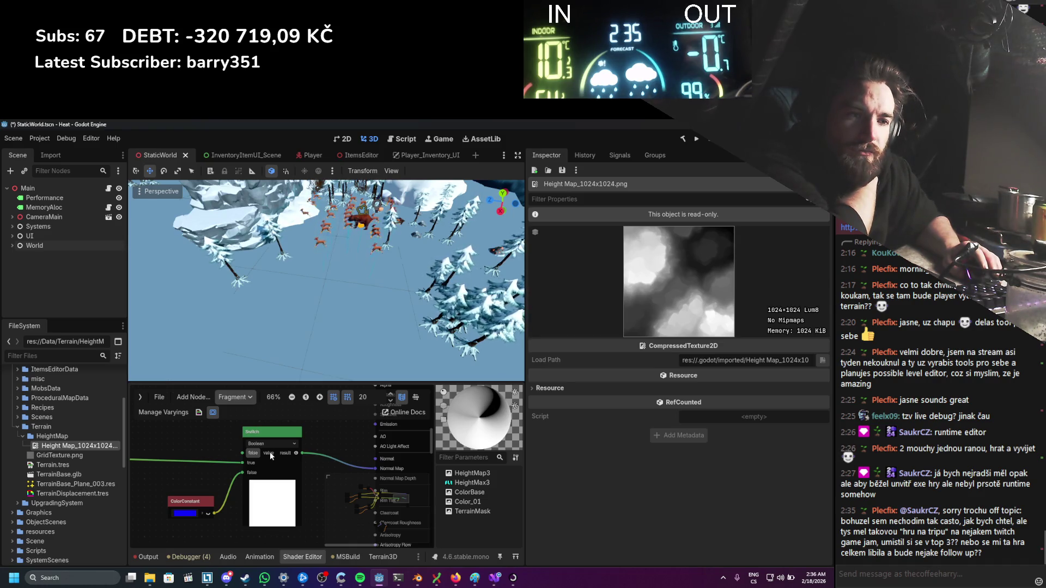
pyautogui.scroll(-1, 250, 490)
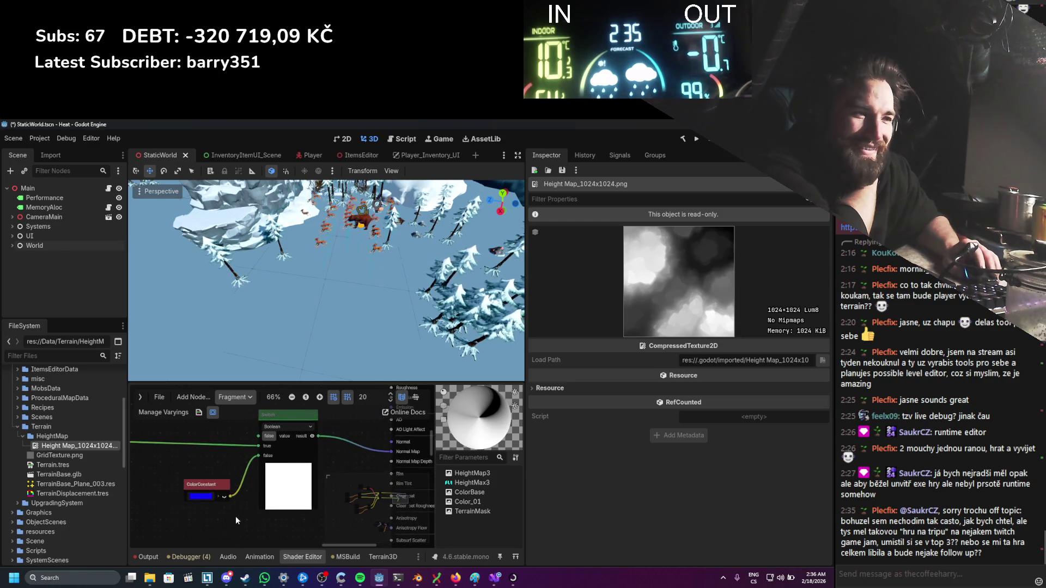
# Step: Shift the ColorConstant colour from purple toward blue in the colour picker
pyautogui.click(207, 498)
pyautogui.moveTo(211, 309); pyautogui.dragTo(265, 255)
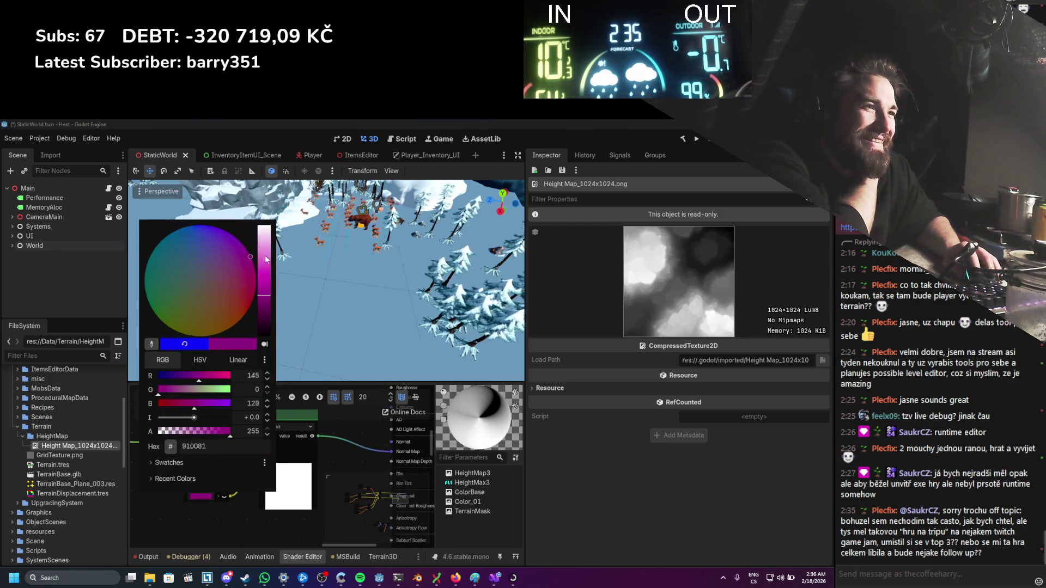
pyautogui.moveTo(253, 217); pyautogui.dragTo(213, 208)
pyautogui.click(296, 358)
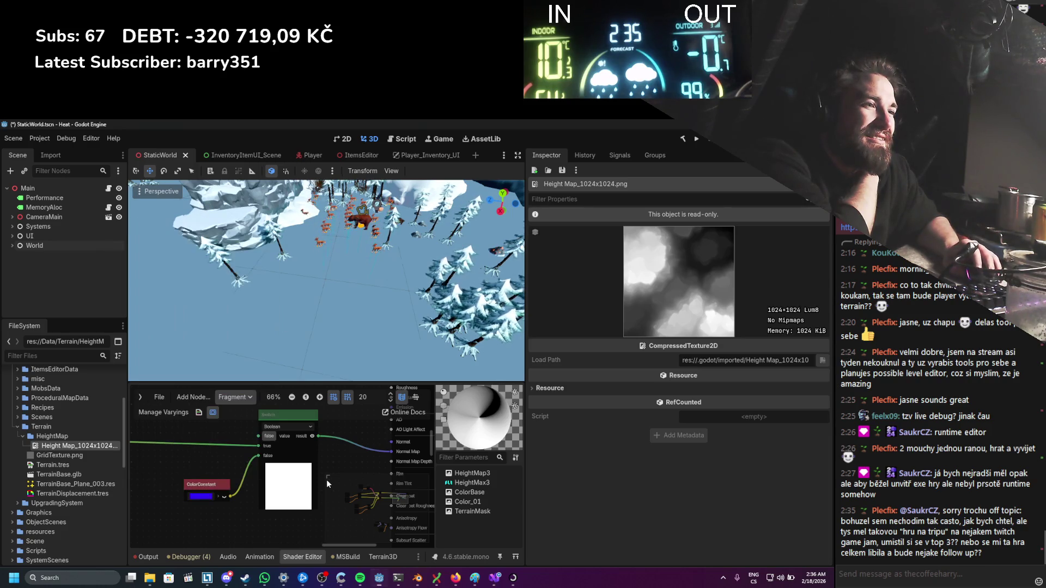
pyautogui.scroll(-1, 246, 461)
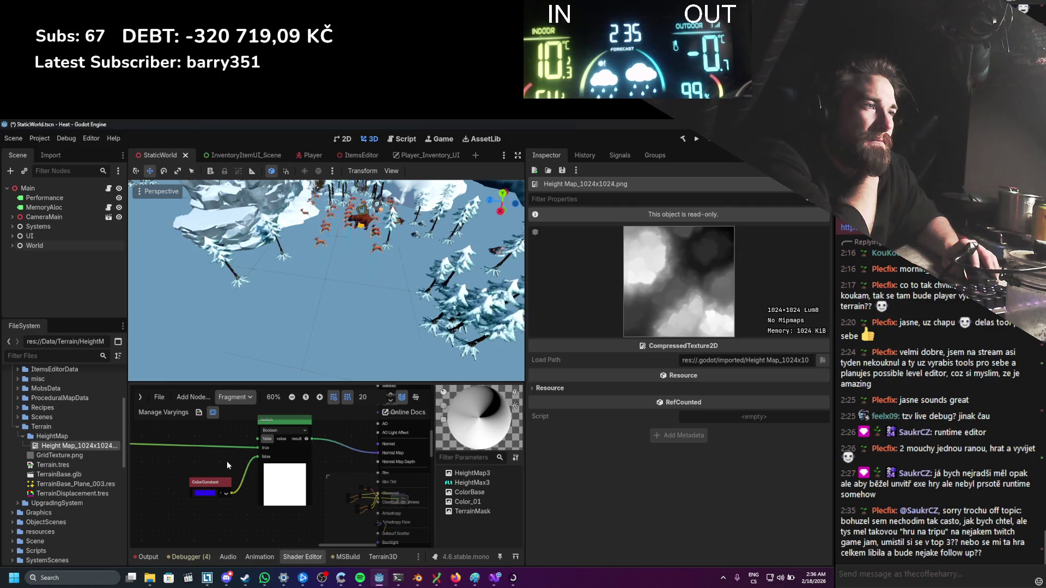
# Step: Show the ColorConstant's colour preview and pick a purple hue
pyautogui.click(227, 495)
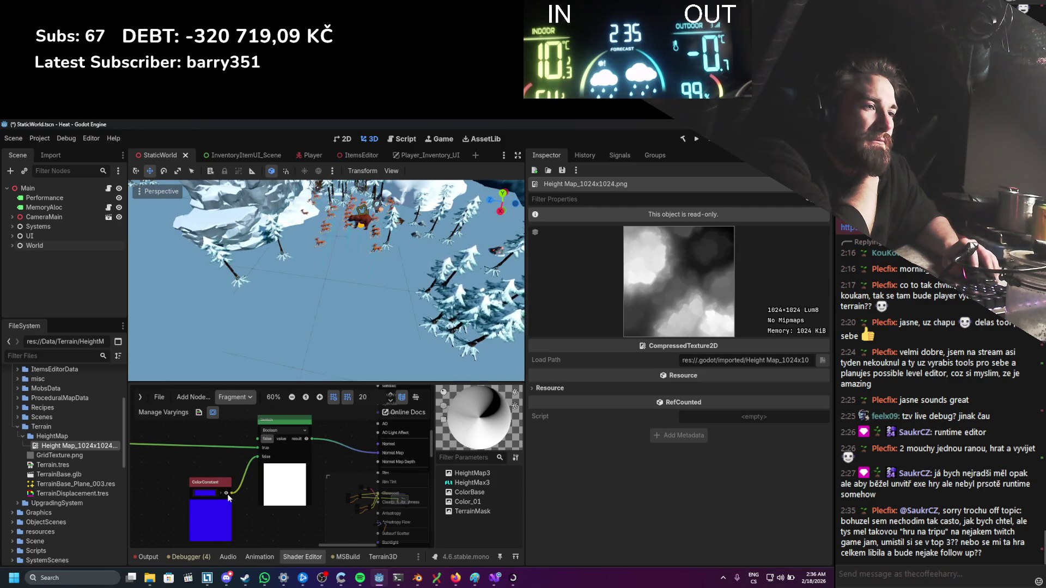
pyautogui.click(206, 493)
pyautogui.moveTo(218, 282)
pyautogui.mouseDown()
pyautogui.moveTo(223, 223)
pyautogui.moveTo(246, 219)
pyautogui.mouseUp()
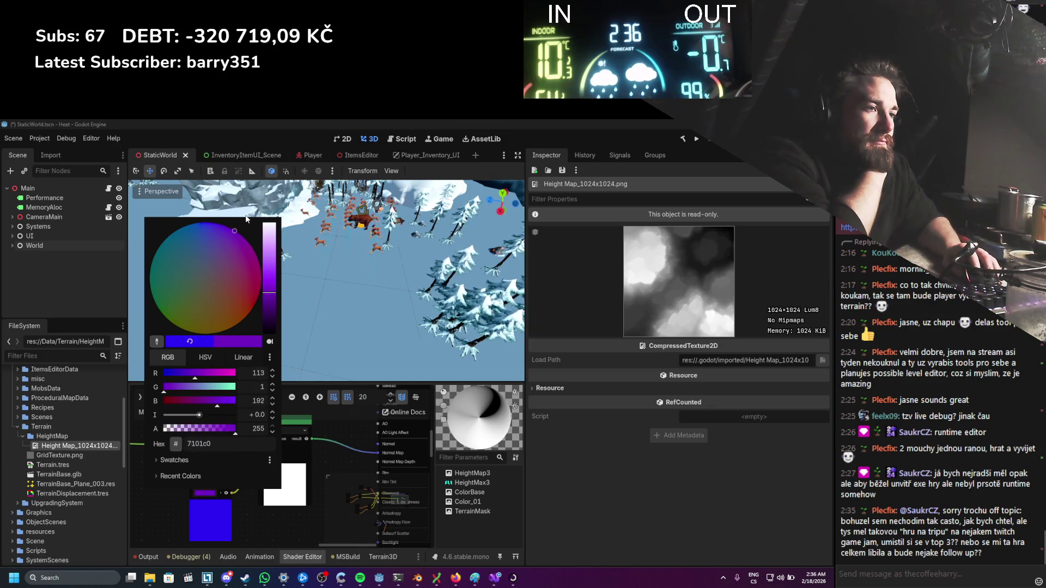
pyautogui.click(323, 450)
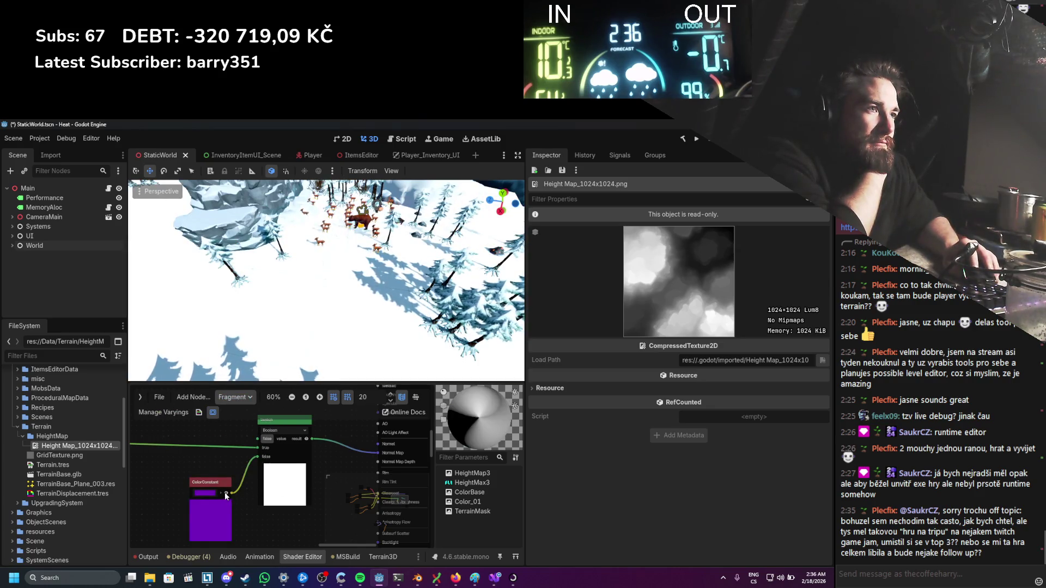
pyautogui.moveTo(244, 495); pyautogui.dragTo(275, 484)
pyautogui.scroll(-1, 273, 482)
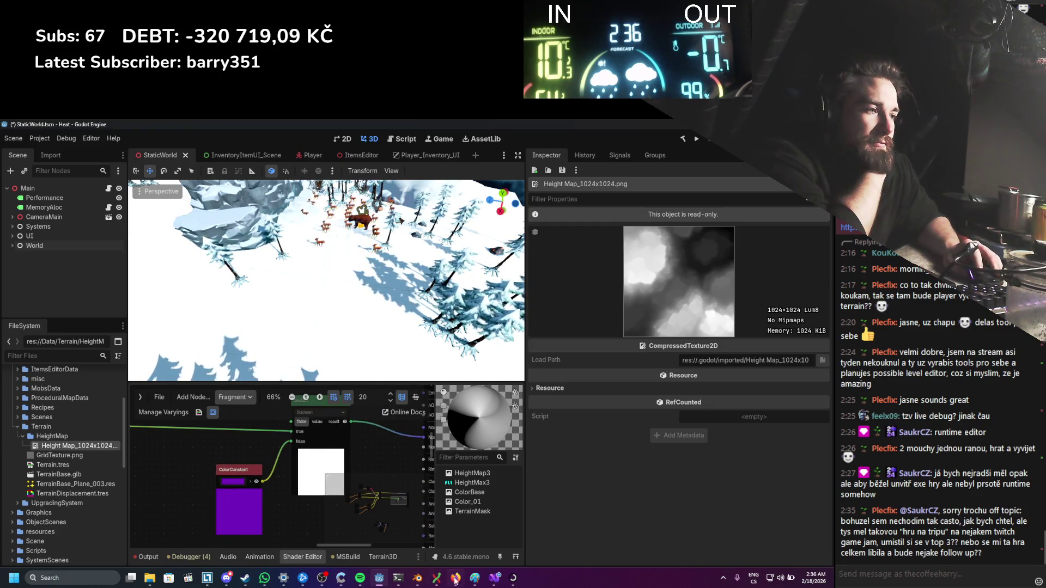
# Step: Adjust the ColorConstant's RGB channels and hex value to light violet 777bff
pyautogui.click(229, 503)
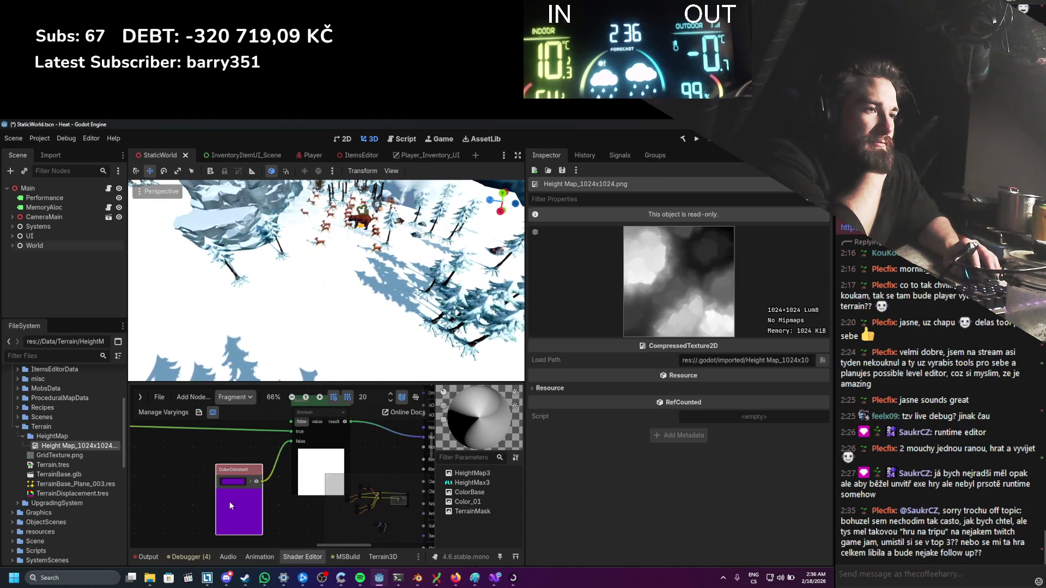
pyautogui.click(233, 481)
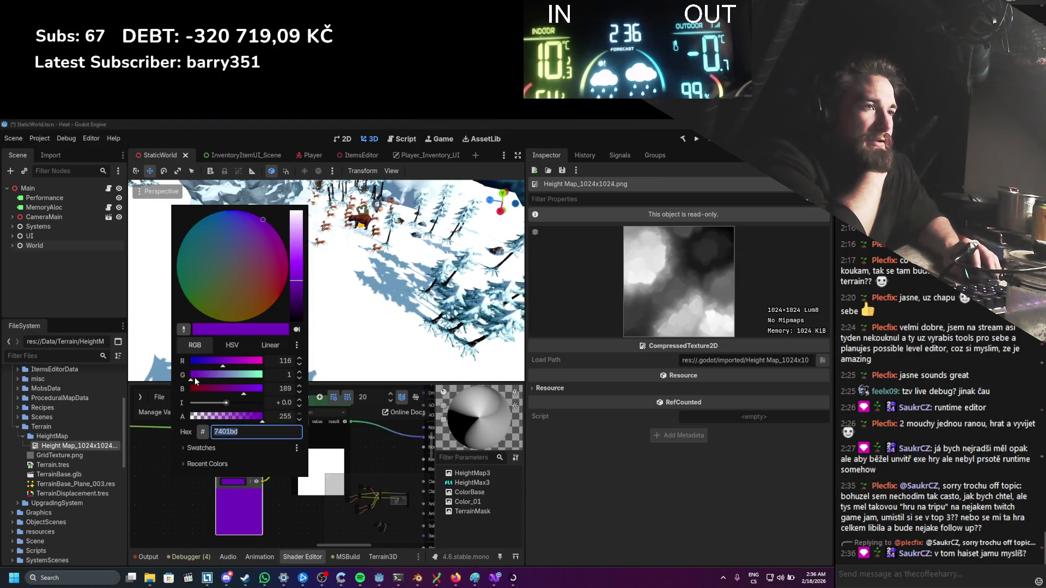
pyautogui.moveTo(244, 392); pyautogui.dragTo(278, 393)
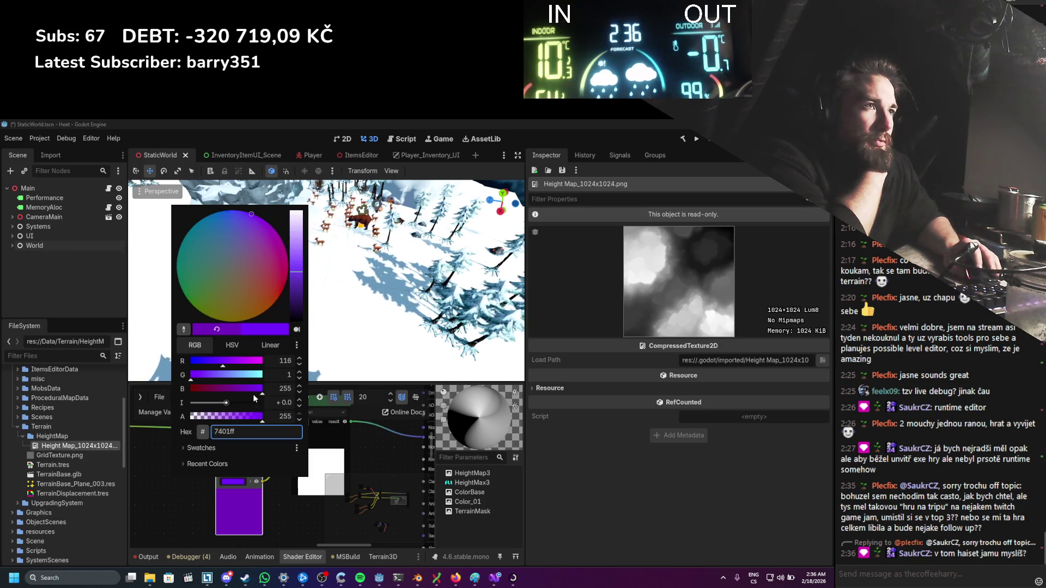
pyautogui.moveTo(217, 363); pyautogui.dragTo(322, 362)
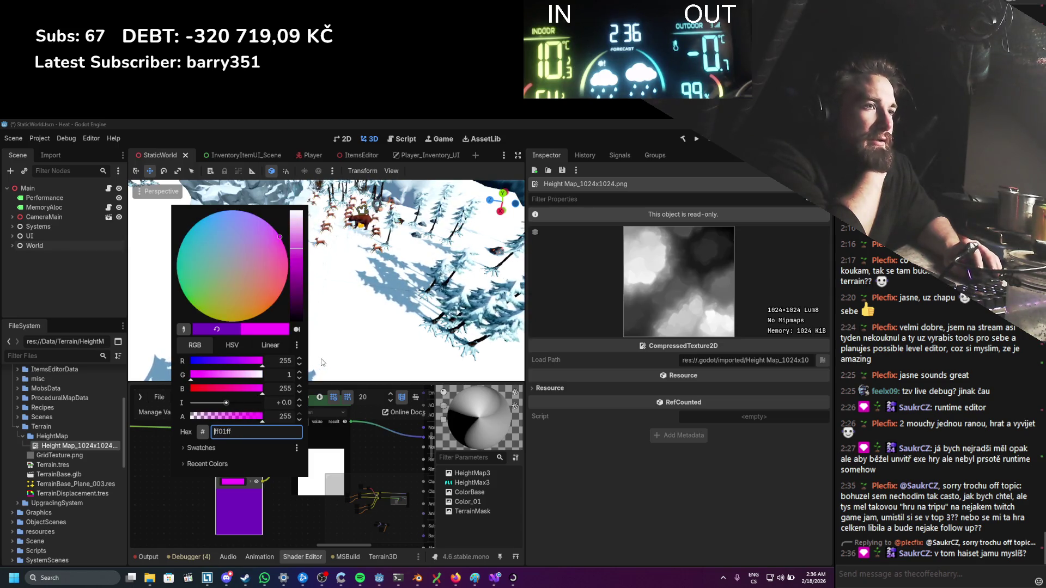
pyautogui.write('0000ff')
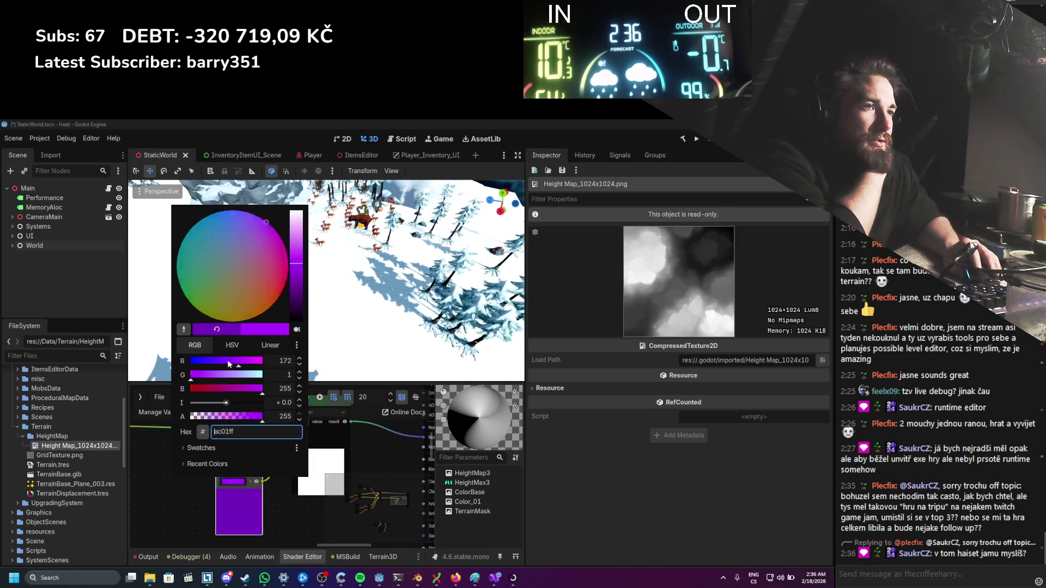
pyautogui.moveTo(190, 363)
pyautogui.mouseDown()
pyautogui.moveTo(222, 367)
pyautogui.moveTo(227, 388)
pyautogui.mouseUp()
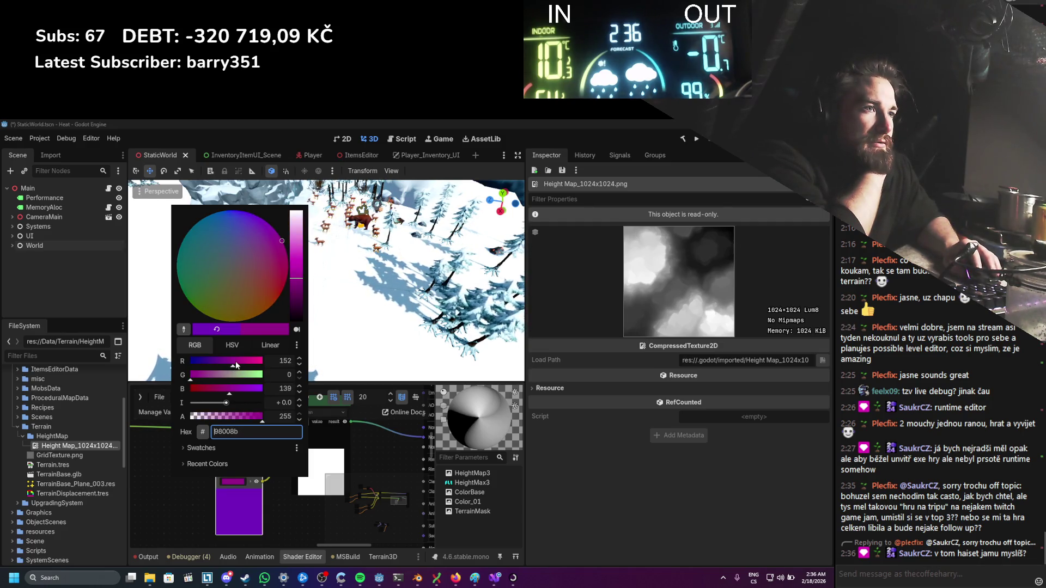
pyautogui.moveTo(226, 388); pyautogui.dragTo(272, 391)
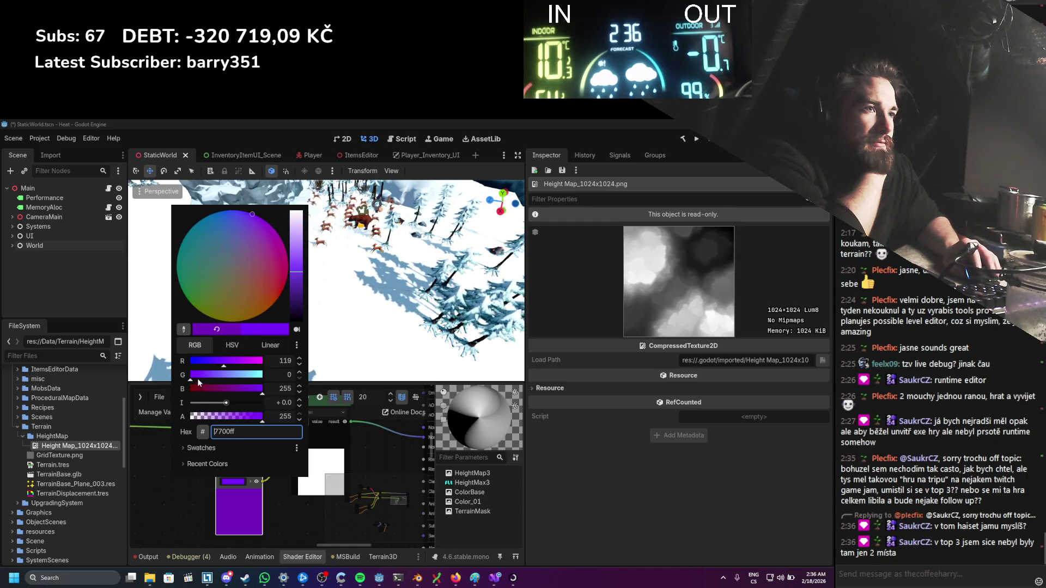
pyautogui.moveTo(197, 378); pyautogui.dragTo(227, 378)
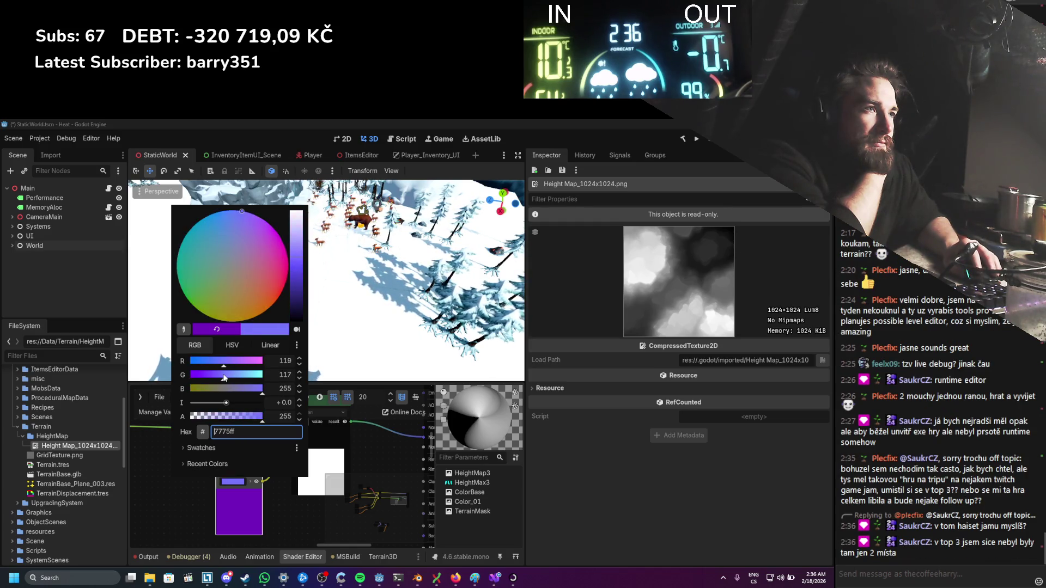
pyautogui.click(285, 374)
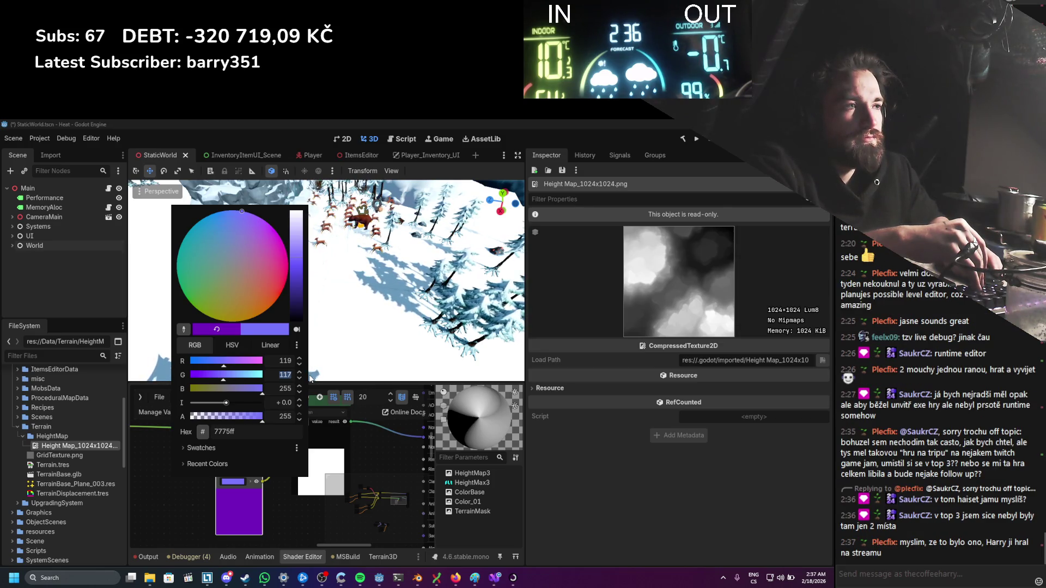
pyautogui.write('123')
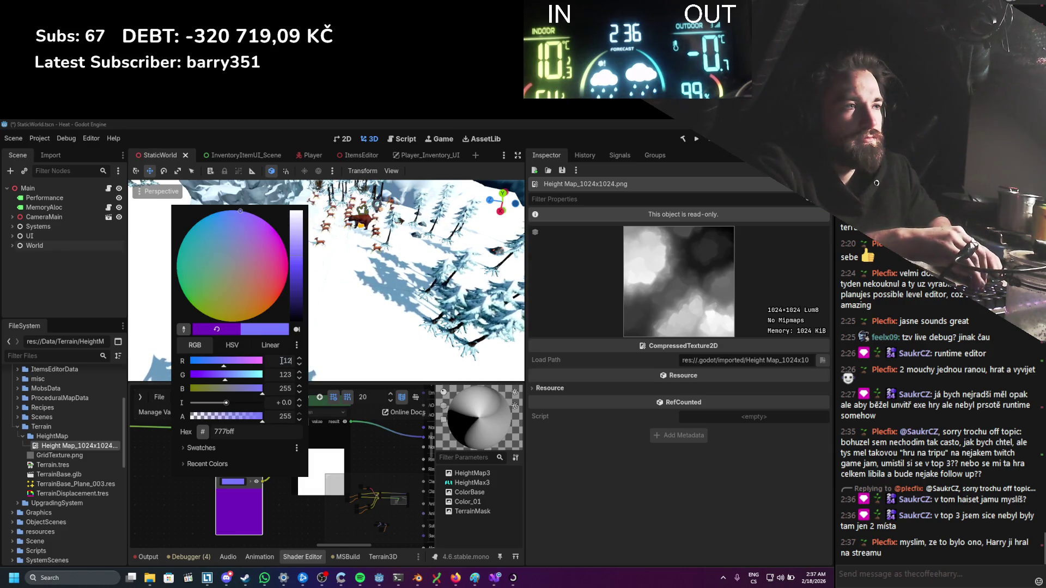
pyautogui.press('Escape')
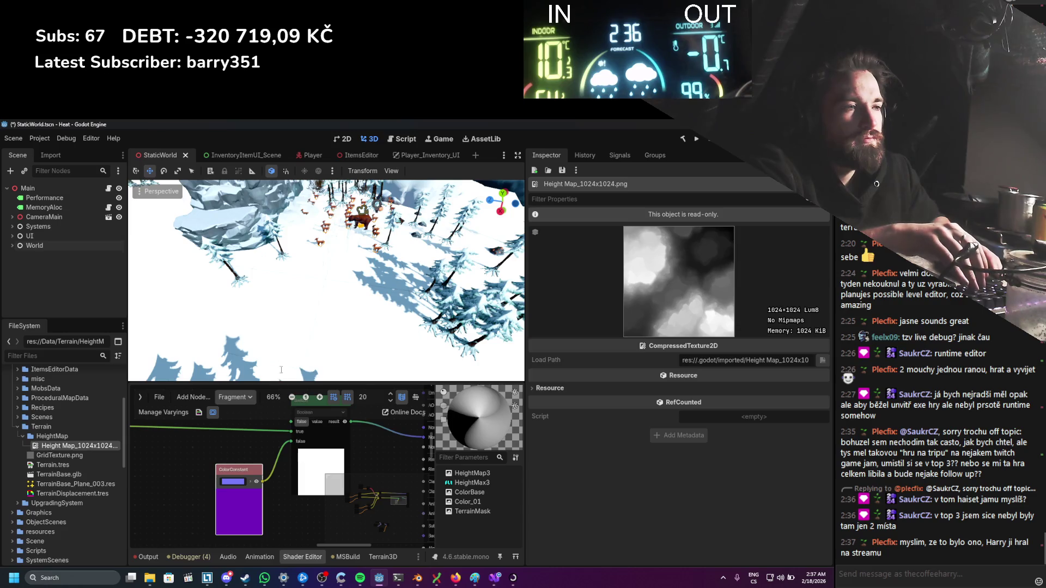
pyautogui.scroll(-2, 188, 460)
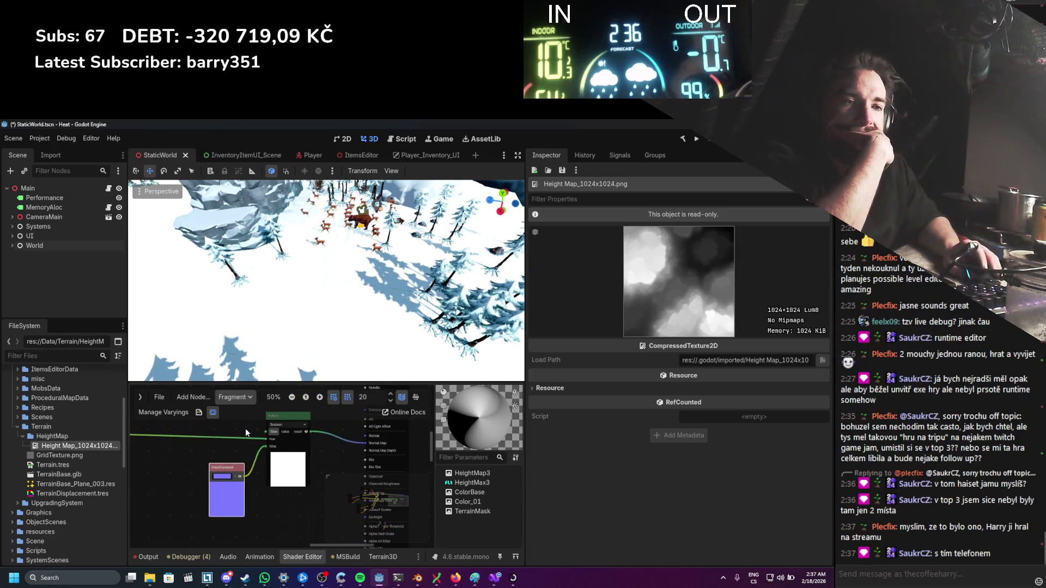
# Step: Edit the Boolean node's value, then start and cancel adding a new shader node
pyautogui.scroll(3, 245, 428)
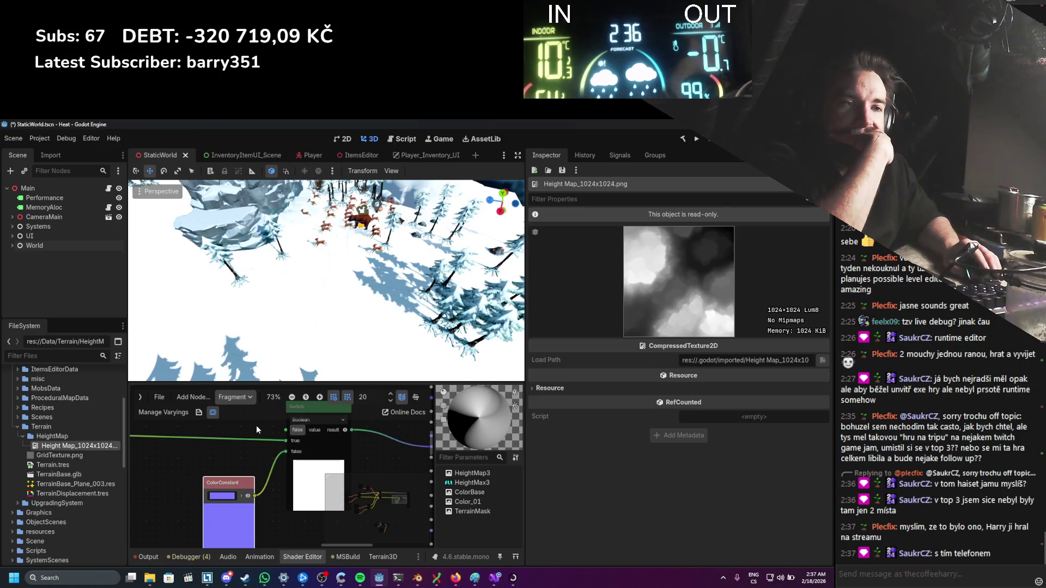
pyautogui.scroll(-3, 257, 429)
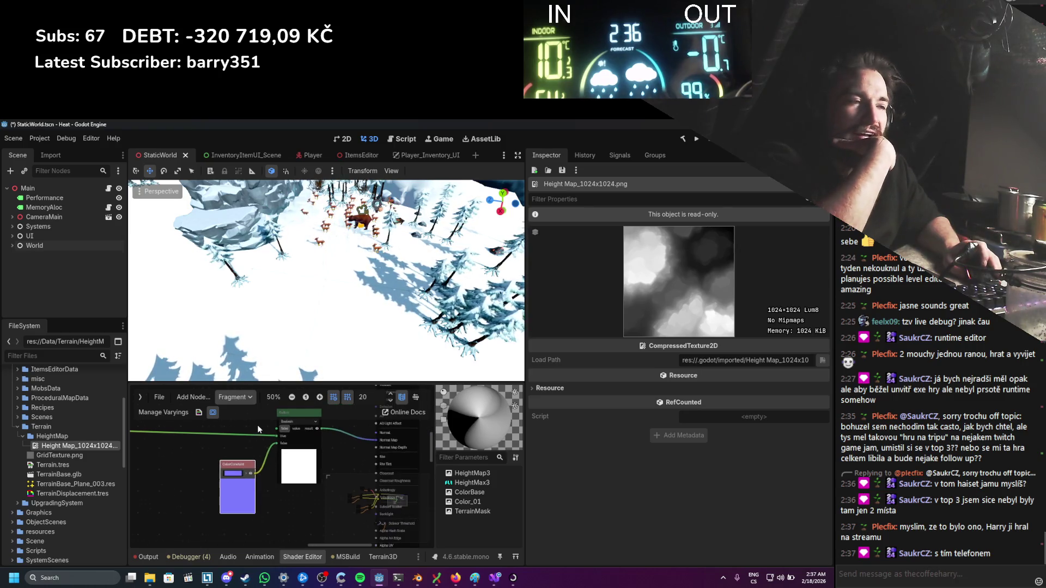
pyautogui.scroll(-4, 258, 429)
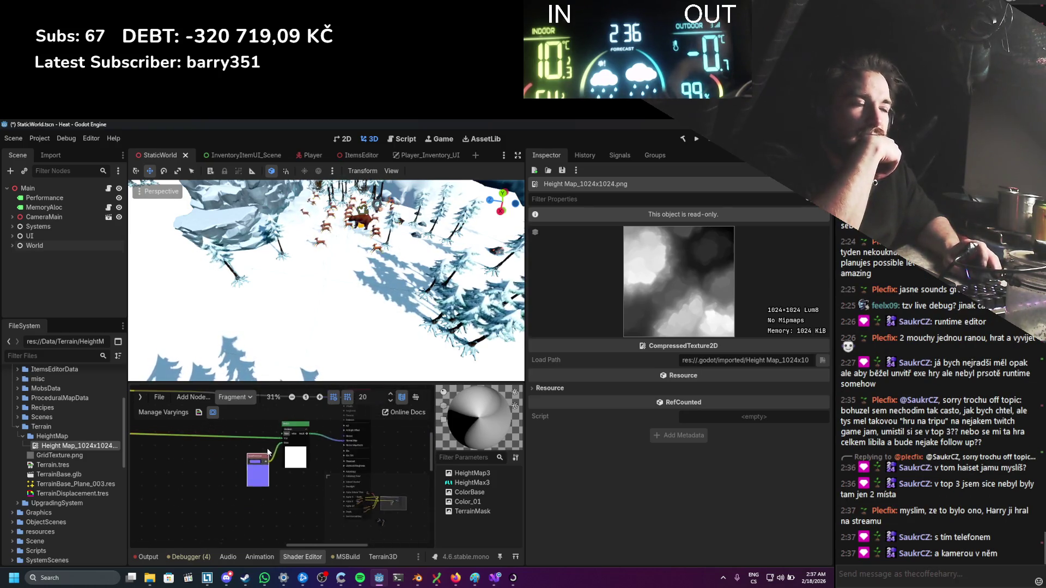
pyautogui.scroll(3, 281, 444)
pyautogui.click(292, 428)
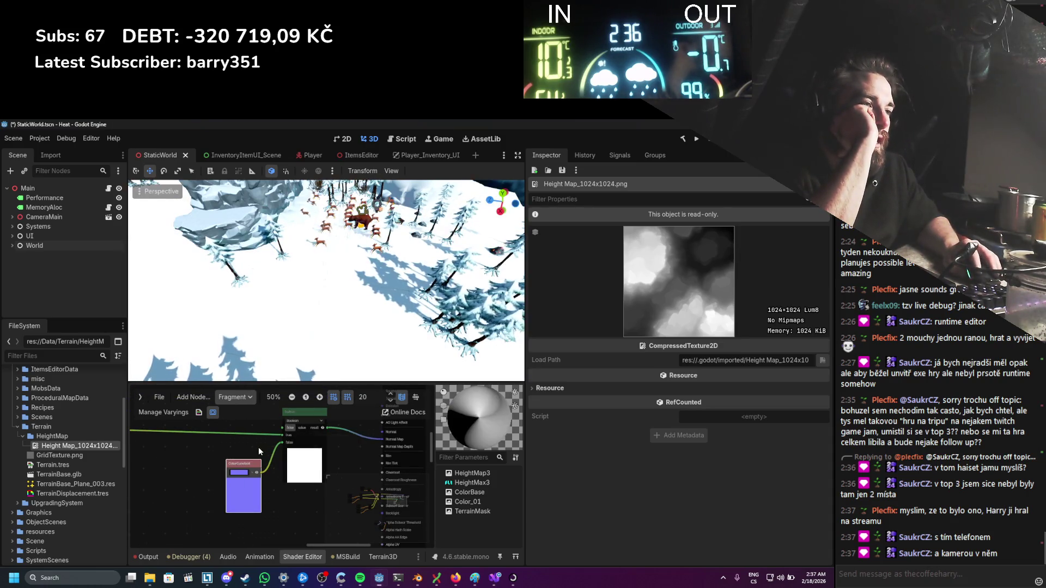
pyautogui.moveTo(247, 453); pyautogui.dragTo(257, 499)
pyautogui.rightClick(271, 459)
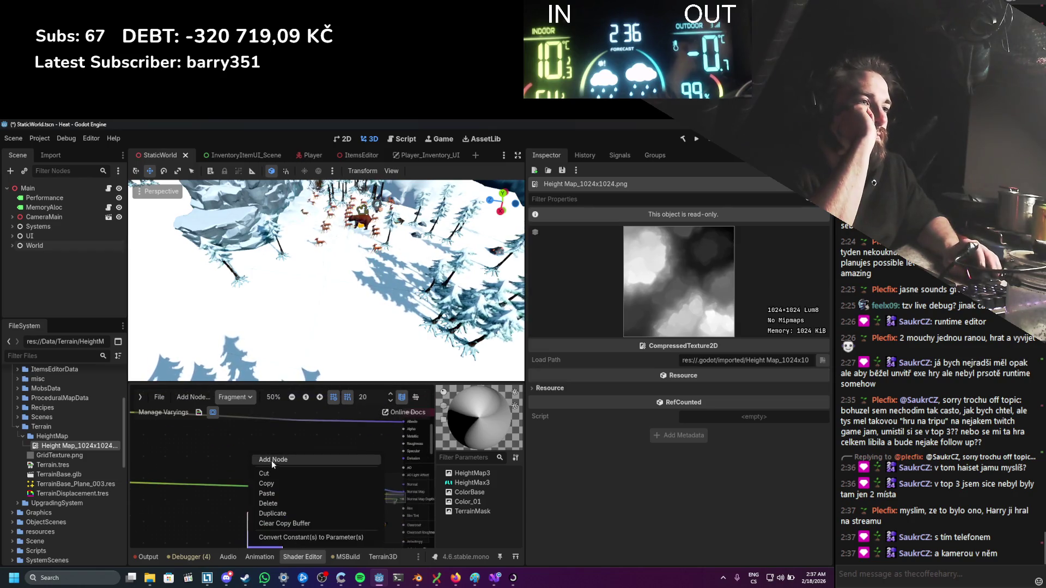
pyautogui.click(274, 459)
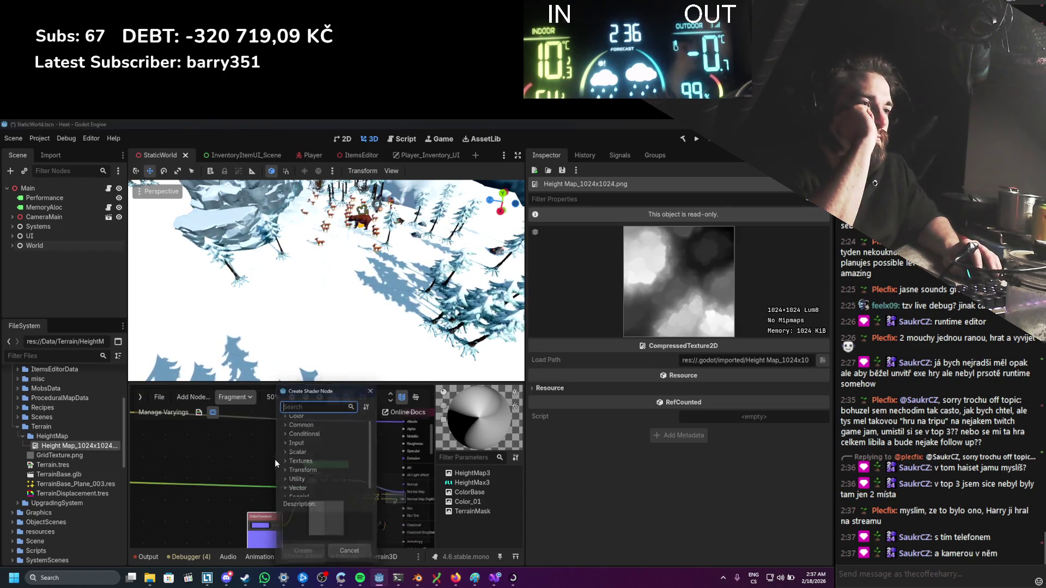
pyautogui.click(373, 387)
# Step: Wire the texture node's output into the shader output node and save the scene
pyautogui.scroll(-4, 266, 465)
pyautogui.scroll(5, 321, 461)
pyautogui.hscroll(5, 312, 478)
pyautogui.scroll(1, 290, 471)
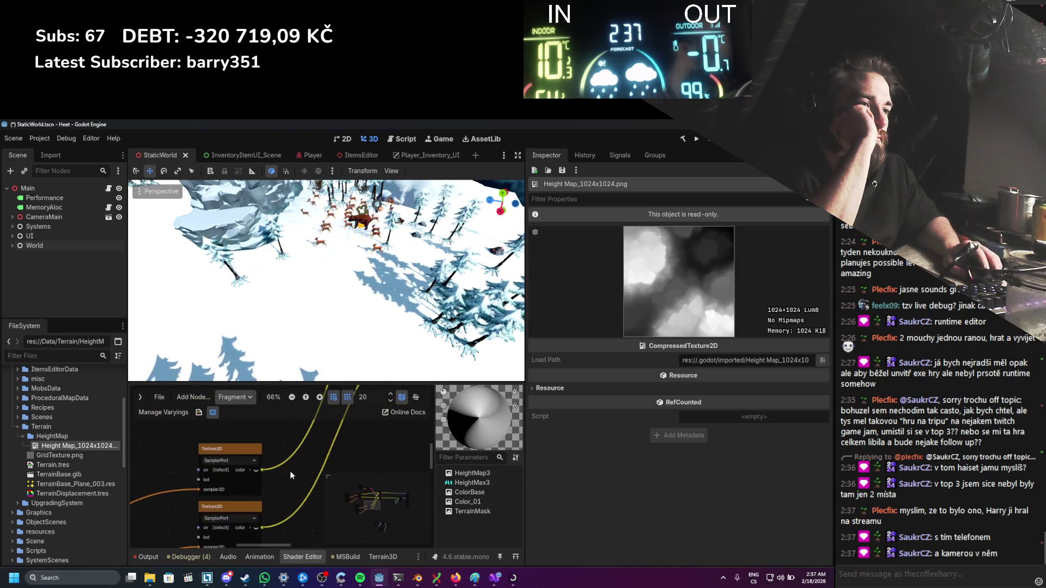
pyautogui.scroll(-2, 290, 470)
pyautogui.hscroll(-5, 290, 471)
pyautogui.scroll(-4, 292, 462)
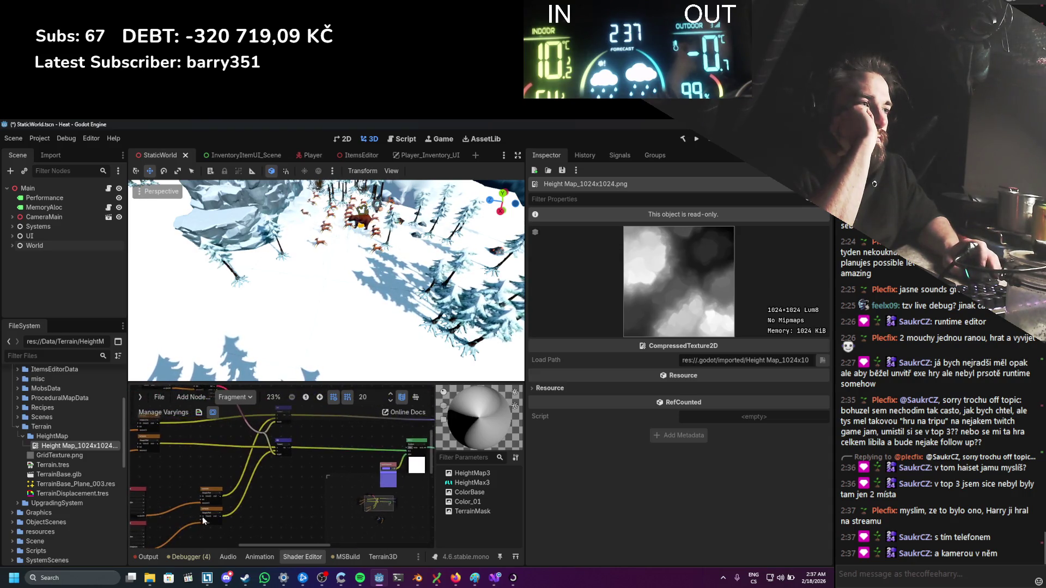
pyautogui.hscroll(-1, 185, 524)
pyautogui.moveTo(321, 481); pyautogui.dragTo(423, 437)
pyautogui.click(517, 387)
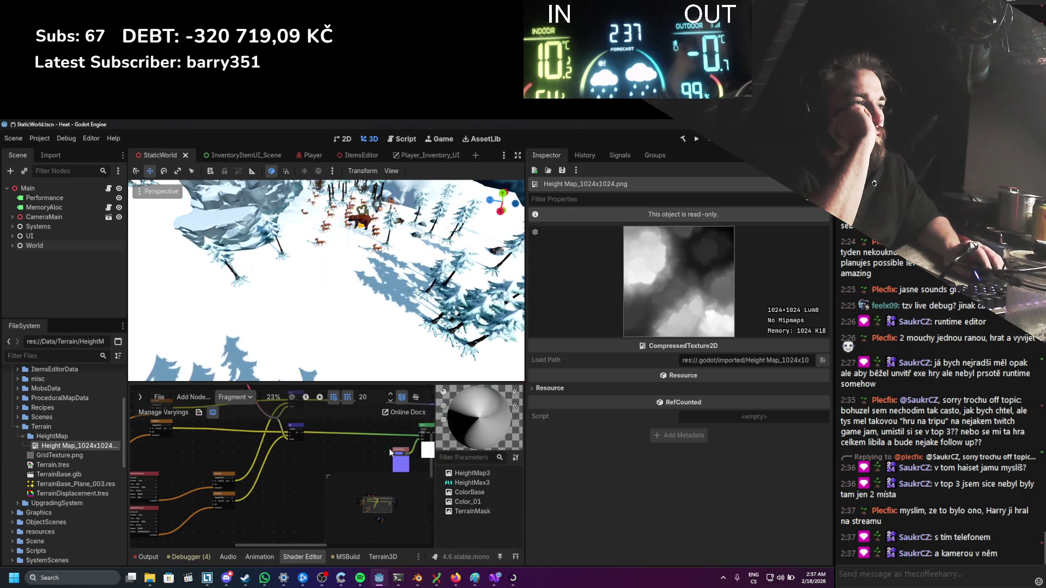
pyautogui.moveTo(367, 467); pyautogui.dragTo(419, 434)
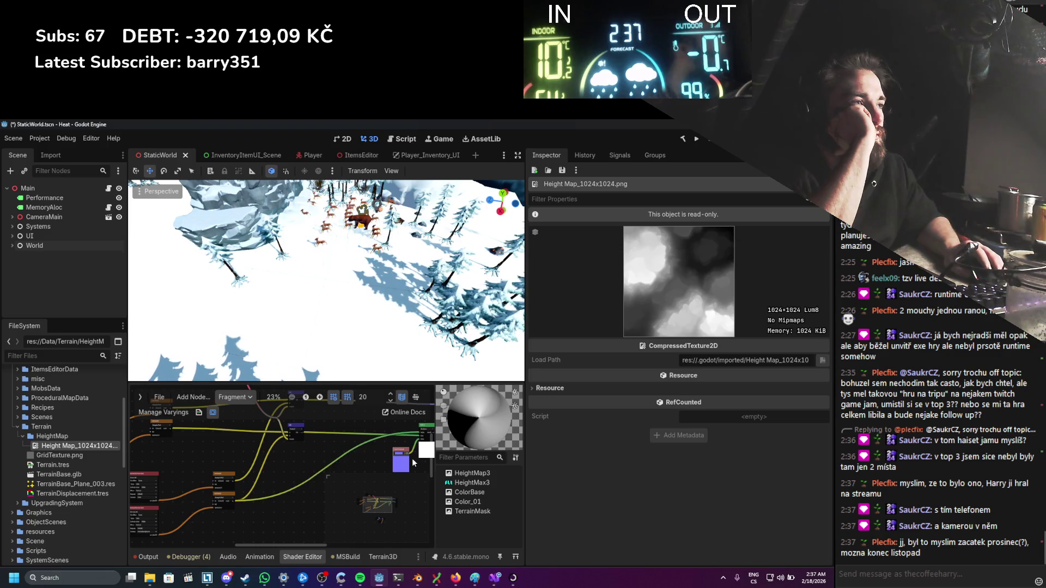
pyautogui.scroll(4, 324, 476)
pyautogui.scroll(-3, 309, 467)
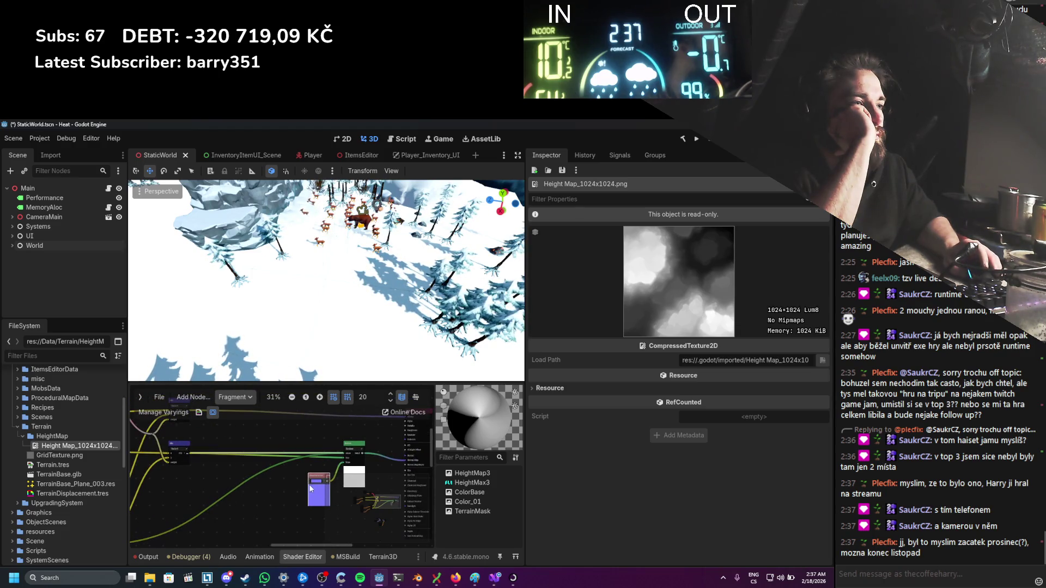
pyautogui.scroll(3, 289, 480)
pyautogui.hotkey('ctrl', 's')
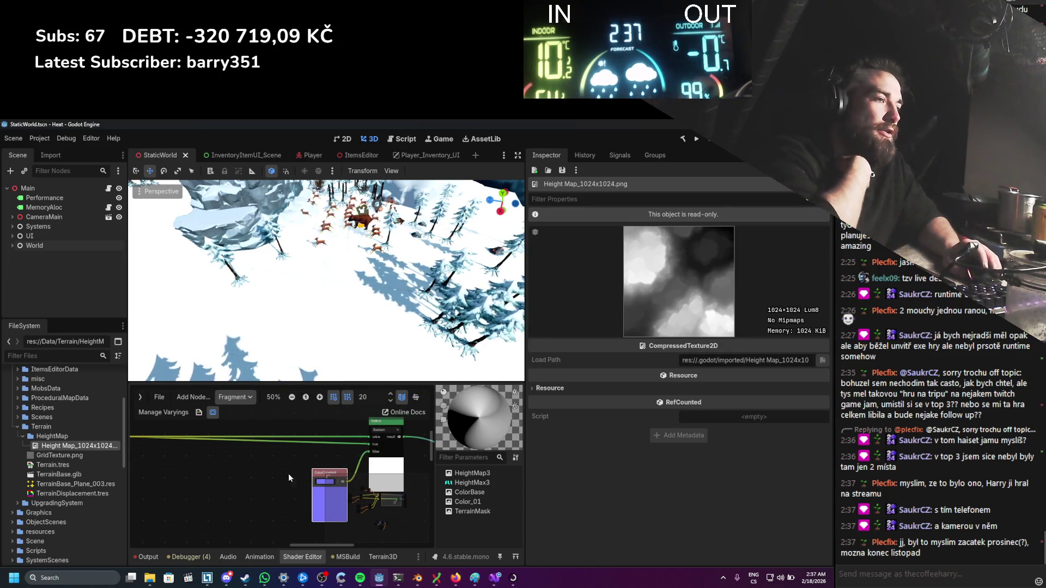
# Step: Pan the shader graph toward the Switch node, then select Main in the scene tree
pyautogui.scroll(1, 225, 448)
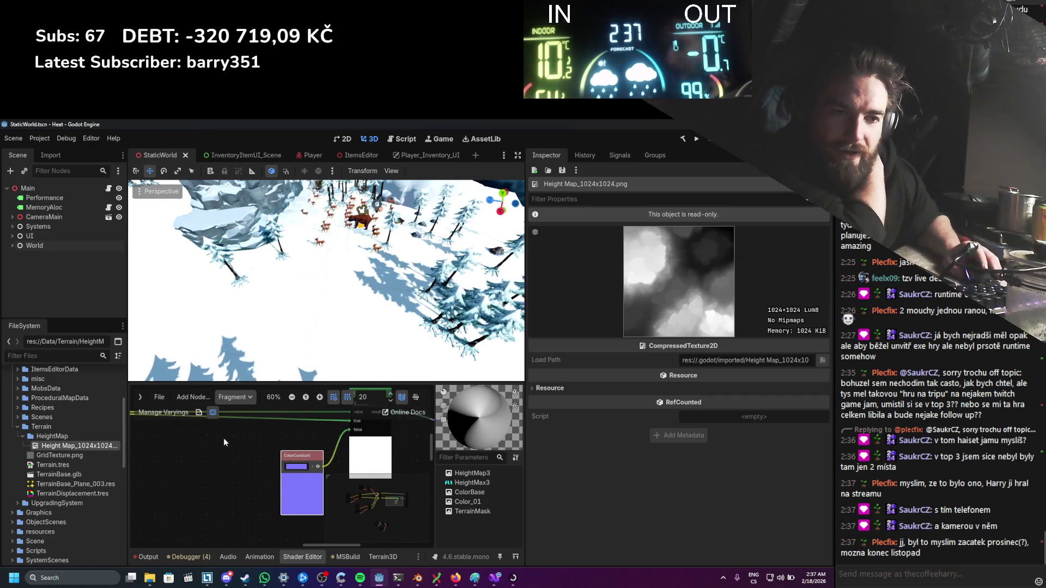
pyautogui.scroll(-4, 230, 433)
pyautogui.scroll(-1, 231, 437)
pyautogui.moveTo(231, 437)
pyautogui.mouseDown()
pyautogui.moveTo(269, 469)
pyautogui.moveTo(319, 478)
pyautogui.moveTo(221, 518)
pyautogui.moveTo(329, 474)
pyautogui.moveTo(420, 464)
pyautogui.moveTo(238, 494)
pyautogui.moveTo(266, 489)
pyautogui.mouseUp()
pyautogui.scroll(2, 293, 487)
pyautogui.scroll(1, 313, 479)
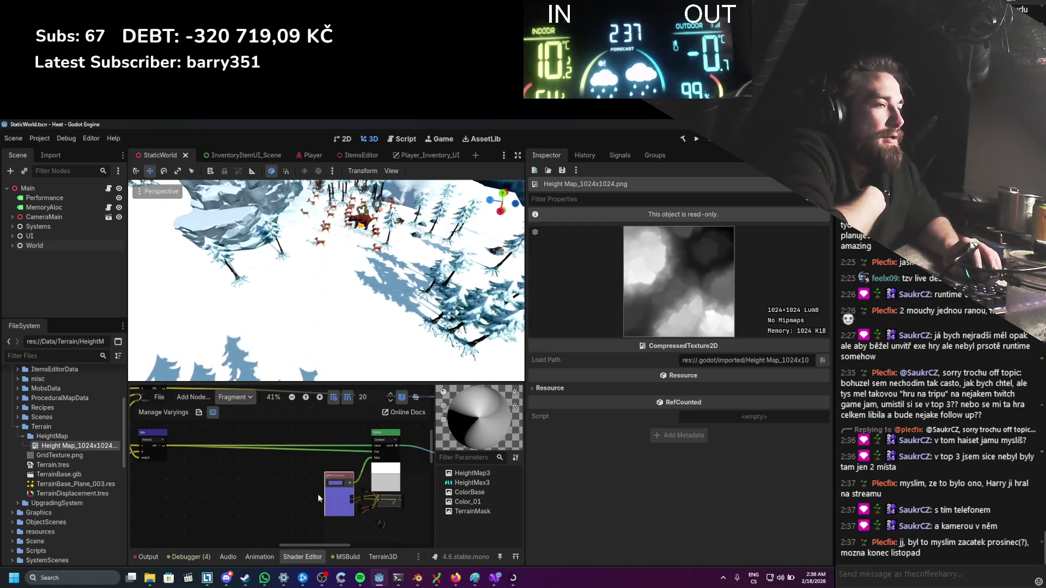
pyautogui.scroll(-1, 307, 451)
pyautogui.moveTo(306, 451)
pyautogui.mouseDown()
pyautogui.moveTo(248, 462)
pyautogui.moveTo(297, 490)
pyautogui.moveTo(338, 475)
pyautogui.moveTo(211, 475)
pyautogui.moveTo(271, 501)
pyautogui.mouseUp()
pyautogui.scroll(4, 251, 497)
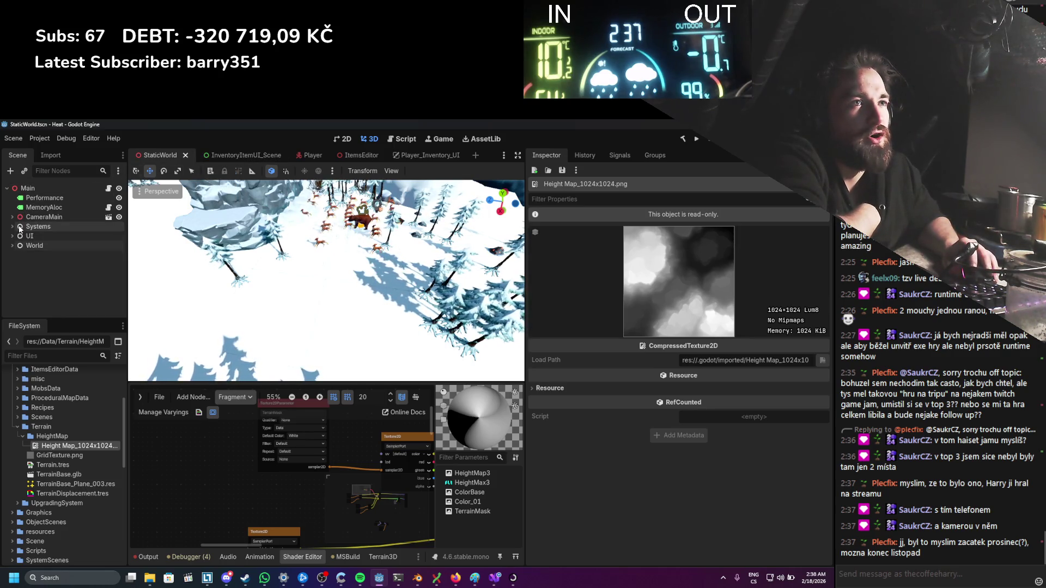
pyautogui.click(27, 188)
# Step: Add a plain Node under Main named WorldEdit, save, and start adding a child beneath it
pyautogui.hotkey('ctrl', 'a')
pyautogui.doubleClick(313, 259)
pyautogui.doubleClick(32, 255)
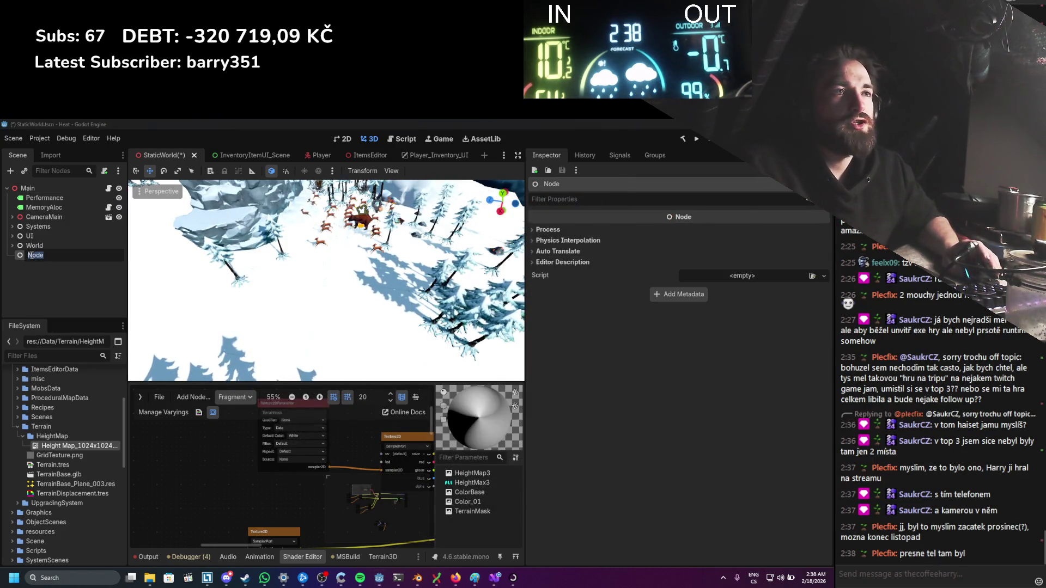
pyautogui.write('Edit')
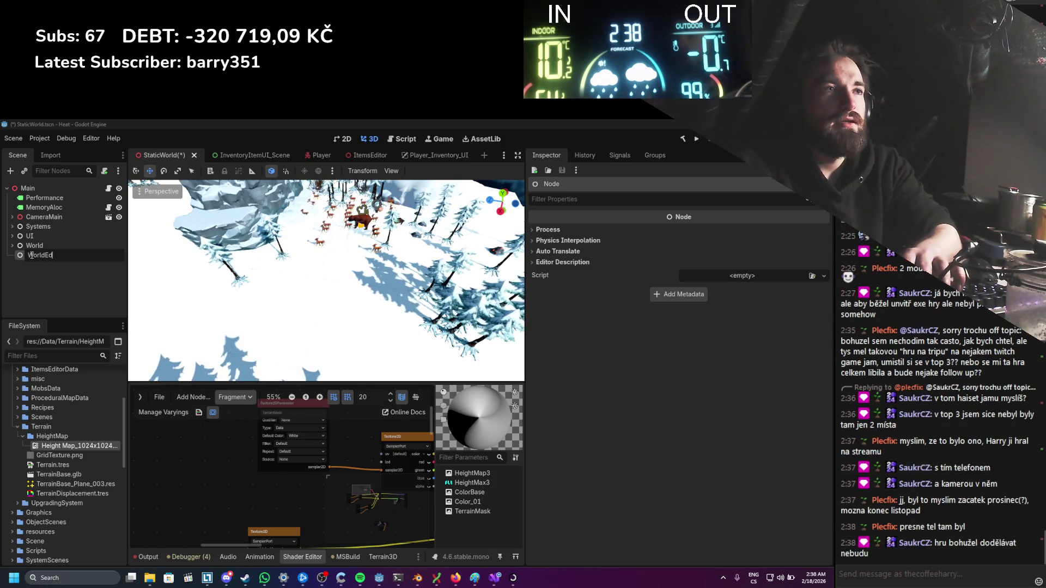
pyautogui.press('Return')
pyautogui.hotkey('ctrl', 's')
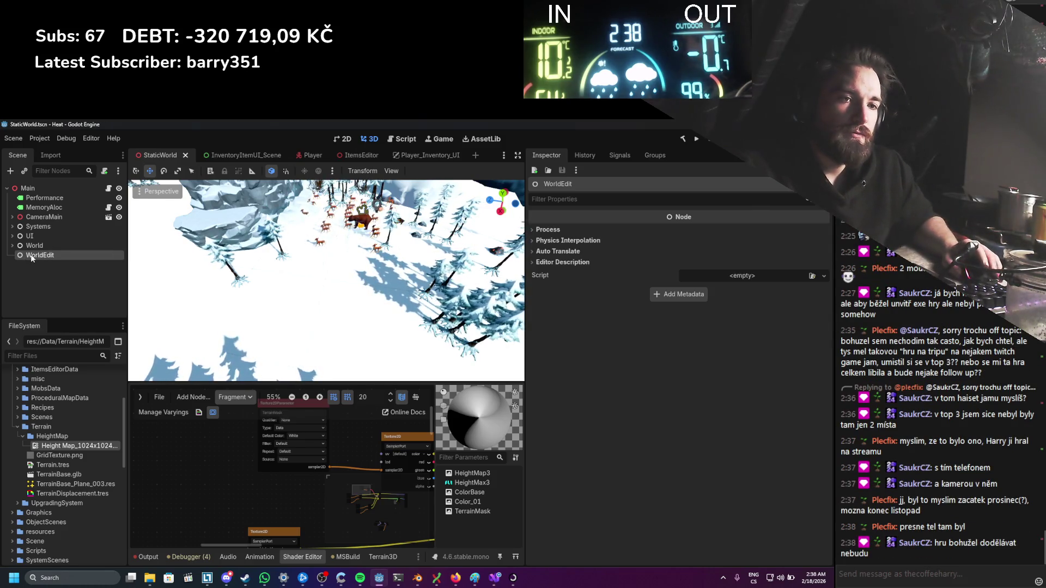
pyautogui.rightClick(31, 258)
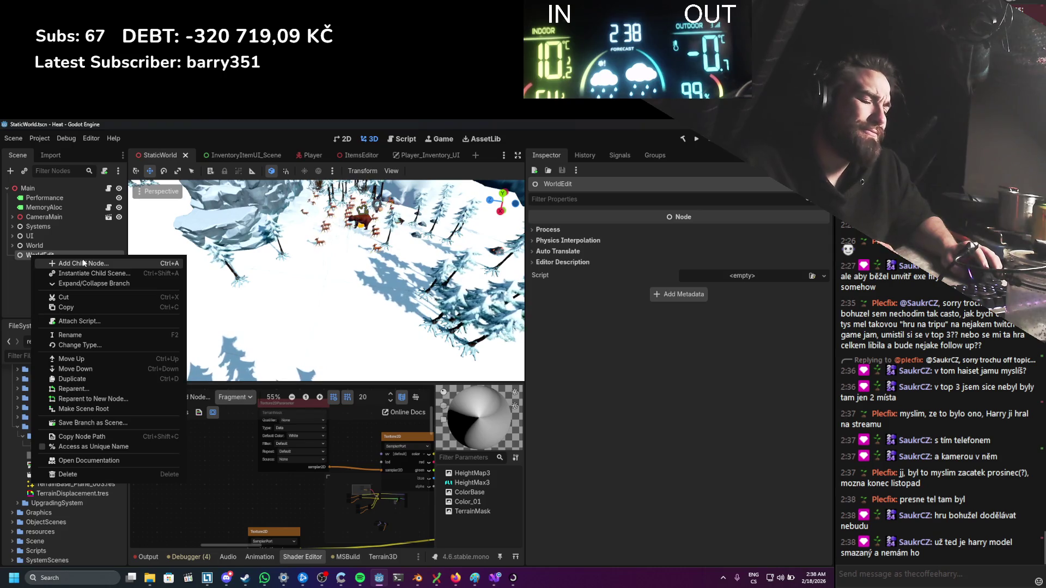
pyautogui.click(84, 263)
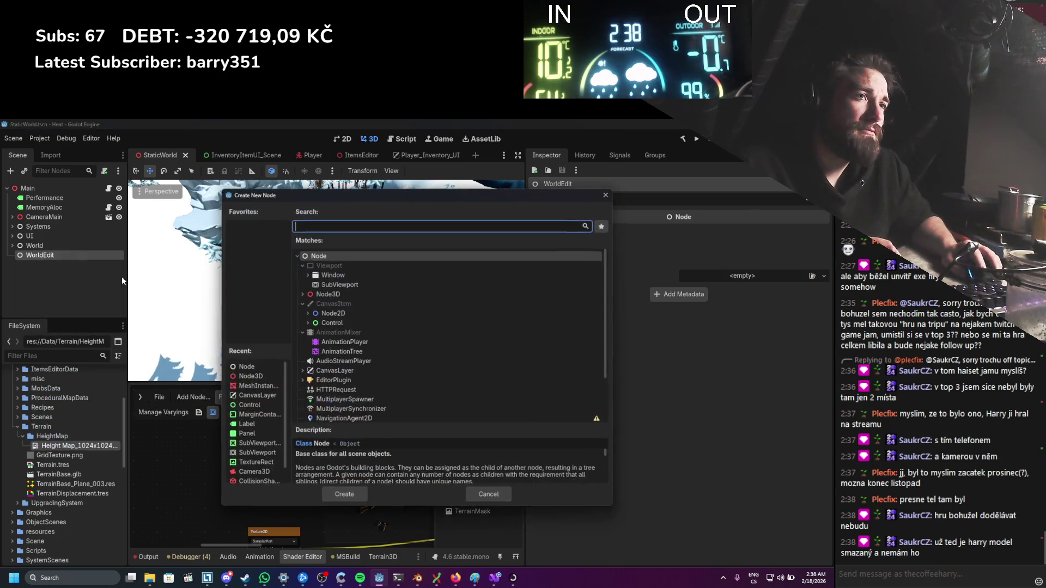
# Step: Create a plain Node child under WorldEdit named TexturePaint and save the StaticWorld scene
pyautogui.press('Return')
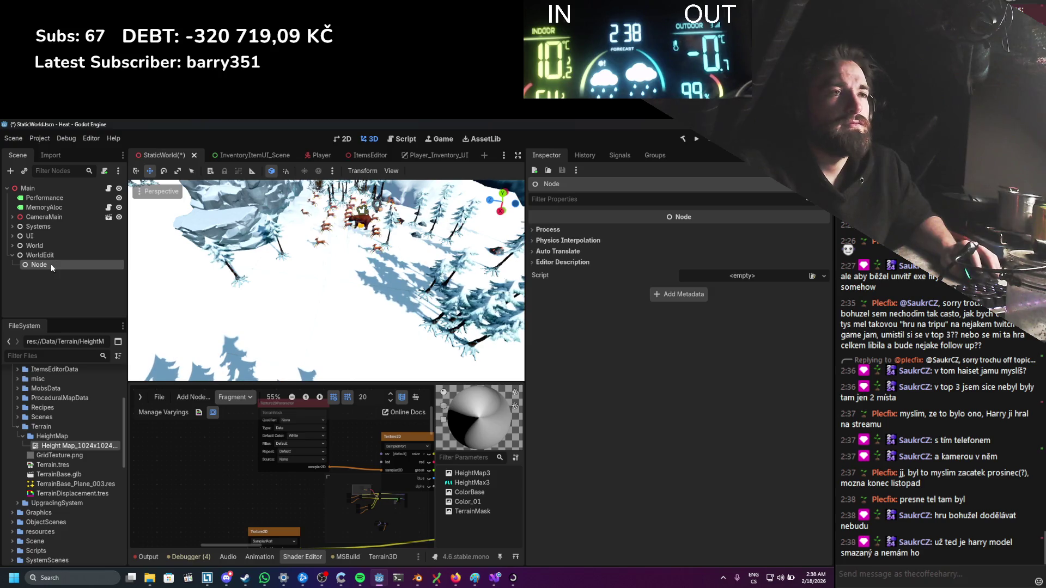
pyautogui.doubleClick(51, 263)
pyautogui.write('TE')
pyautogui.press('BackSpace')
pyautogui.write('ex')
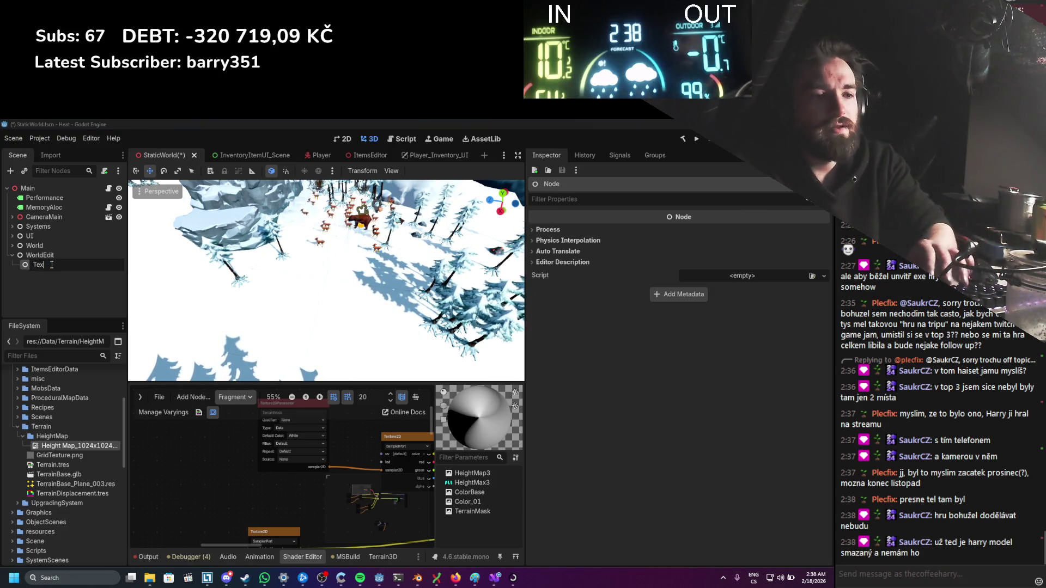
pyautogui.write('turePaint')
pyautogui.press('Return')
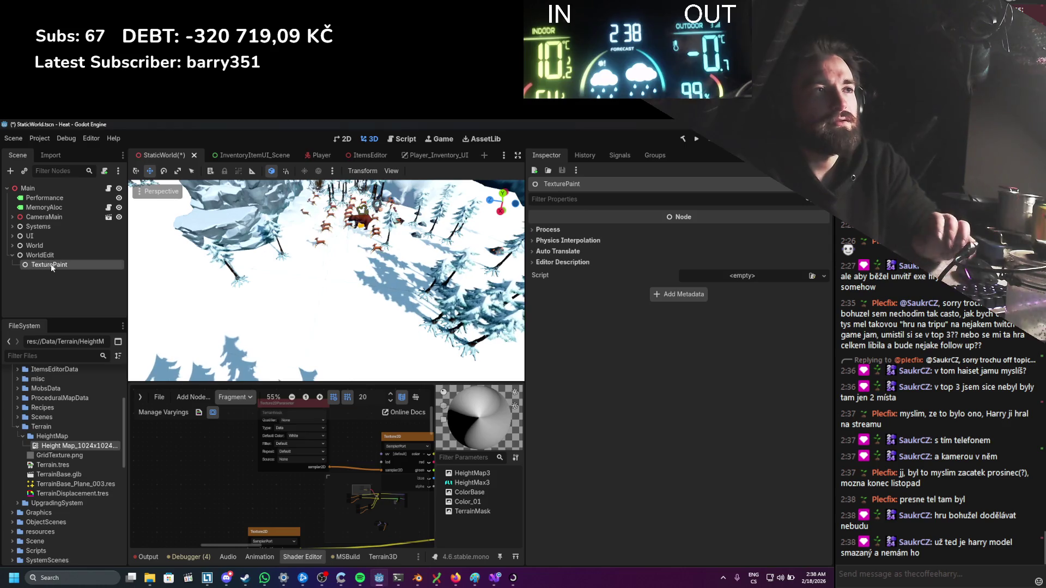
pyautogui.hotkey('ctrl', 's')
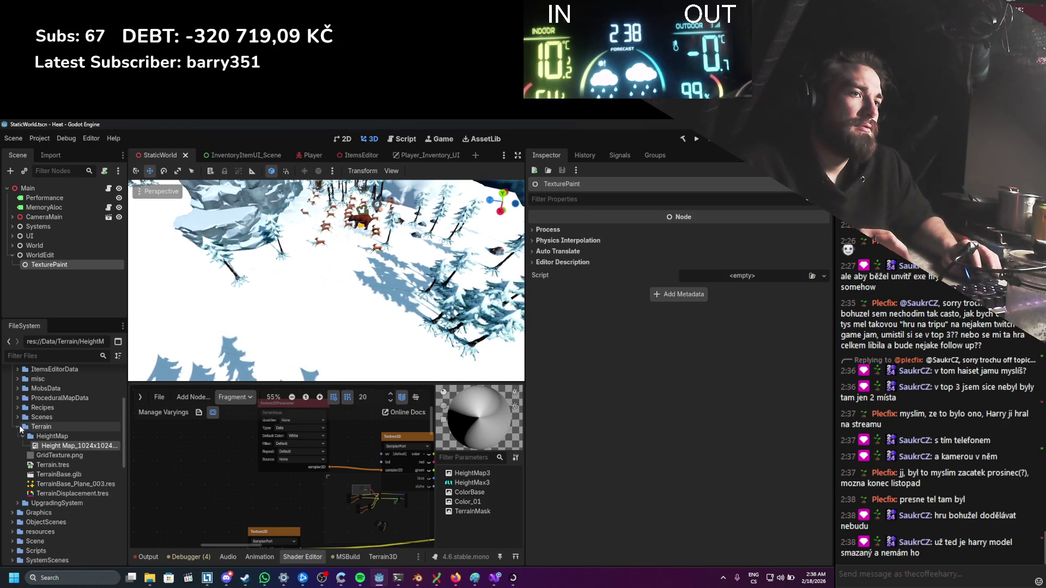
# Step: Collapse the Terrain, Data and TerrainData folders and create a WorldEdit folder inside Scripts
pyautogui.click(17, 426)
pyautogui.click(12, 387)
pyautogui.scroll(-1, 15, 438)
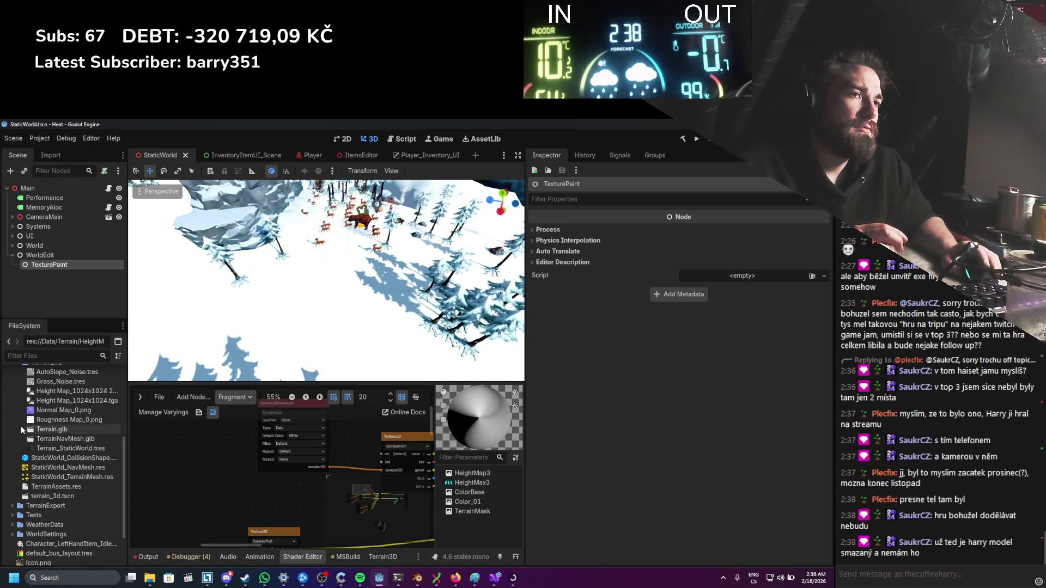
pyautogui.click(12, 442)
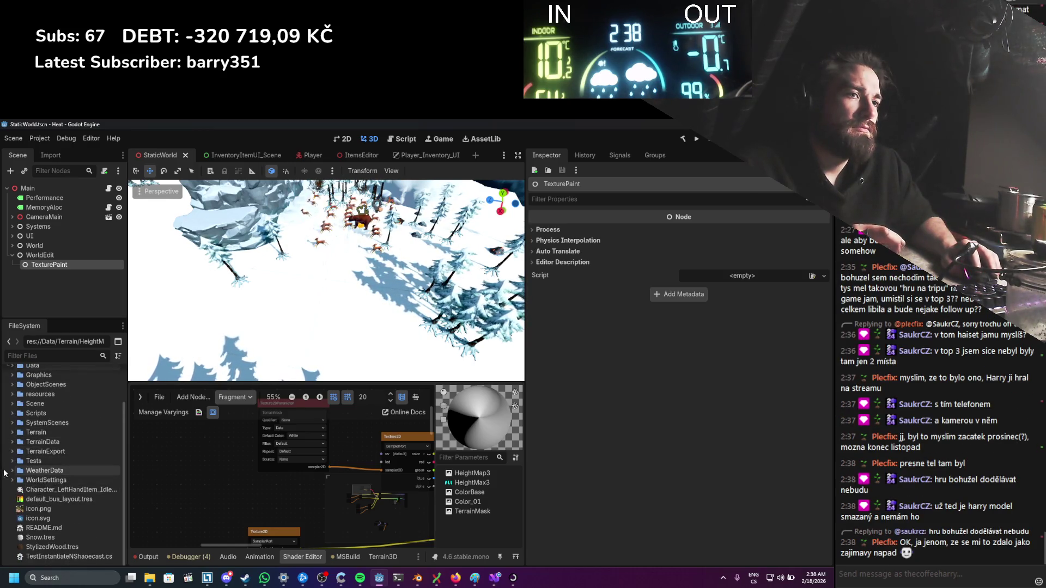
pyautogui.scroll(1, 19, 479)
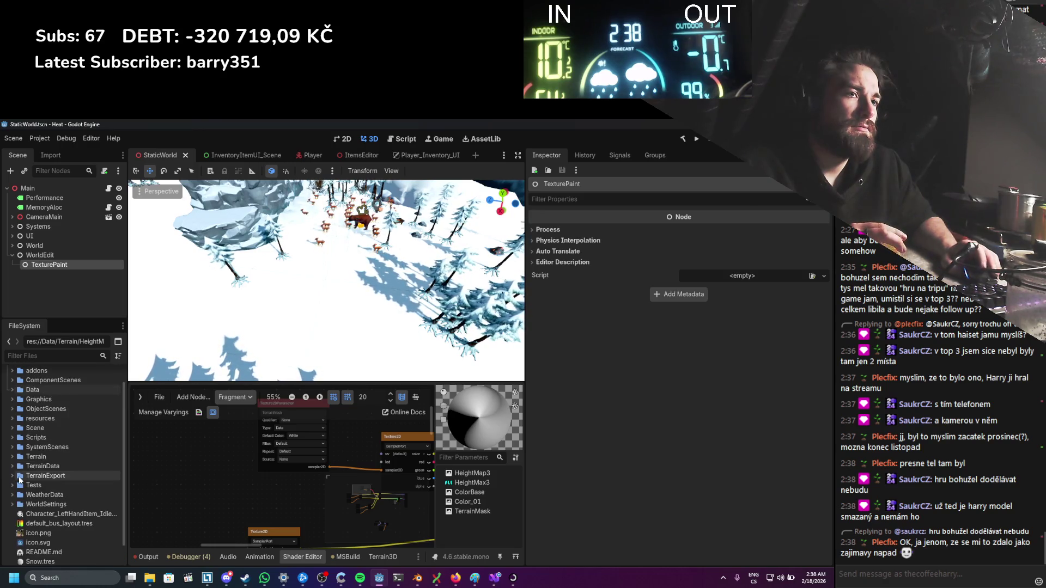
pyautogui.doubleClick(25, 437)
pyautogui.rightClick(34, 438)
pyautogui.moveTo(64, 408)
pyautogui.click(183, 410)
pyautogui.write('WorldEdit')
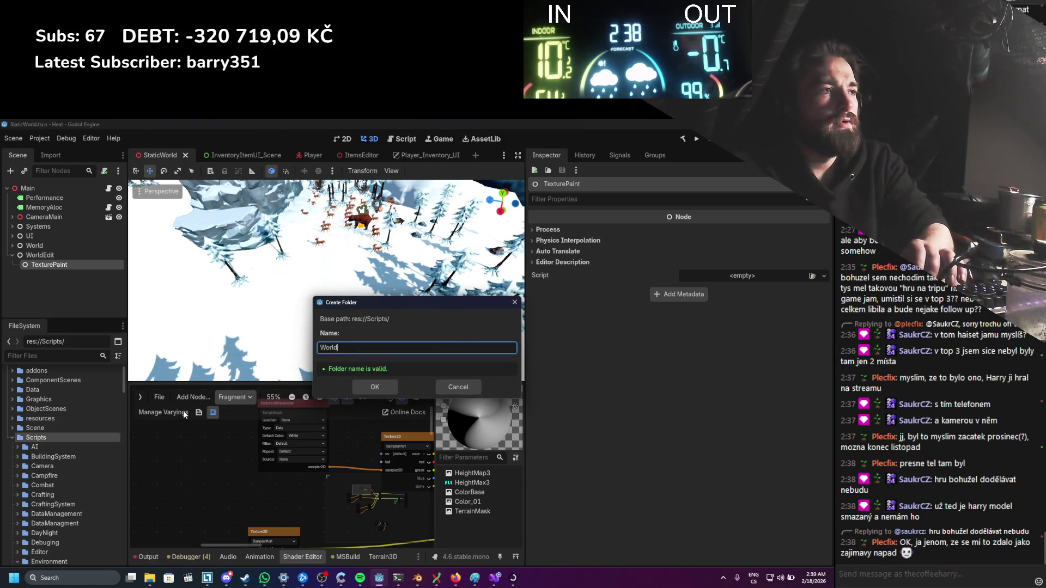
pyautogui.press('Return')
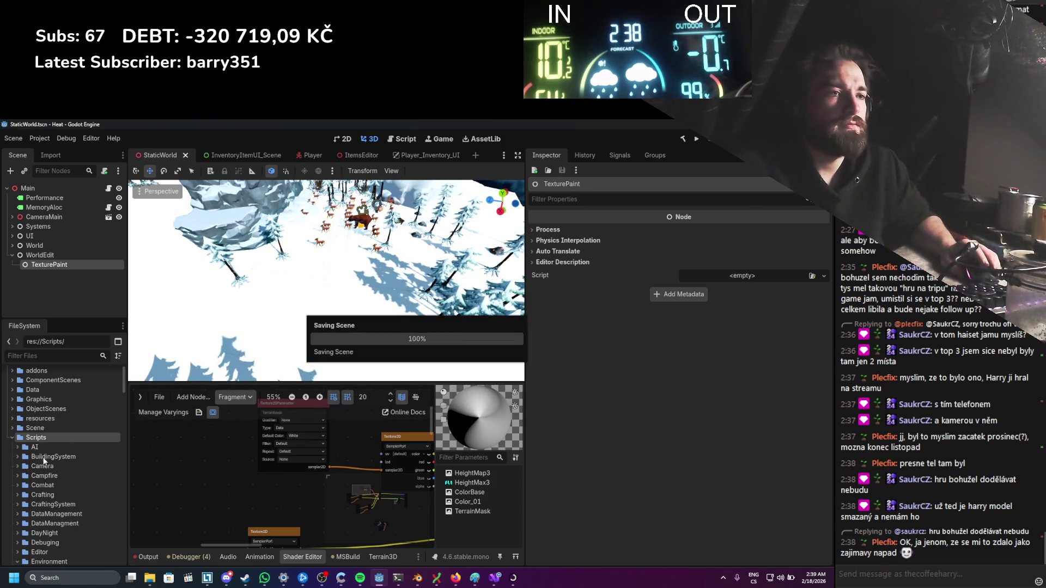
# Step: Collapse the Environment, Inventory and UI folders to bring WorldEdit into view
pyautogui.scroll(-3, 54, 472)
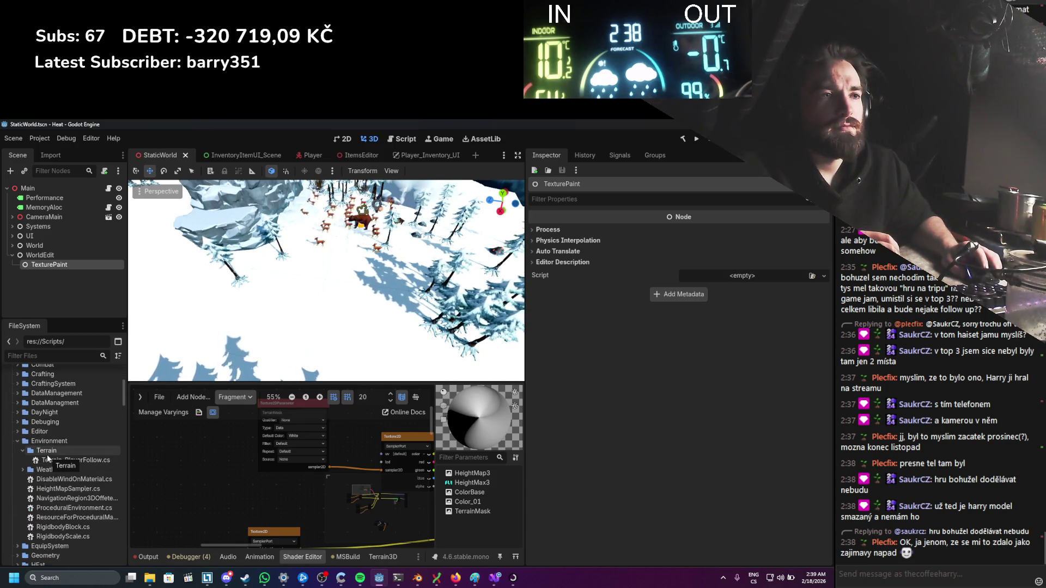
pyautogui.click(18, 441)
pyautogui.scroll(-2, 23, 463)
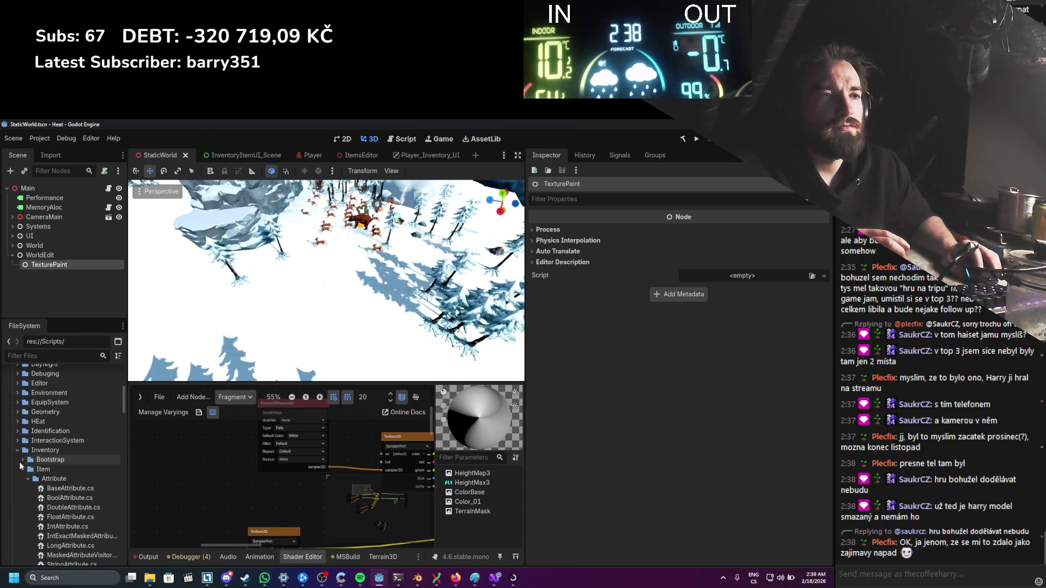
pyautogui.click(18, 450)
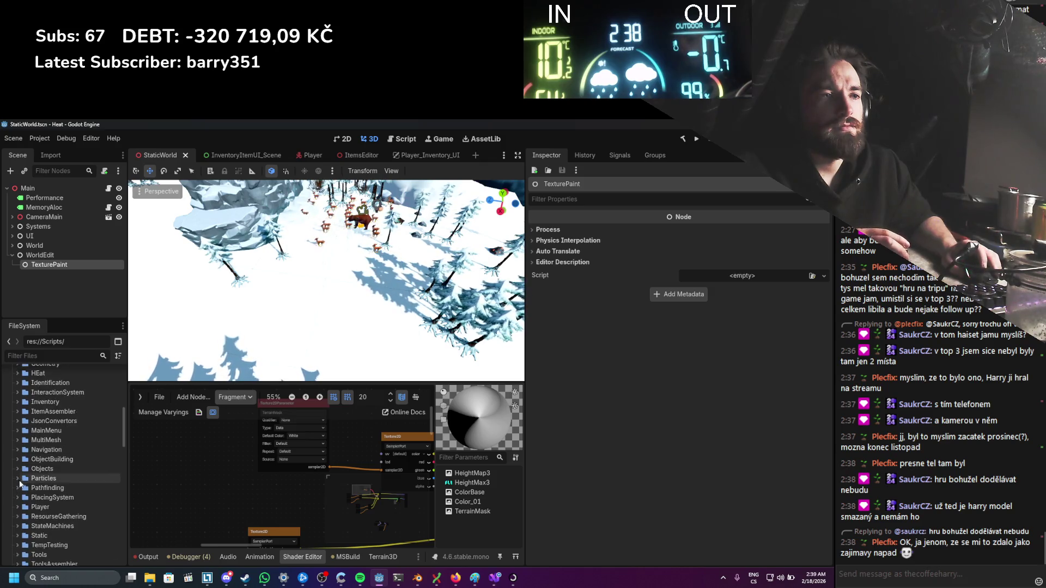
pyautogui.scroll(-3, 20, 481)
pyautogui.scroll(3, 50, 486)
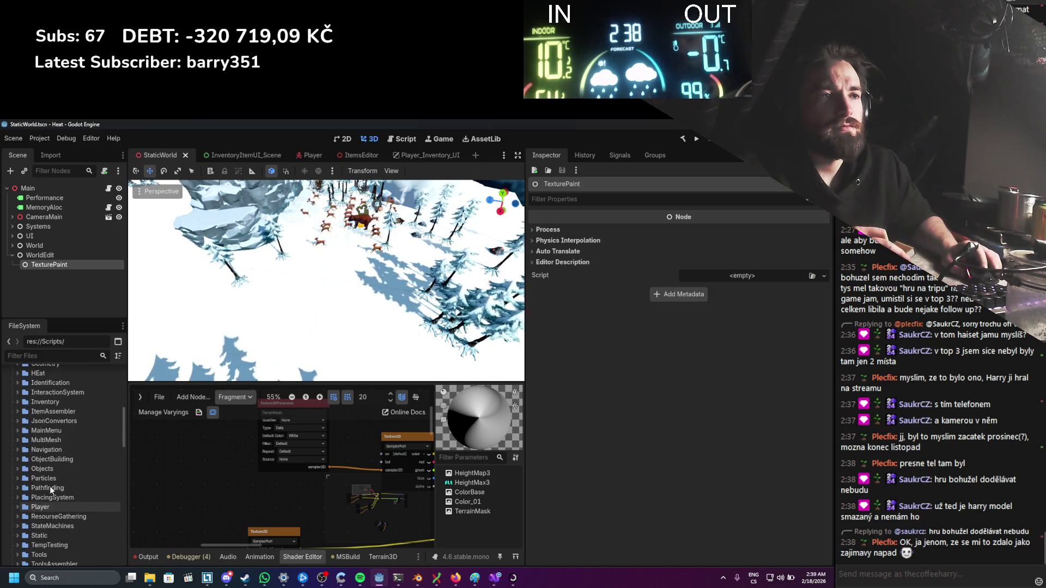
pyautogui.scroll(2, 49, 486)
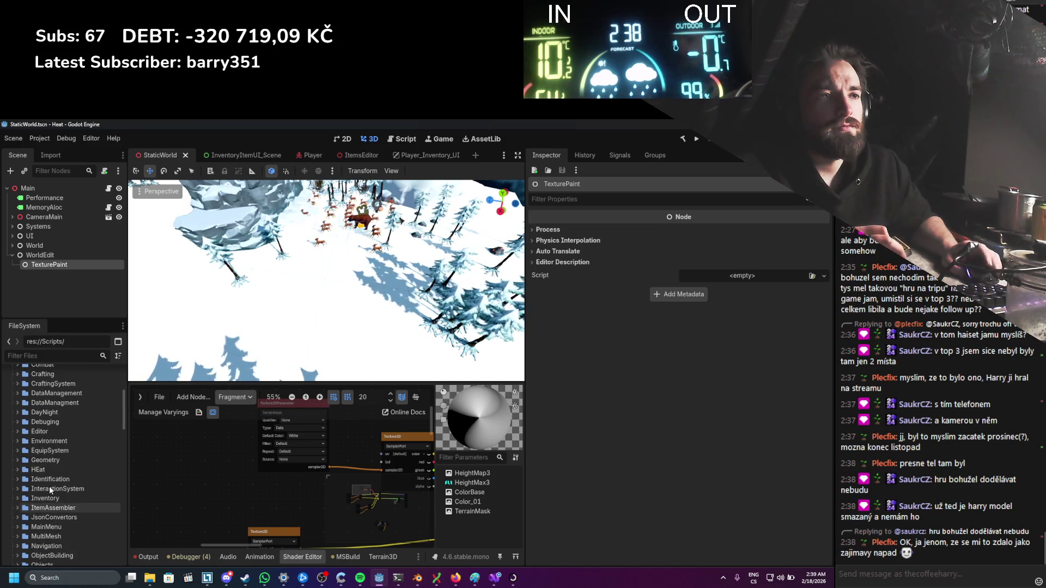
pyautogui.scroll(-3, 47, 483)
pyautogui.scroll(-3, 12, 416)
pyautogui.click(18, 406)
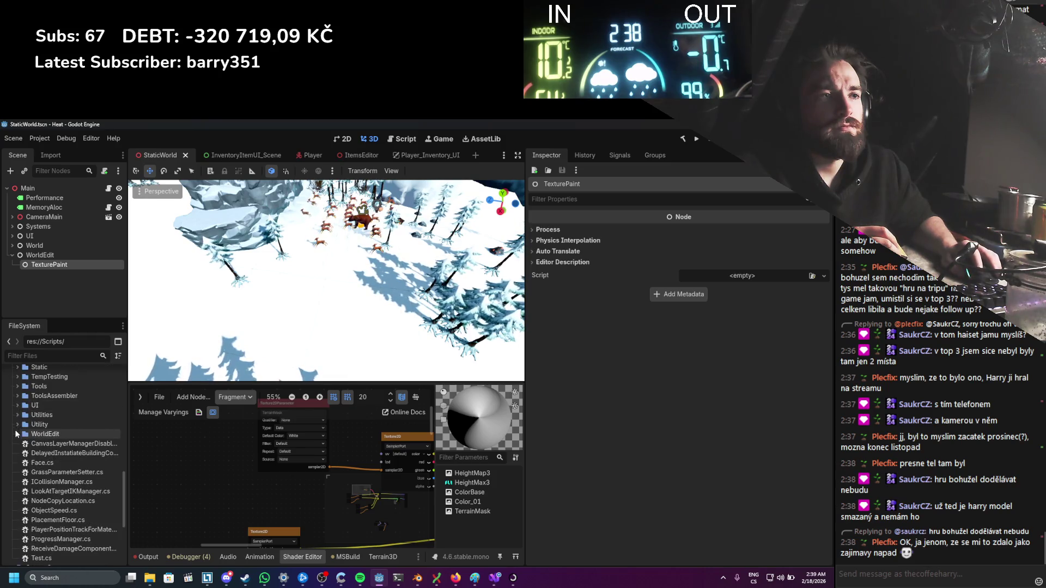
# Step: Create a new Node script named TexturePaint.cs in the WorldEdit folder
pyautogui.rightClick(44, 434)
pyautogui.moveTo(89, 413)
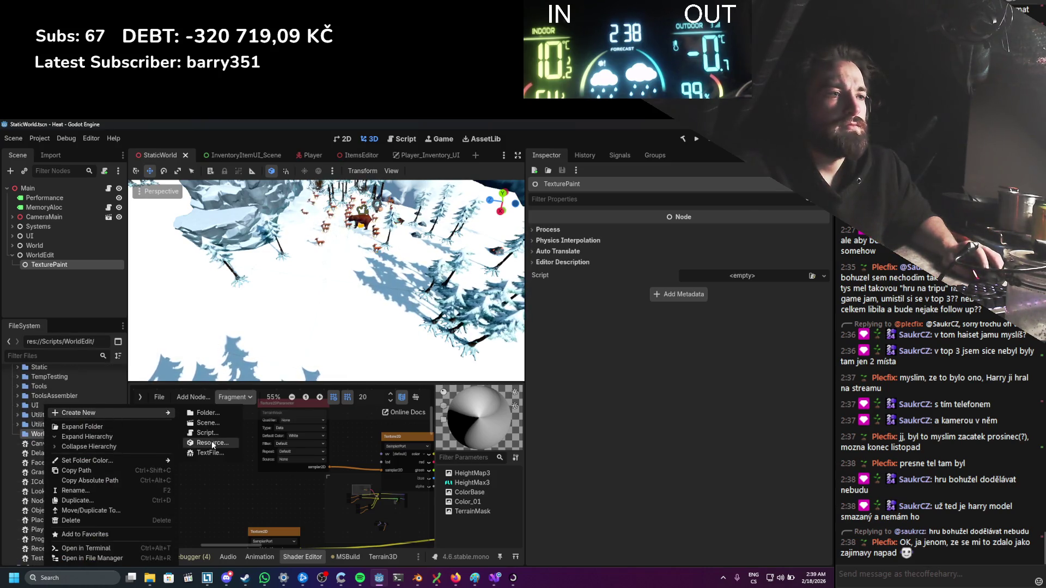
pyautogui.click(211, 440)
pyautogui.write('Text')
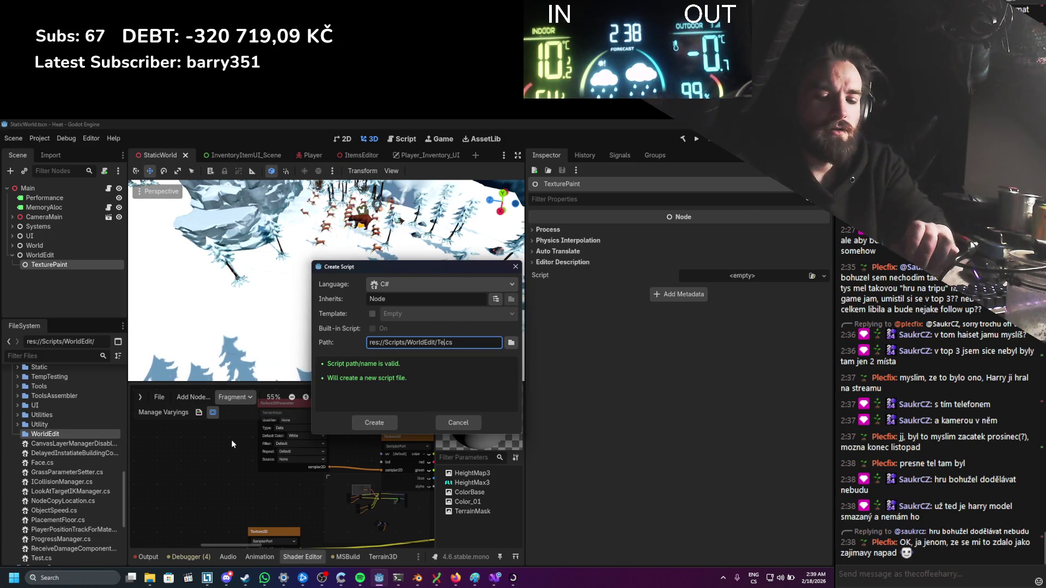
pyautogui.write('urePaint')
pyautogui.press('Return')
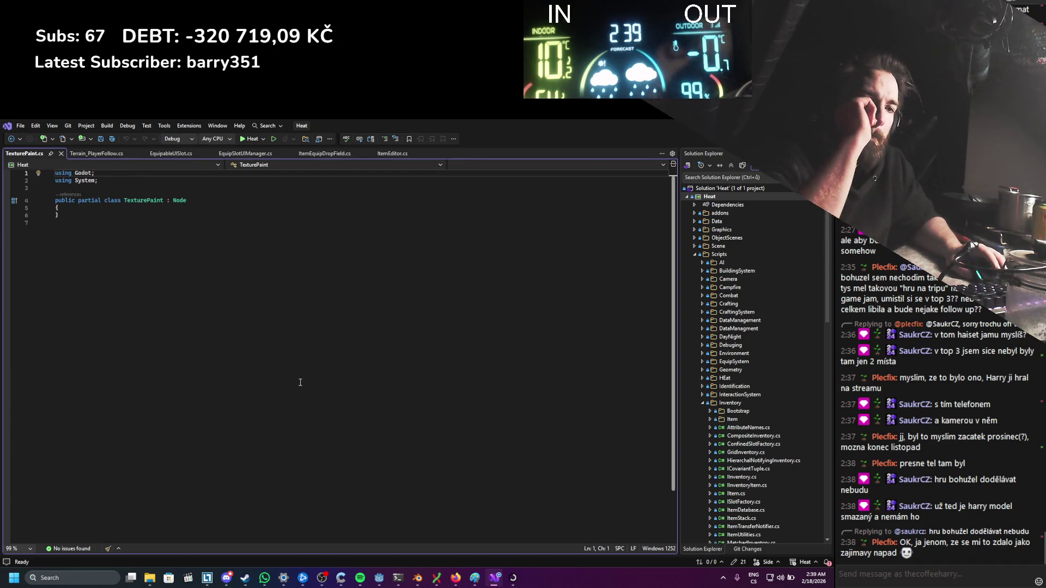
# Step: Close the Terrain_PlayerFollow, EquipableUISlot, EquipSlotUIManager, ItemEquipDropField and ItemEditor tabs
pyautogui.click(166, 211)
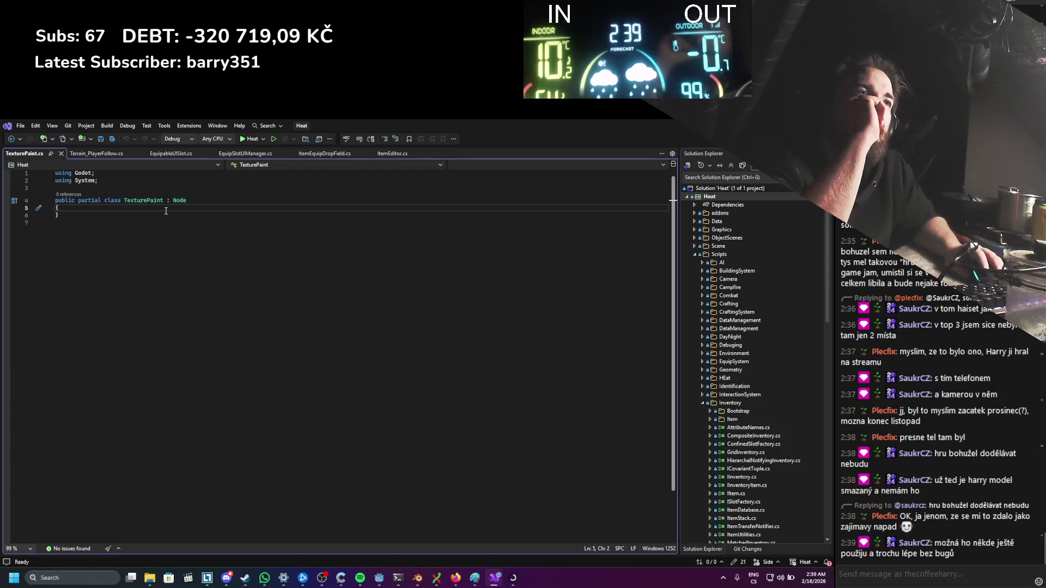
pyautogui.click(140, 154)
pyautogui.click(140, 154)
pyautogui.click(141, 154)
pyautogui.click(137, 152)
pyautogui.click(117, 154)
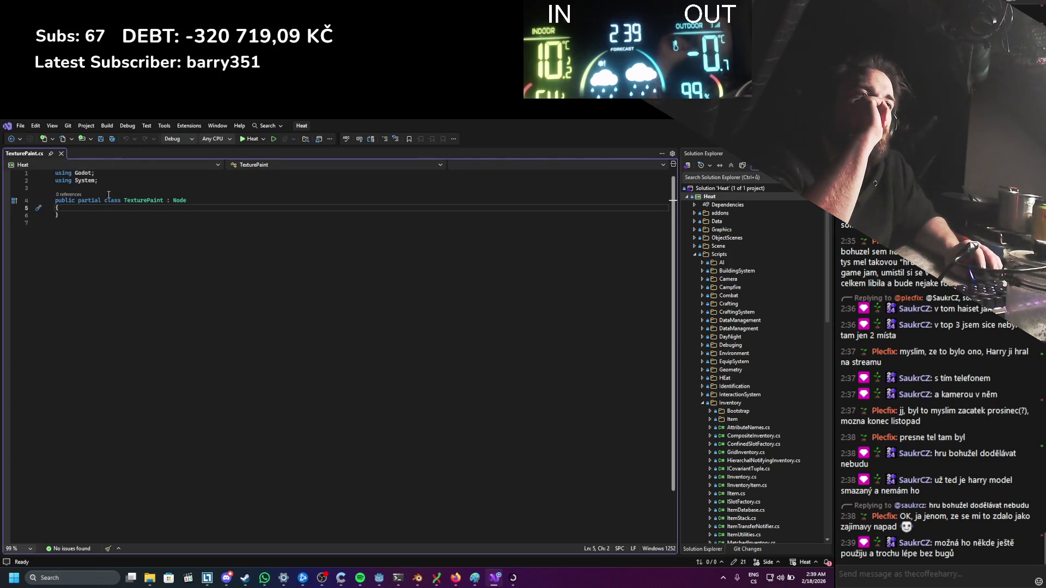
# Step: Declare '[Export] private Texture2D terrainMask;' in the TexturePaint class and save
pyautogui.press('Return')
pyautogui.press('Return')
pyautogui.press('Up')
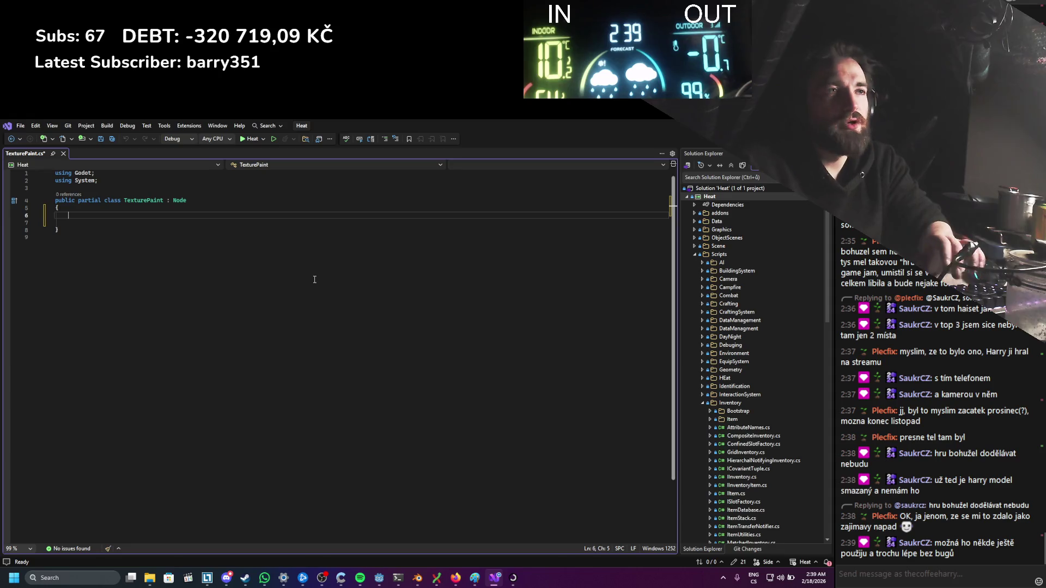
pyautogui.write('Exp')
pyautogui.press('Tab')
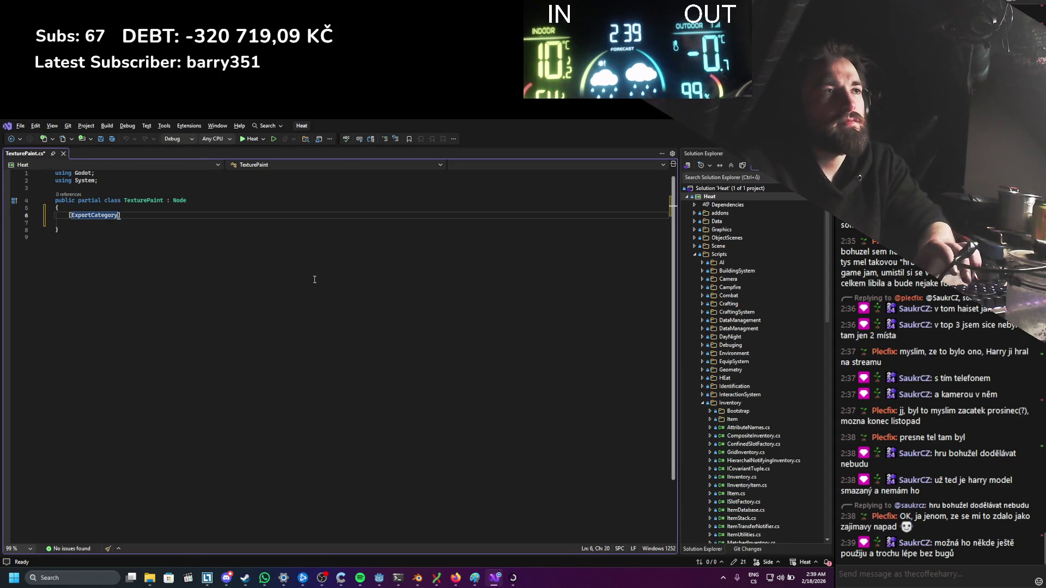
pyautogui.press('Return')
pyautogui.write('private ')
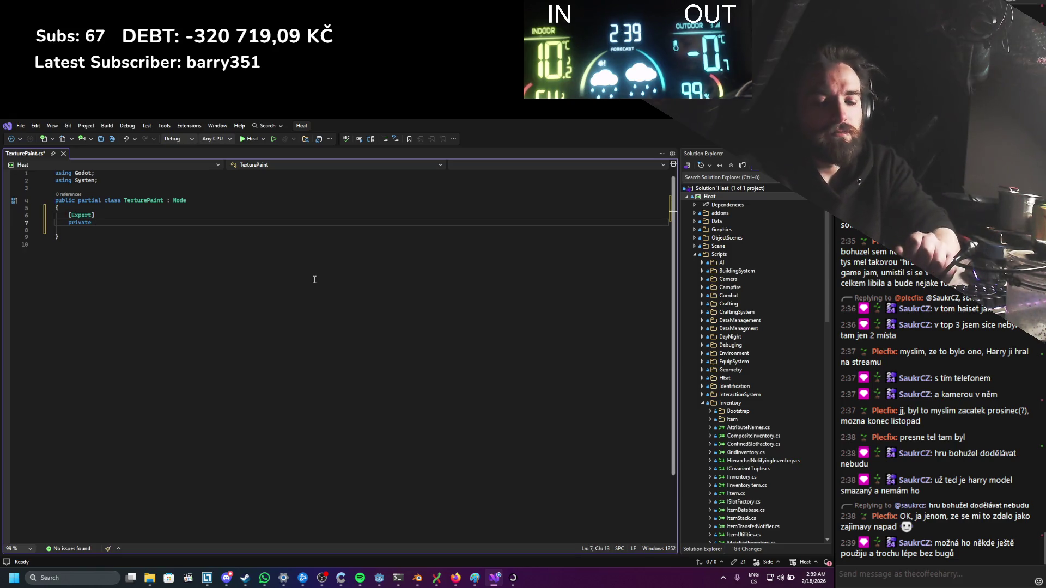
pyautogui.write('TExture')
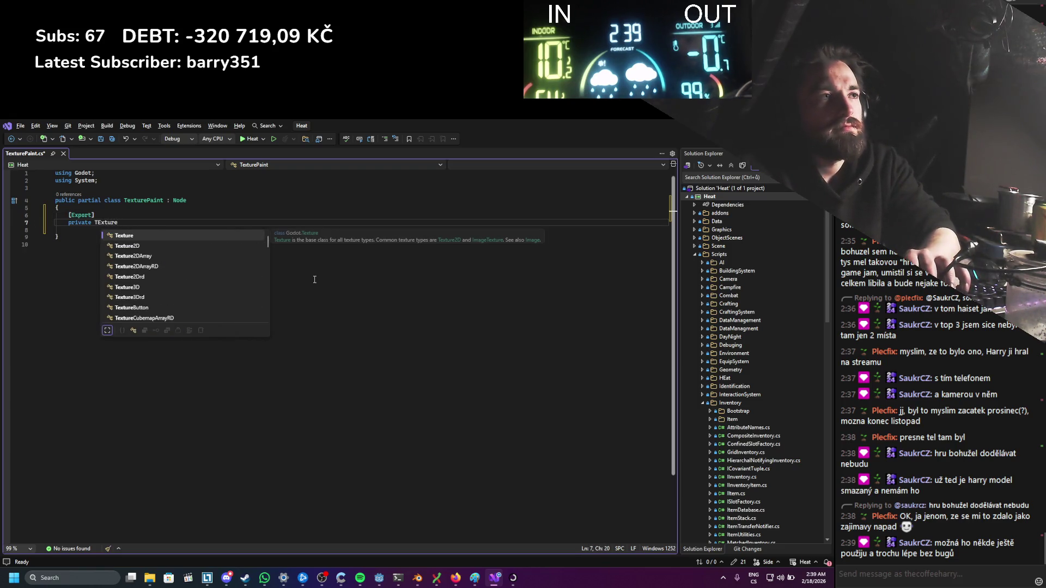
pyautogui.write('2D')
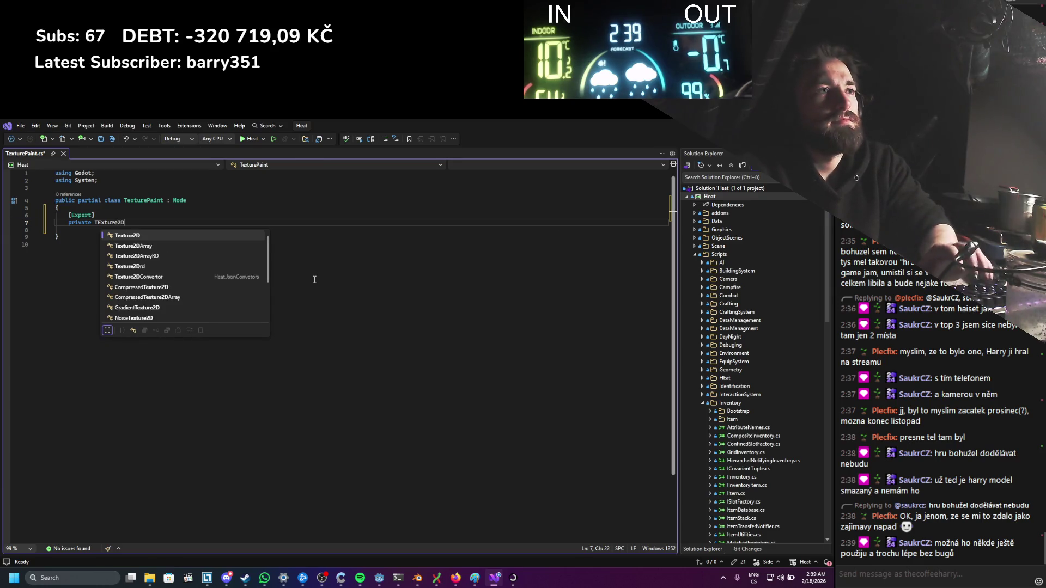
pyautogui.press('space')
pyautogui.write('ter')
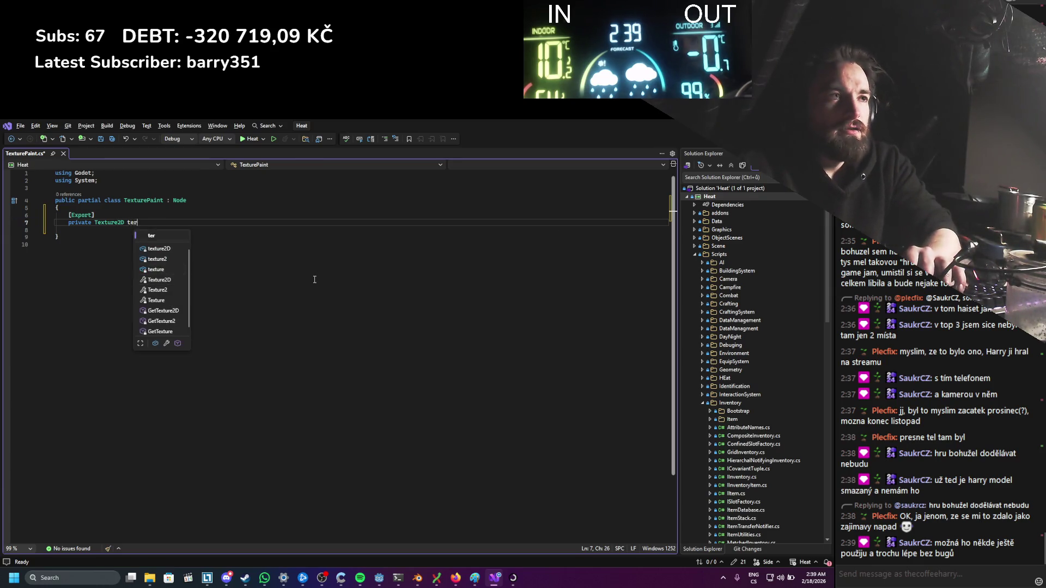
pyautogui.write('rainMask')
pyautogui.press('Return')
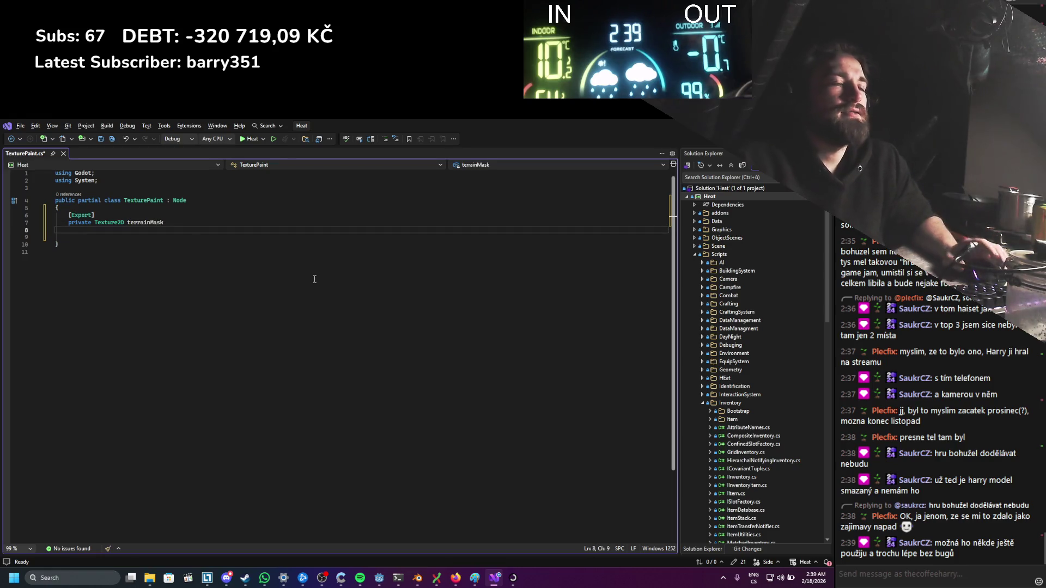
pyautogui.press('BackSpace')
pyautogui.hotkey('ctrl', 's')
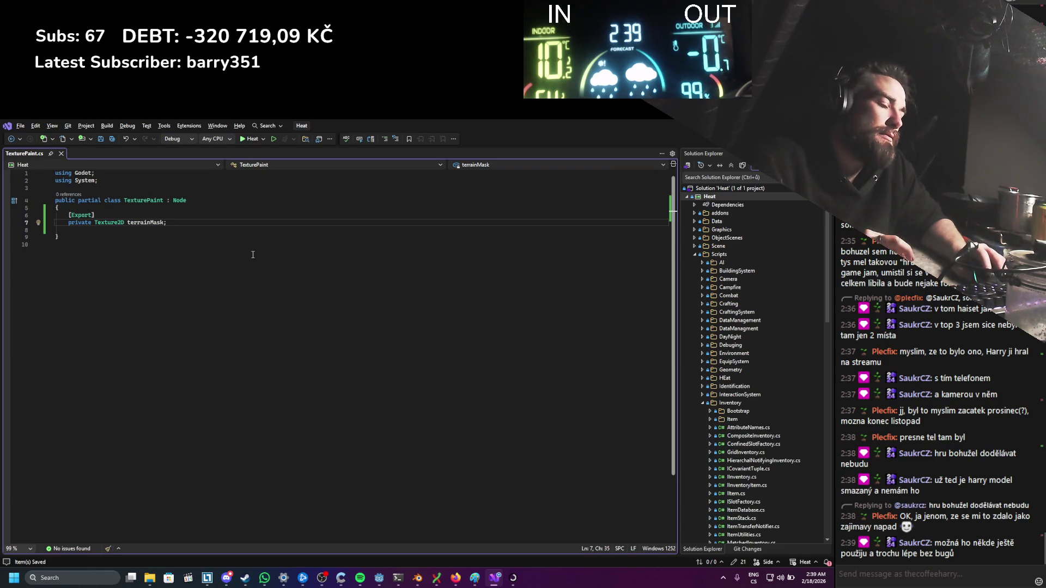
pyautogui.click(107, 211)
# Step: Add '[Export] private bool PaintModeActive = false;' above terrainMask and open a line below it
pyautogui.press('Return')
pyautogui.press('Return')
pyautogui.press('Up')
pyautogui.write('{')
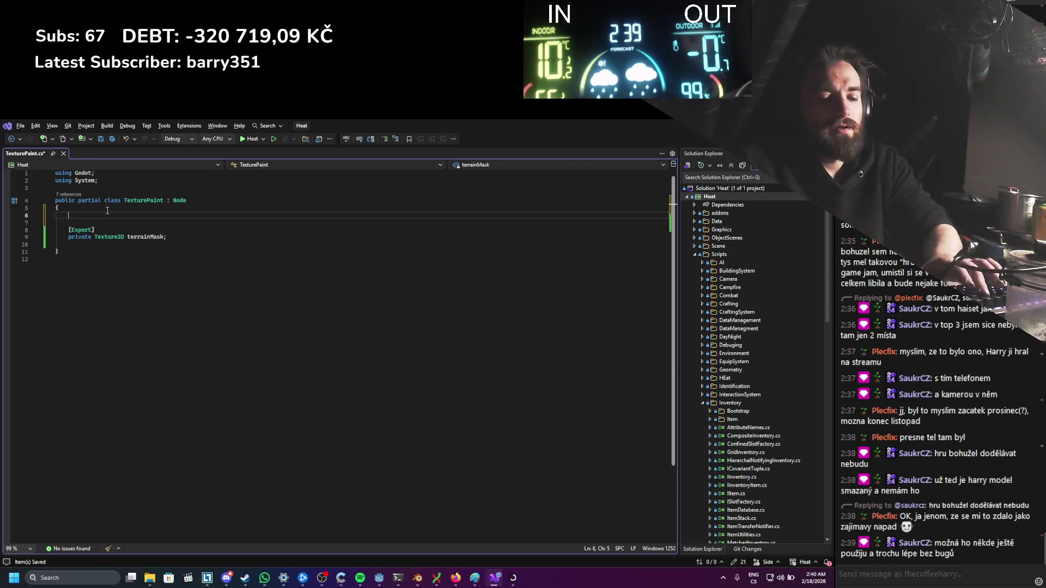
pyautogui.write('Export]')
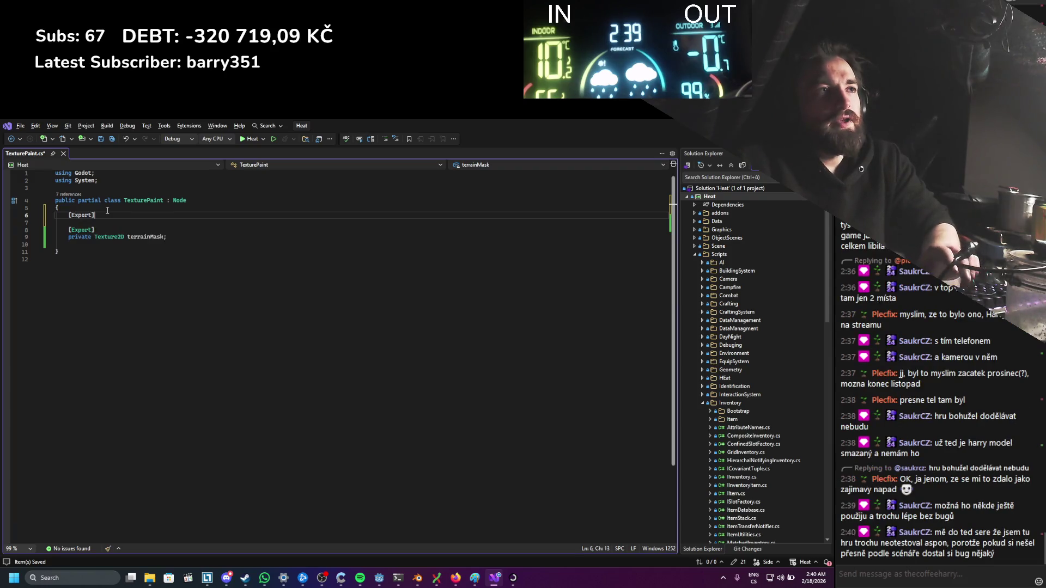
pyautogui.press('Return')
pyautogui.write('private ')
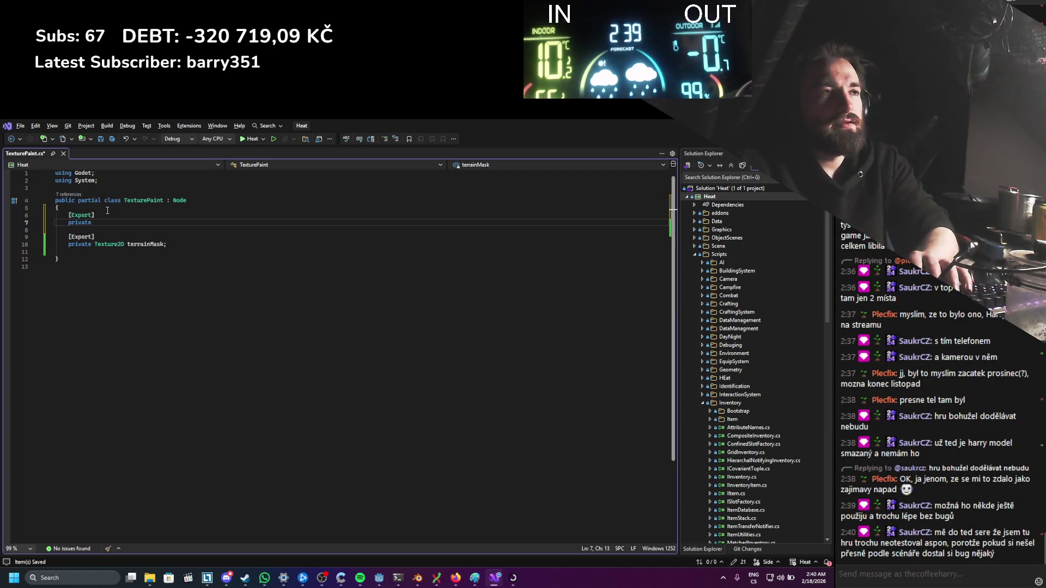
pyautogui.write('bool ')
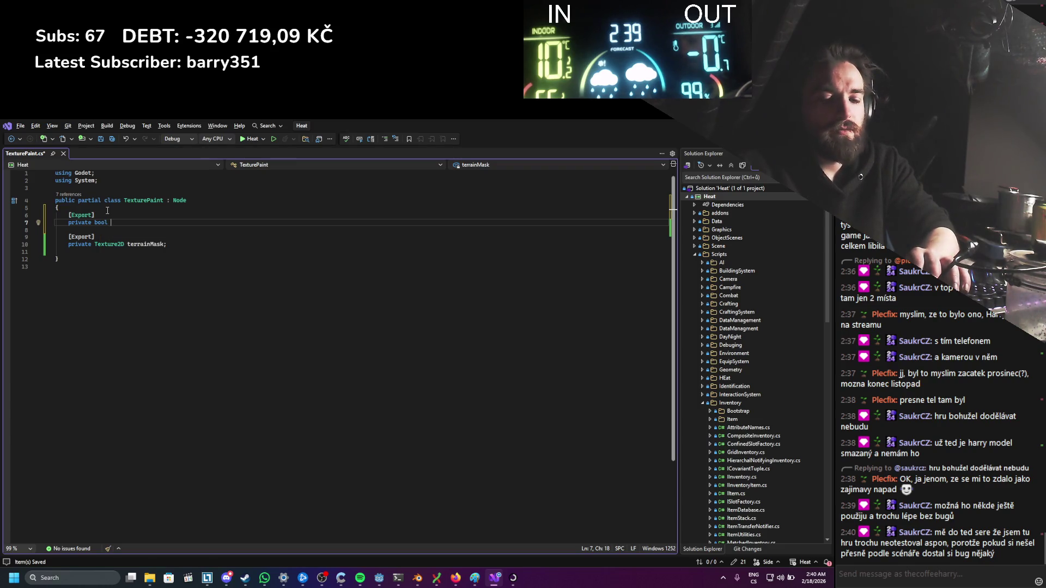
pyautogui.write('PaintModeAct')
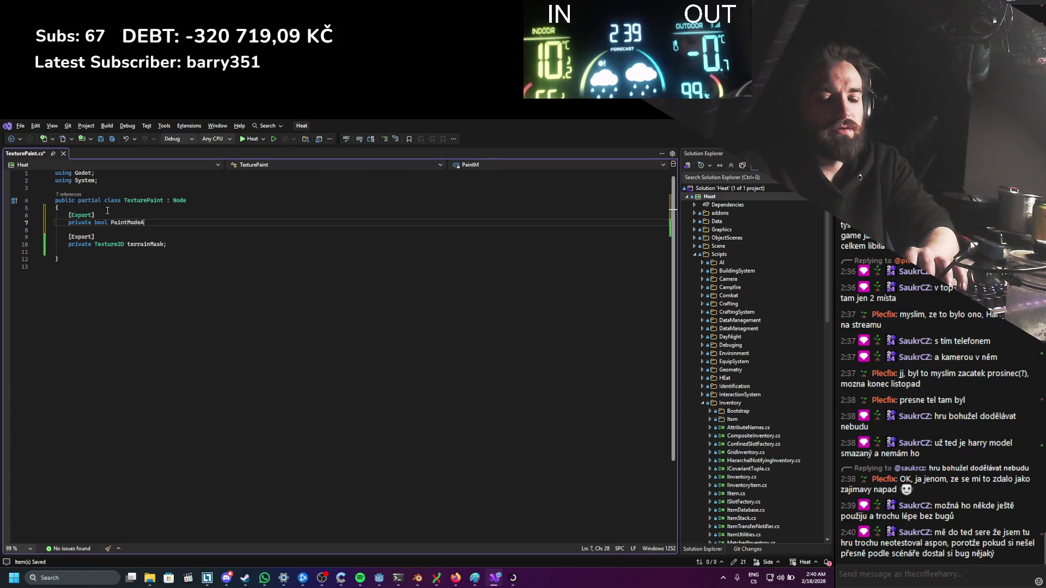
pyautogui.write('ive ')
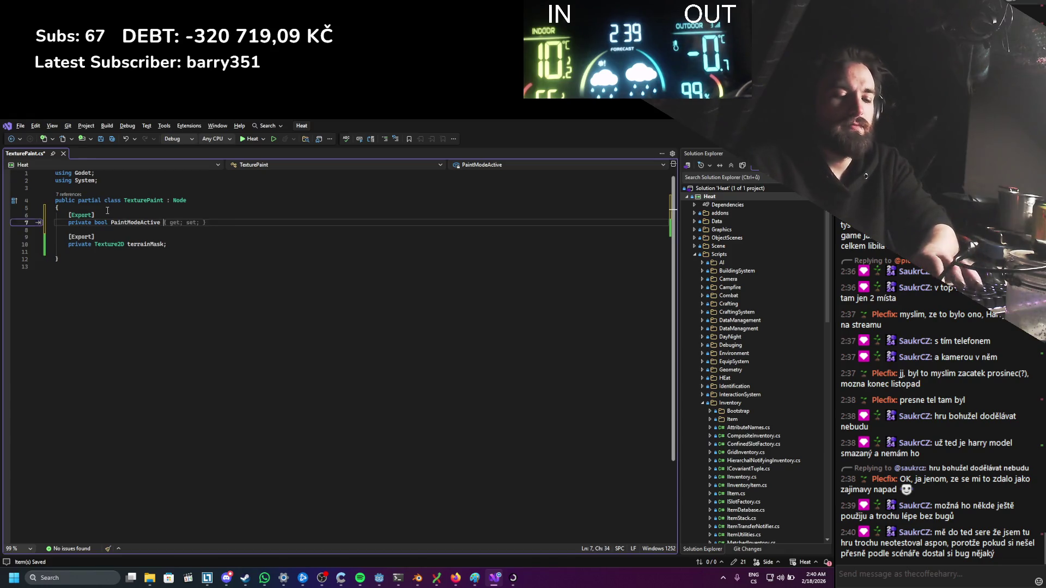
pyautogui.write('= false;')
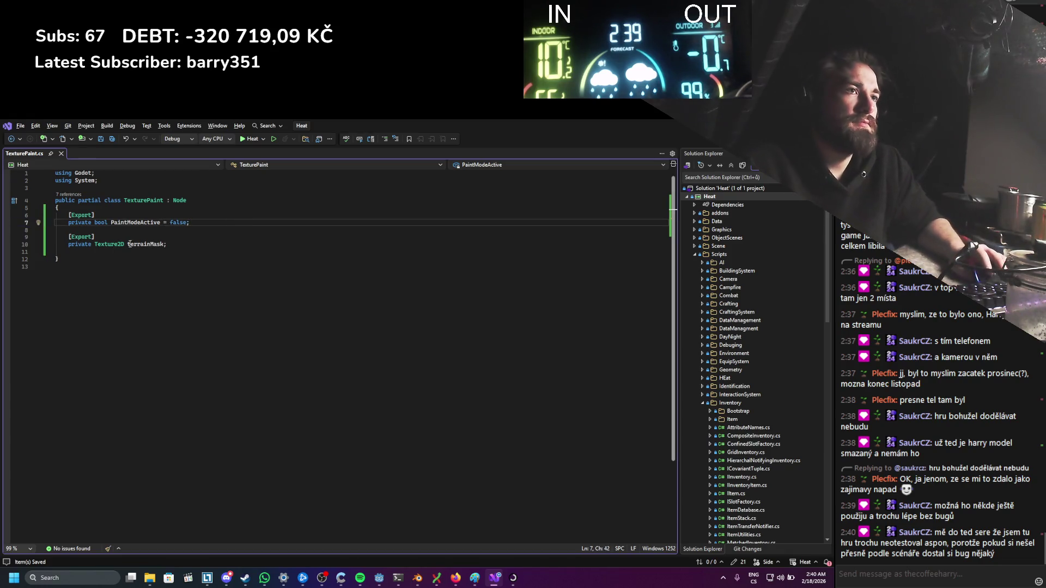
pyautogui.click(182, 243)
pyautogui.press('Return')
pyautogui.press('Return')
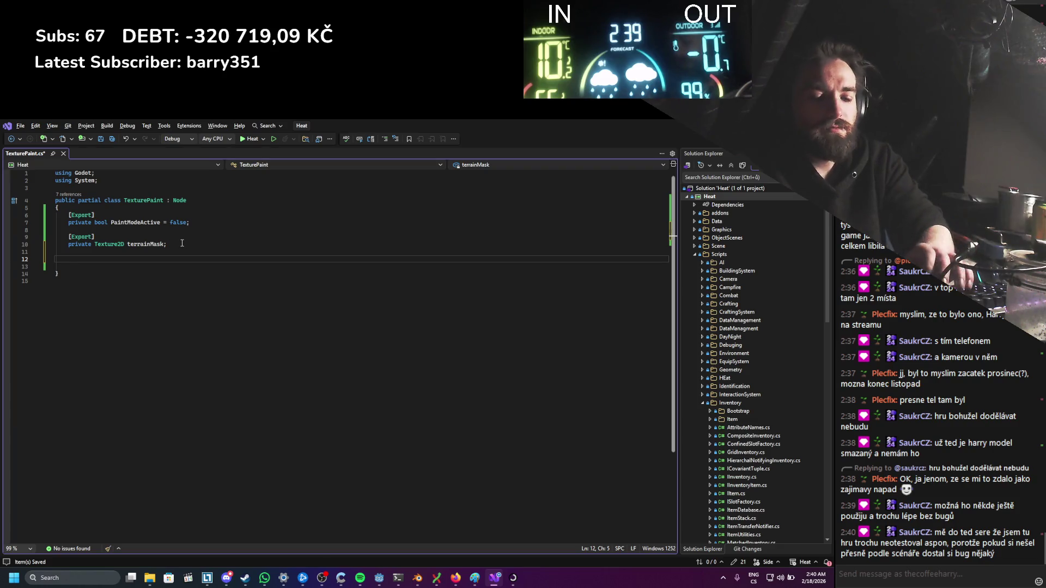
# Step: Insert an override _Process(double delta) stub via IntelliSense and save
pyautogui.write('void')
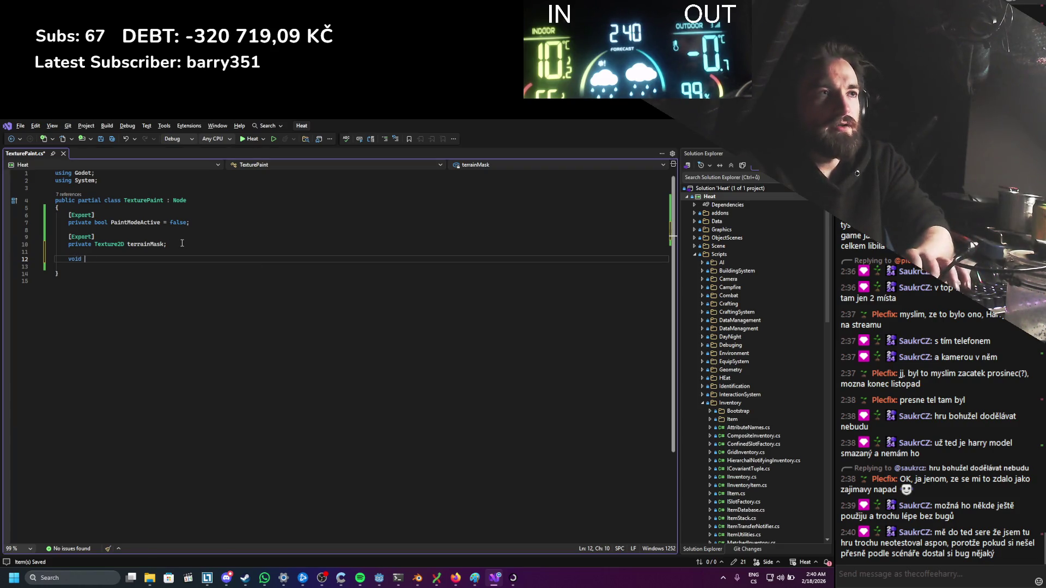
pyautogui.press('BackSpace')
pyautogui.press('BackSpace')
pyautogui.press('BackSpace')
pyautogui.write('override proc')
pyautogui.press('Down')
pyautogui.press('Return')
pyautogui.hotkey('ctrl', 's')
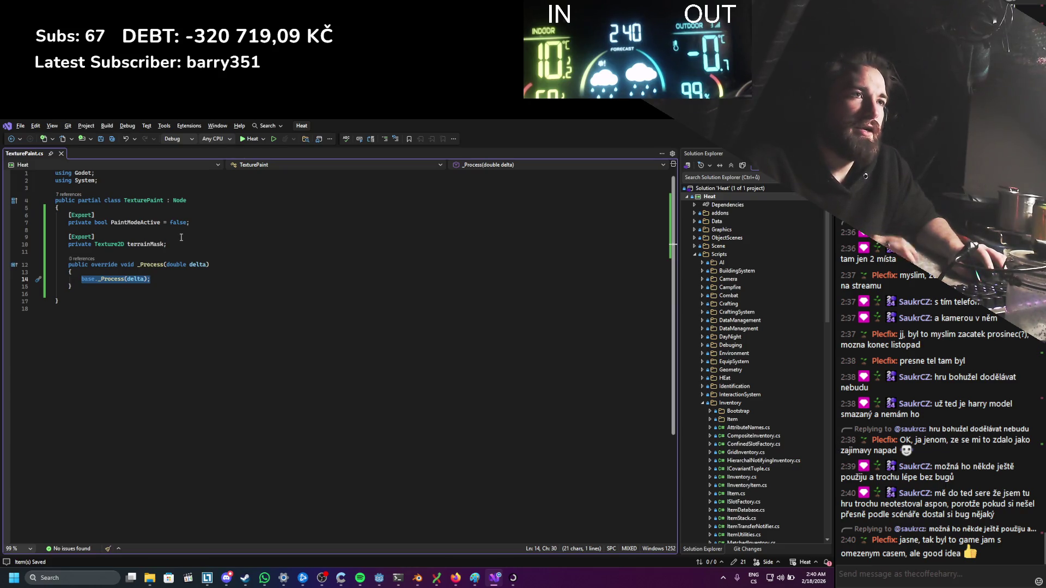
# Step: Add '[Export] private Color targetColor;' between the two fields and save
pyautogui.click(161, 280)
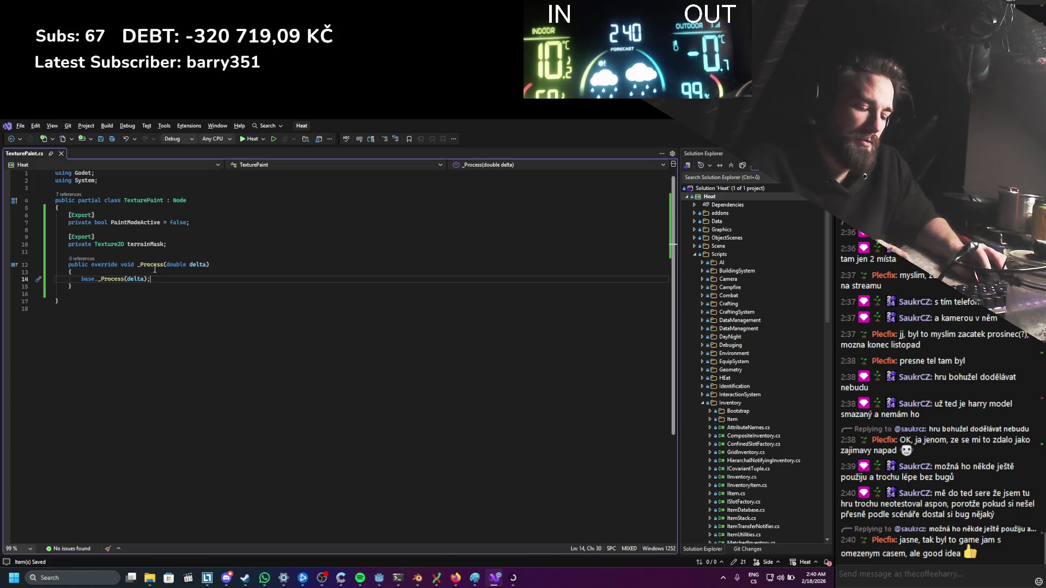
pyautogui.moveTo(154, 265)
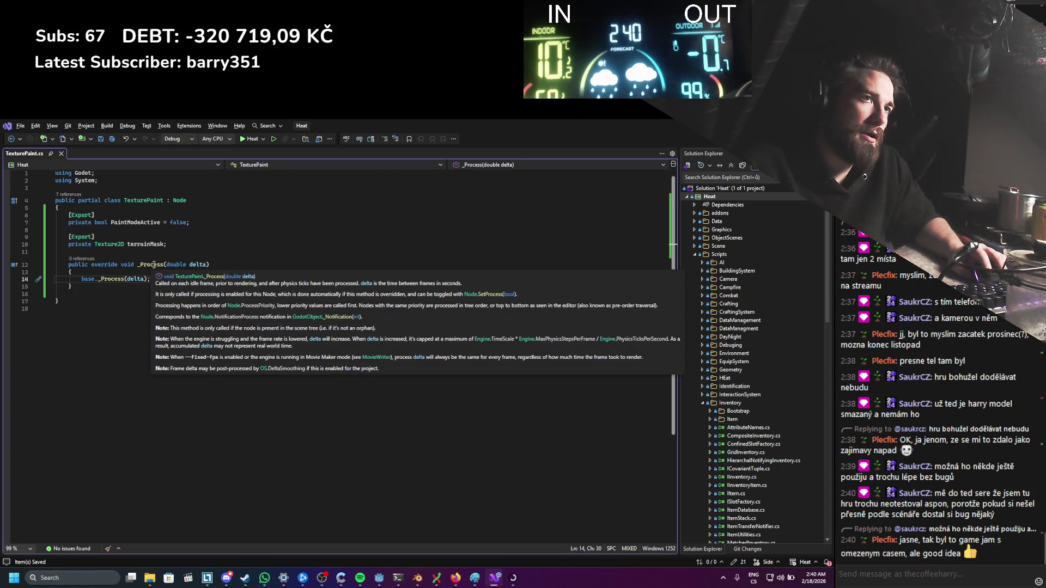
pyautogui.click(136, 232)
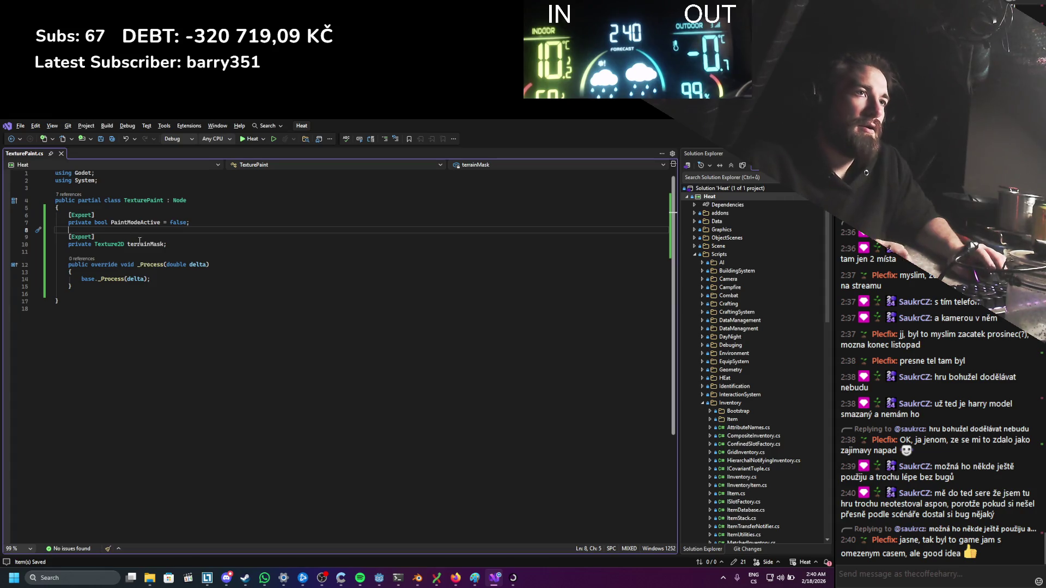
pyautogui.press('Return')
pyautogui.press('Return')
pyautogui.press('Up')
pyautogui.write('[E')
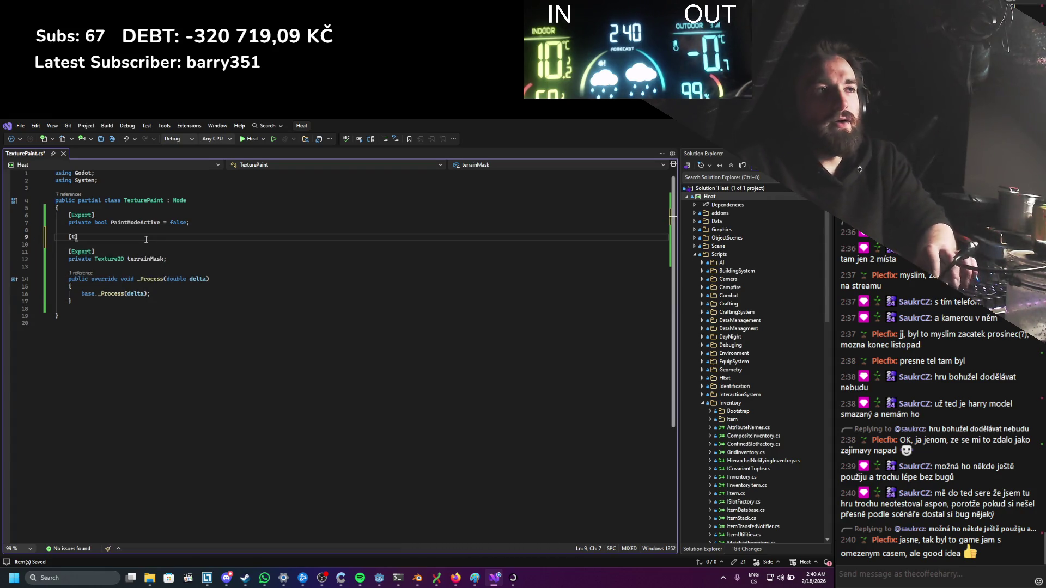
pyautogui.write(']')
pyautogui.press('Return')
pyautogui.write('private')
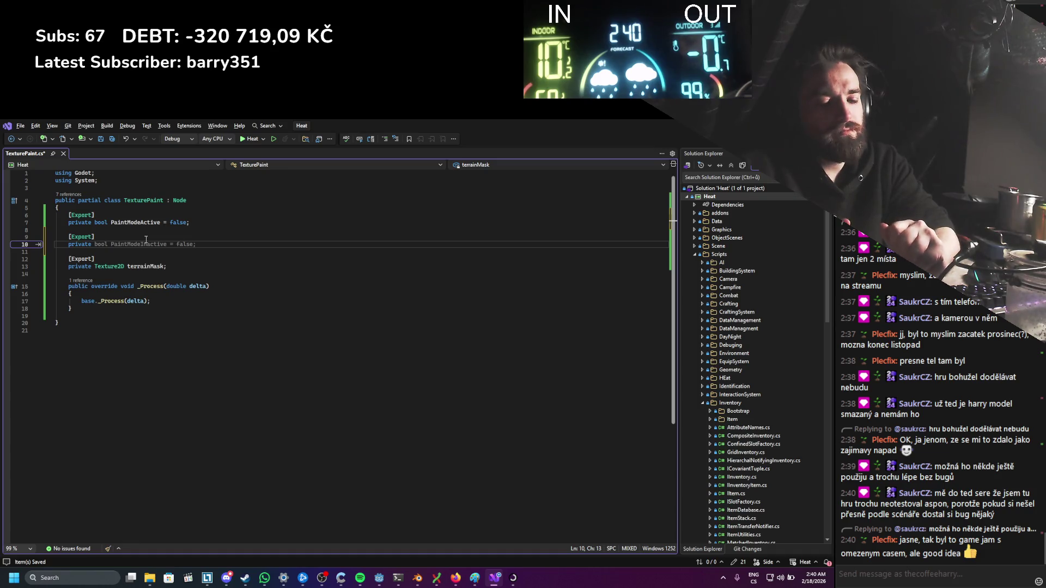
pyautogui.write('Color ')
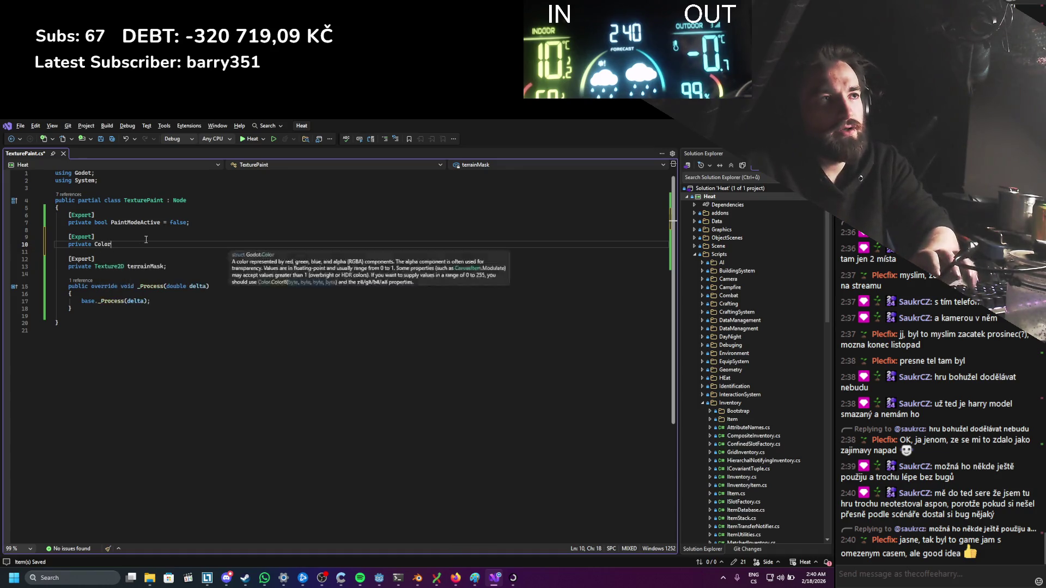
pyautogui.write('target')
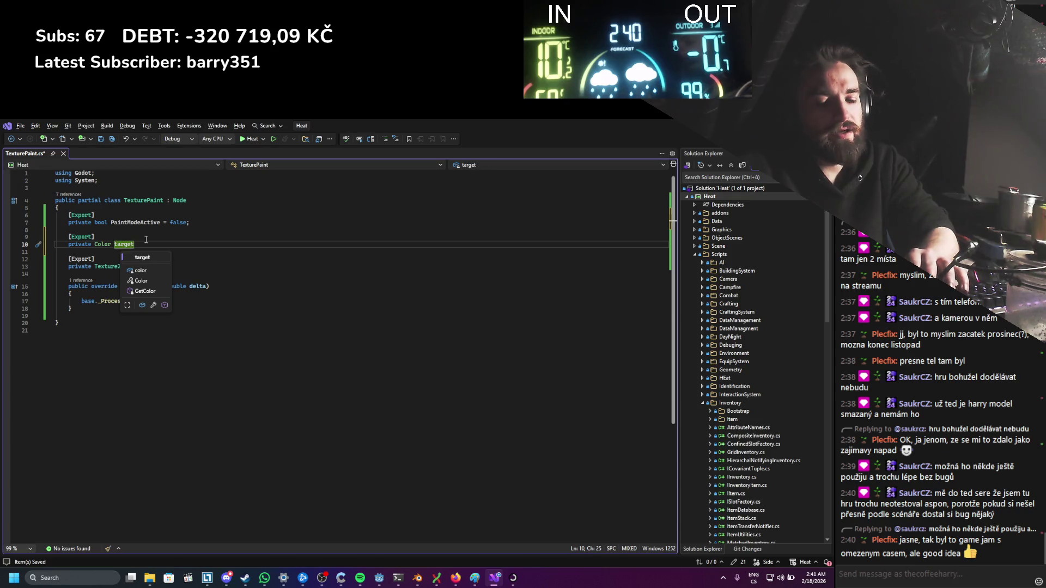
pyautogui.write('Color;')
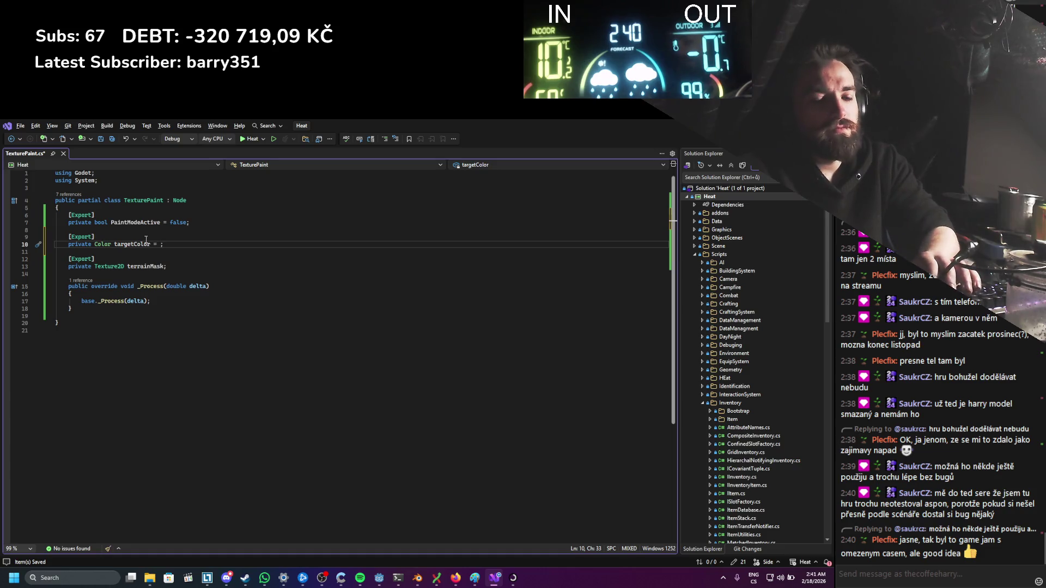
pyautogui.hotkey('ctrl', 's')
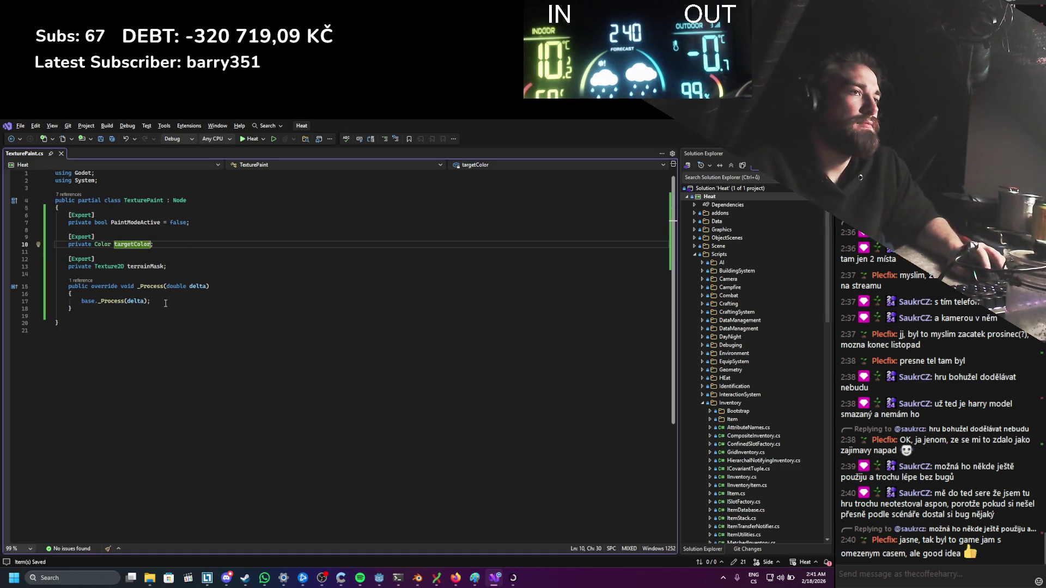
pyautogui.click(166, 305)
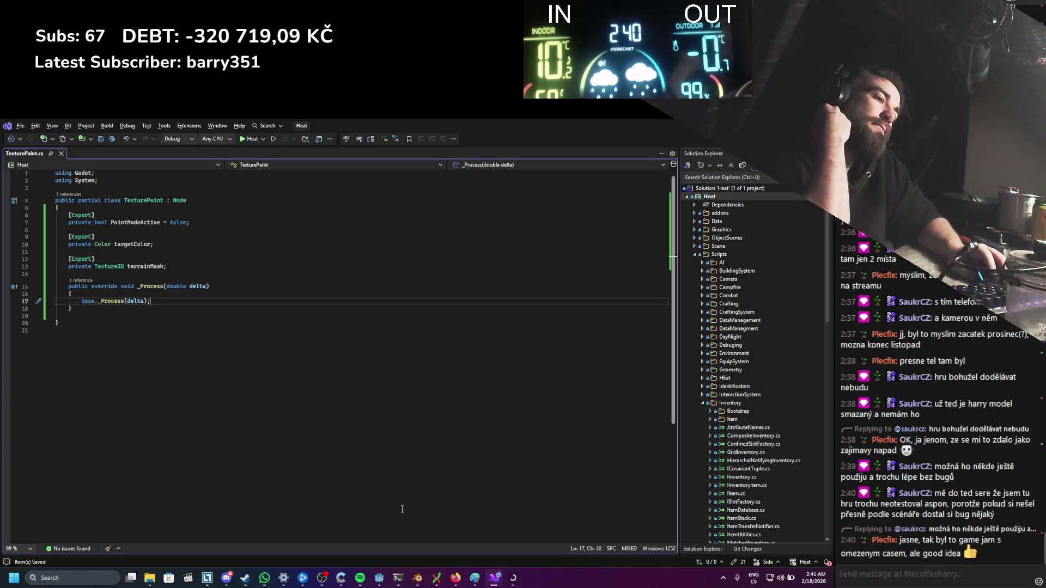
pyautogui.moveTo(455, 578)
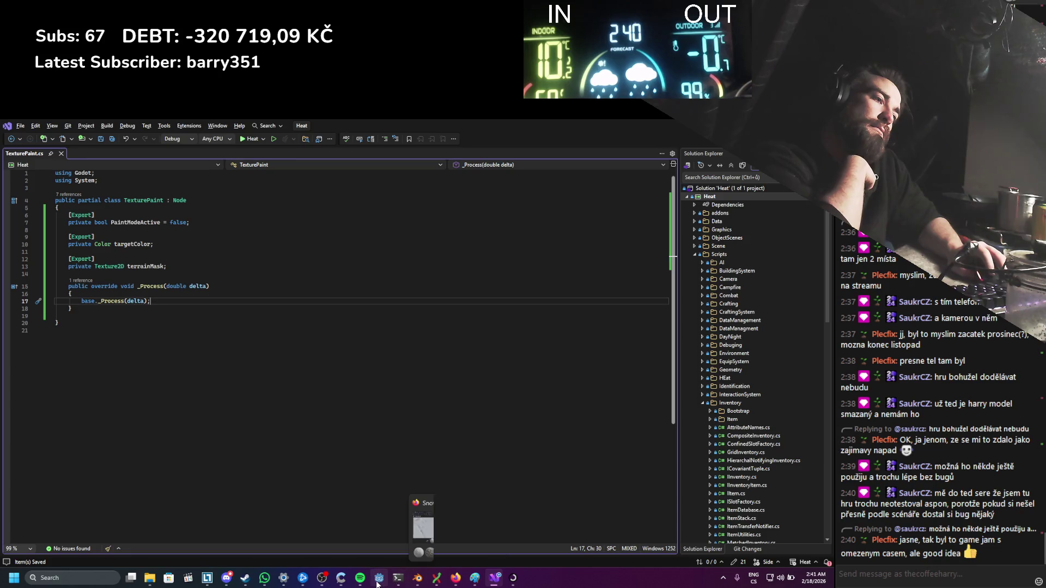
# Step: Search Google for 'godot update texture' and open the run-time texture forum thread in a new tab
pyautogui.click(378, 578)
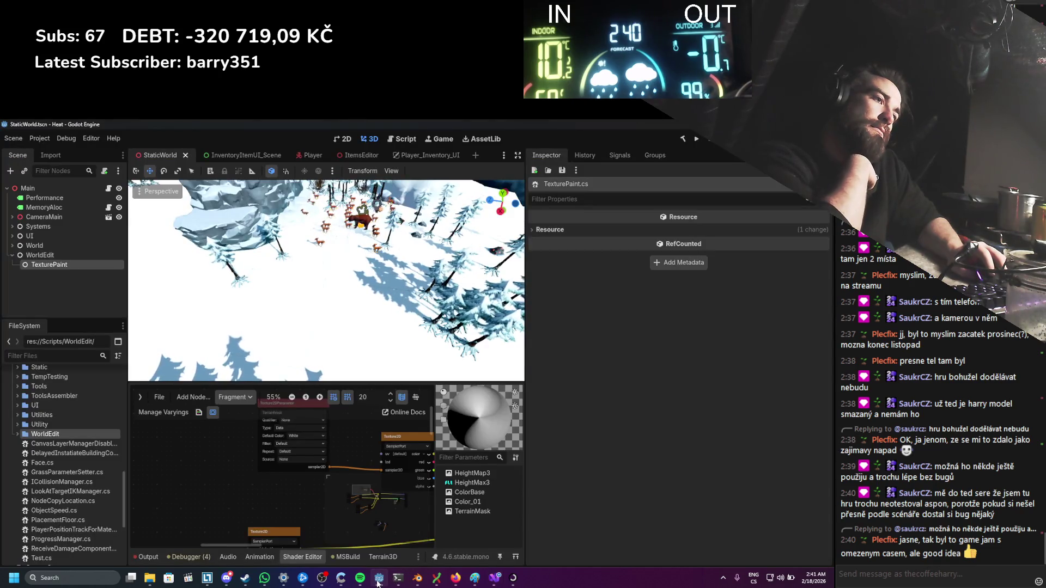
pyautogui.click(379, 579)
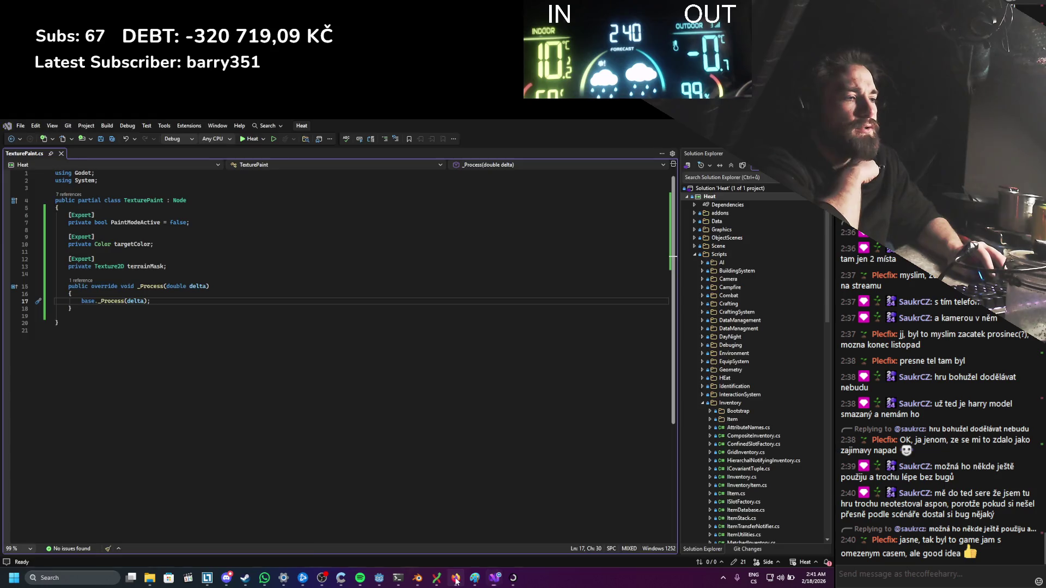
pyautogui.click(456, 579)
pyautogui.click(431, 128)
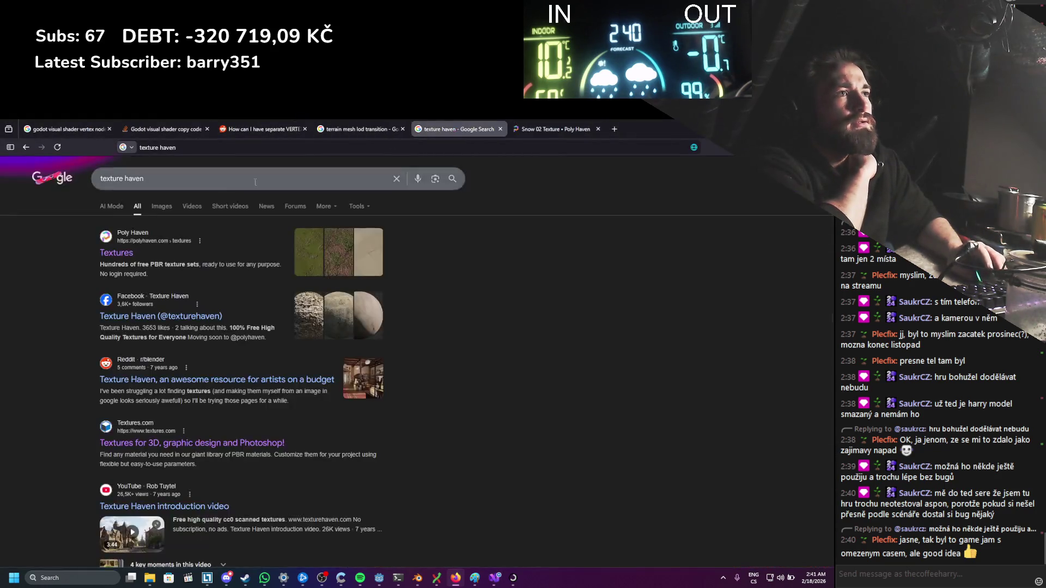
pyautogui.click(180, 178)
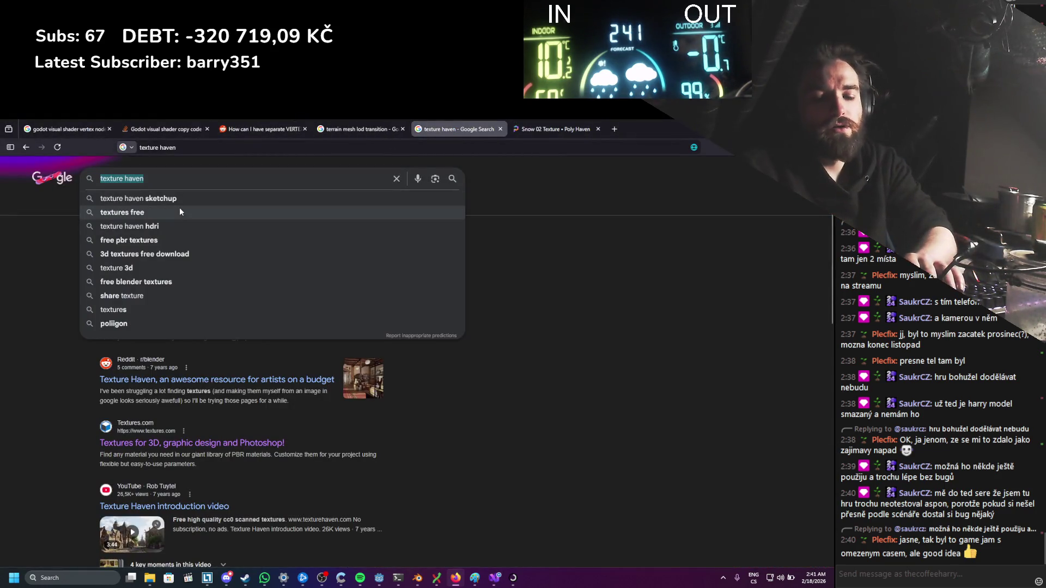
pyautogui.write('godot update tex')
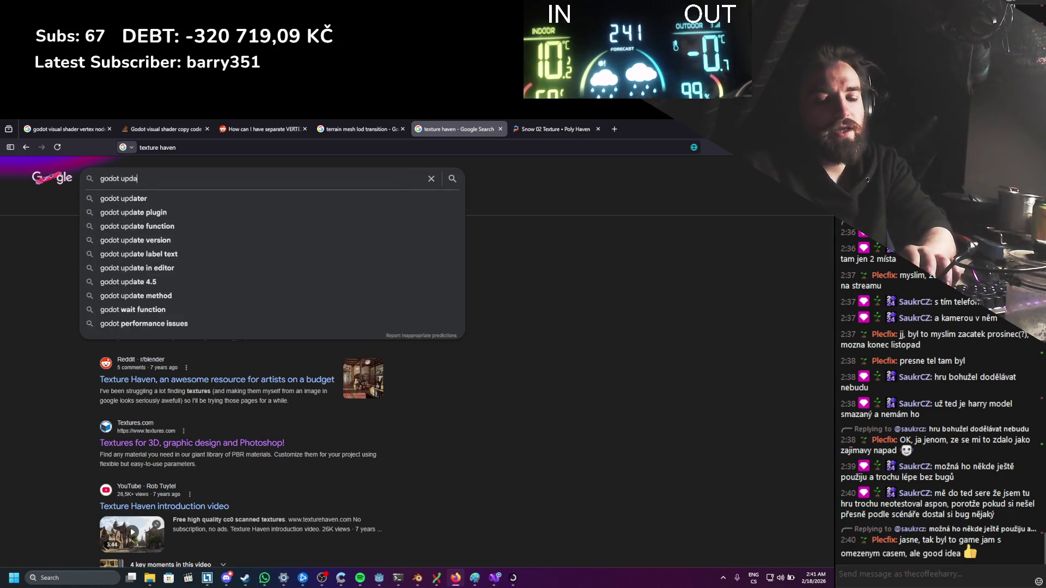
pyautogui.write('ture')
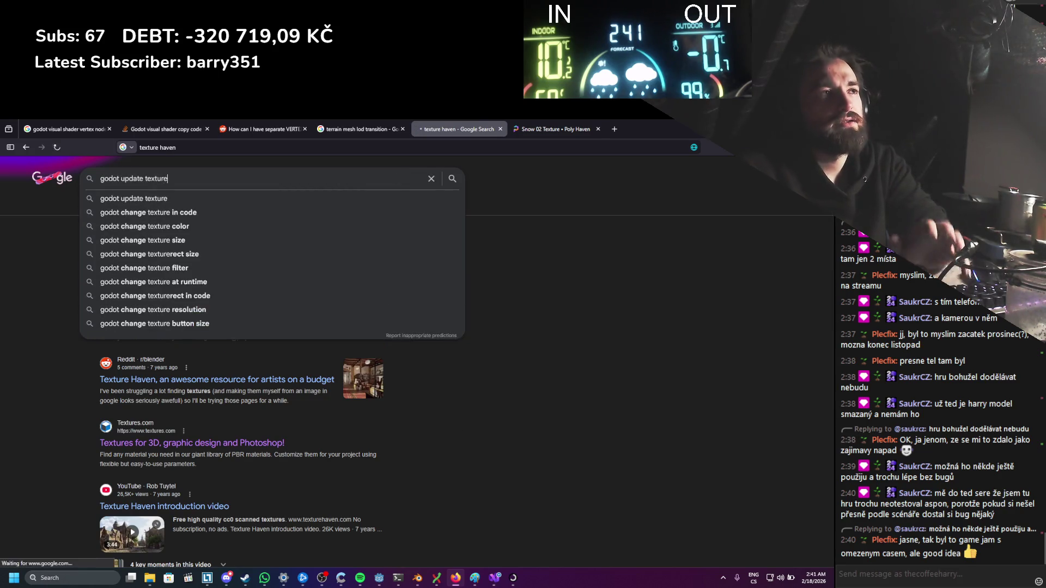
pyautogui.press('Return')
pyautogui.middleClick(220, 251)
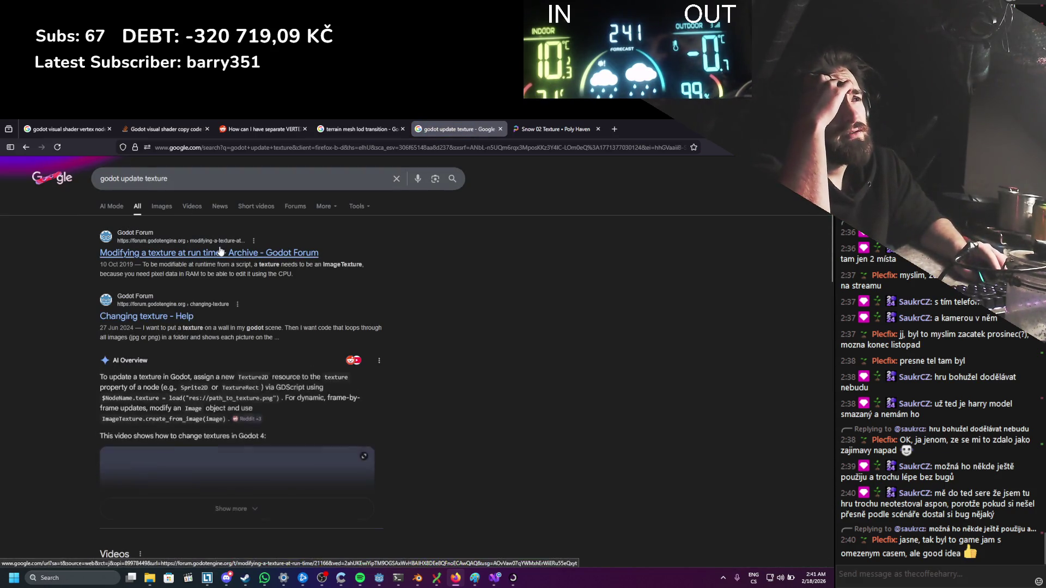
# Step: Read the forum reply explaining that an ImageTexture is needed to update pixel data
pyautogui.rightClick(220, 251)
pyautogui.click(561, 128)
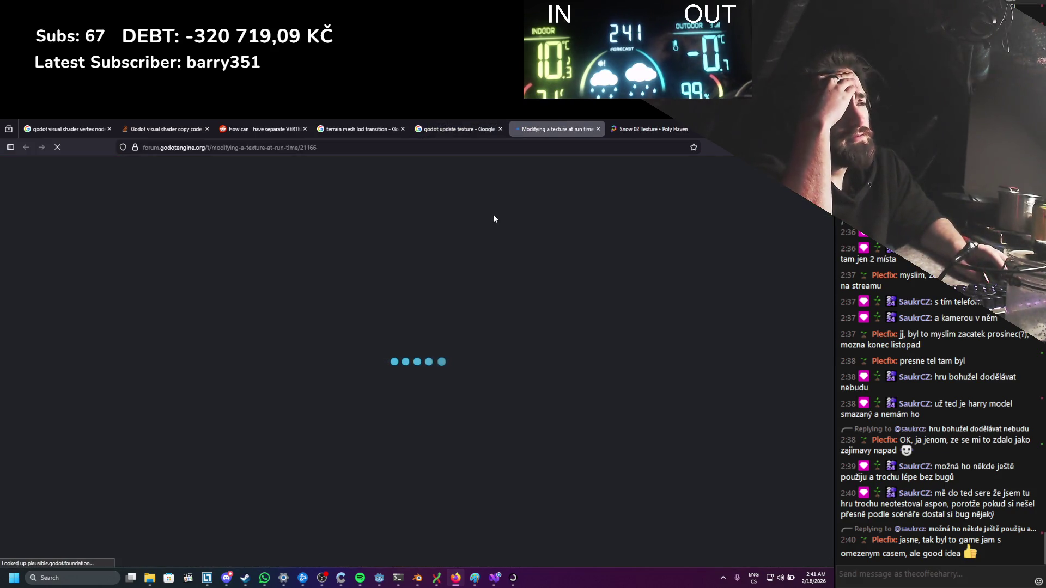
pyautogui.scroll(-4, 446, 205)
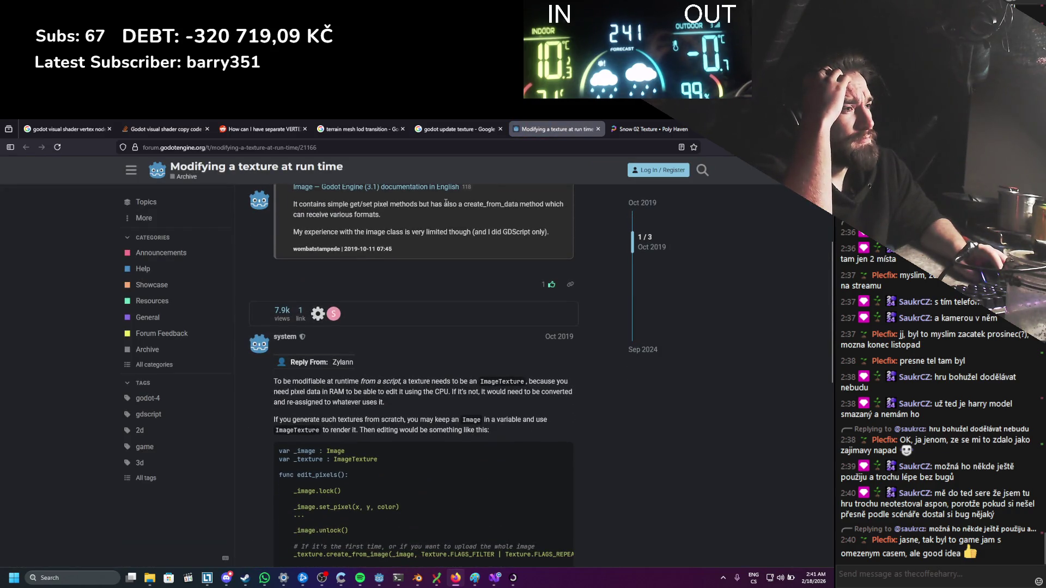
pyautogui.moveTo(467, 381); pyautogui.dragTo(567, 393)
pyautogui.moveTo(328, 392); pyautogui.dragTo(469, 391)
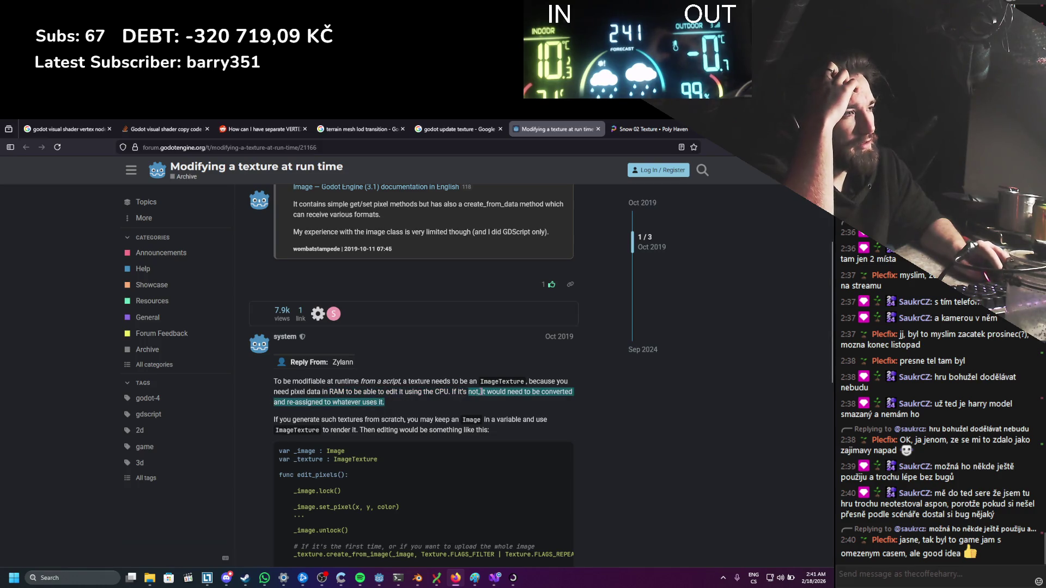
pyautogui.click(459, 390)
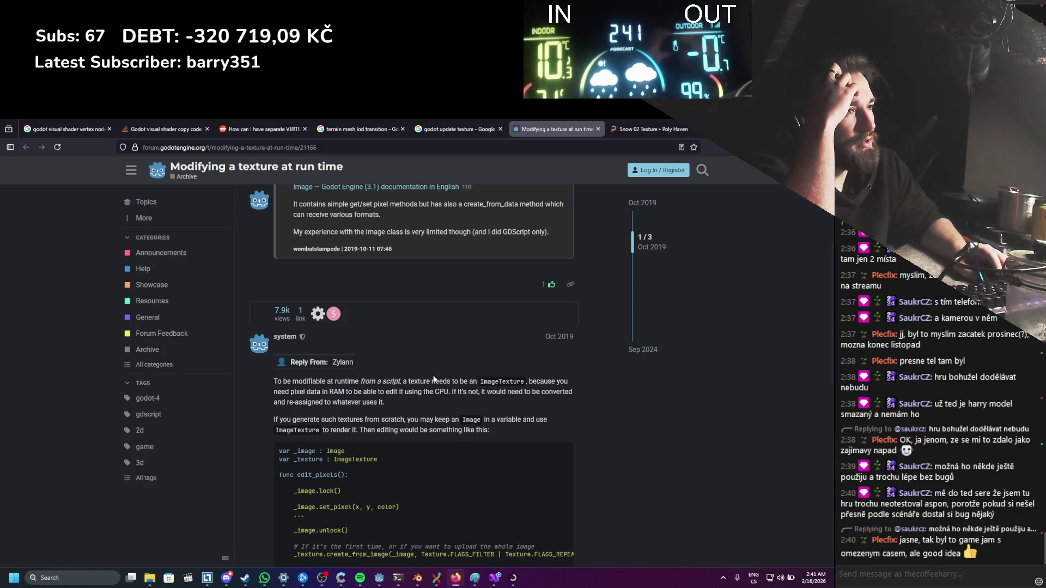
pyautogui.scroll(-3, 434, 379)
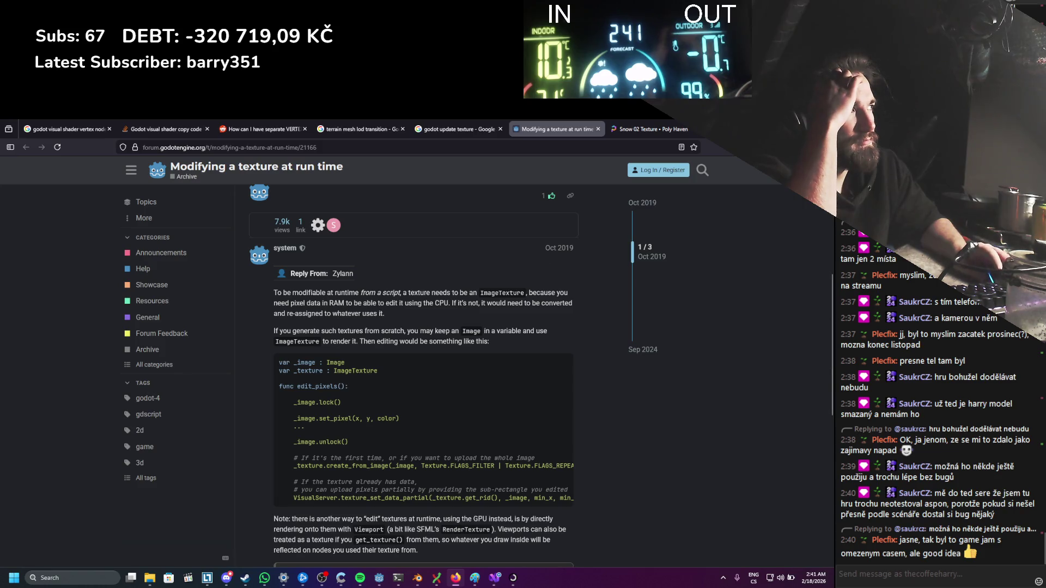
pyautogui.hotkey('alt', 'Tab')
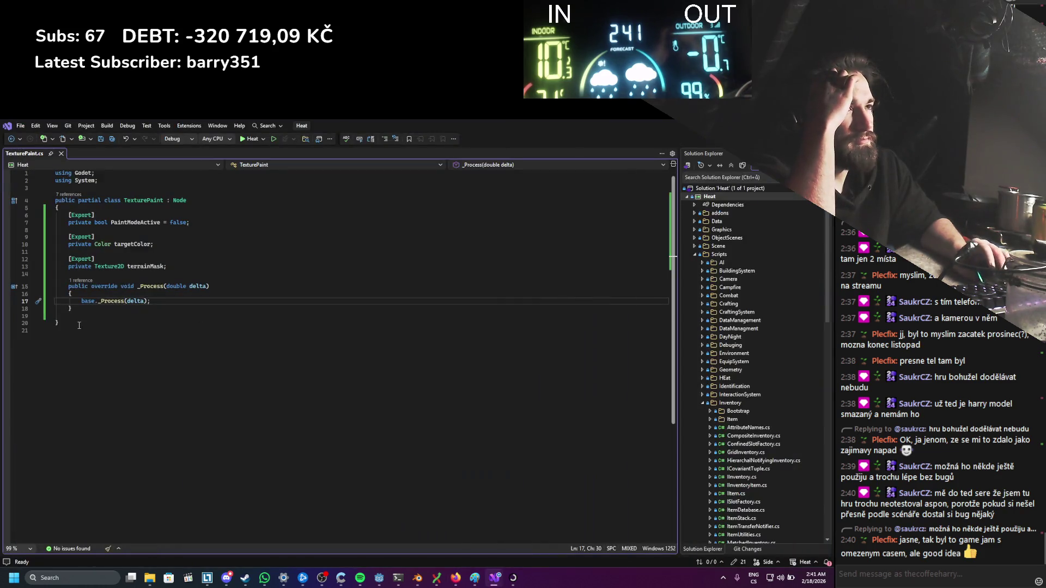
# Step: Declare 'private ImageTexture terrainMaskTexture;' below terrainMask and save
pyautogui.click(117, 278)
pyautogui.press('Return')
pyautogui.press('Return')
pyautogui.press('Up')
pyautogui.write('priva Imagete')
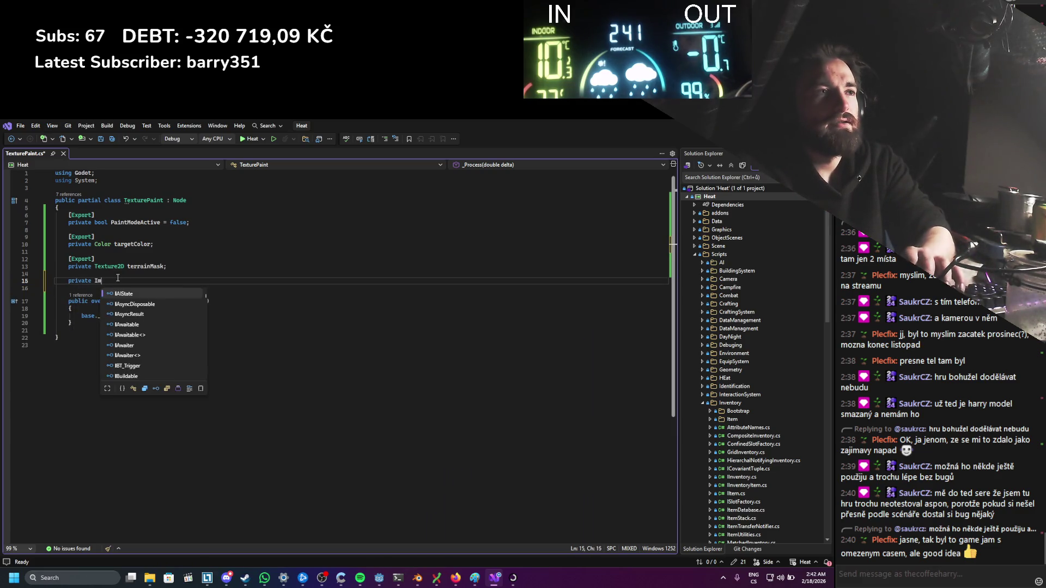
pyautogui.write(' terrain')
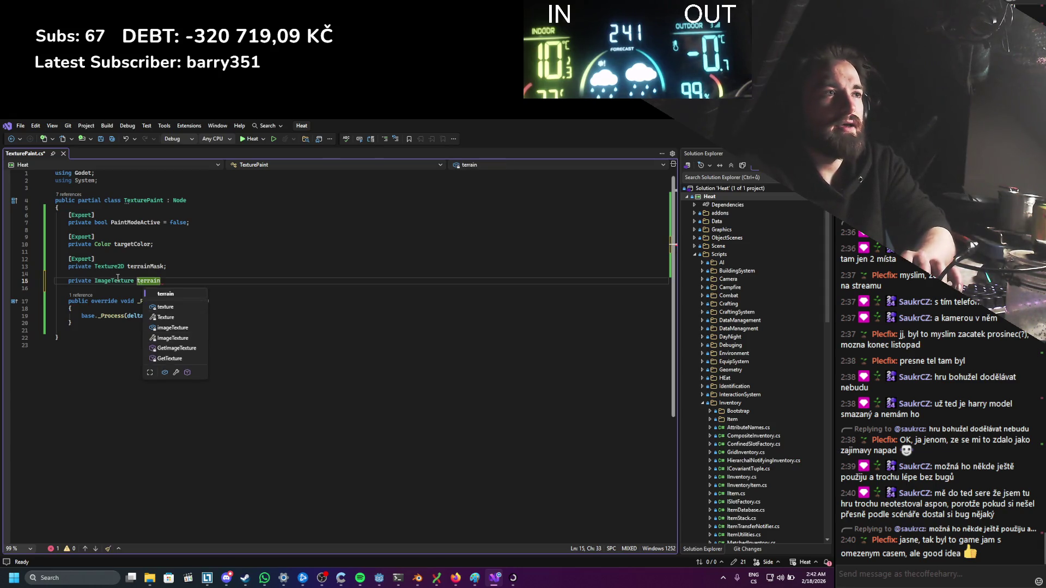
pyautogui.write('MAsk')
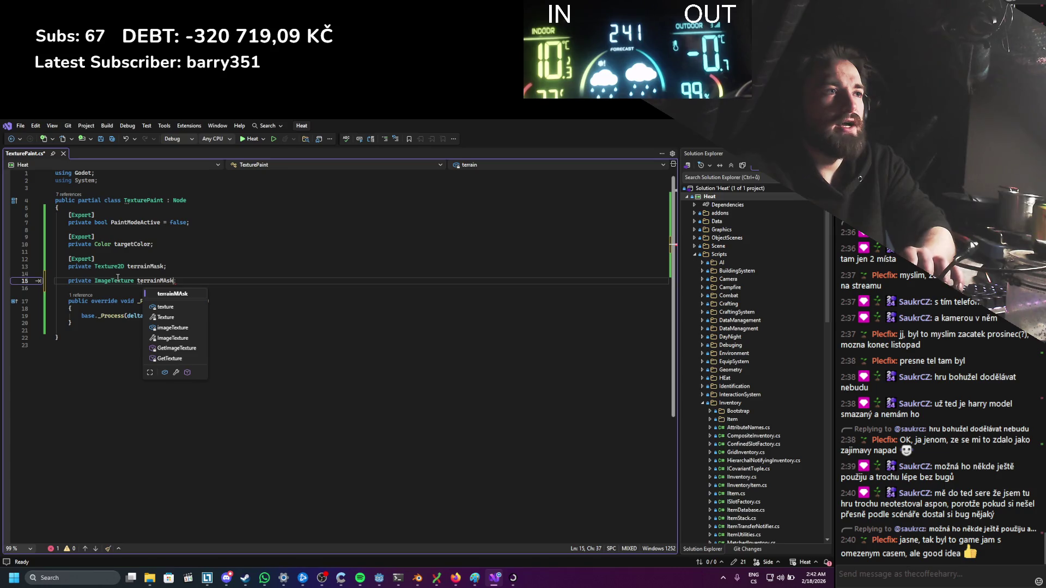
pyautogui.write('askTe')
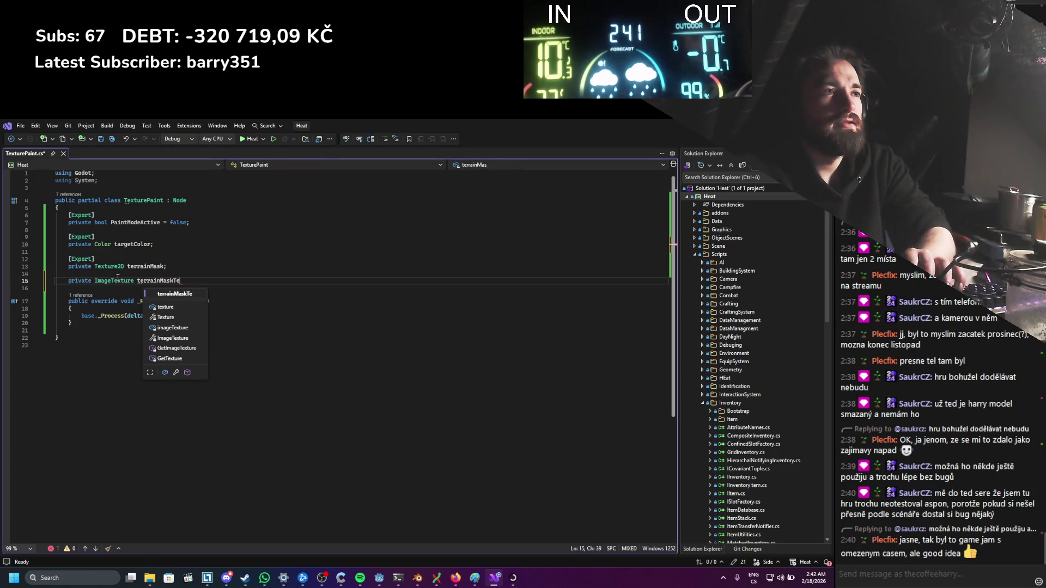
pyautogui.write('xture;')
pyautogui.hotkey('ctrl', 's')
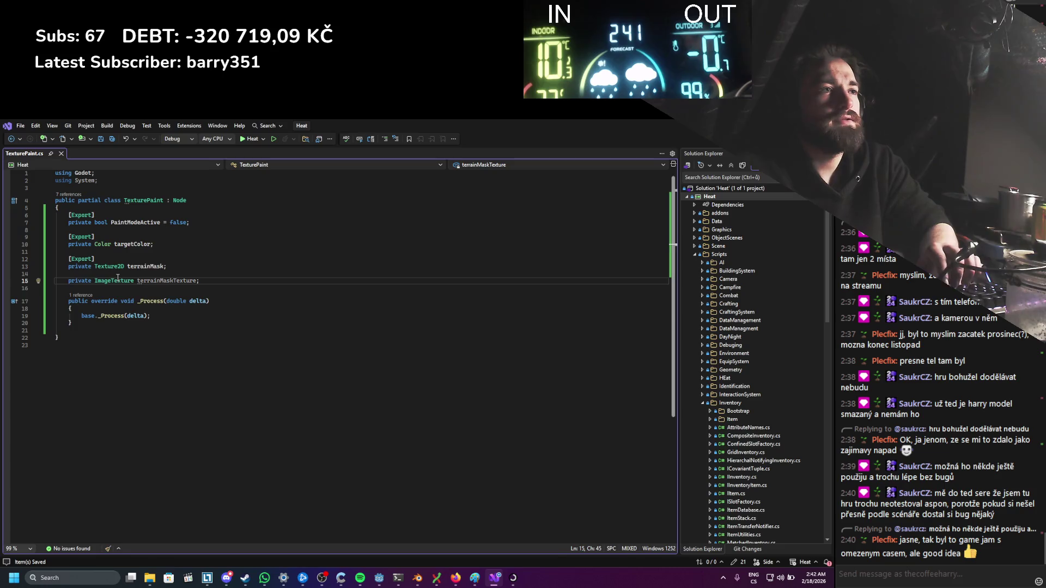
pyautogui.press('Return')
pyautogui.press('Return')
pyautogui.press('Up')
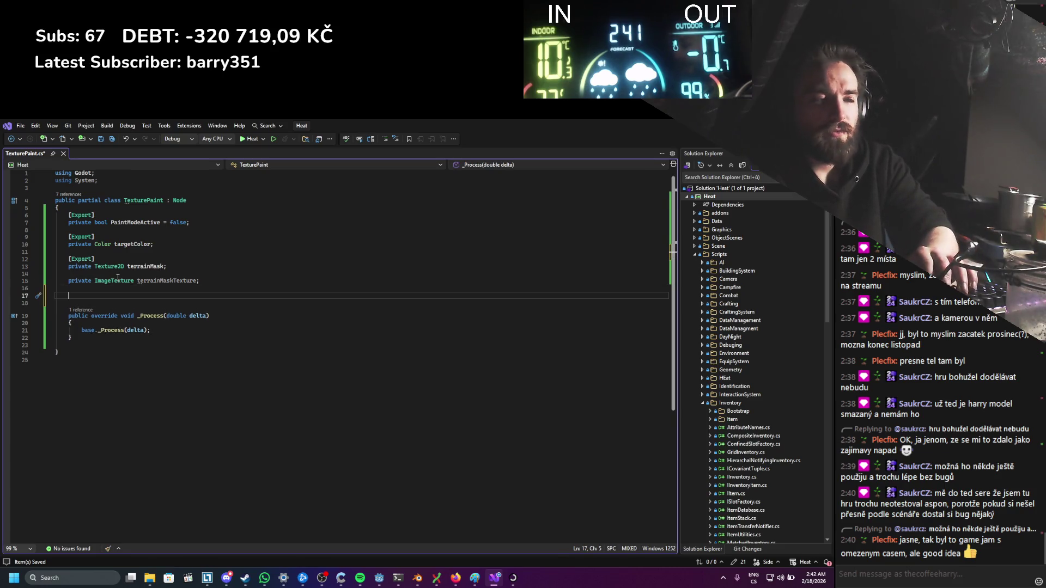
# Step: Create an empty 'private void InitPaint()' method with braces
pyautogui.write('private ')
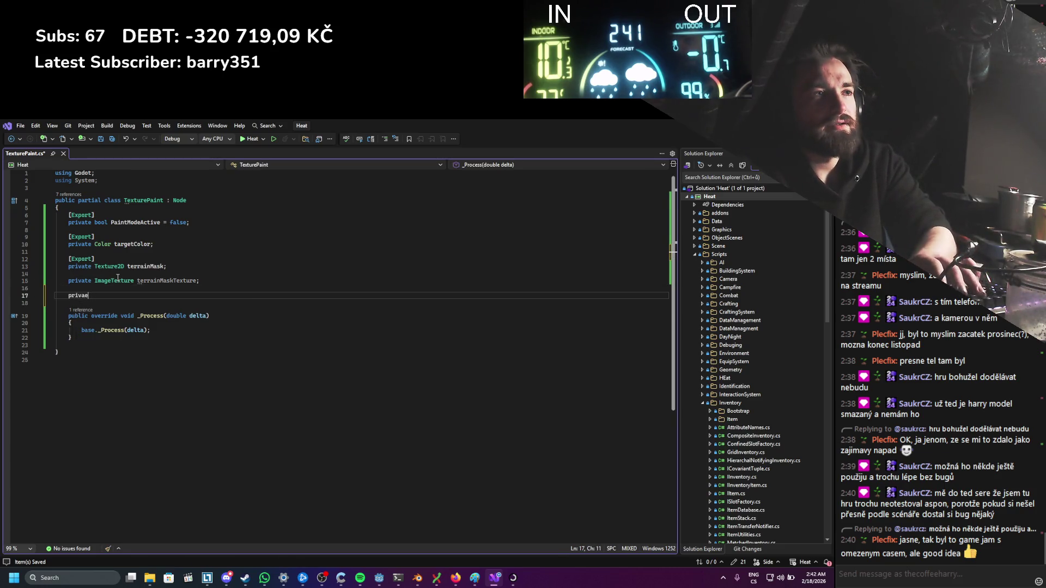
pyautogui.write('void')
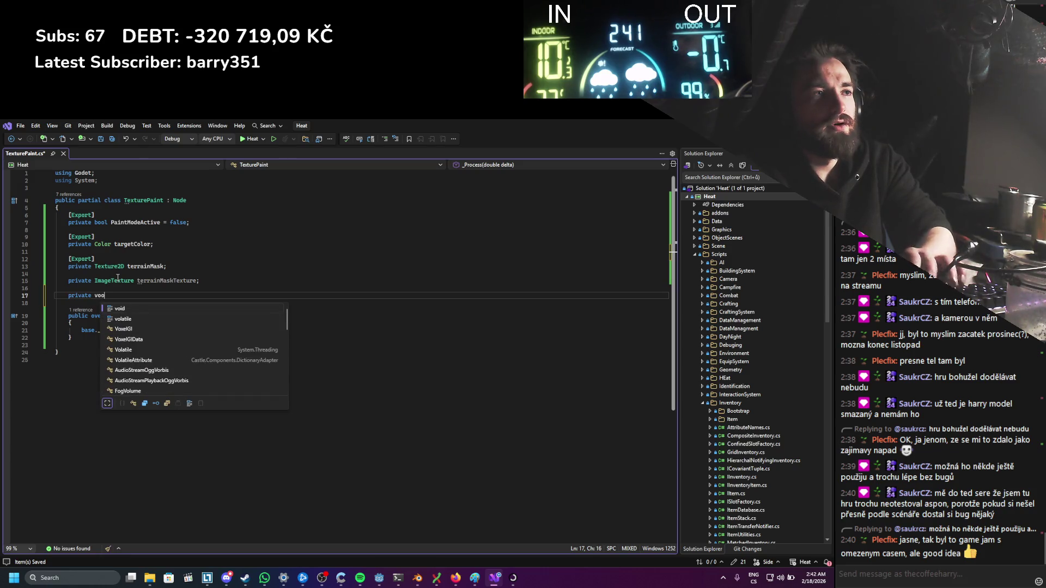
pyautogui.write(' Init')
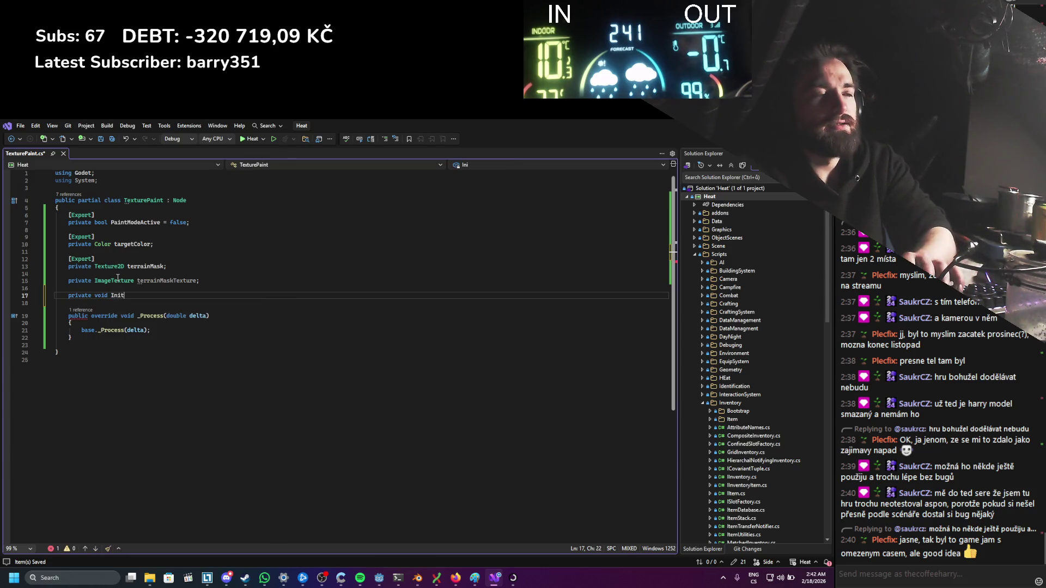
pyautogui.write('Tex')
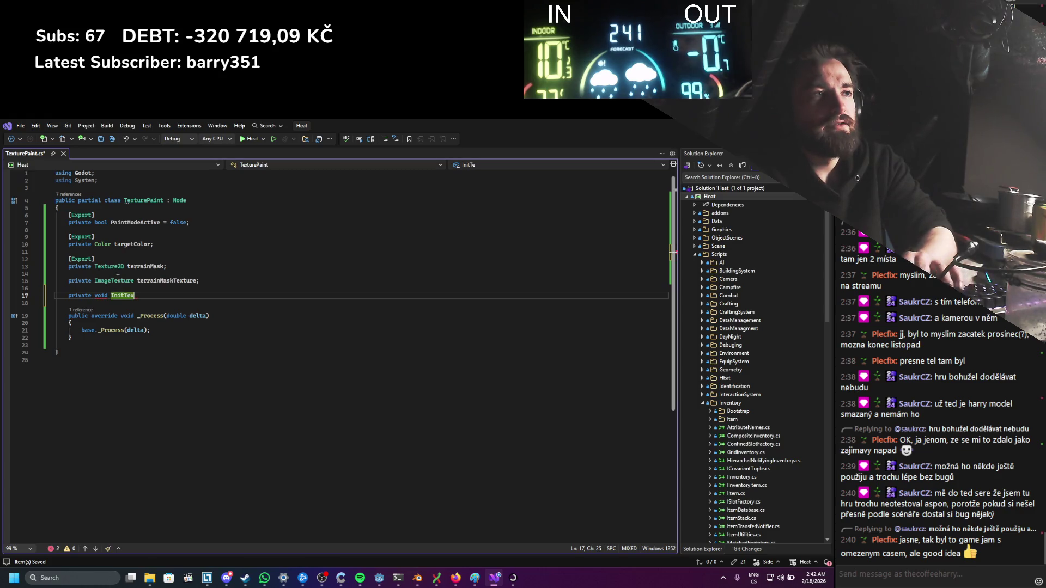
pyautogui.press('BackSpace')
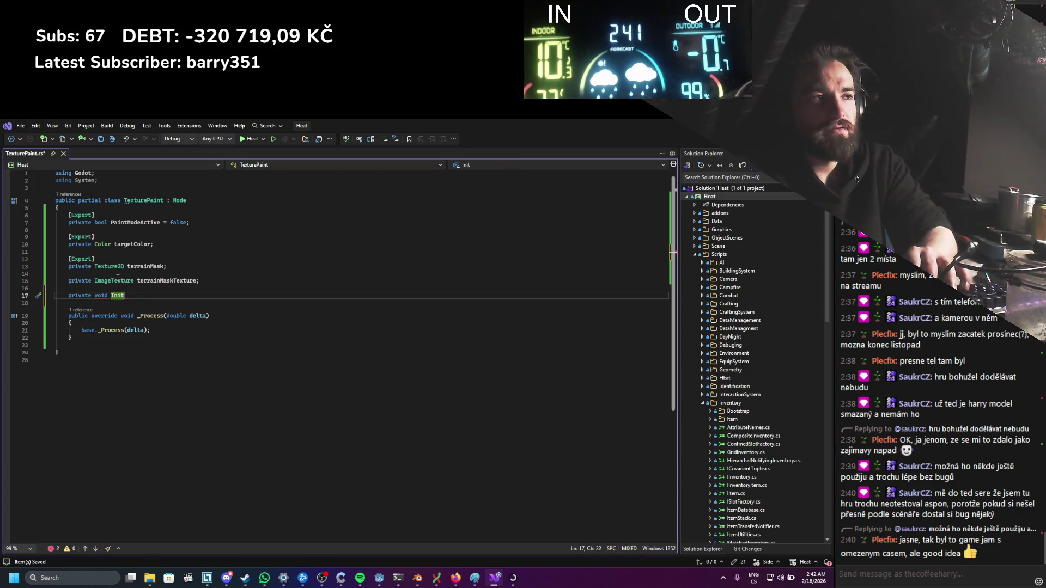
pyautogui.write('Paint(')
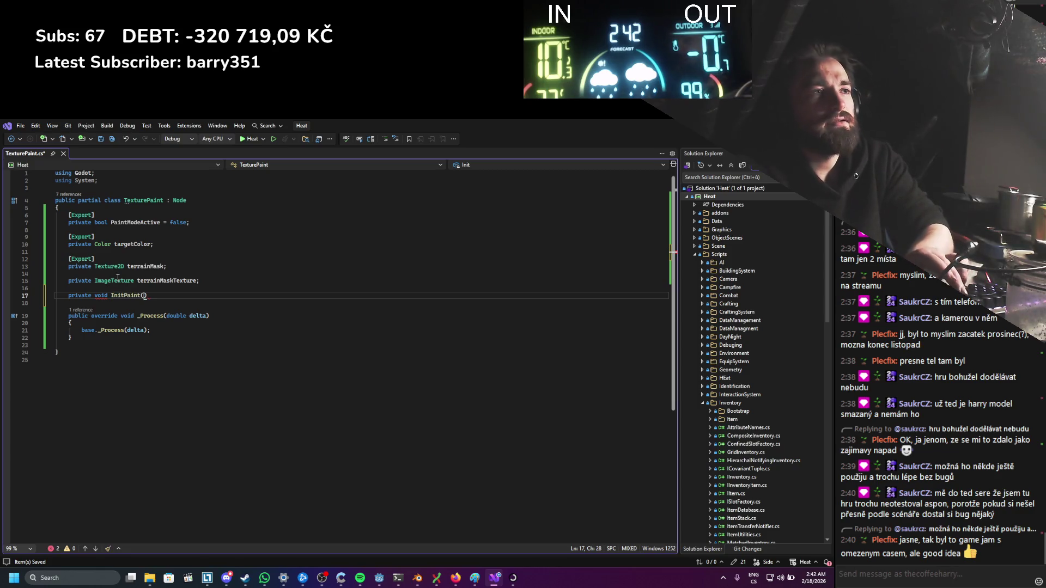
pyautogui.press('Return')
pyautogui.write('{')
pyautogui.press('Return')
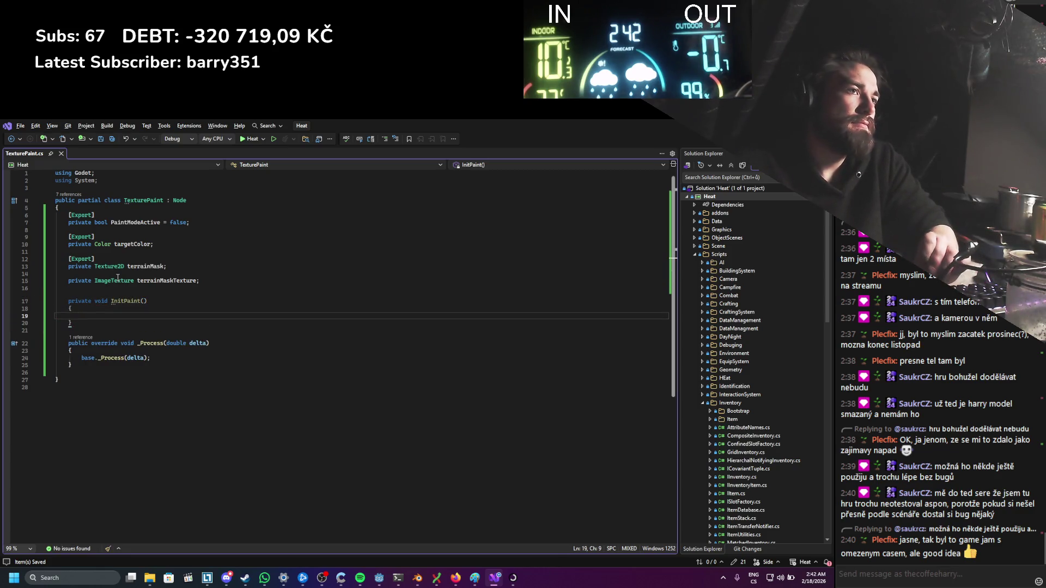
# Step: Fill InitPaint with 'terrainMaskTexture = terrainMask.GetImage();' and save
pyautogui.write('terrainMaskTexture.')
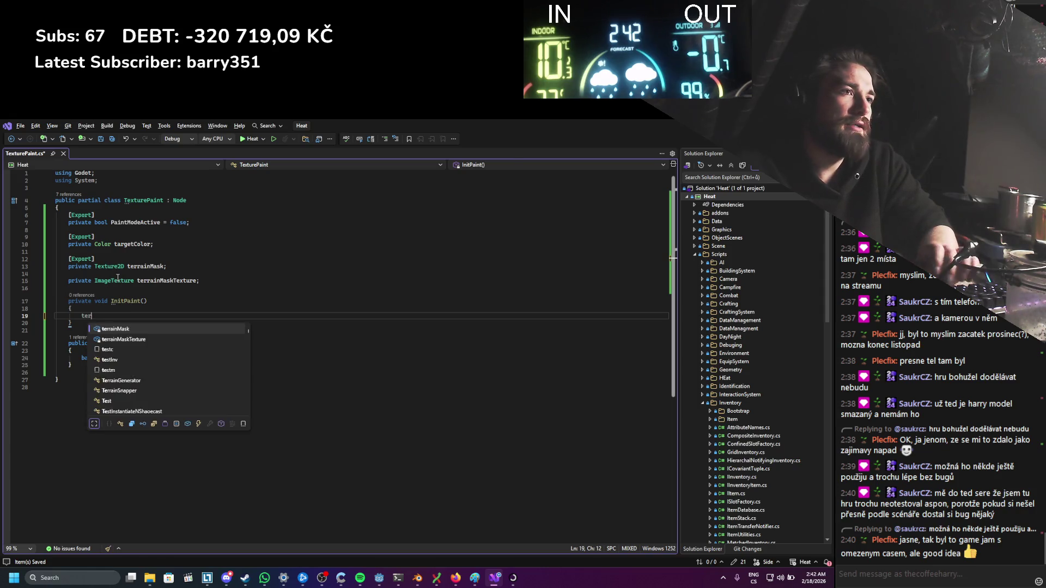
pyautogui.press('BackSpace')
pyautogui.write('= terrainMask.get')
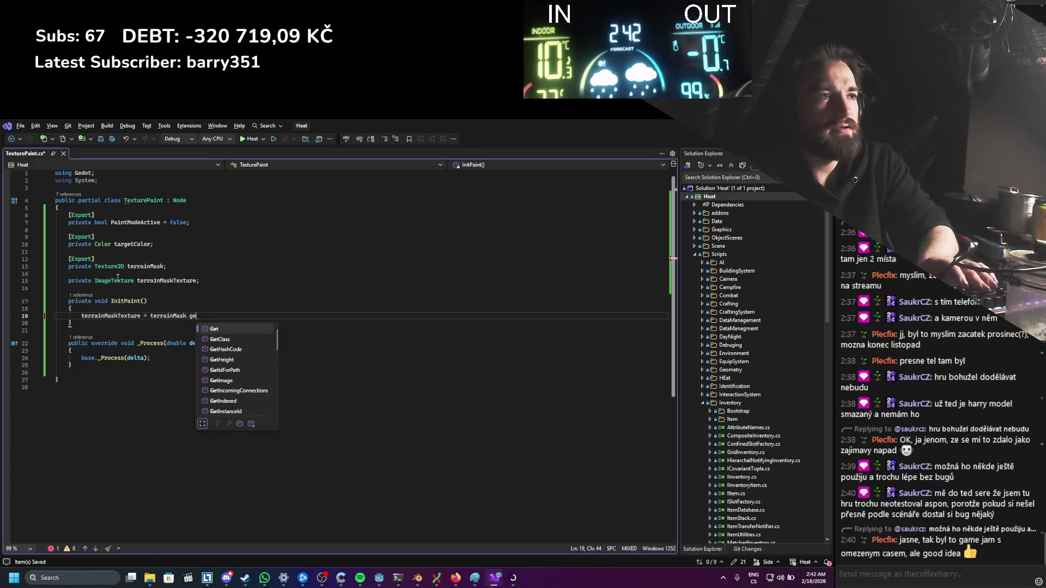
pyautogui.press('BackSpace')
pyautogui.press('BackSpace')
pyautogui.press('BackSpace')
pyautogui.write(';')
pyautogui.hotkey('ctrl', 's')
pyautogui.press('Left')
pyautogui.write('.')
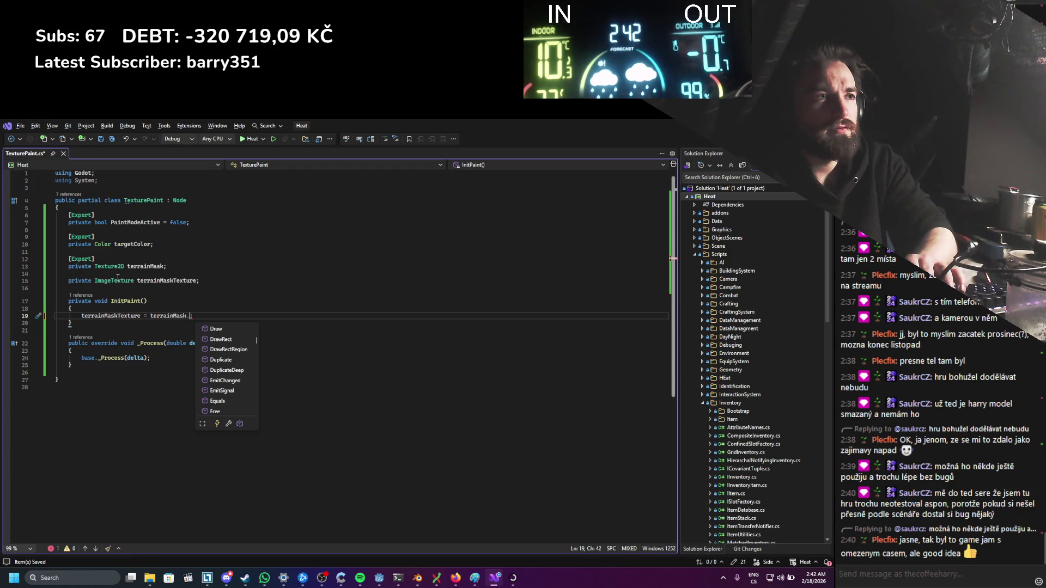
pyautogui.write('image')
pyautogui.press('Tab')
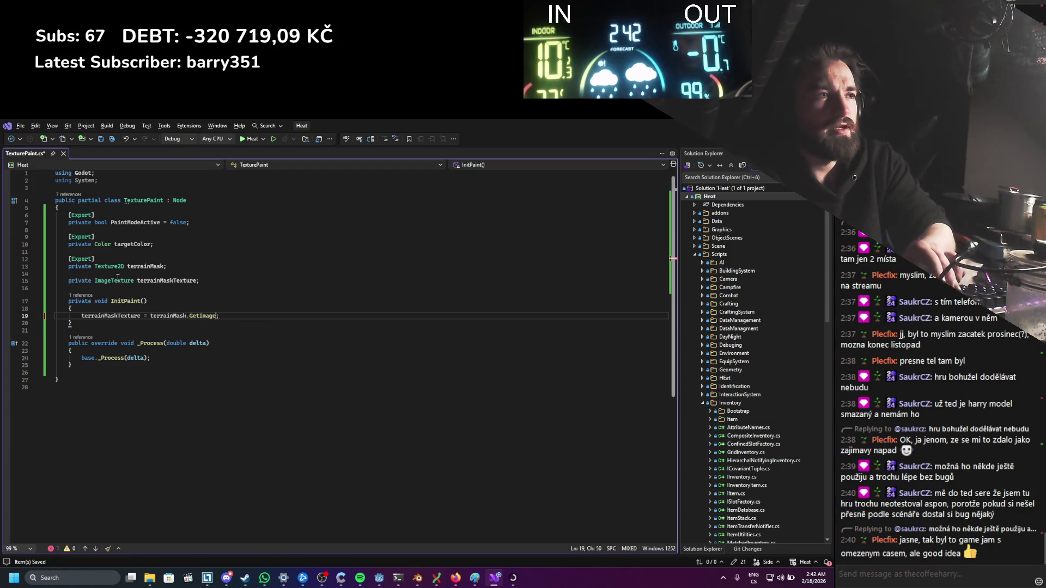
pyautogui.write('()')
pyautogui.hotkey('ctrl', 's')
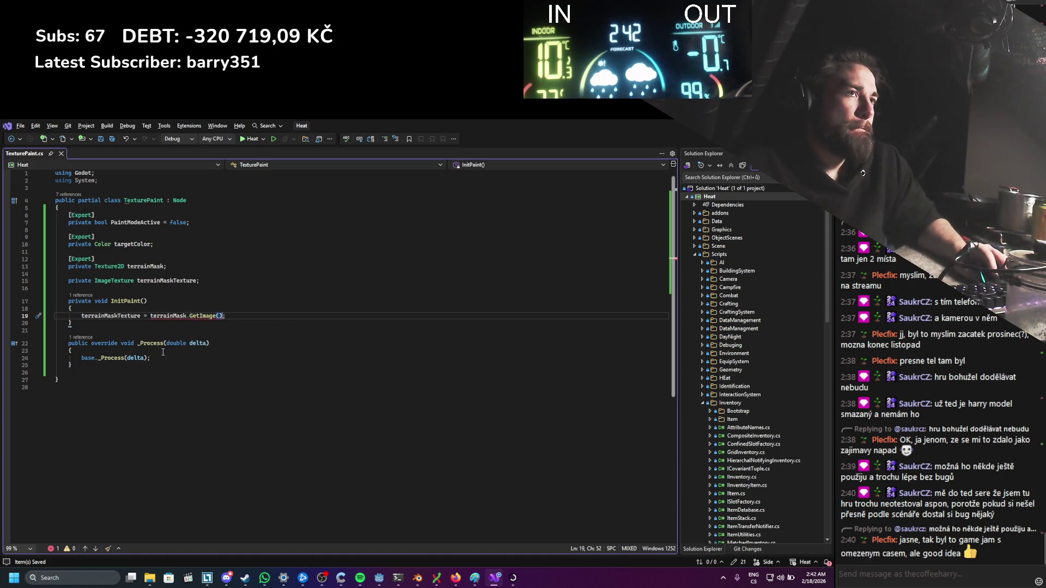
pyautogui.click(456, 577)
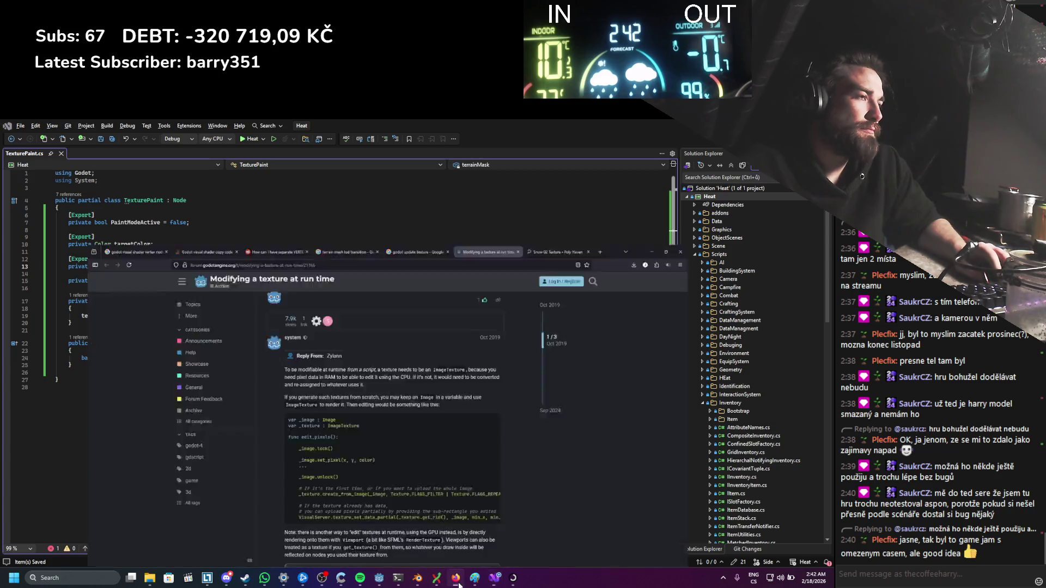
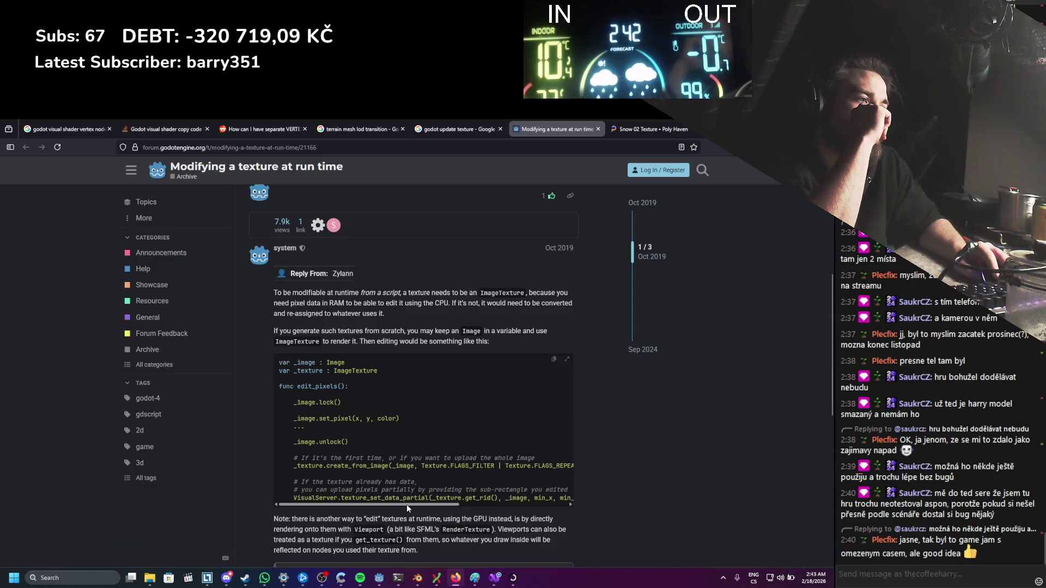
# Step: Study the forum's set_pixel code sample, then return to TexturePaint.cs
pyautogui.moveTo(406, 505)
pyautogui.mouseDown()
pyautogui.moveTo(479, 507)
pyautogui.moveTo(391, 508)
pyautogui.mouseUp()
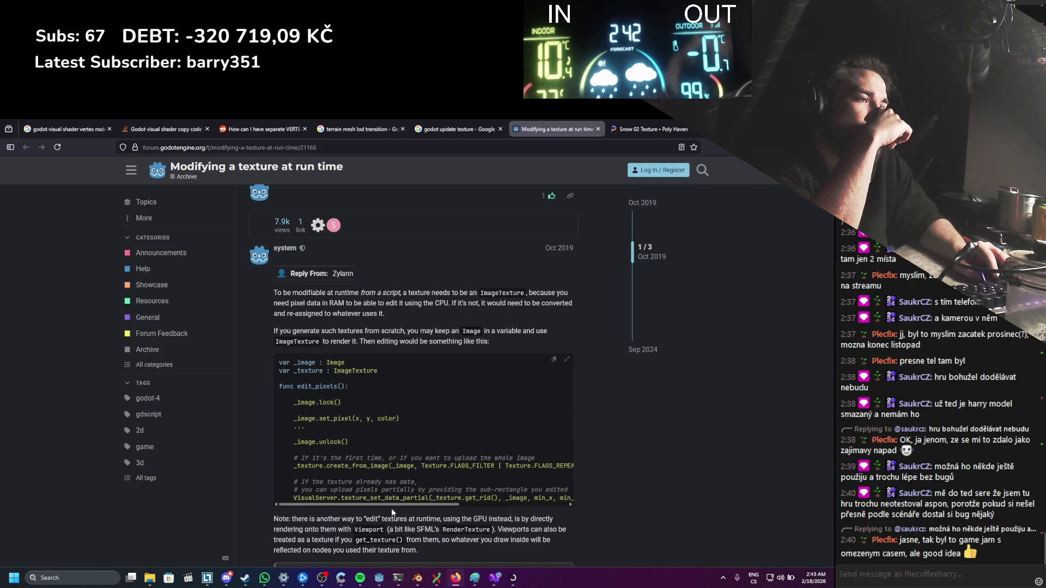
pyautogui.moveTo(384, 418); pyautogui.dragTo(302, 417)
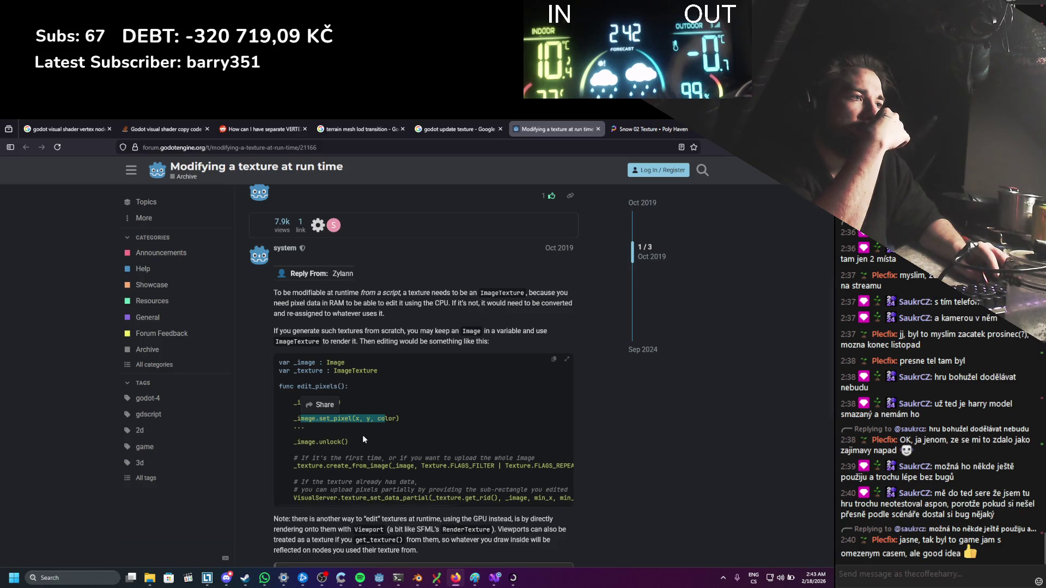
pyautogui.click(364, 439)
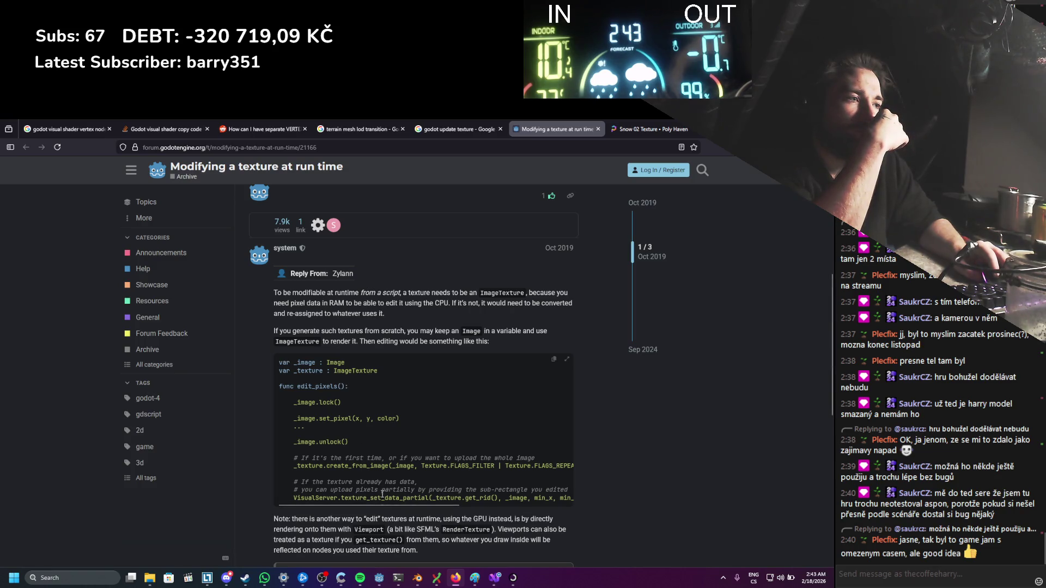
pyautogui.moveTo(380, 506)
pyautogui.mouseDown()
pyautogui.moveTo(487, 518)
pyautogui.moveTo(369, 507)
pyautogui.mouseUp()
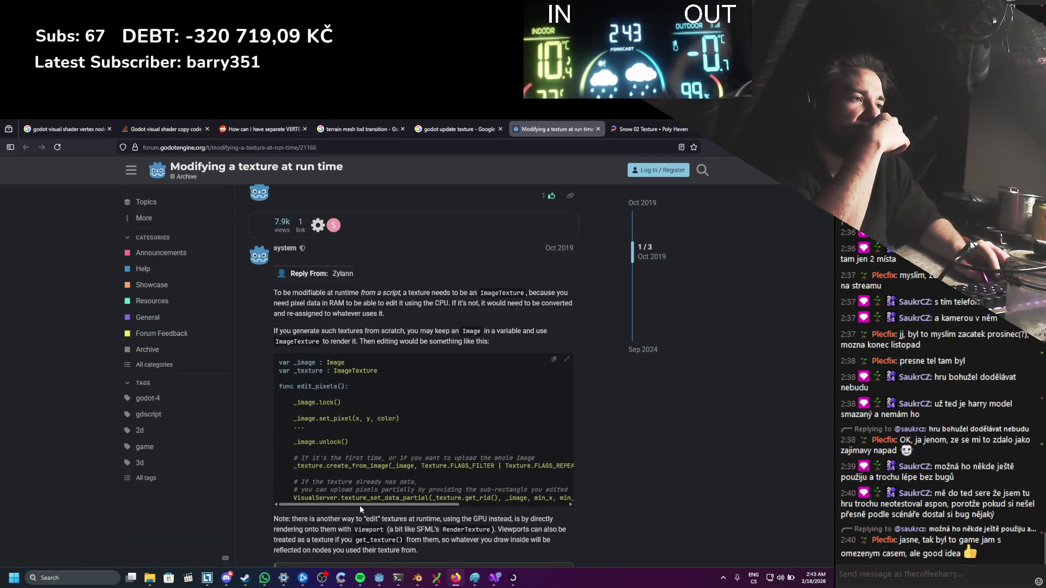
pyautogui.moveTo(375, 506); pyautogui.dragTo(371, 505)
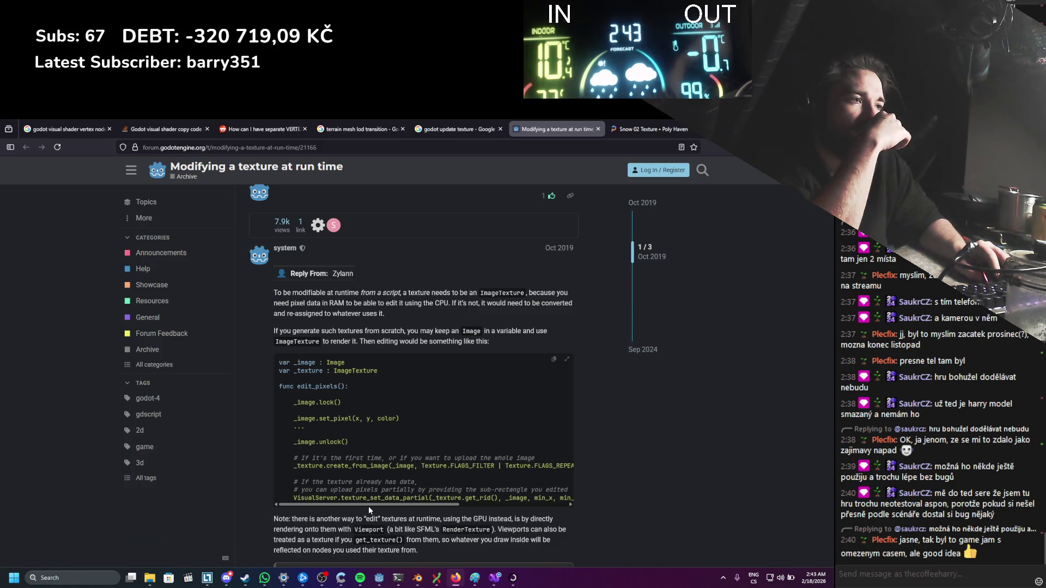
pyautogui.click(494, 577)
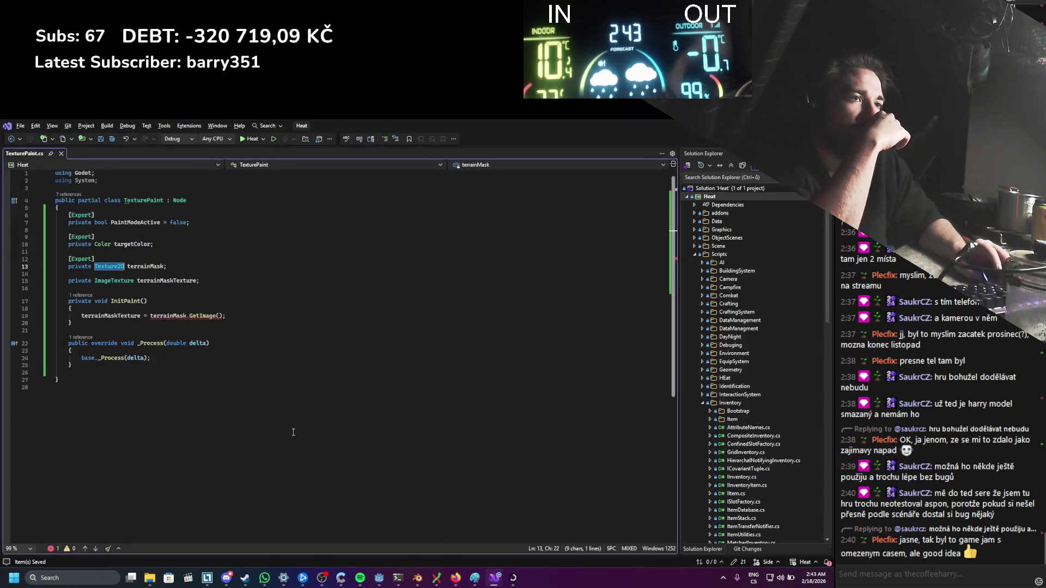
# Step: Add a 'private Image terrainMaskImage;' field below terrainMaskTexture
pyautogui.click(204, 279)
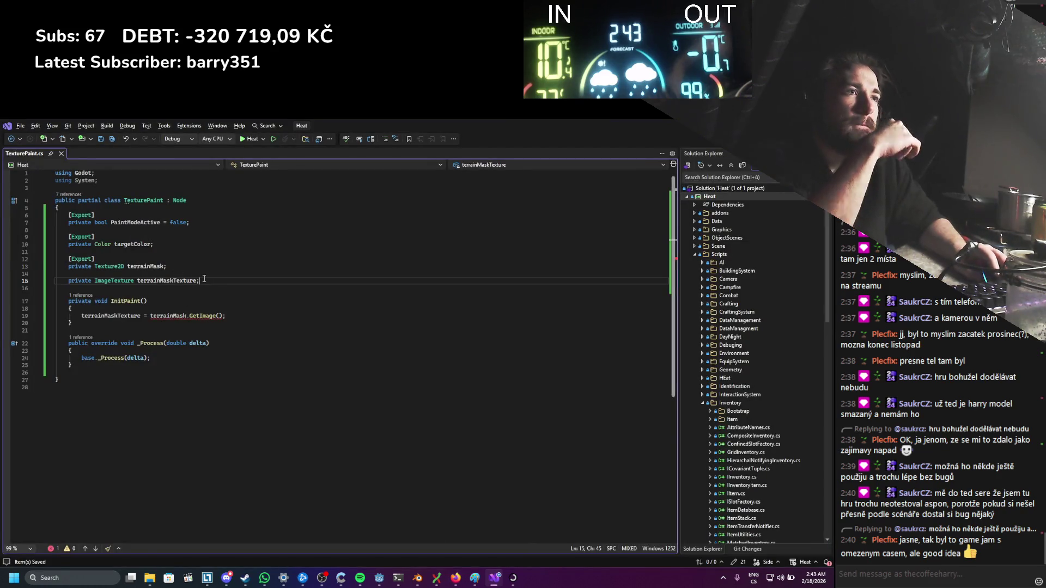
pyautogui.press('Return')
pyautogui.write('private ')
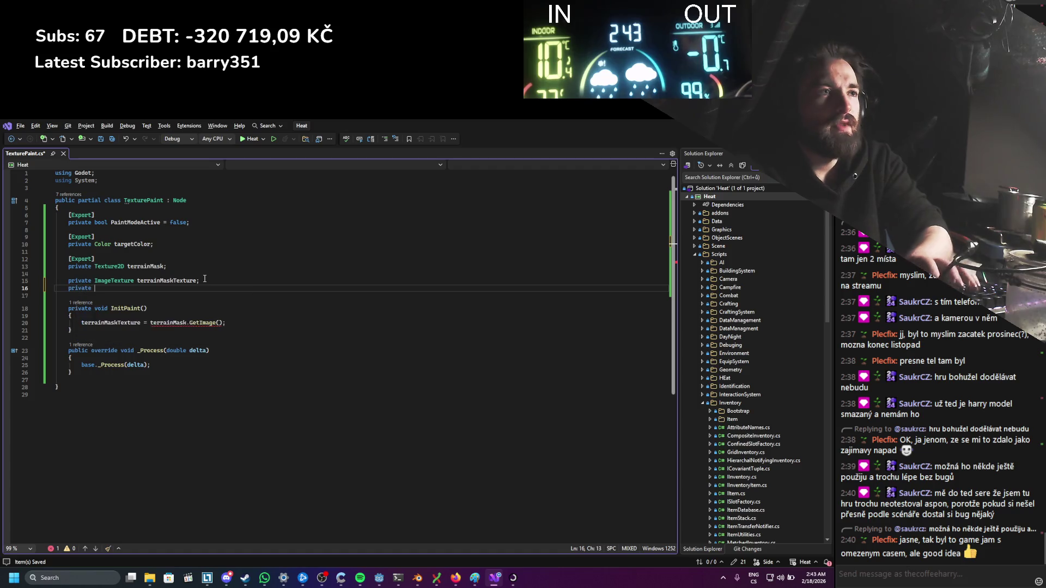
pyautogui.write('Image')
pyautogui.press('Escape')
pyautogui.write('terr')
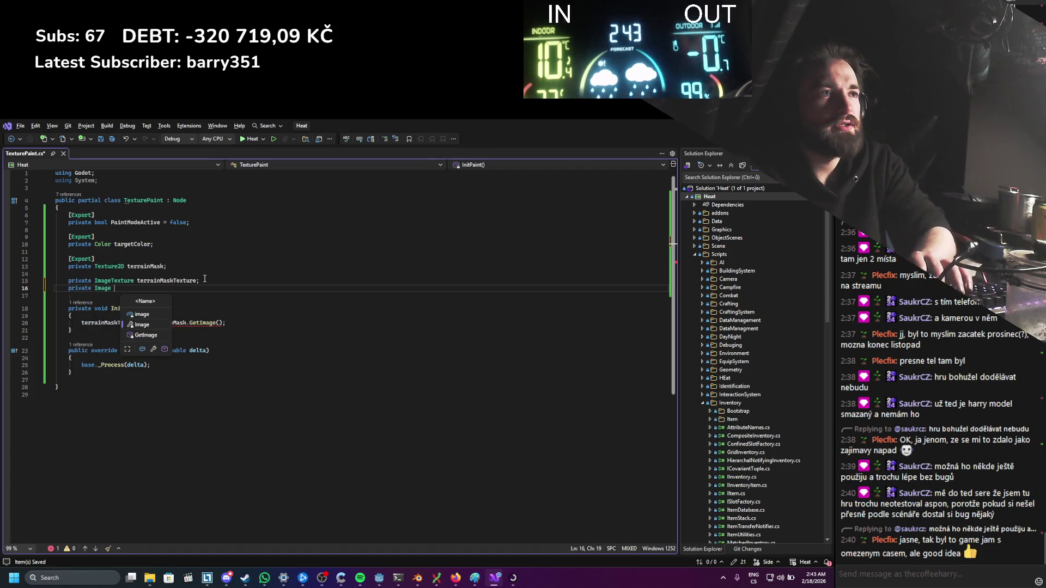
pyautogui.write('ain')
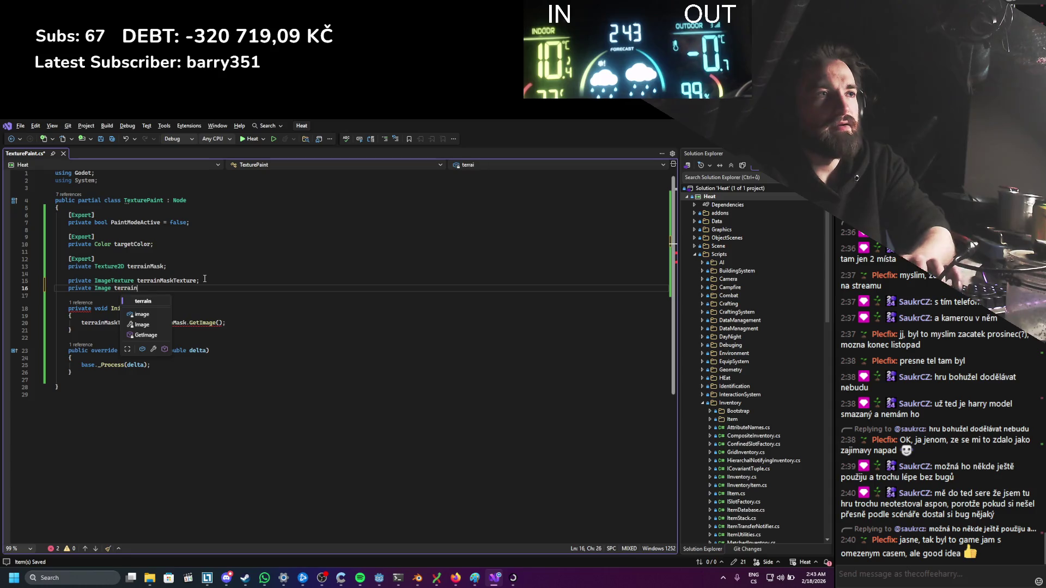
pyautogui.write('MaskImage;')
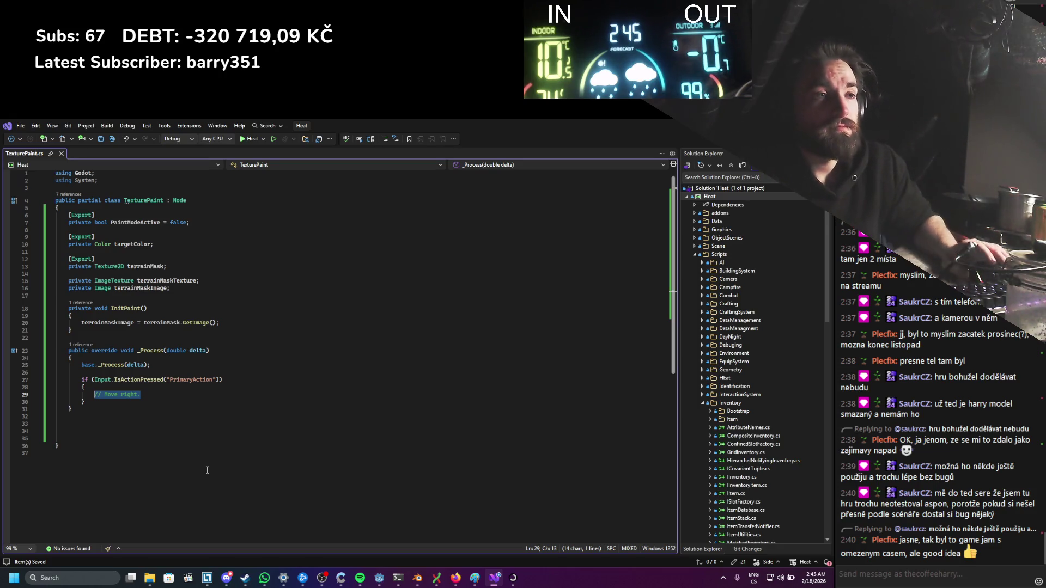
# Step: Write an empty private void Paint() method below _Process
pyautogui.click(142, 417)
pyautogui.press('Return')
pyautogui.press('Return')
pyautogui.write('private void Pai')
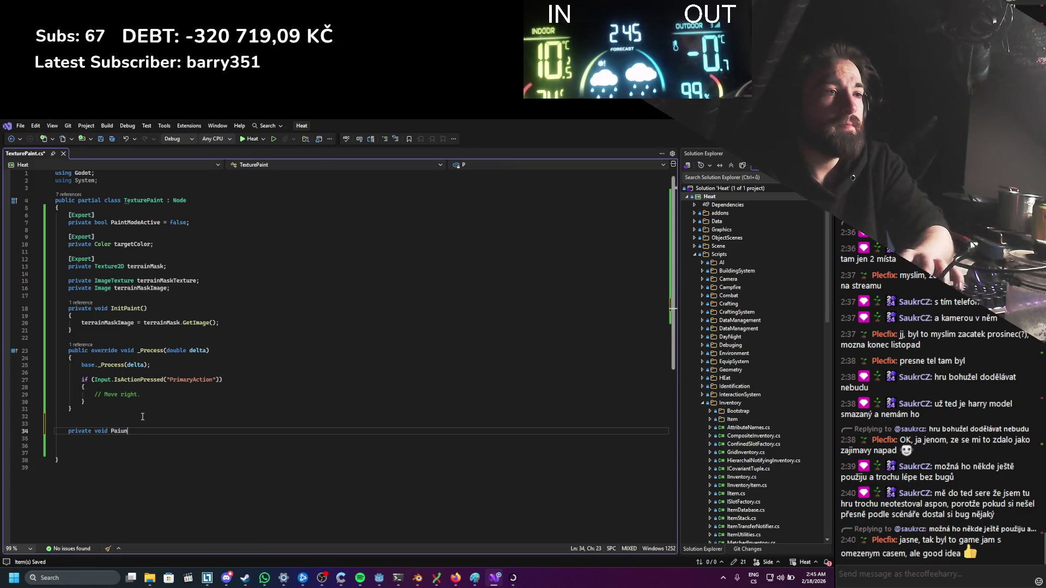
pyautogui.write('nt(')
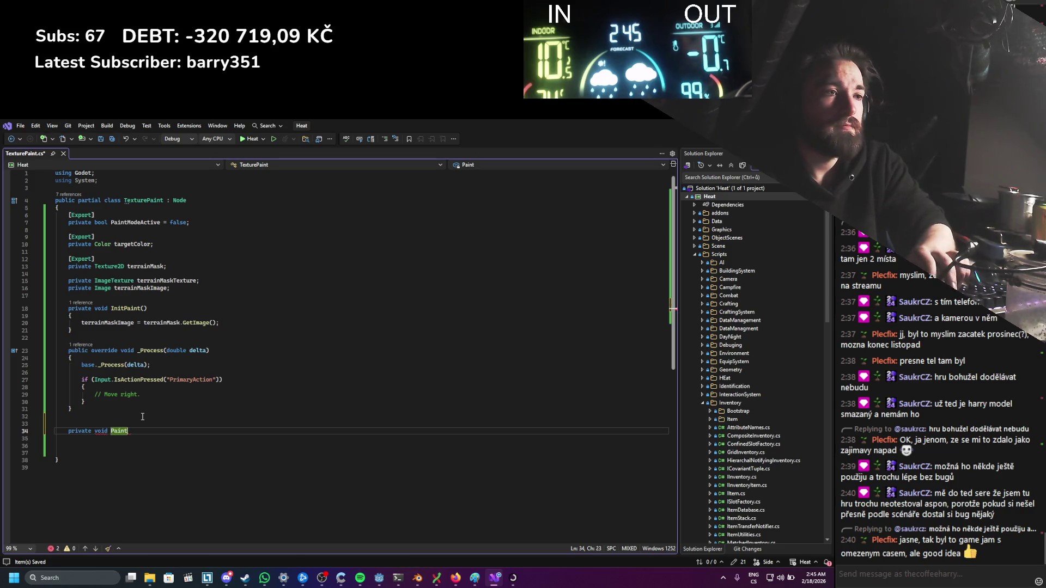
pyautogui.press('Return')
pyautogui.write('{')
pyautogui.press('Return')
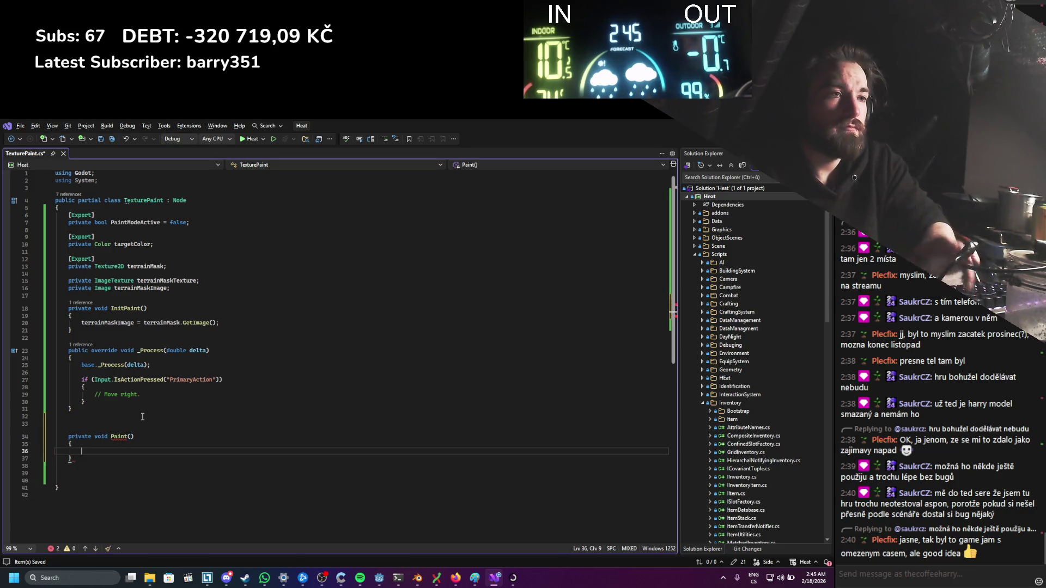
# Step: Replace the '// Move right.' placeholder comment with a Paint(); call
pyautogui.moveTo(135, 436); pyautogui.dragTo(112, 436)
pyautogui.moveTo(141, 395); pyautogui.dragTo(94, 394)
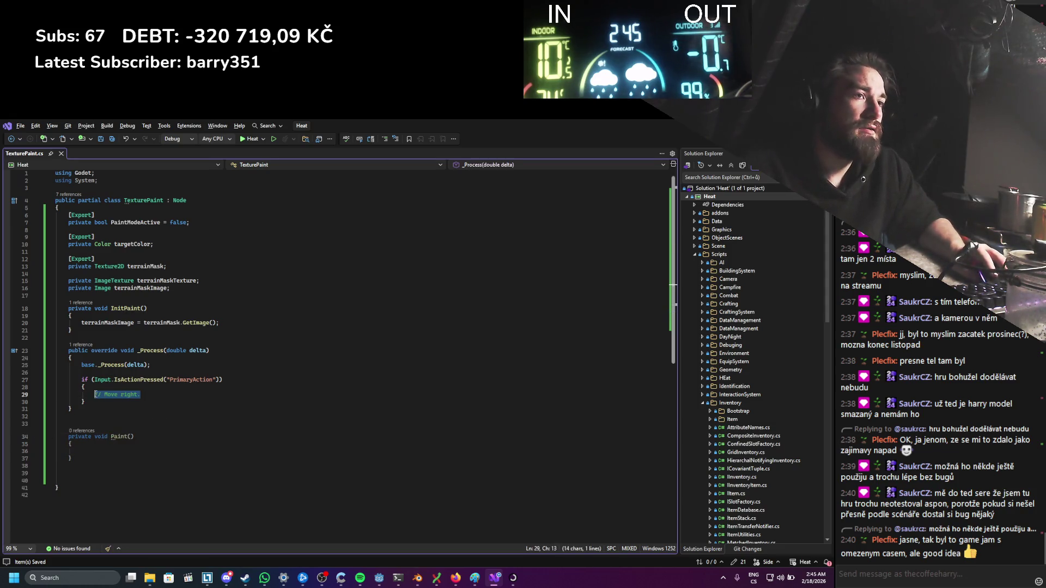
pyautogui.write('Paint();')
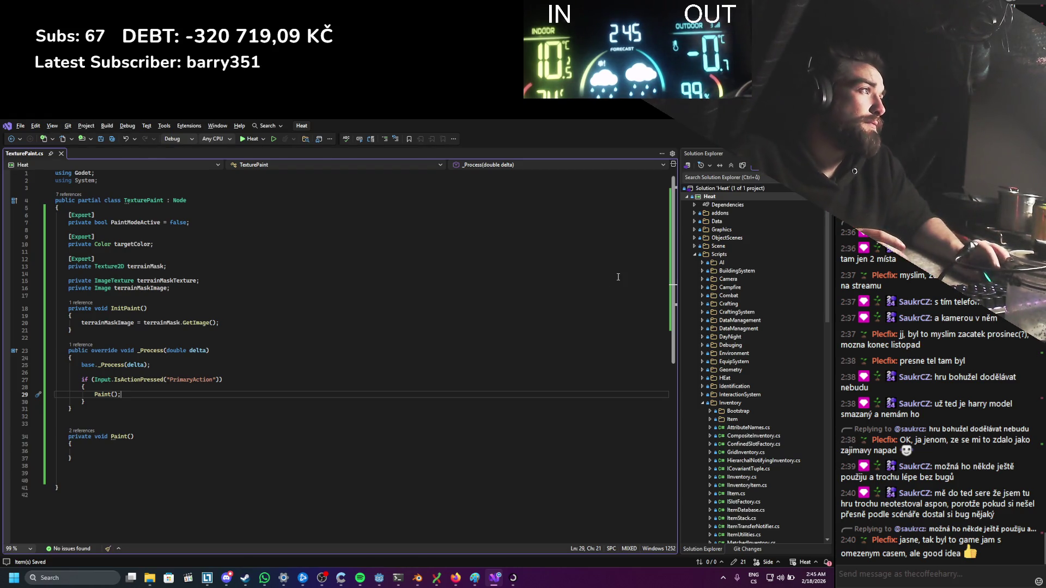
pyautogui.hotkey('alt', 'Tab')
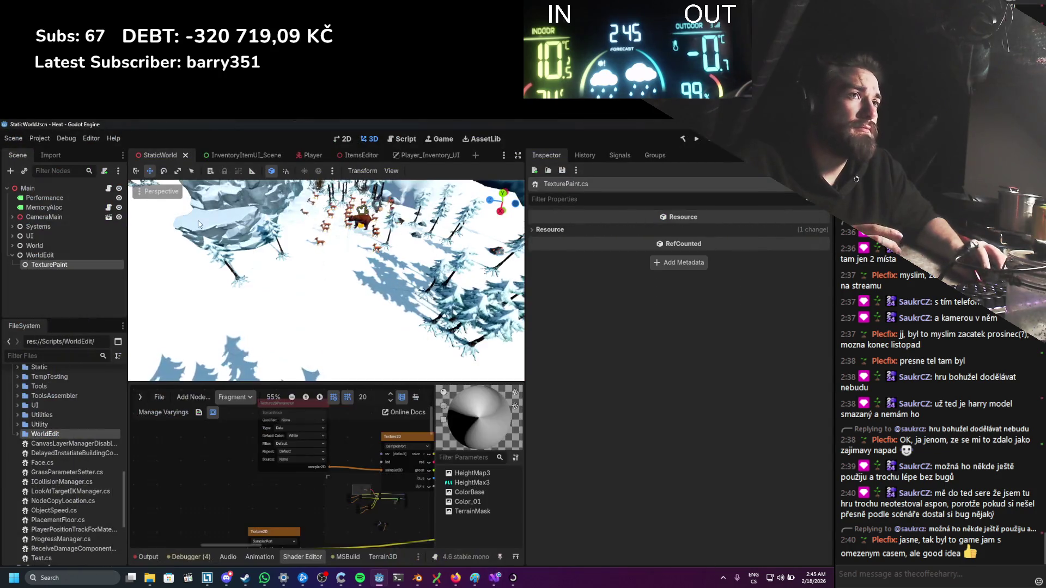
# Step: In StaticWorld, expand CameraMain > CamerHolder > MainCamera and open the CameraRaycastComponent script
pyautogui.click(302, 157)
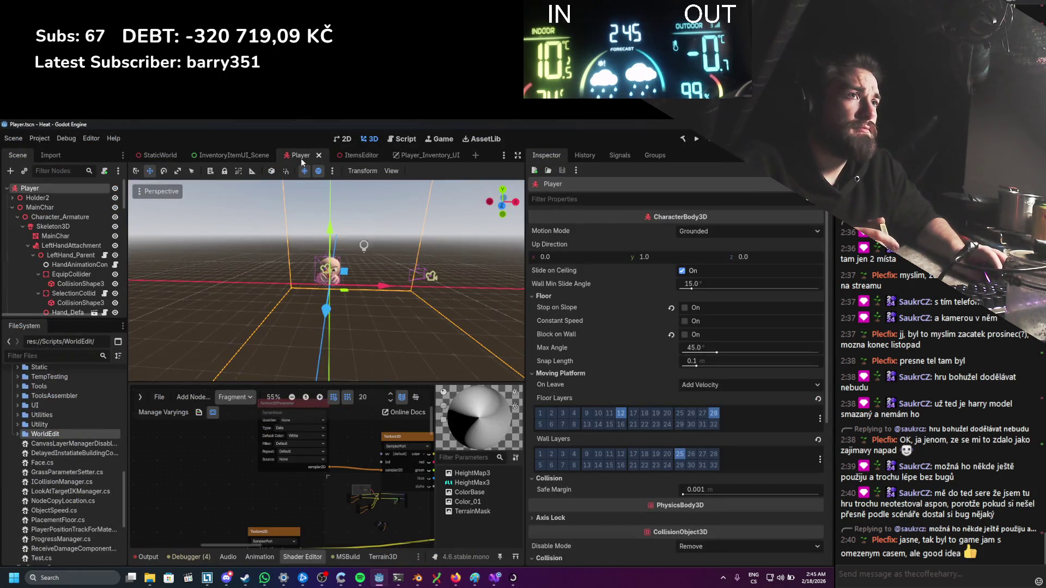
pyautogui.click(338, 155)
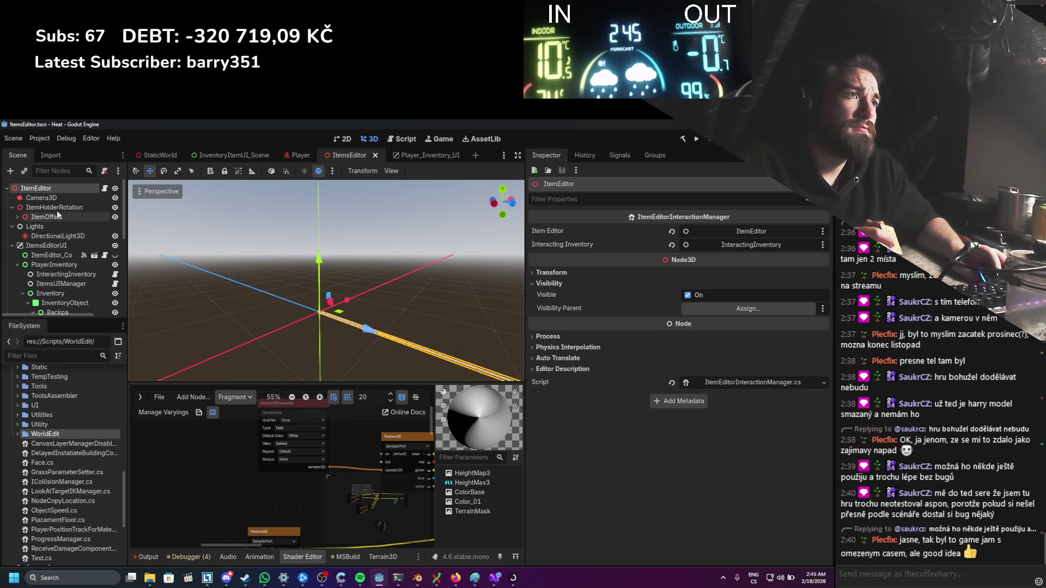
pyautogui.click(148, 155)
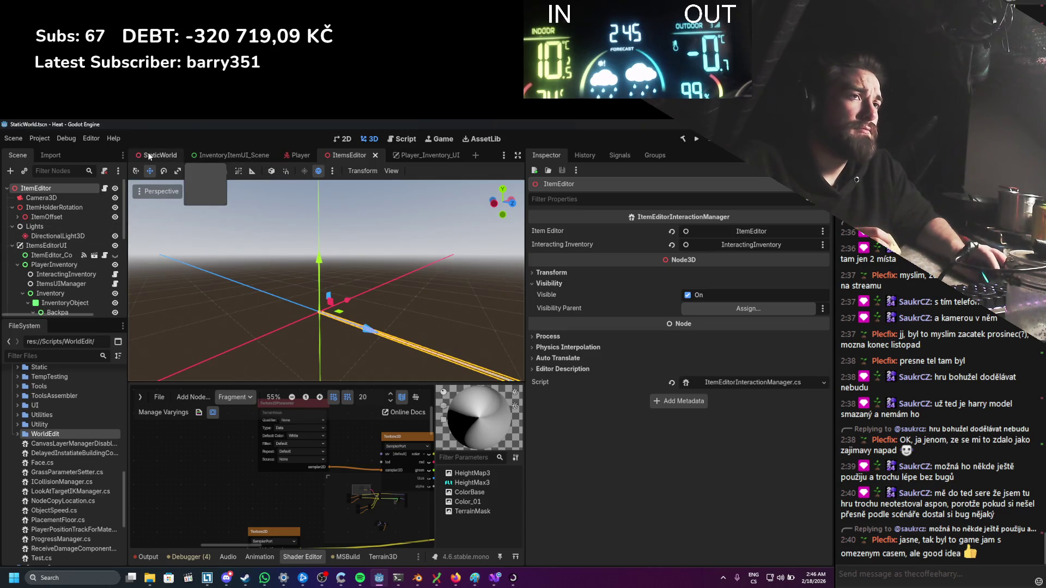
pyautogui.click(65, 217)
pyautogui.click(12, 217)
pyautogui.click(18, 226)
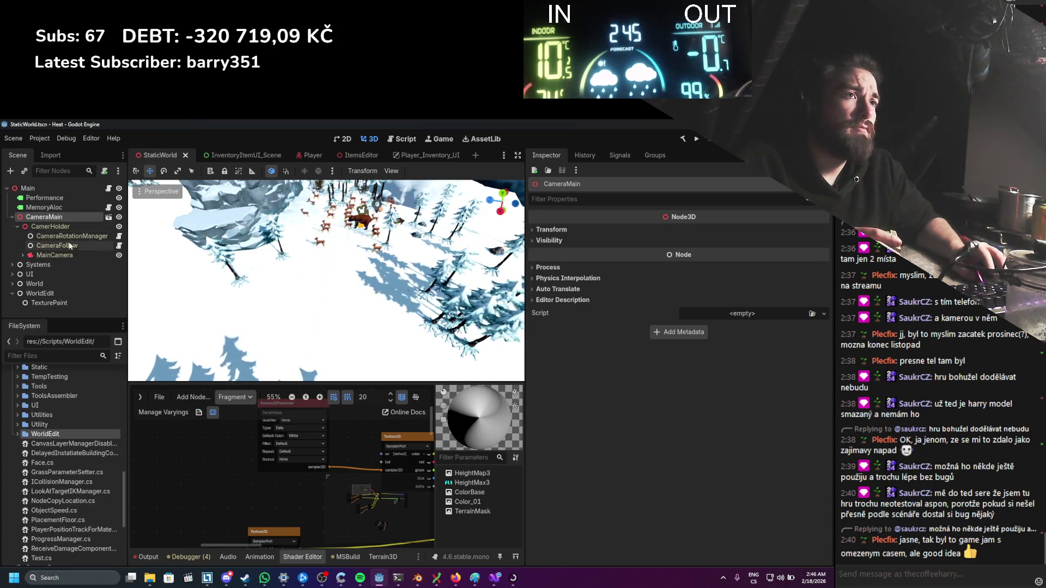
pyautogui.click(23, 255)
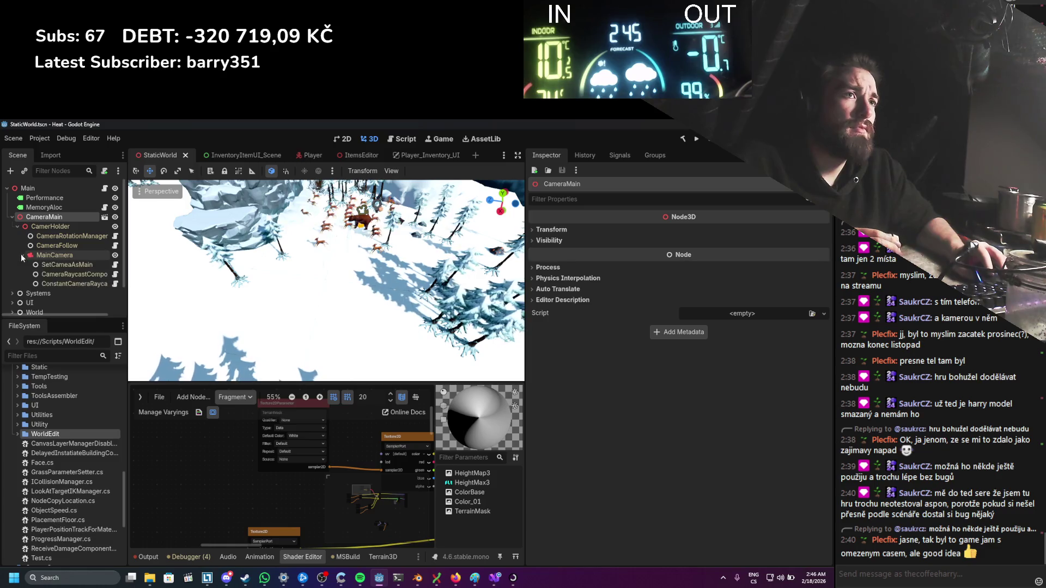
pyautogui.click(115, 274)
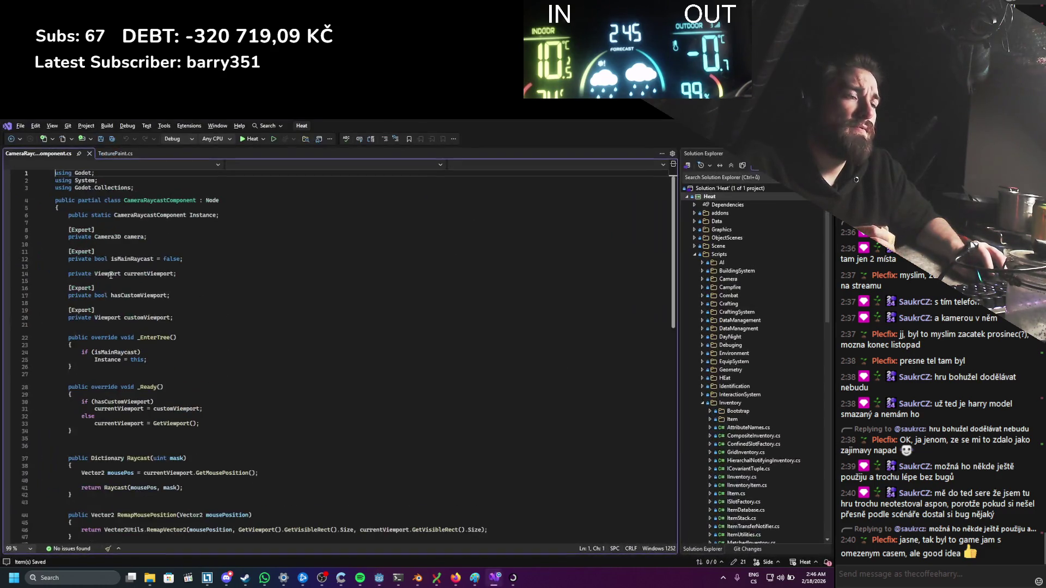
# Step: Add a private CameraRaycastComponent cameraRaycastComponent field to TexturePaint.cs and save
pyautogui.scroll(-5, 205, 359)
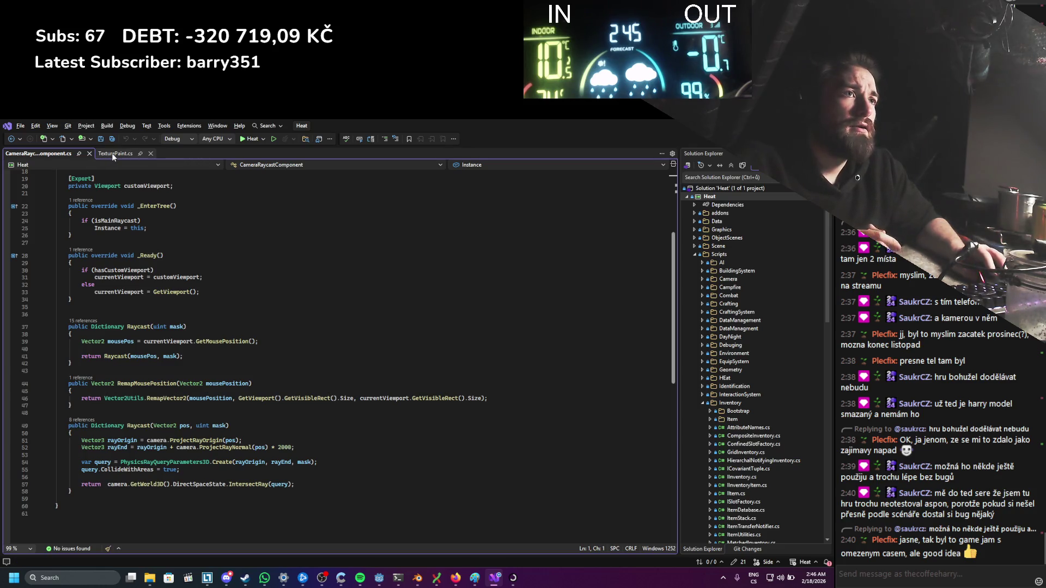
pyautogui.scroll(5, 147, 334)
pyautogui.click(125, 153)
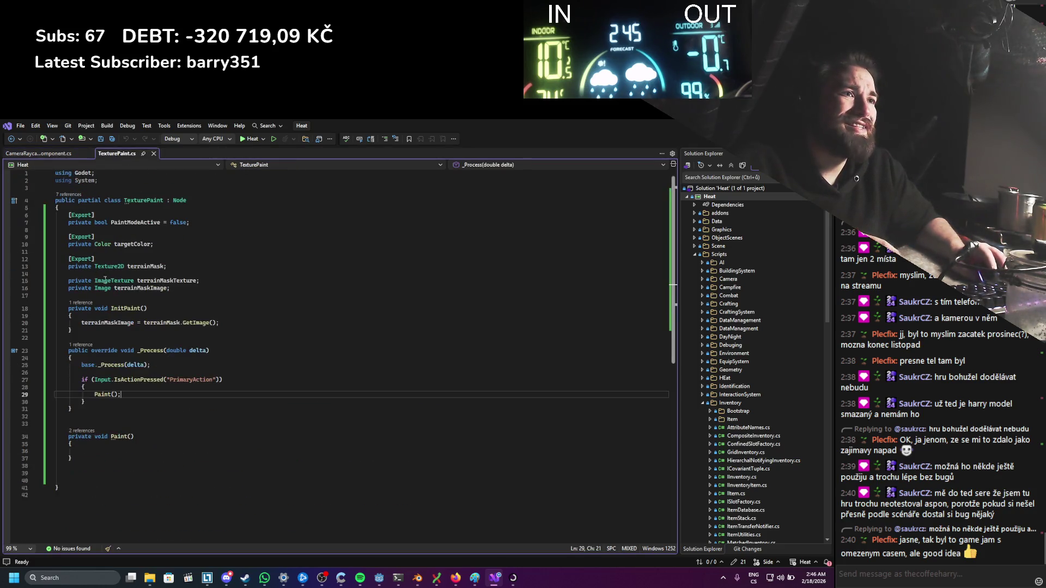
pyautogui.click(195, 296)
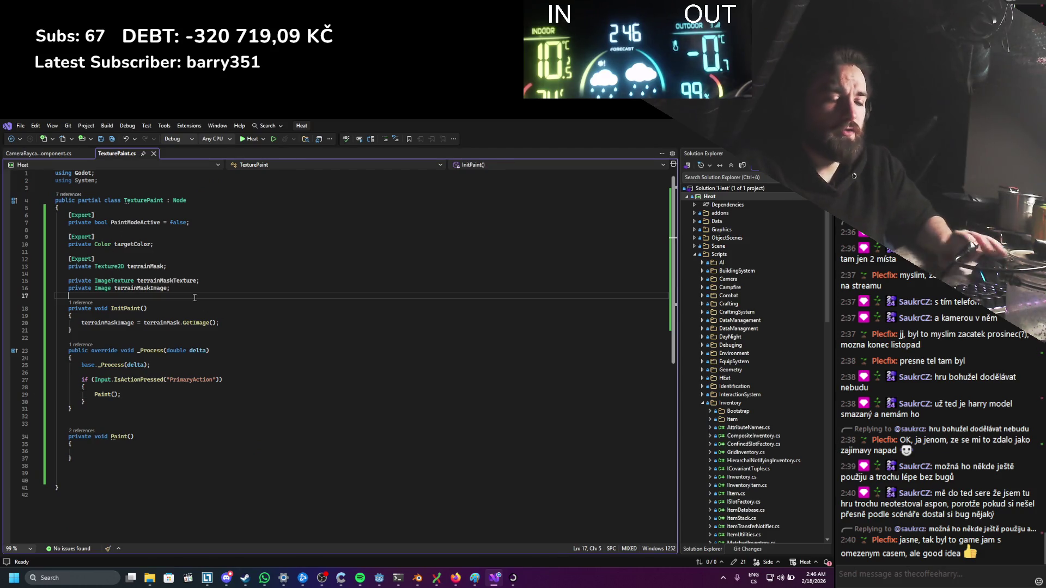
pyautogui.press('Return')
pyautogui.press('Return')
pyautogui.write('private')
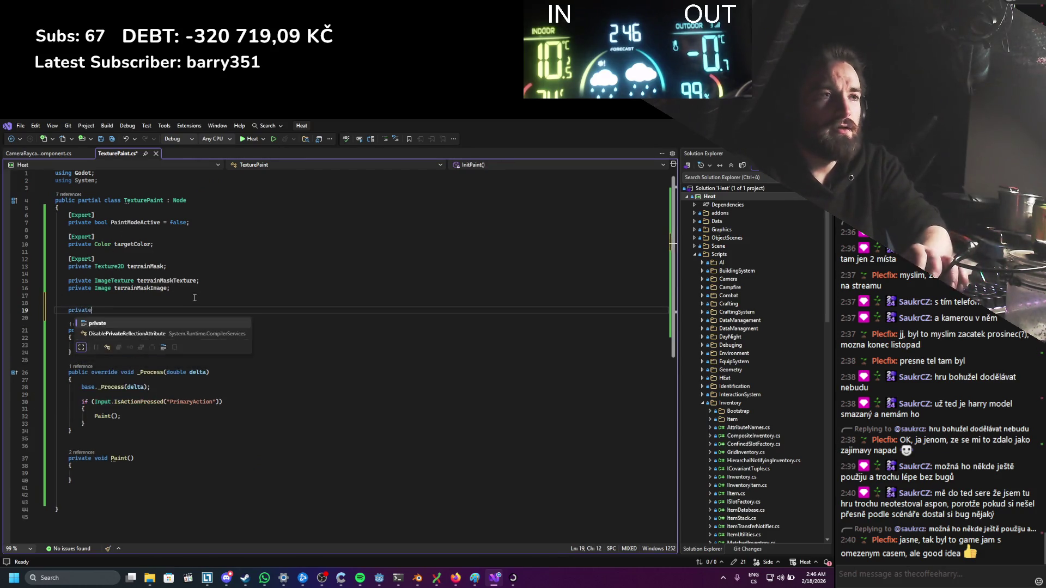
pyautogui.write(' CameraRaycastComponent ')
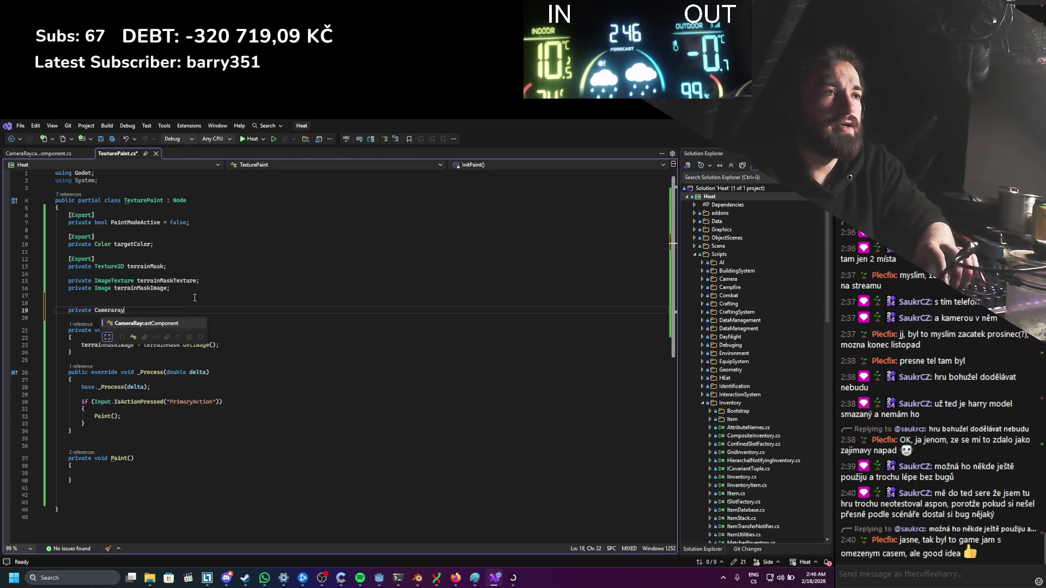
pyautogui.write('camera')
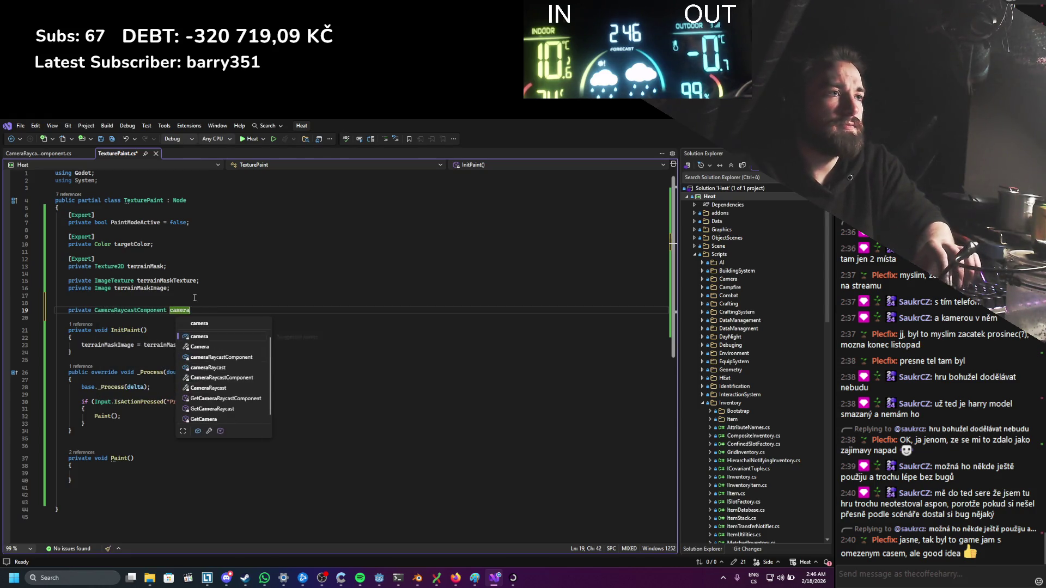
pyautogui.press('Down')
pyautogui.write(';')
pyautogui.hotkey('ctrl', 's')
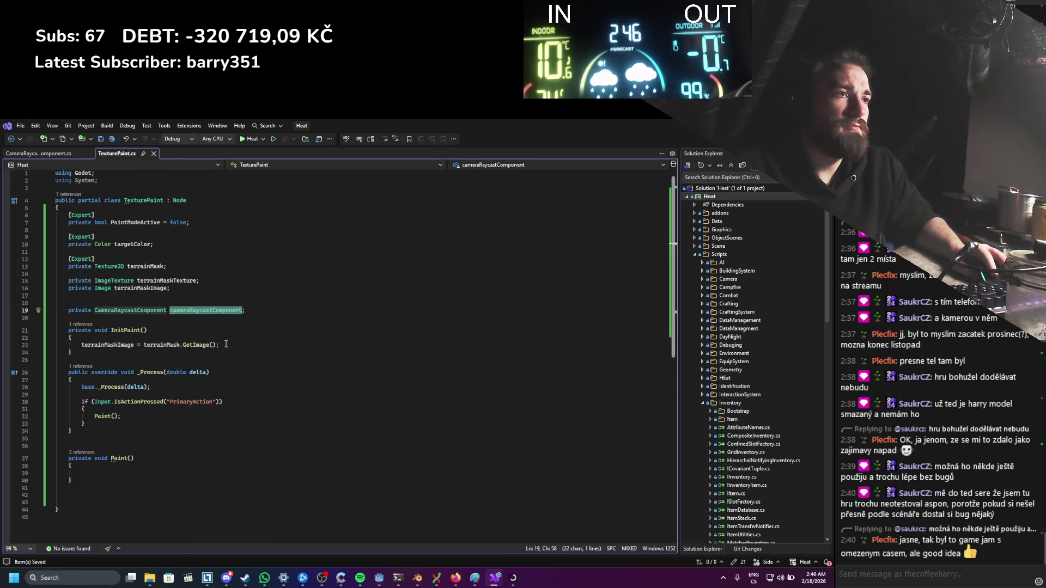
# Step: Assign cameraRaycastComponent = CameraRaycastComponent.Instance inside InitPaint
pyautogui.click(225, 344)
pyautogui.click(224, 333)
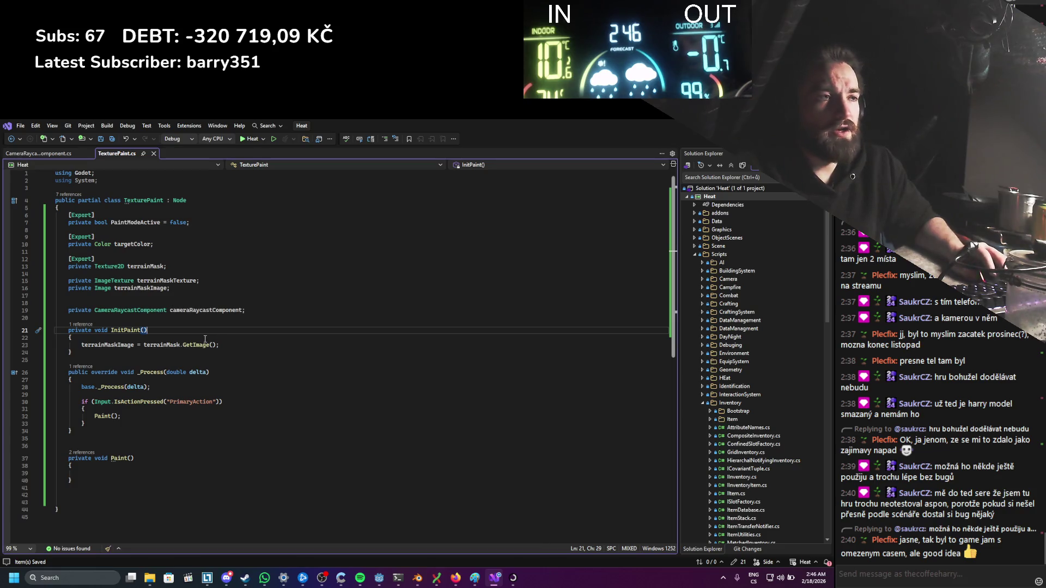
pyautogui.click(206, 338)
pyautogui.press('Return')
pyautogui.press('Return')
pyautogui.press('Up')
pyautogui.write('cameraRaycastComponent')
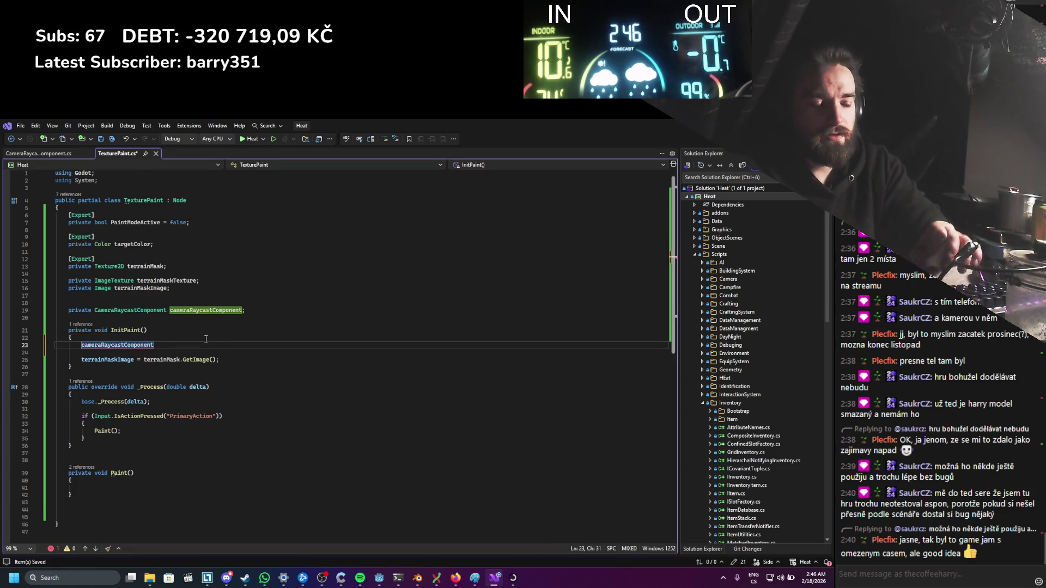
pyautogui.write(' = CameraRaycastComponent.Instance;')
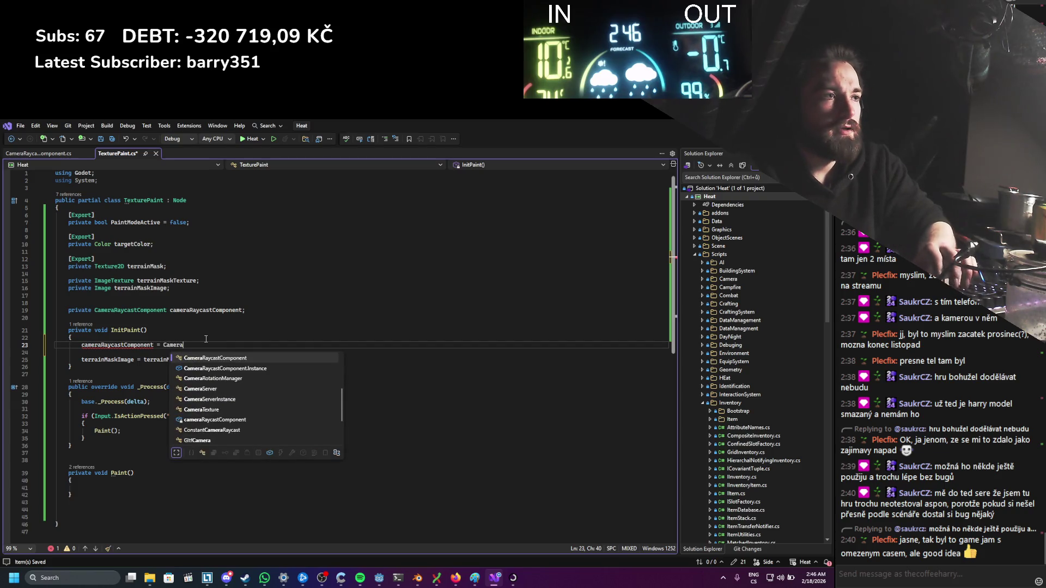
pyautogui.doubleClick(129, 343)
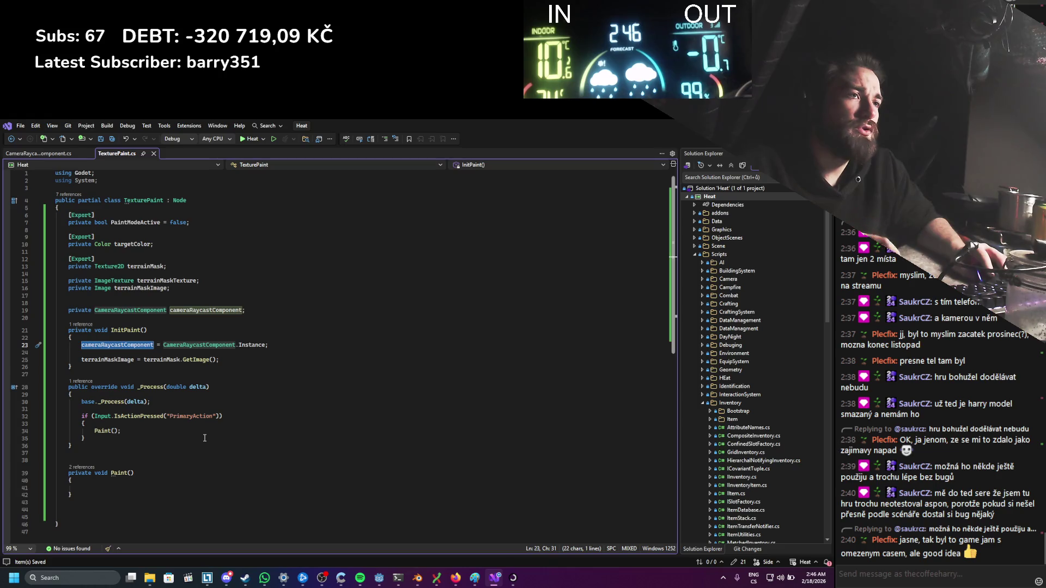
# Step: Start a cameraRaycastComponent.Raycast() call in Paint and check the Raycast signature
pyautogui.click(104, 487)
pyautogui.write('cameraRaycastComponent.')
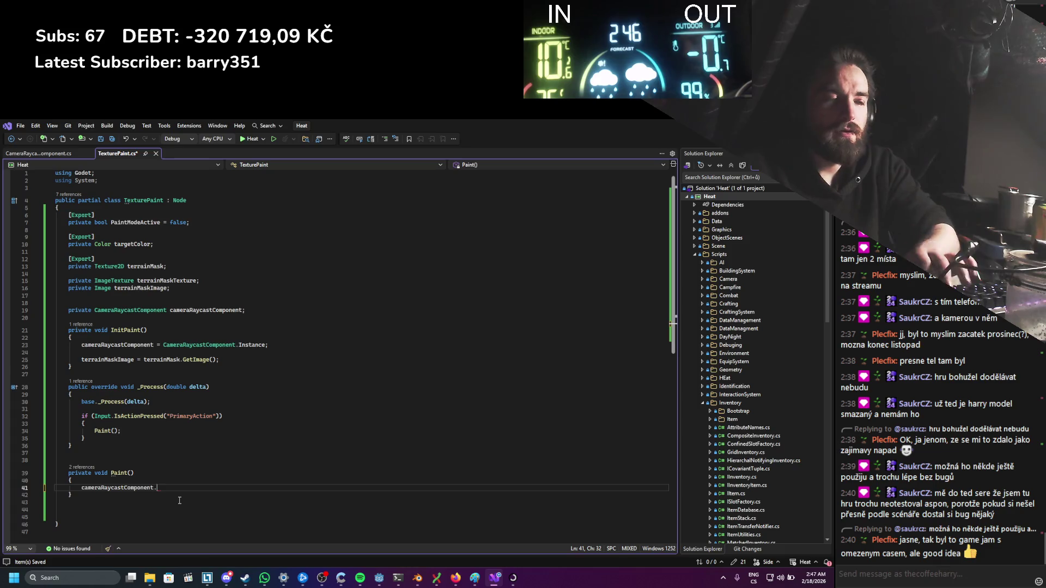
pyautogui.write('Raycast')
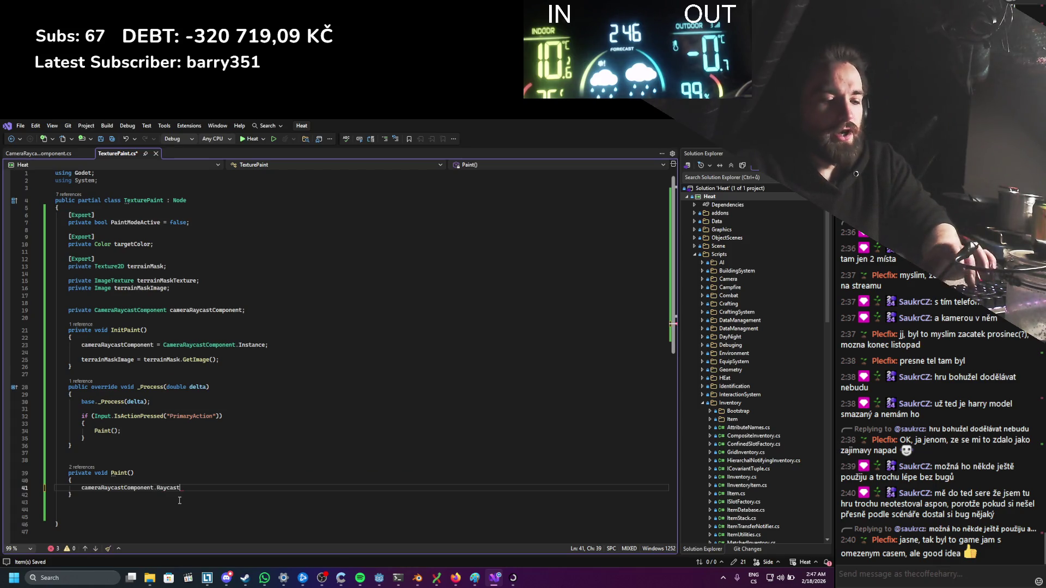
pyautogui.write('(')
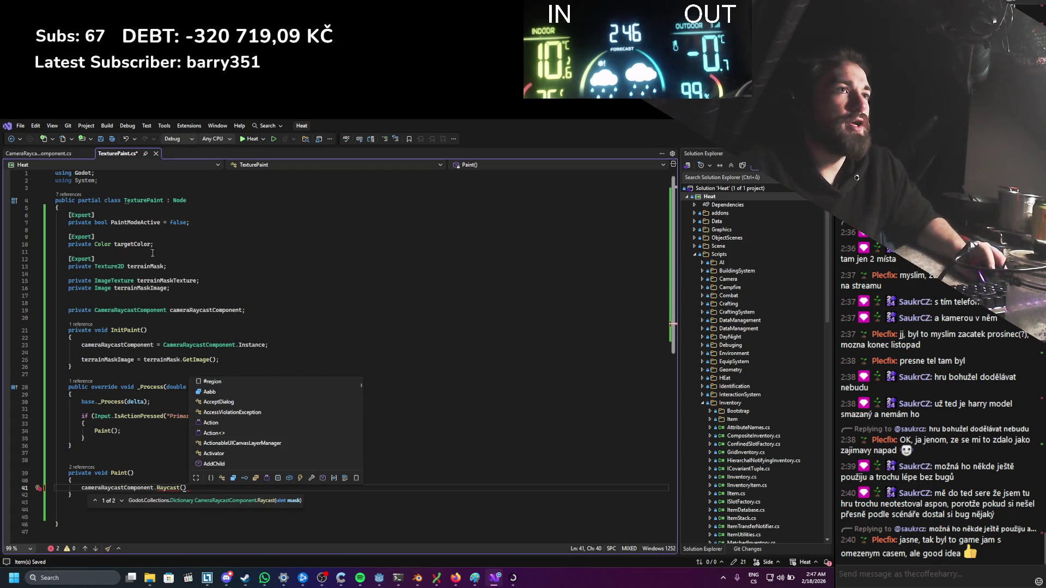
pyautogui.click(40, 154)
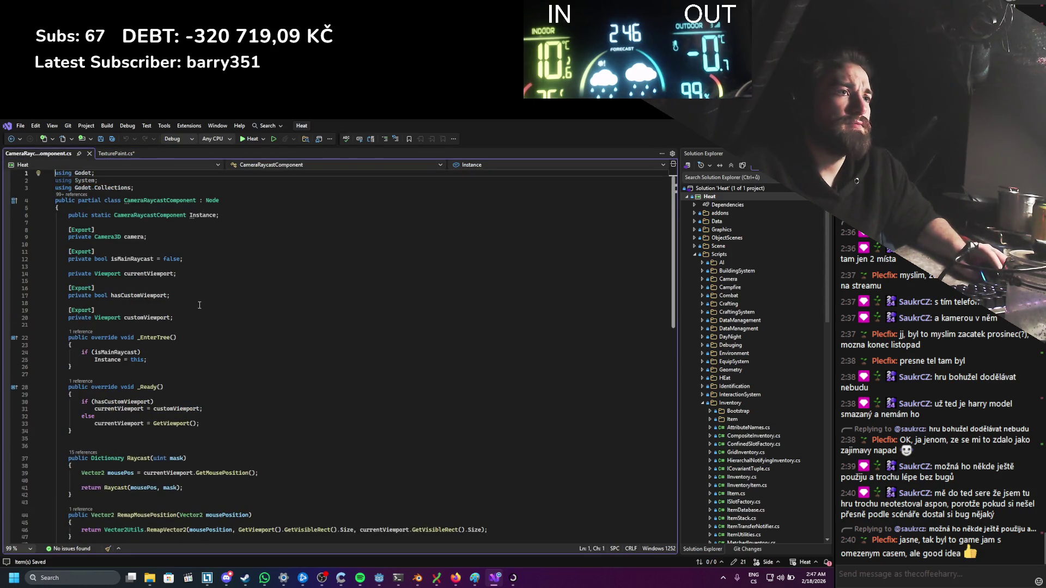
# Step: Copy the exported baseRacastMask property from ConstantCameraRaycast.cs
pyautogui.scroll(-6, 200, 305)
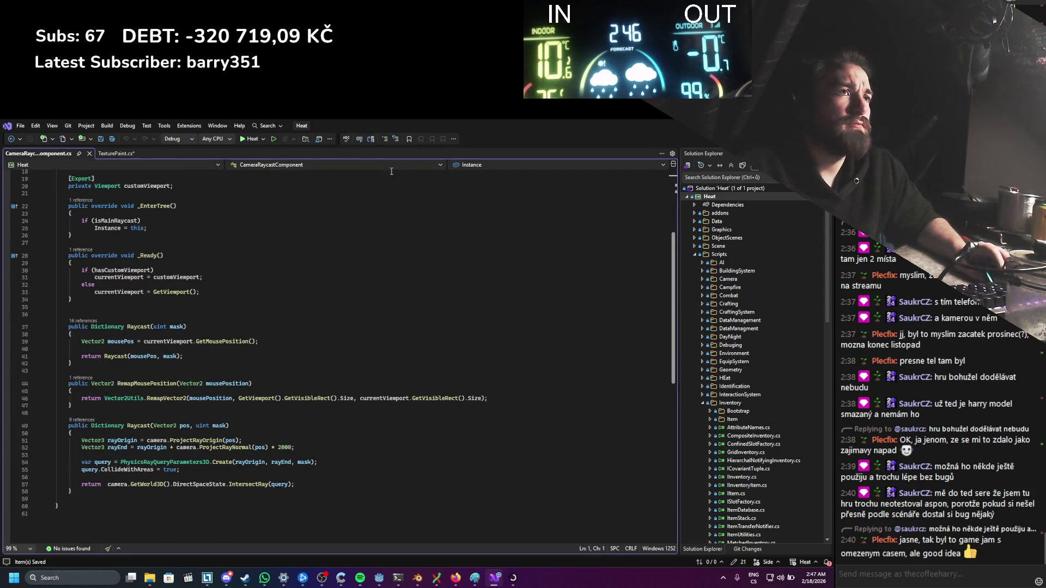
pyautogui.hotkey('alt', 'Tab')
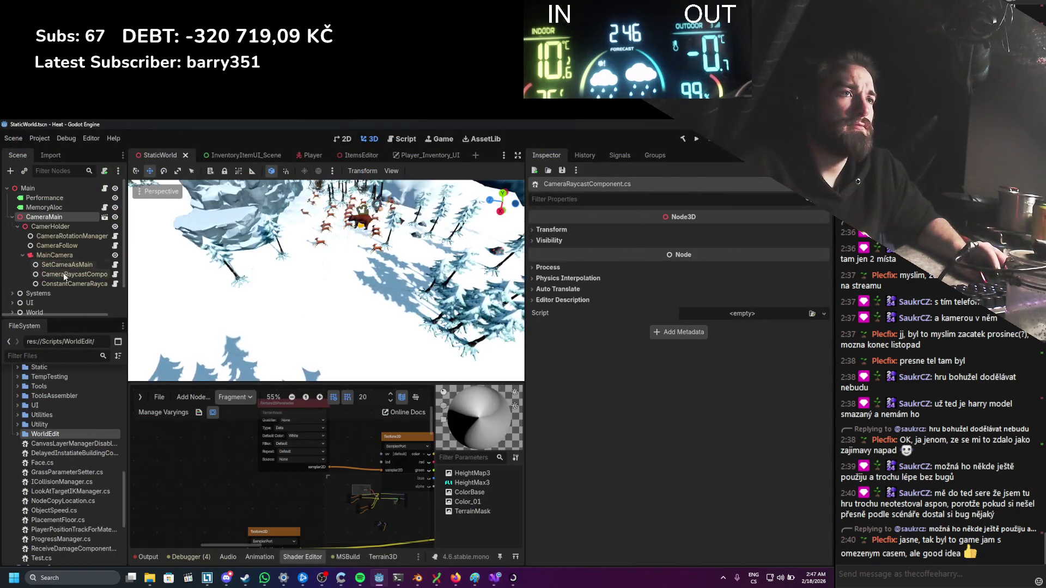
pyautogui.click(66, 284)
pyautogui.click(115, 284)
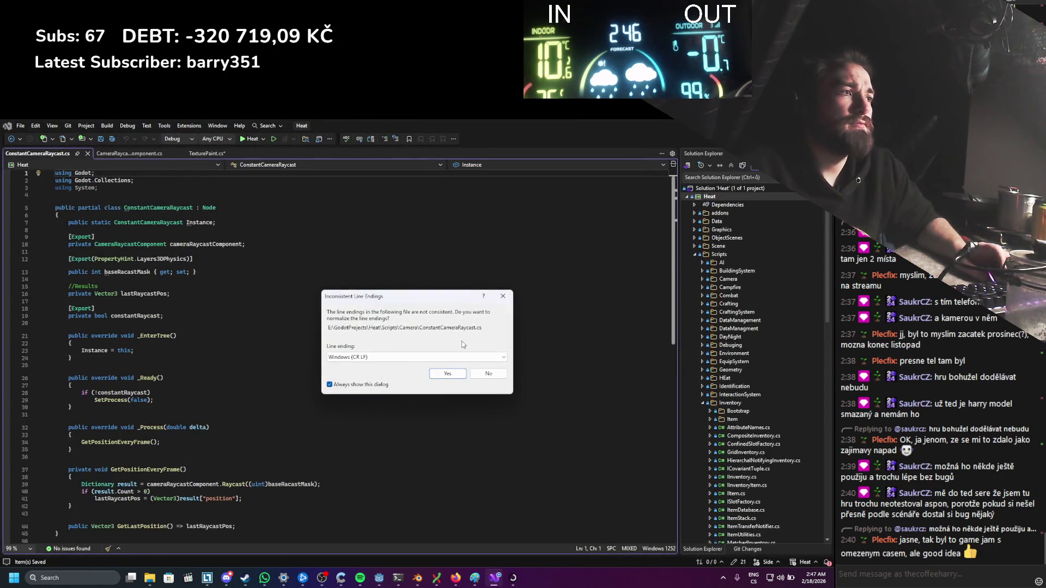
pyautogui.click(447, 375)
pyautogui.moveTo(197, 272); pyautogui.dragTo(70, 263)
pyautogui.hotkey('ctrl', 'c')
# Step: Paste the property into TexturePaint.cs and rename it terrainMaskPhysics
pyautogui.click(206, 153)
pyautogui.click(170, 295)
pyautogui.press('Return')
pyautogui.hotkey('ctrl', 'v')
pyautogui.write('terrainMask')
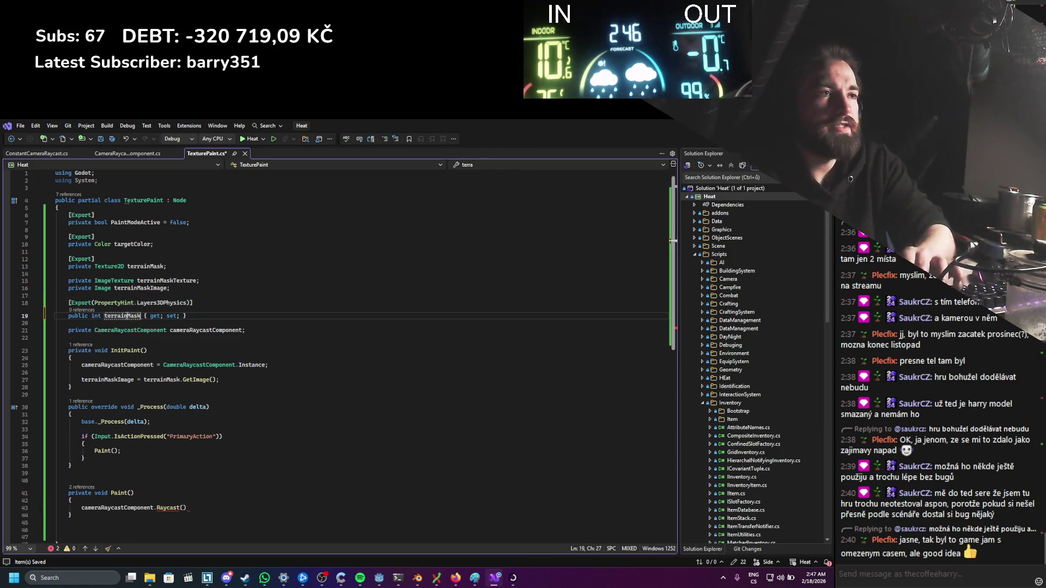
pyautogui.hotkey('ctrl', 's')
pyautogui.doubleClick(124, 316)
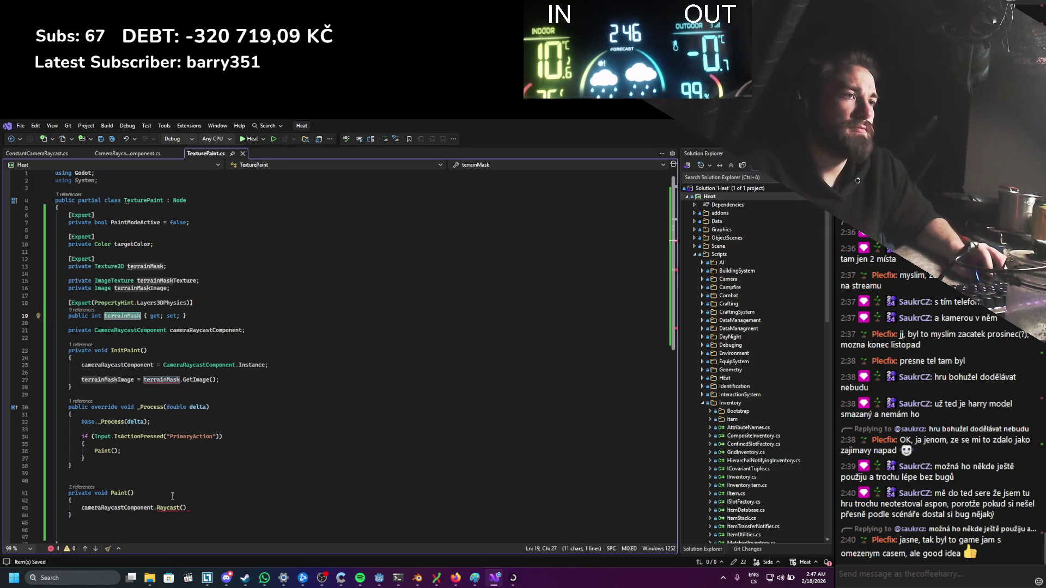
pyautogui.press('Right')
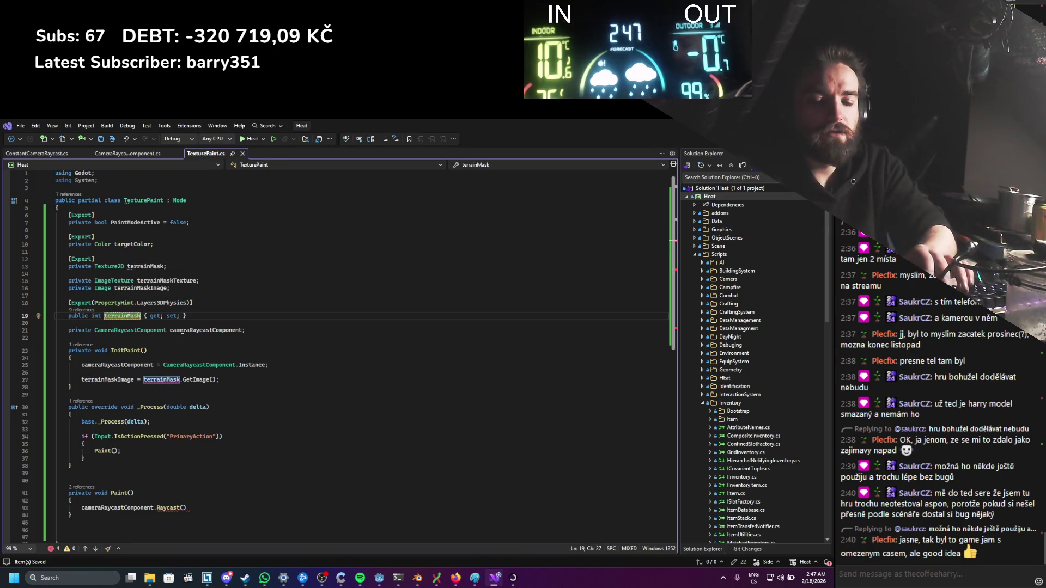
pyautogui.write('Physics')
# Step: Pass terrainMaskPhysics as the argument of the Raycast call in Paint
pyautogui.doubleClick(153, 316)
pyautogui.hotkey('ctrl', 'c')
pyautogui.click(183, 508)
pyautogui.hotkey('ctrl', 'v')
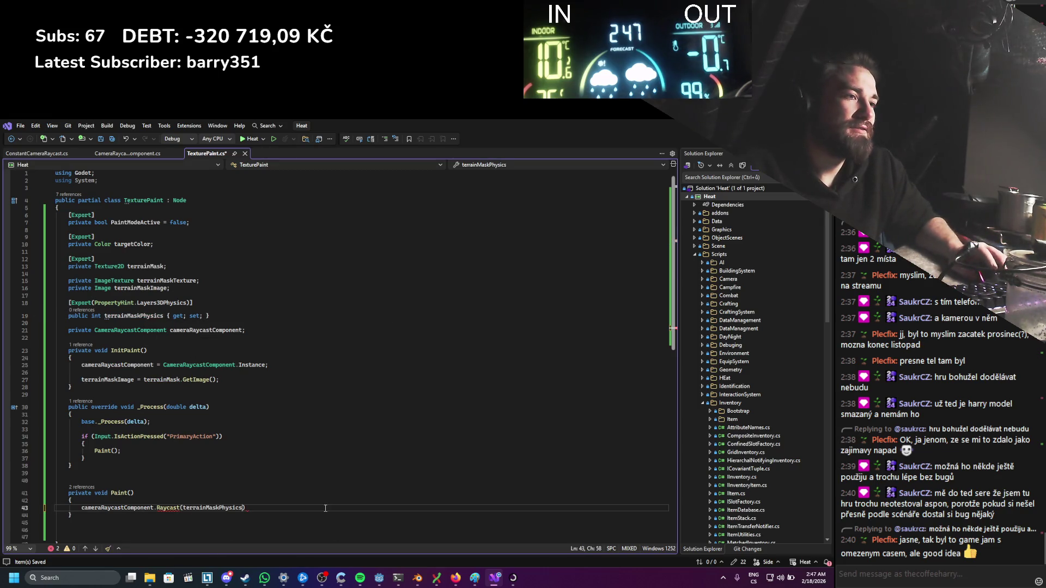
pyautogui.write(';')
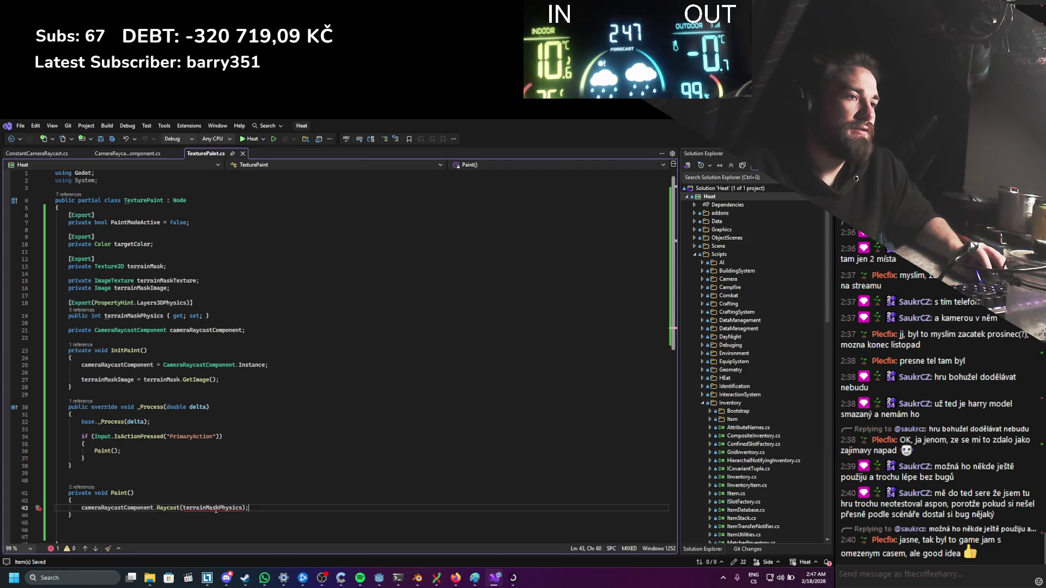
# Step: Inspect the CS1503 int-to-uint error and compare Raycast usage in ConstantCameraRaycast.cs
pyautogui.moveTo(164, 511)
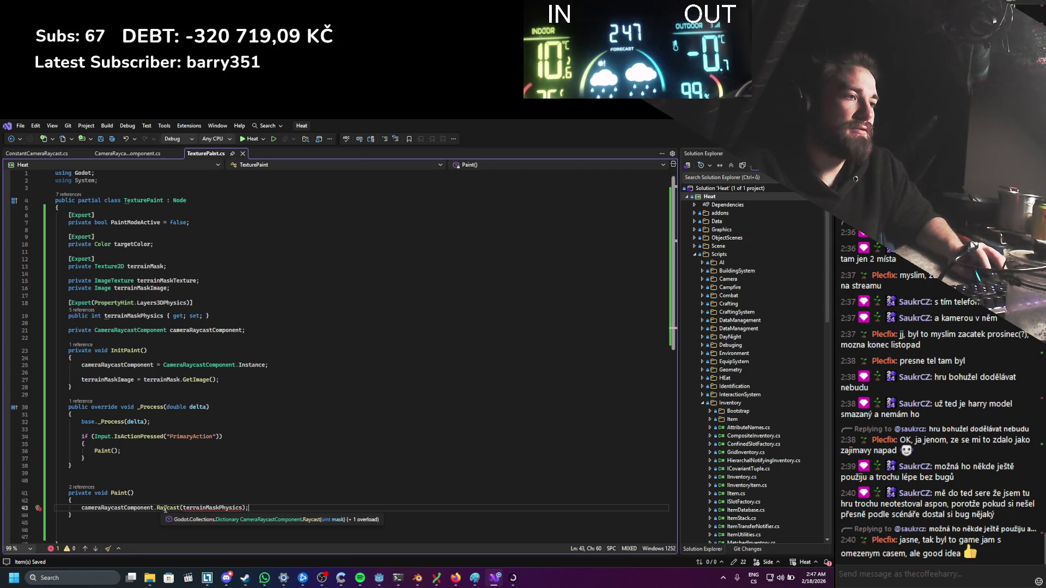
pyautogui.moveTo(242, 510)
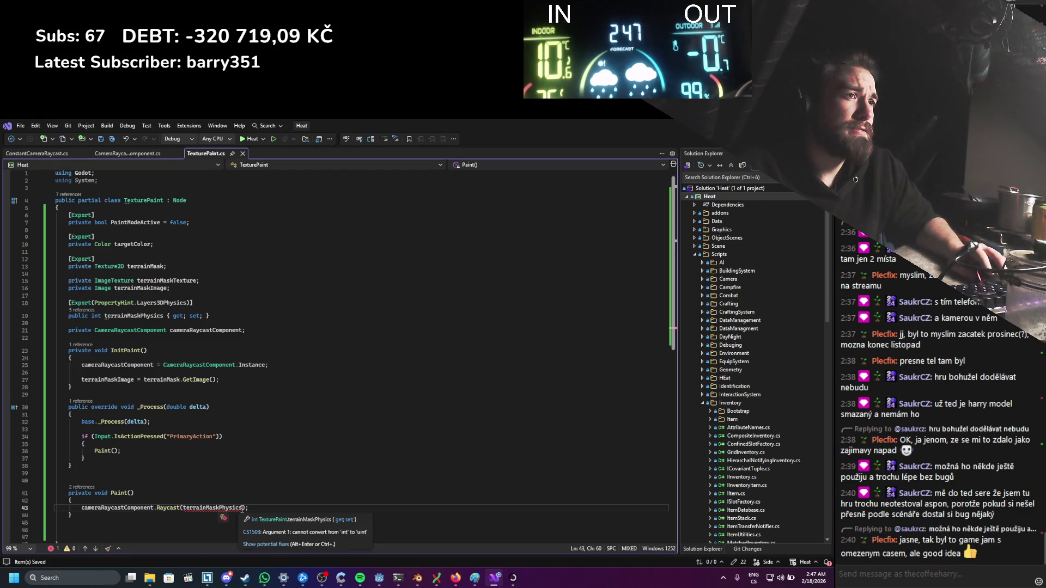
pyautogui.click(135, 154)
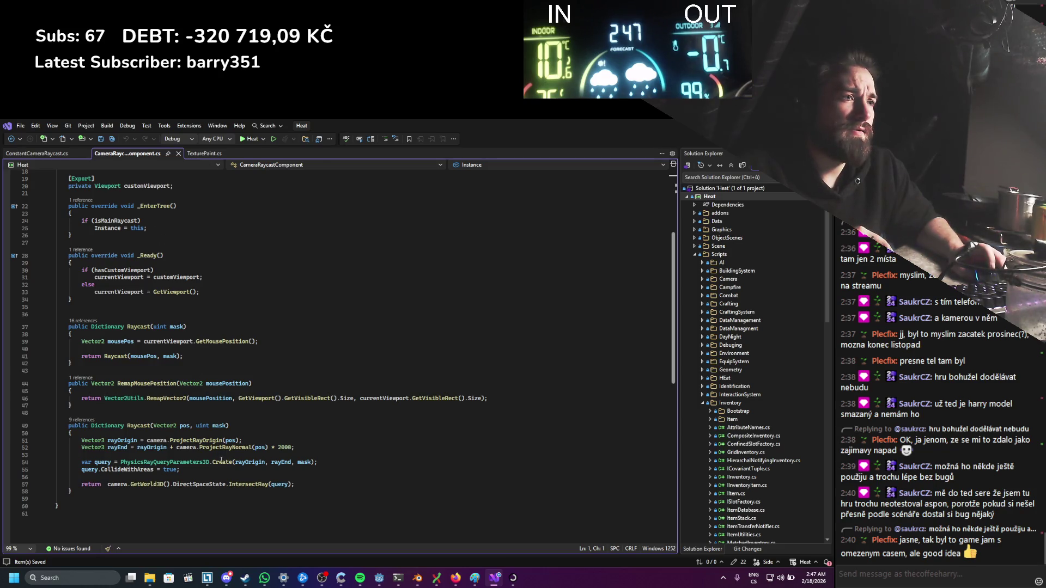
pyautogui.moveTo(220, 462)
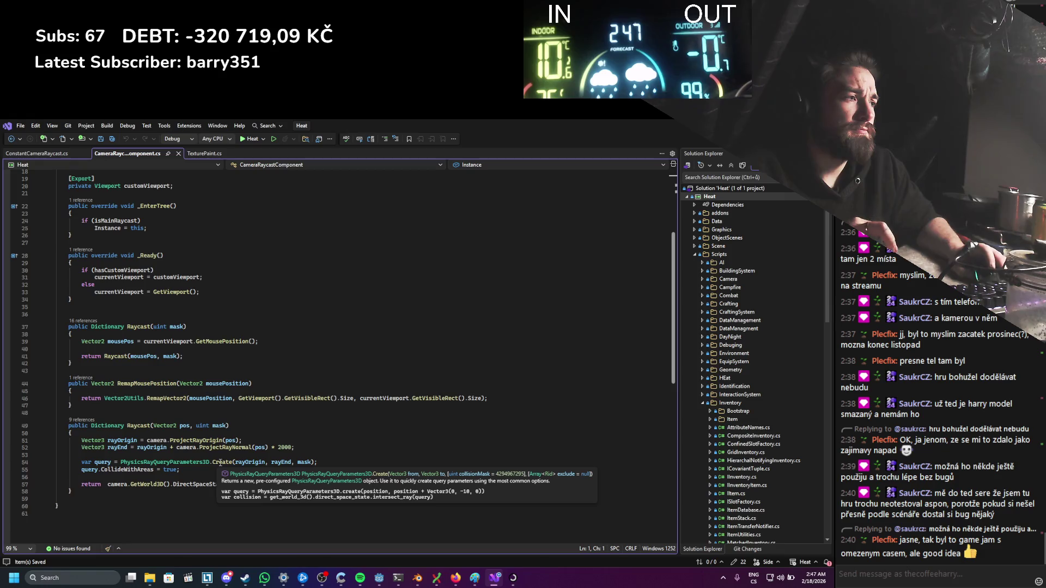
pyautogui.scroll(6, 221, 461)
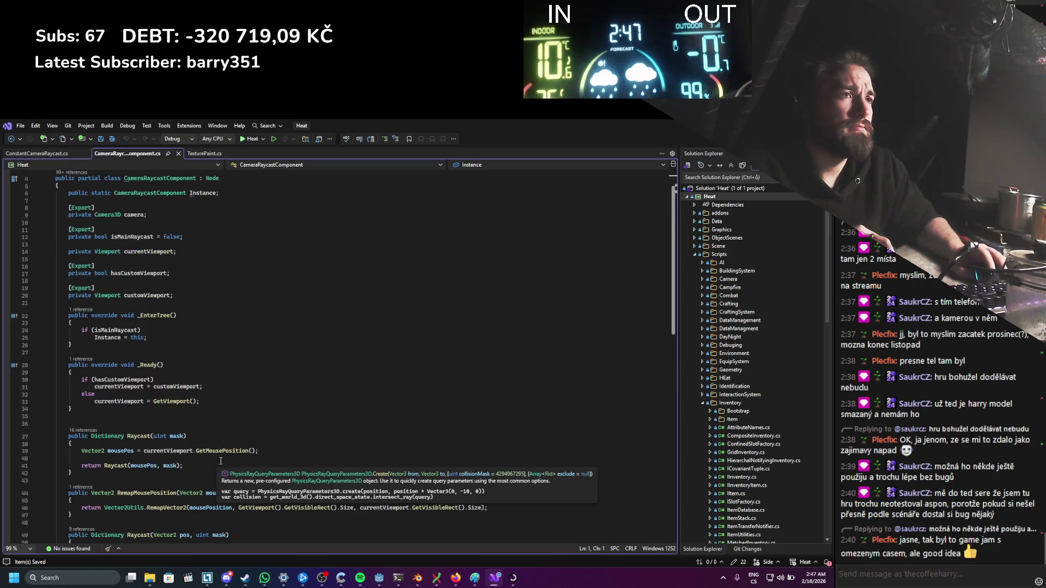
pyautogui.click(50, 155)
pyautogui.scroll(-4, 238, 184)
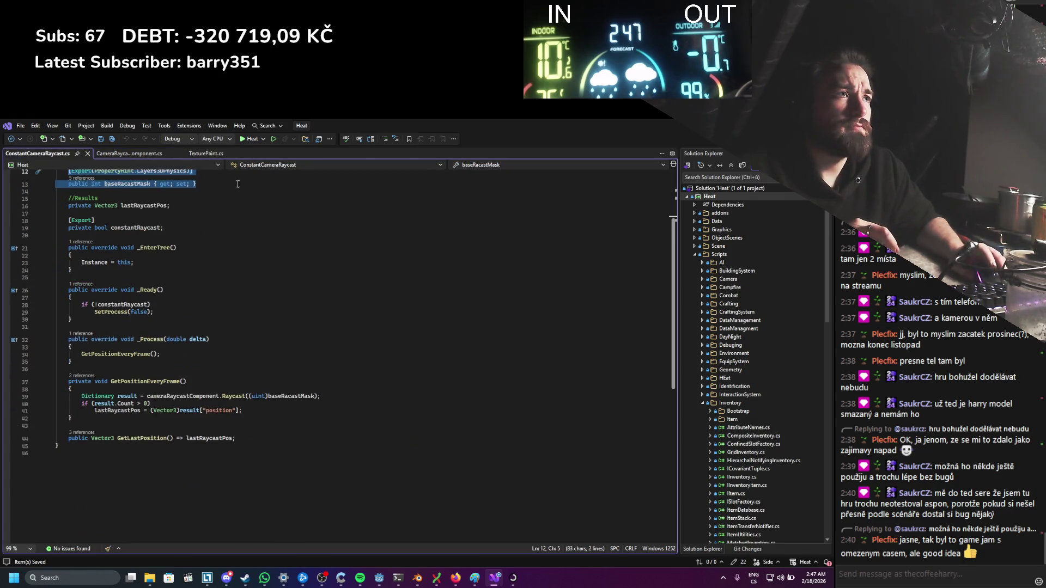
# Step: Begin a (uint) cast before terrainMaskPhysics in Paint's Raycast call
pyautogui.click(215, 153)
pyautogui.click(184, 507)
pyautogui.write('(')
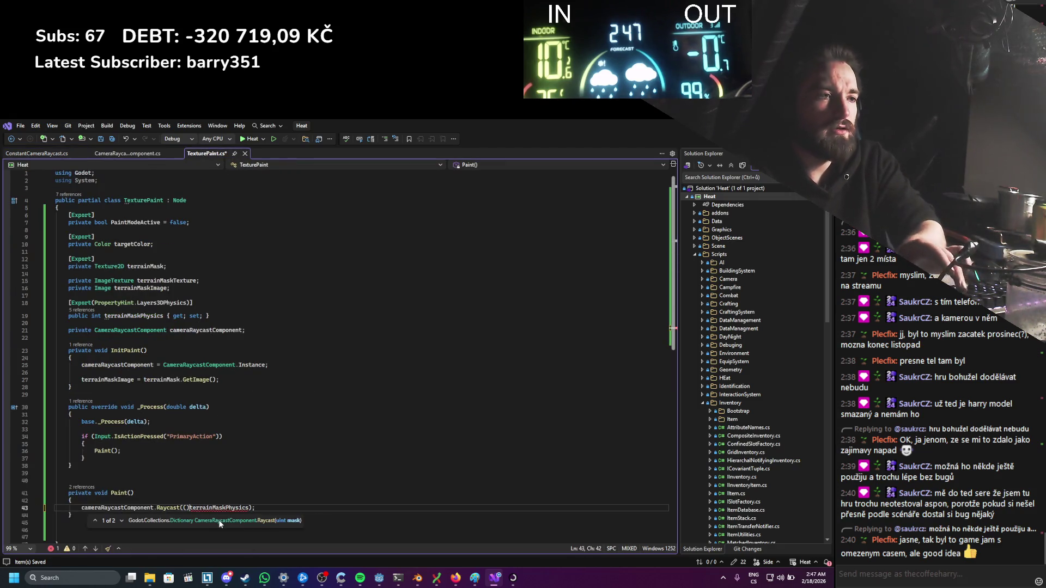
pyautogui.write('uint')
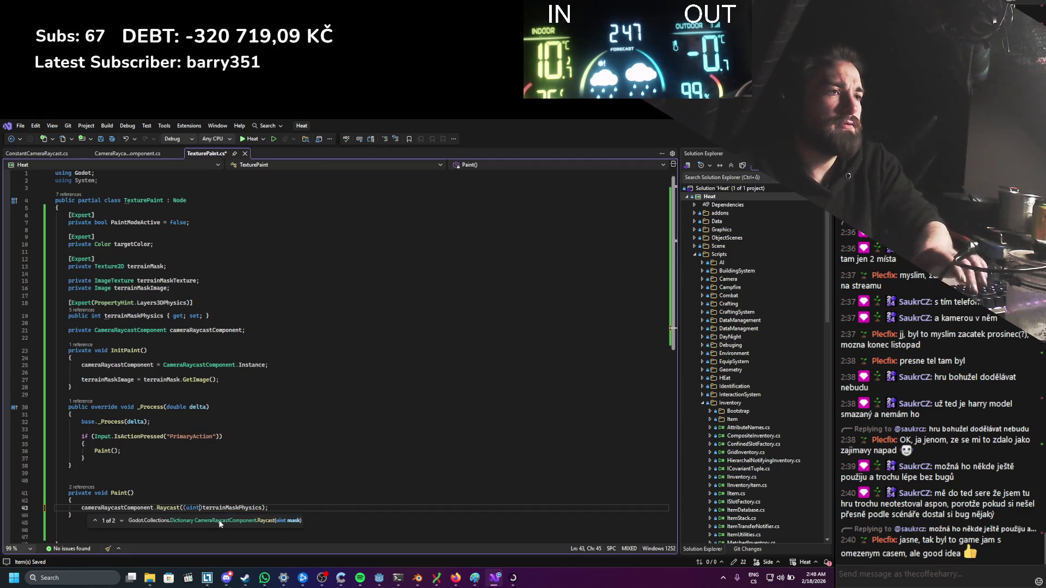
# Step: Add an empty if() below the Raycast call and save
pyautogui.hotkey('ctrl', 's')
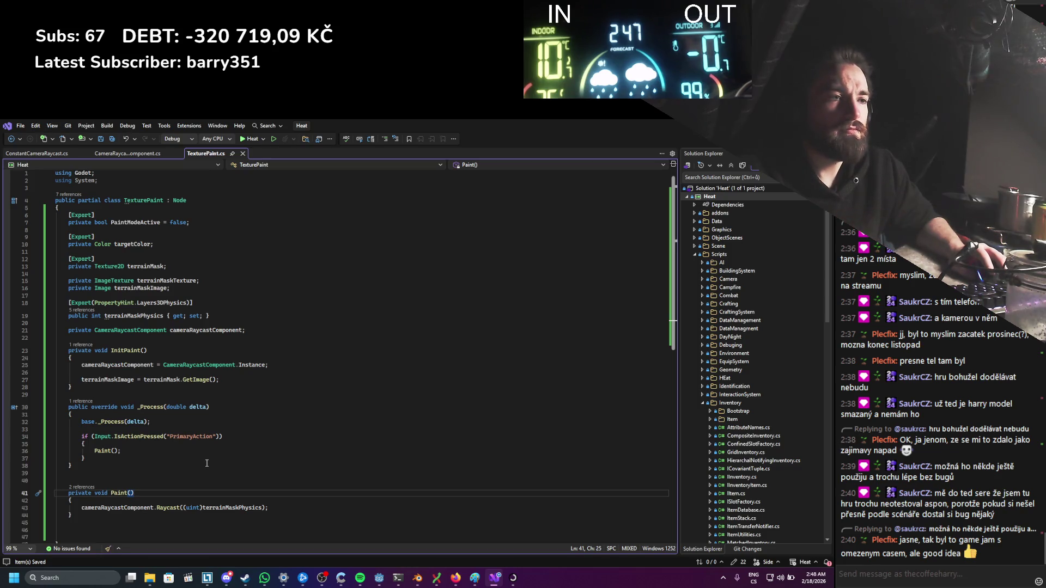
pyautogui.click(287, 510)
pyautogui.press('Return')
pyautogui.write('if(')
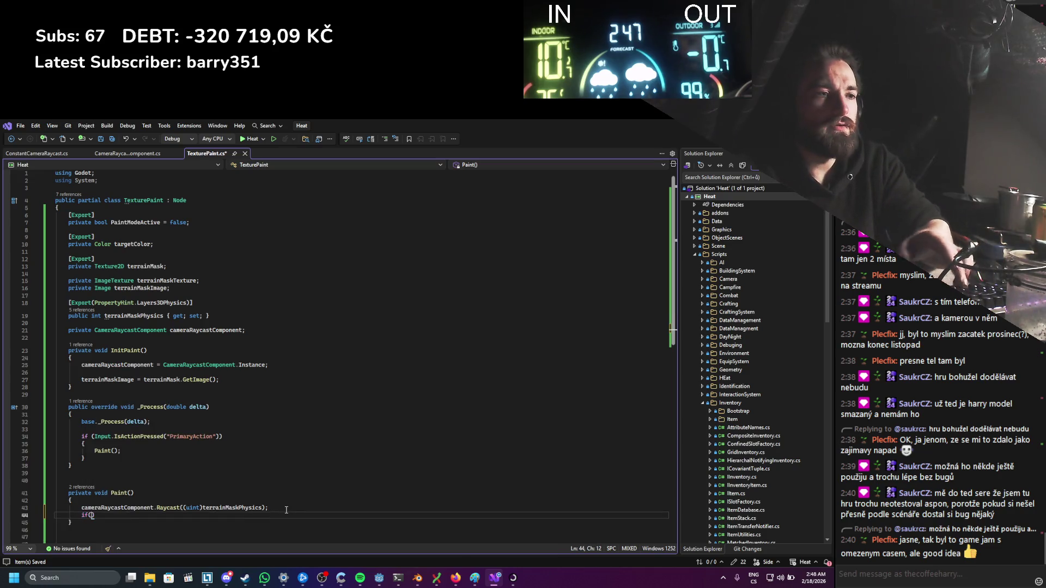
pyautogui.hotkey('ctrl', 's')
# Step: Store the Raycast result in a Godot.Collections Dictionary named raycastRes
pyautogui.scroll(-3, 160, 384)
pyautogui.click(82, 442)
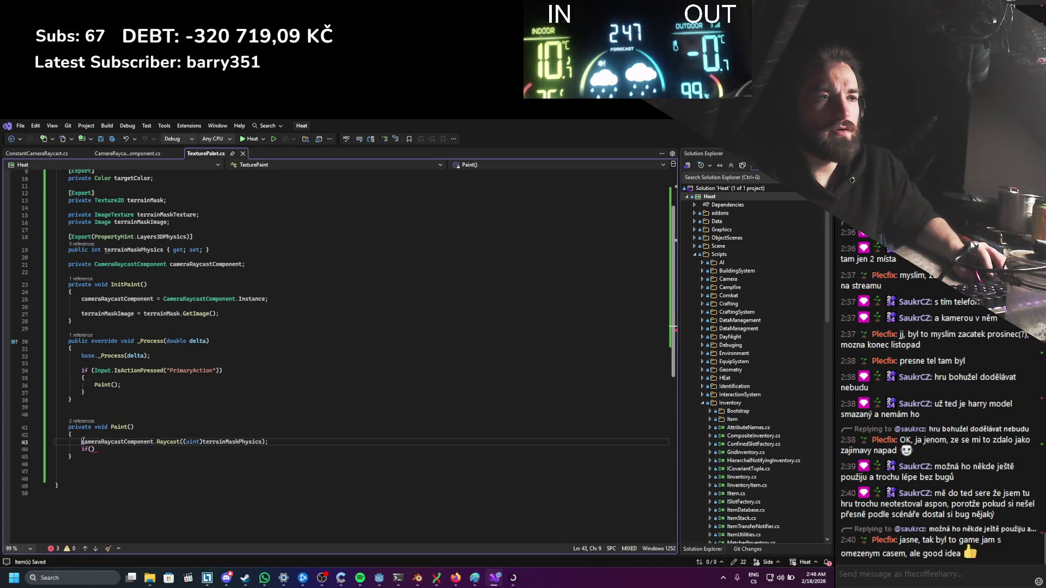
pyautogui.write('Dics')
pyautogui.press('Down')
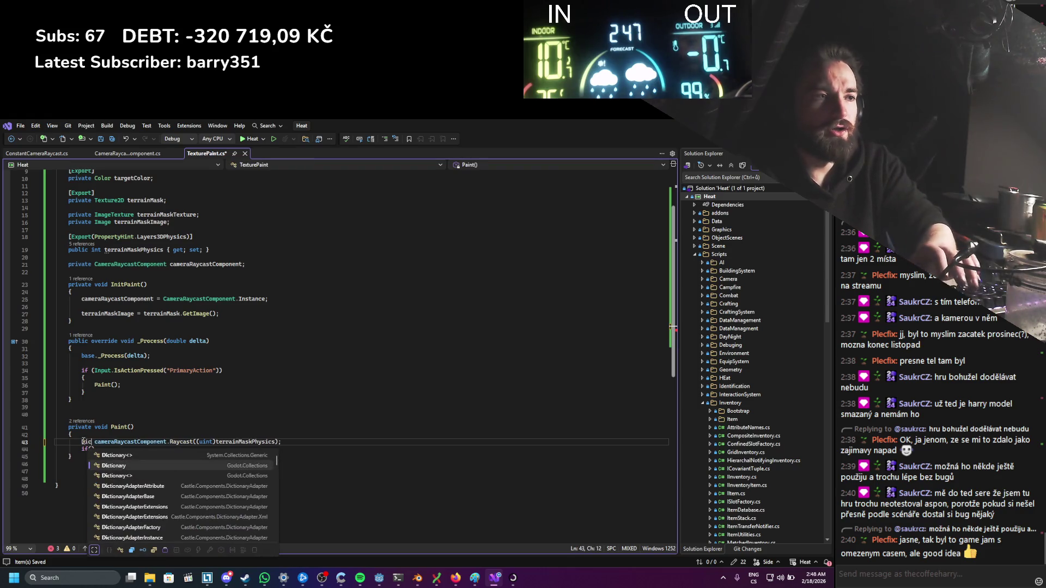
pyautogui.press('Tab')
pyautogui.write('raycastR')
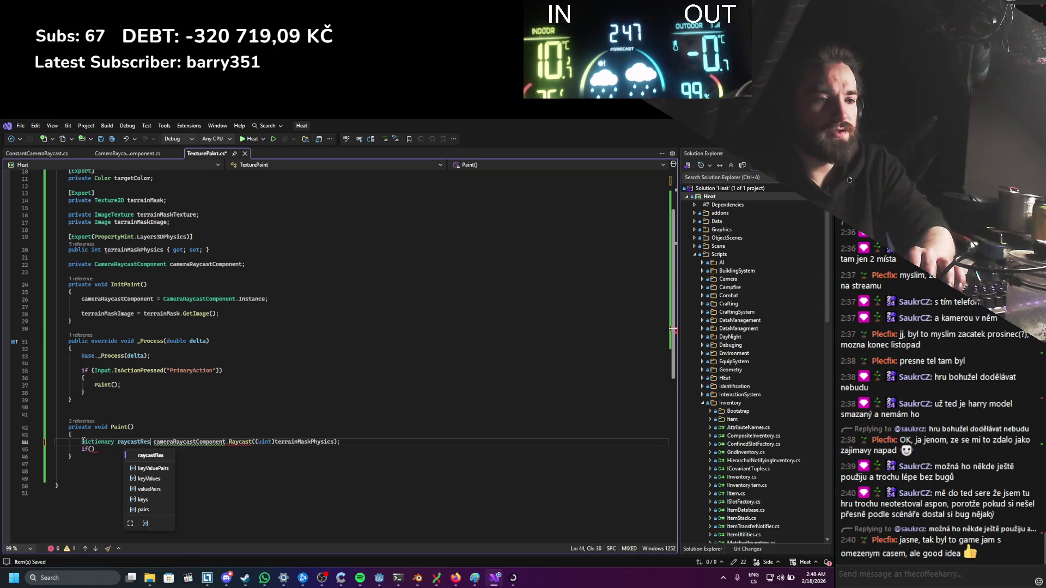
pyautogui.write('es =')
pyautogui.hotkey('ctrl', 's')
# Step: Insert blank lines below the using directives at the top of the file
pyautogui.scroll(3, 122, 387)
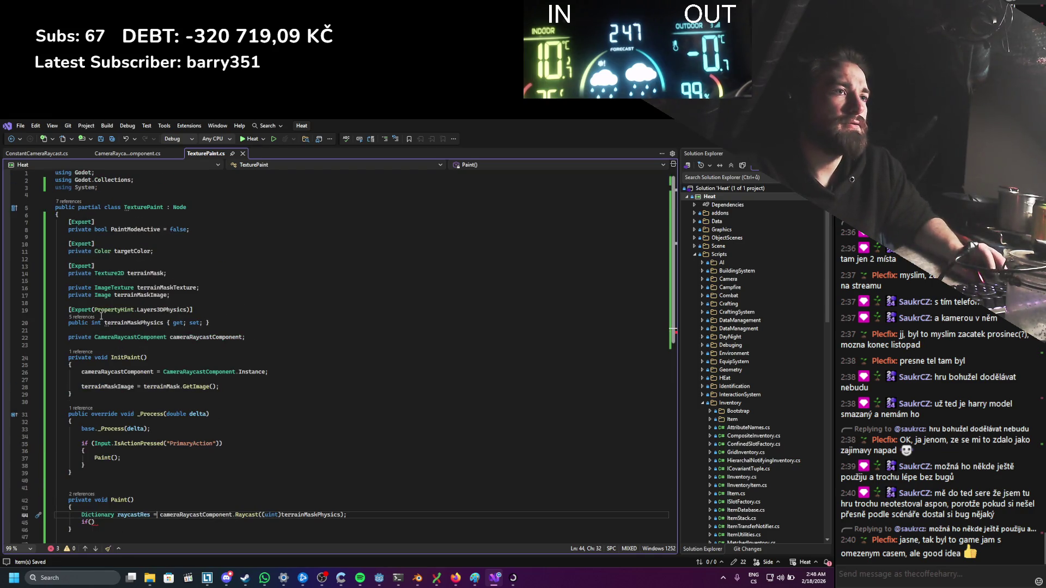
pyautogui.click(98, 198)
pyautogui.press('Return')
pyautogui.press('Return')
pyautogui.press('Return')
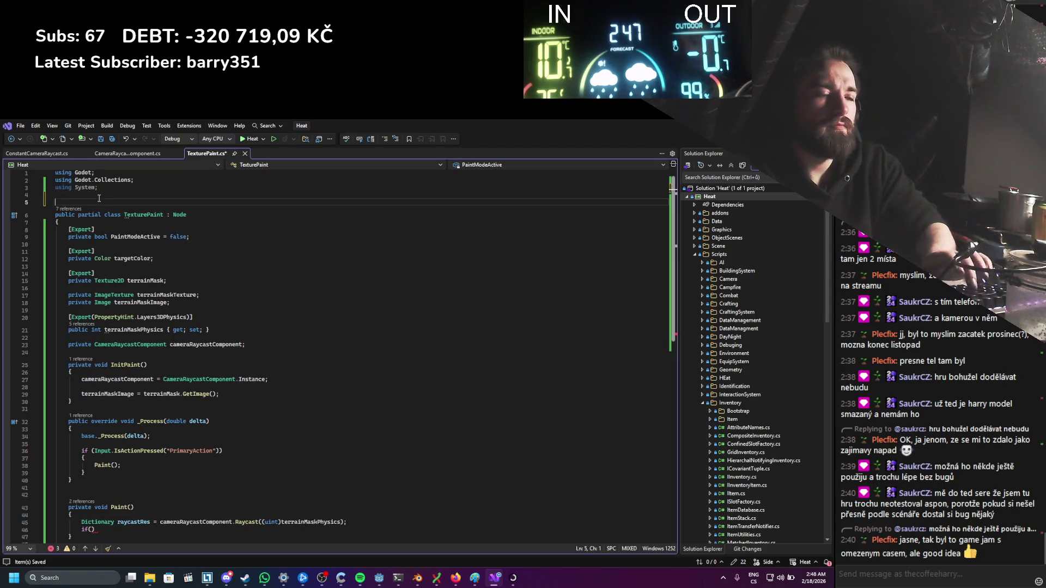
# Step: Declare namespace Heat.WorldEdit; at the top of TexturePaint.cs and save
pyautogui.press('Up')
pyautogui.write('ame')
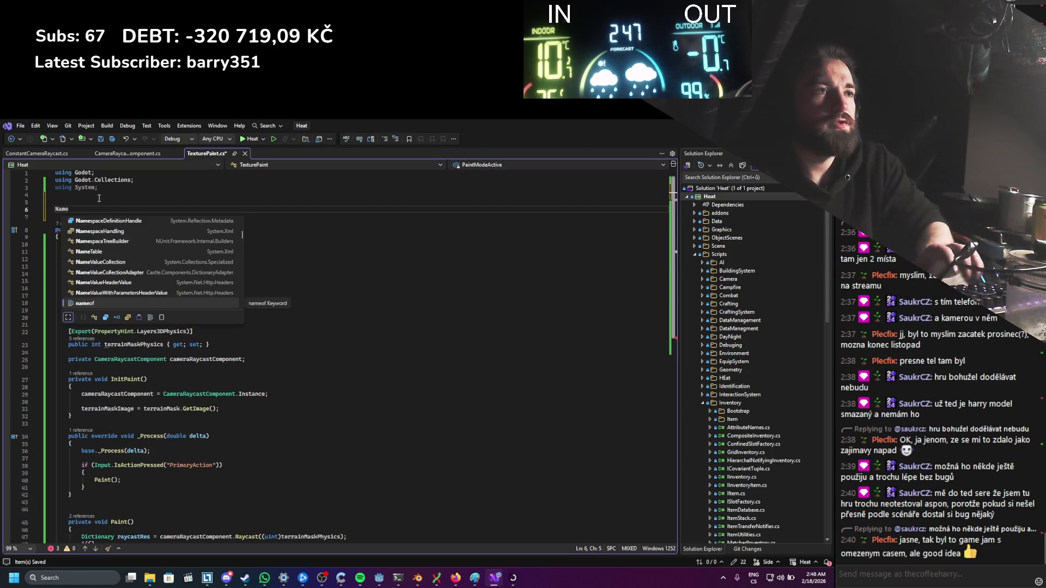
pyautogui.write('ona')
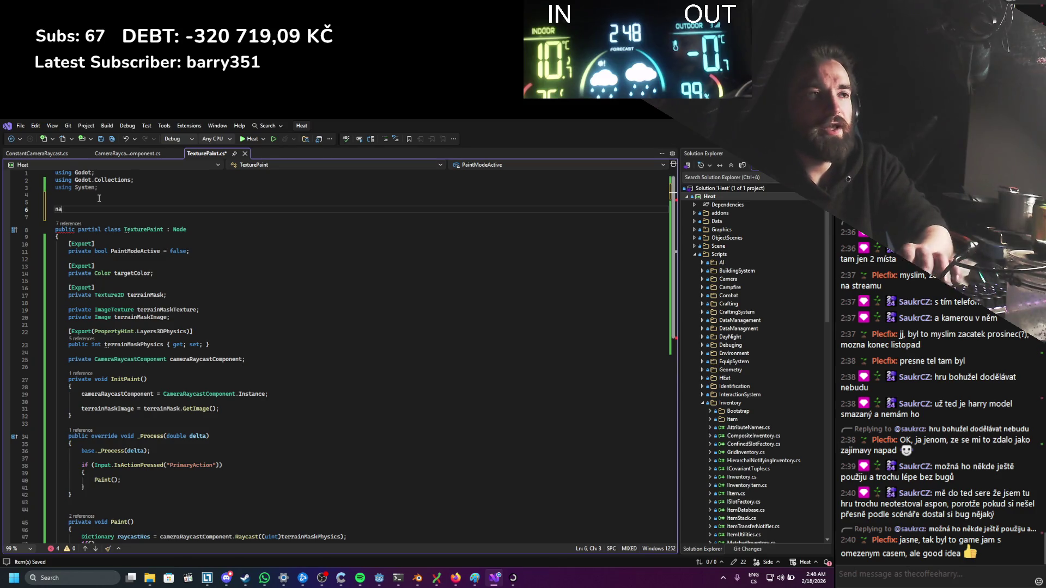
pyautogui.write('mespace Heat')
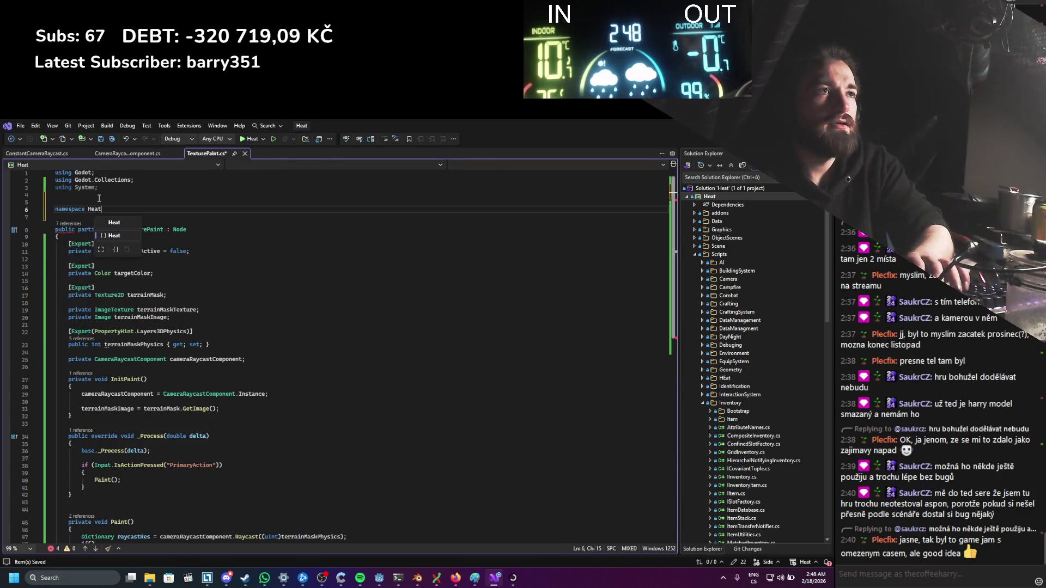
pyautogui.write('.')
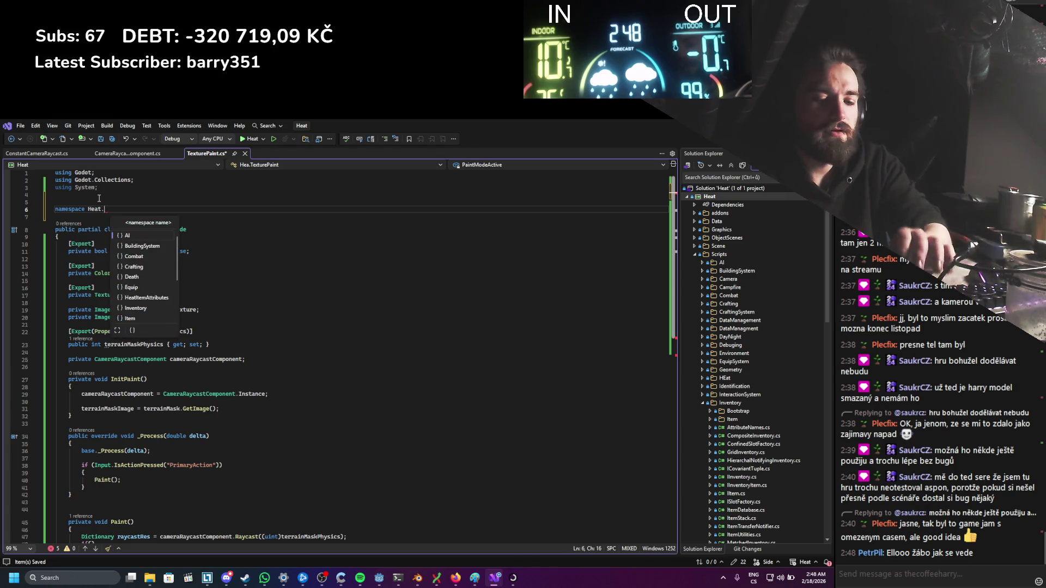
pyautogui.write('WorldEdit;')
pyautogui.hotkey('ctrl', 's')
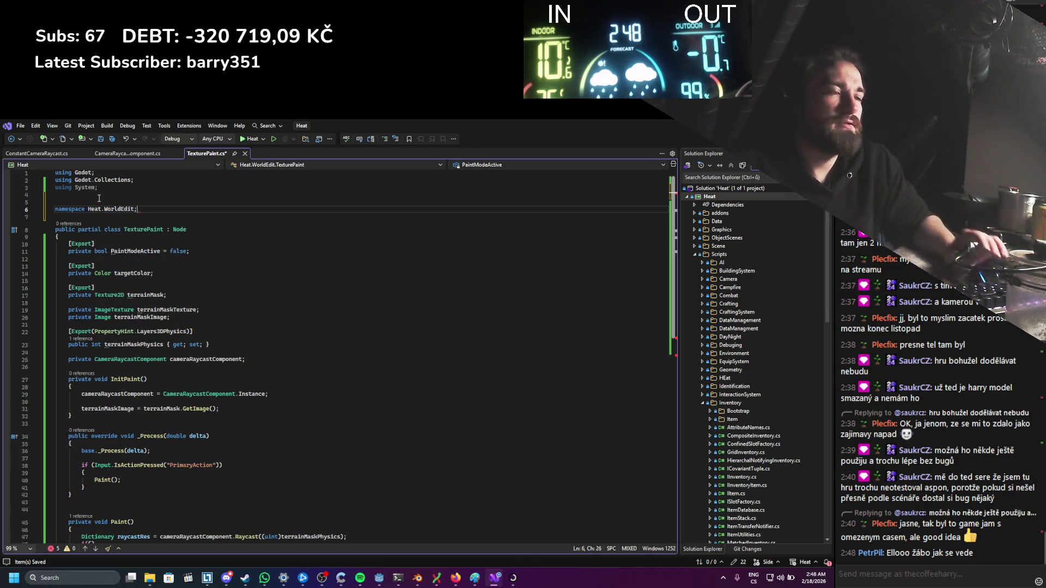
# Step: Make Paint() return early when raycastRes.Count == 0, then save
pyautogui.scroll(-5, 131, 322)
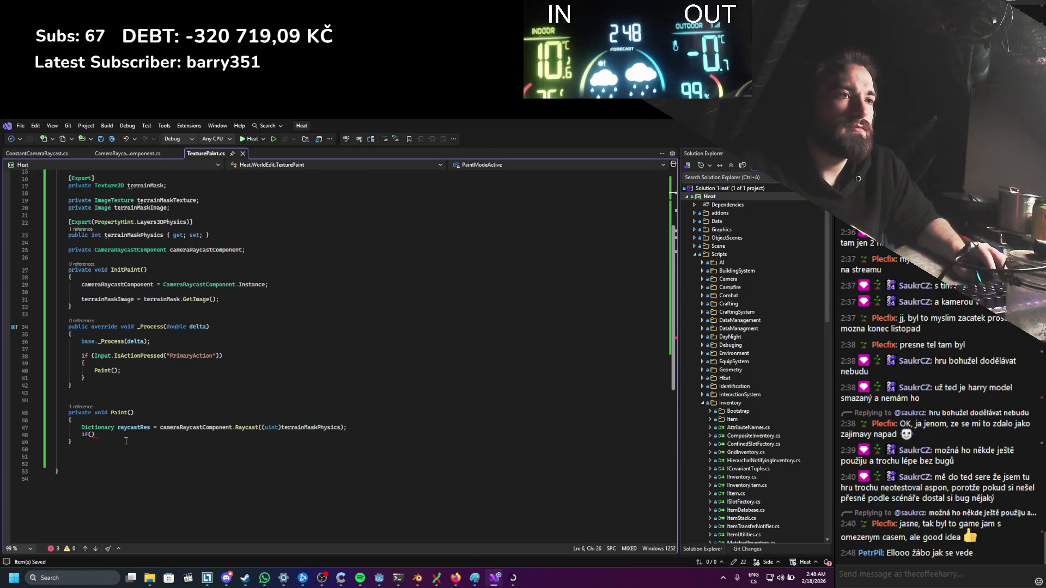
pyautogui.click(113, 436)
pyautogui.press('Left')
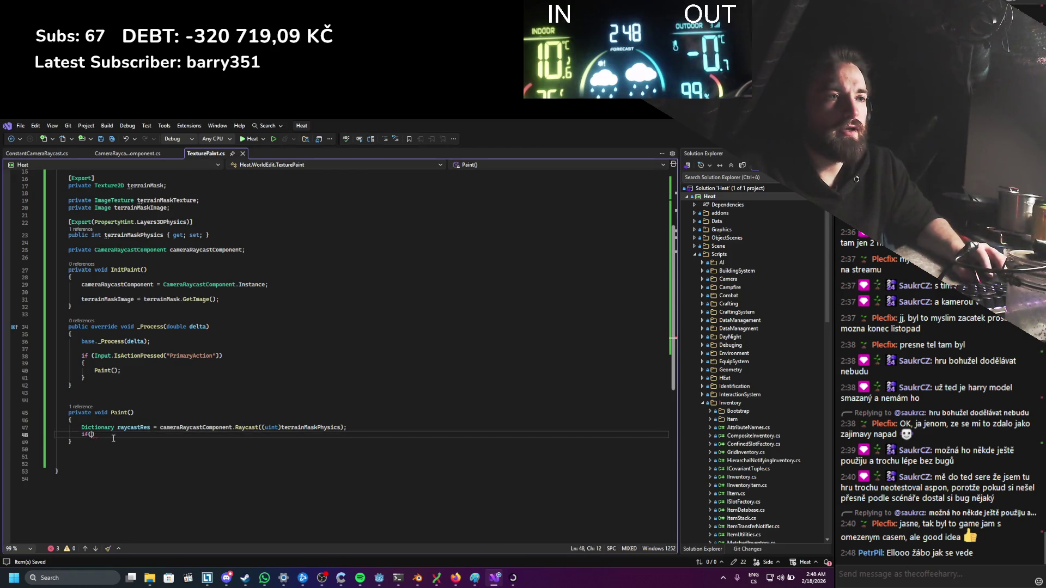
pyautogui.write('raycastRes.')
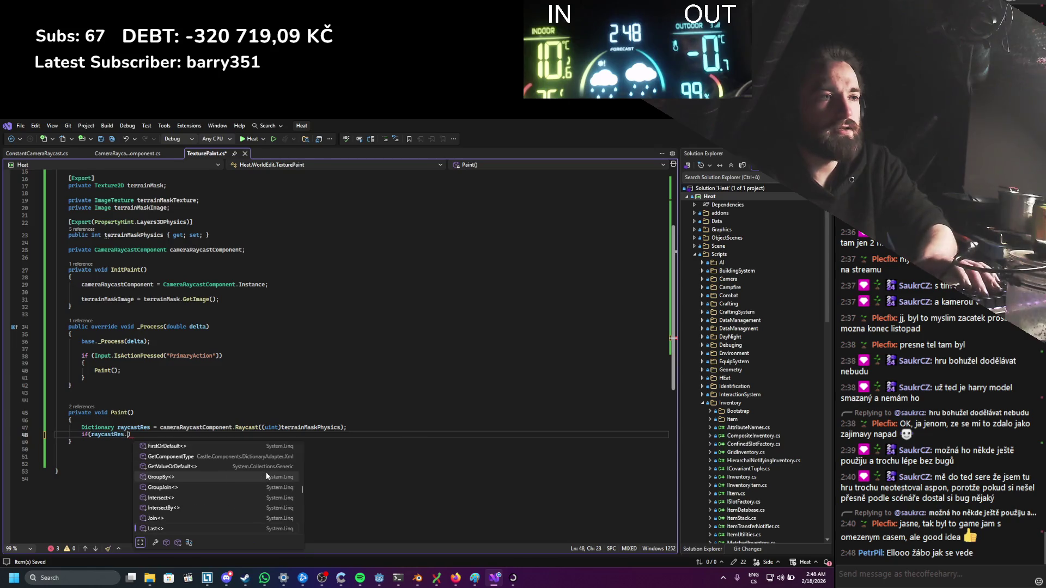
pyautogui.write('Count >')
pyautogui.write('== 0')
pyautogui.write('= 0)')
pyautogui.press('Return')
pyautogui.write('return;')
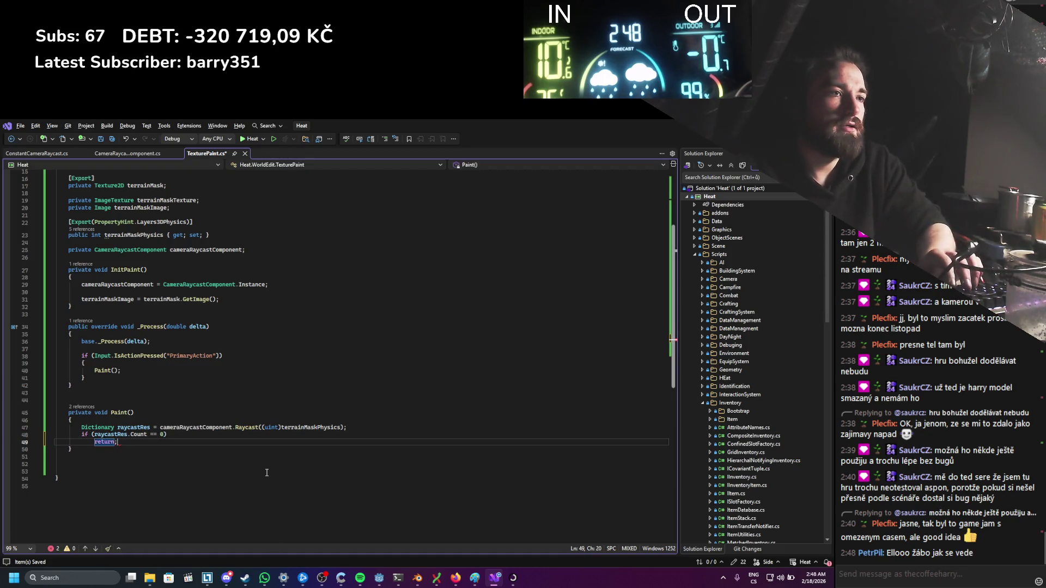
pyautogui.press('Return')
pyautogui.press('Return')
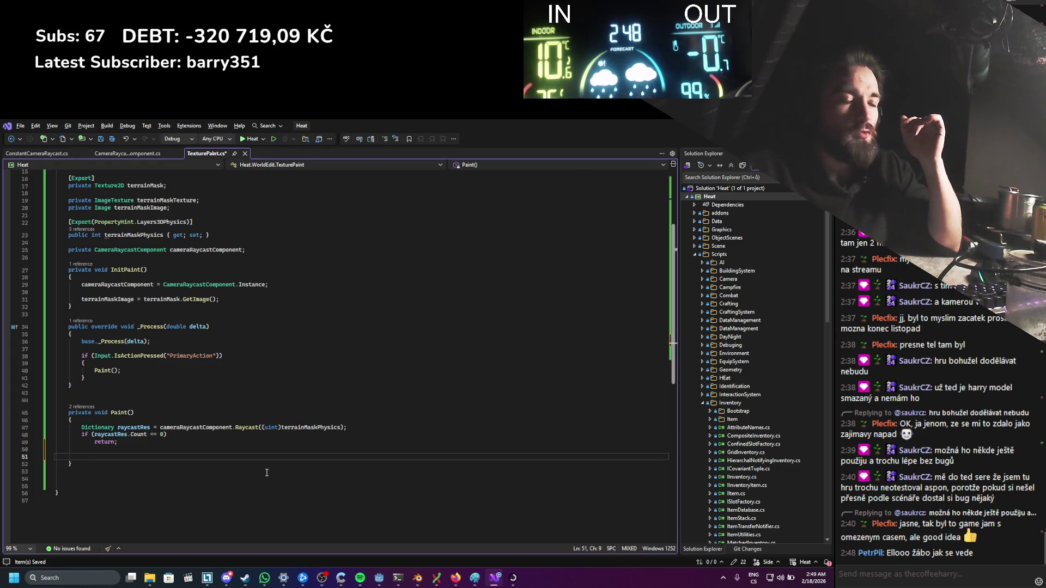
pyautogui.hotkey('ctrl', 's')
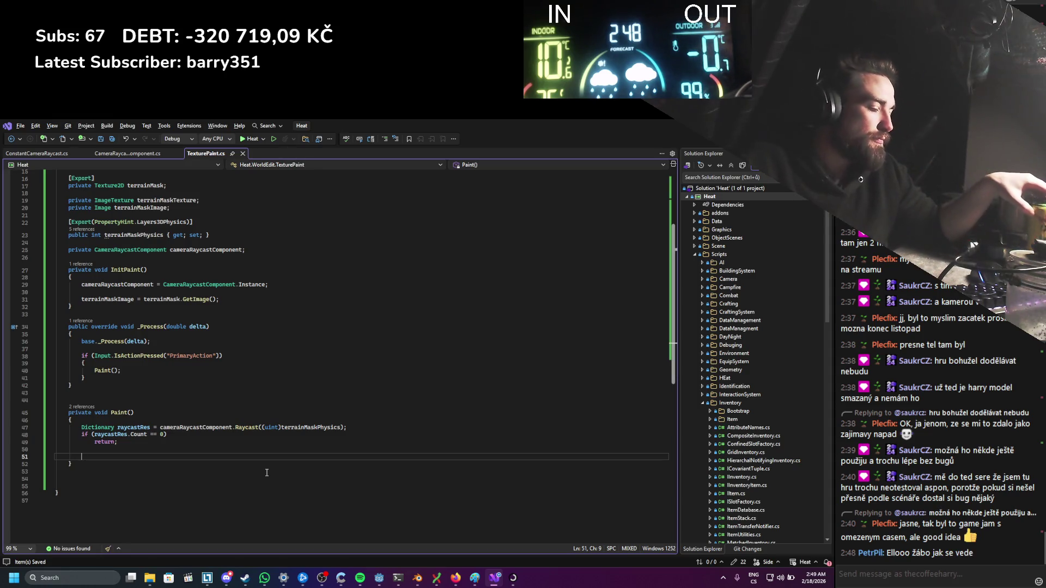
pyautogui.click(147, 259)
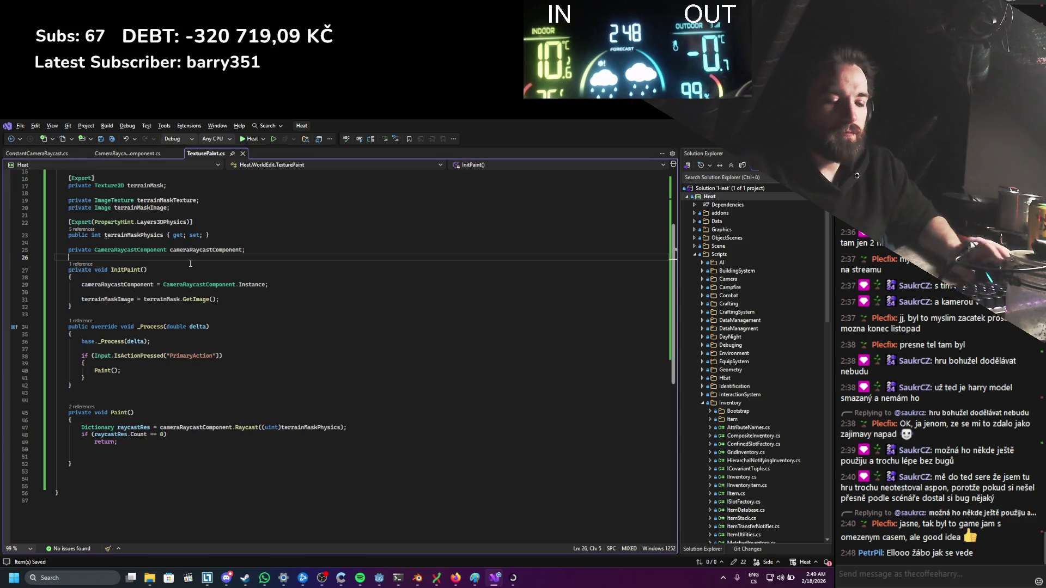
# Step: Declare private int textureWidth = 1024, textureHeight = 1024 below the raycast component field
pyautogui.press('Return')
pyautogui.press('Return')
pyautogui.write('private')
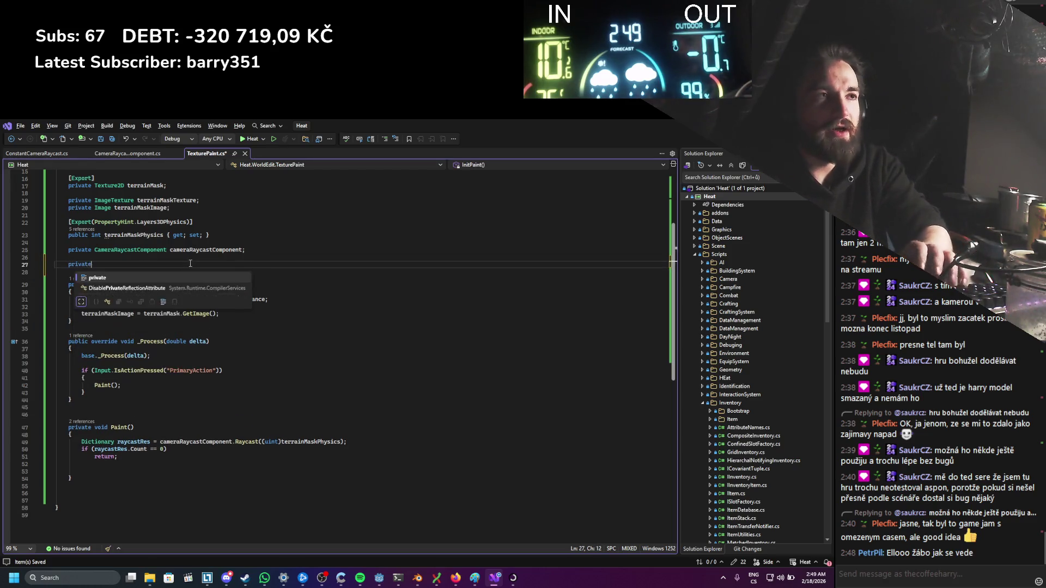
pyautogui.write(' textu')
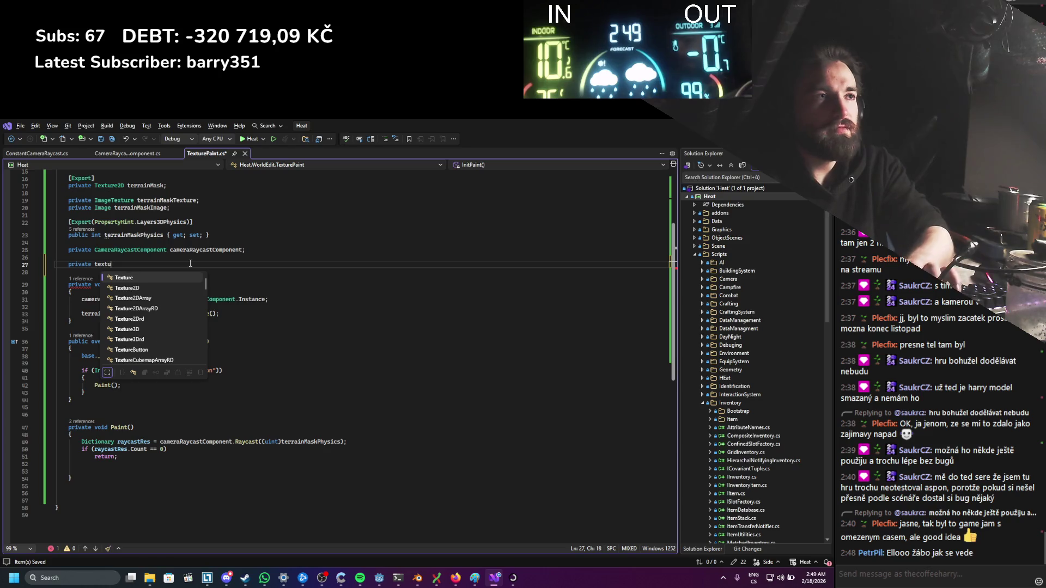
pyautogui.write('reWif')
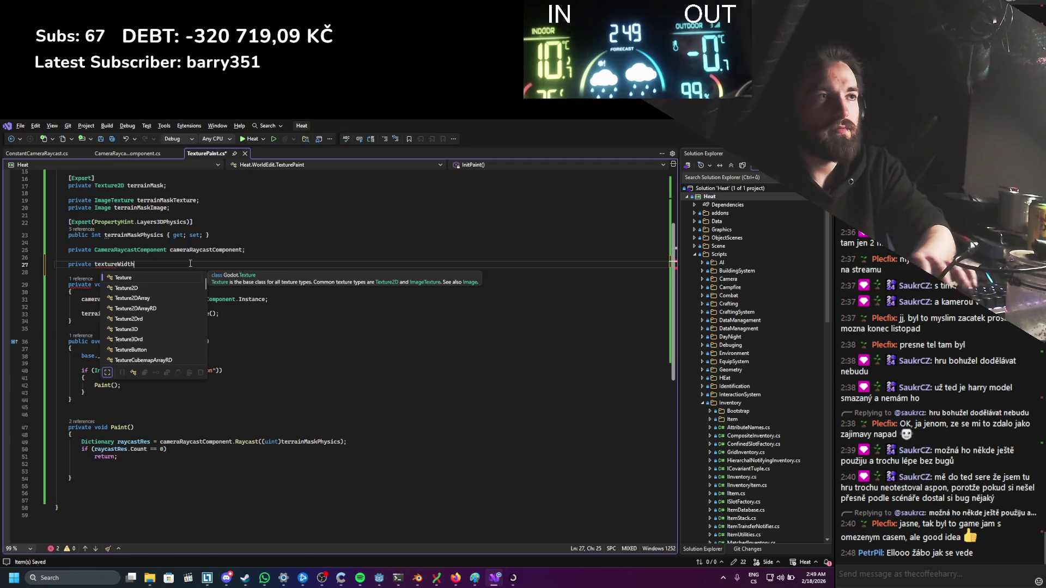
pyautogui.write(', texture')
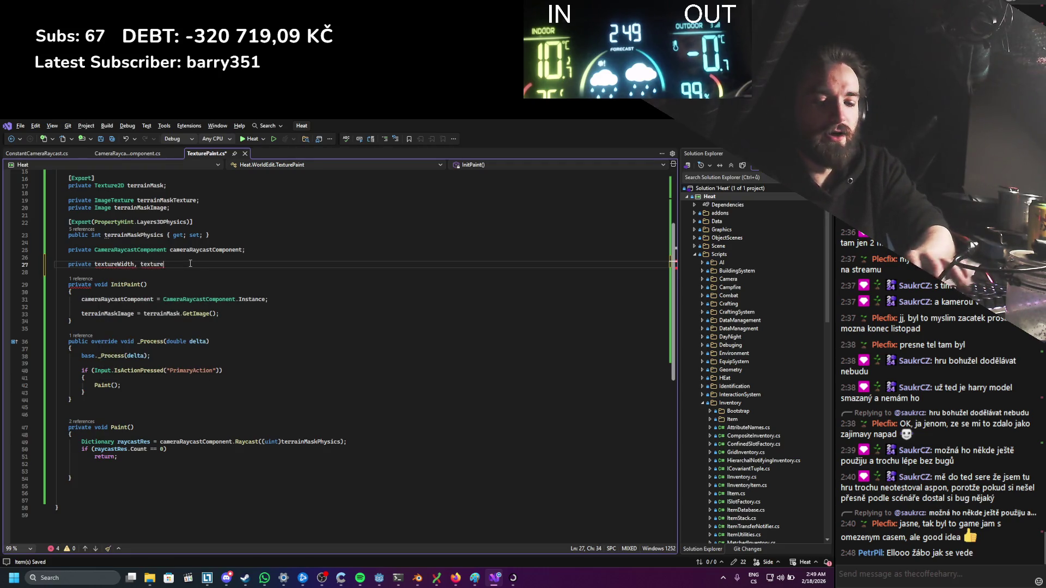
pyautogui.write('Height =')
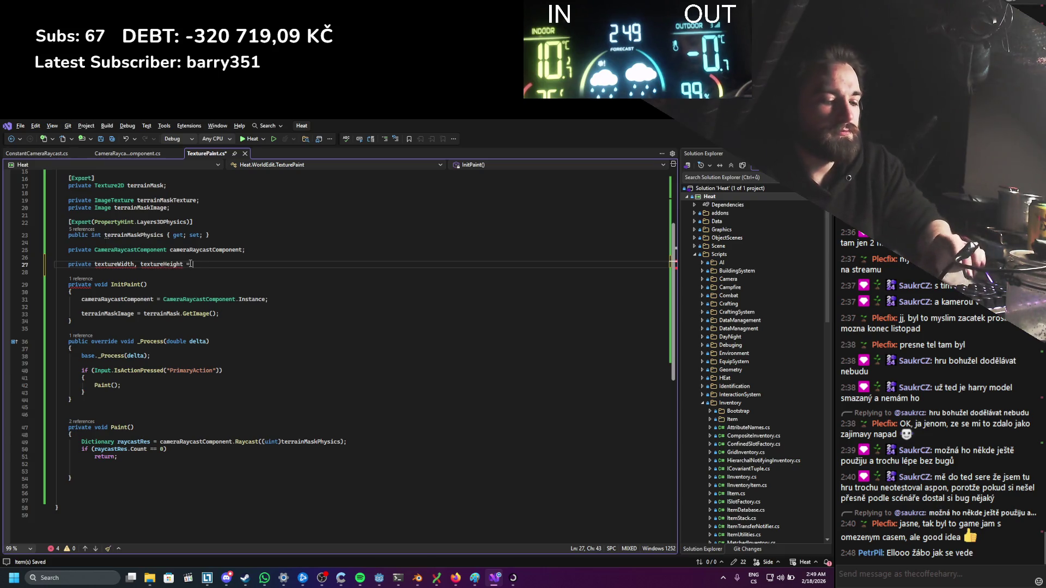
pyautogui.write(' 1024;')
pyautogui.hotkey('ctrl', 's')
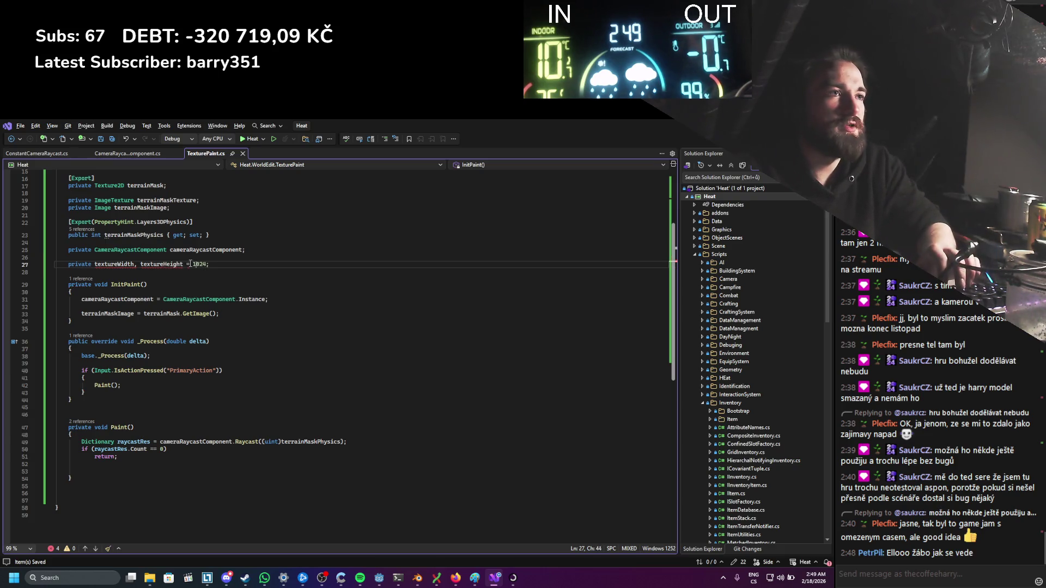
pyautogui.write('int')
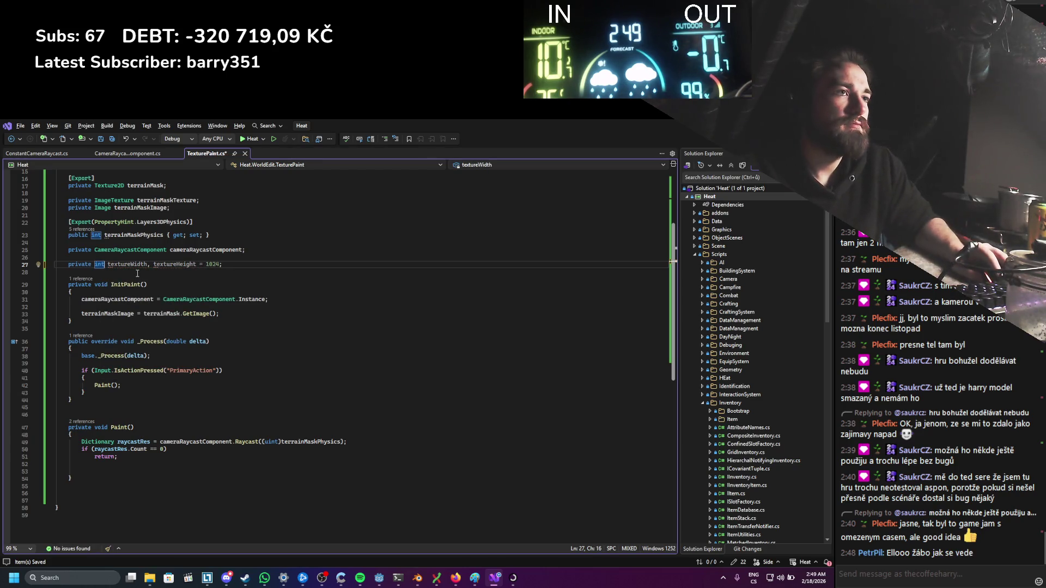
pyautogui.click(147, 265)
pyautogui.write('= ')
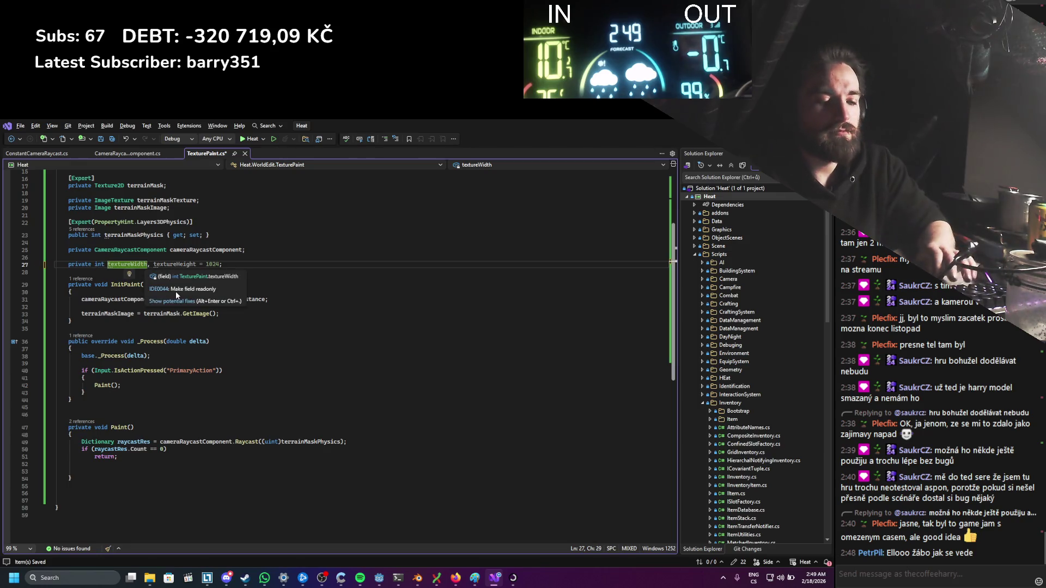
pyautogui.write('1024')
pyautogui.hotkey('ctrl', 's')
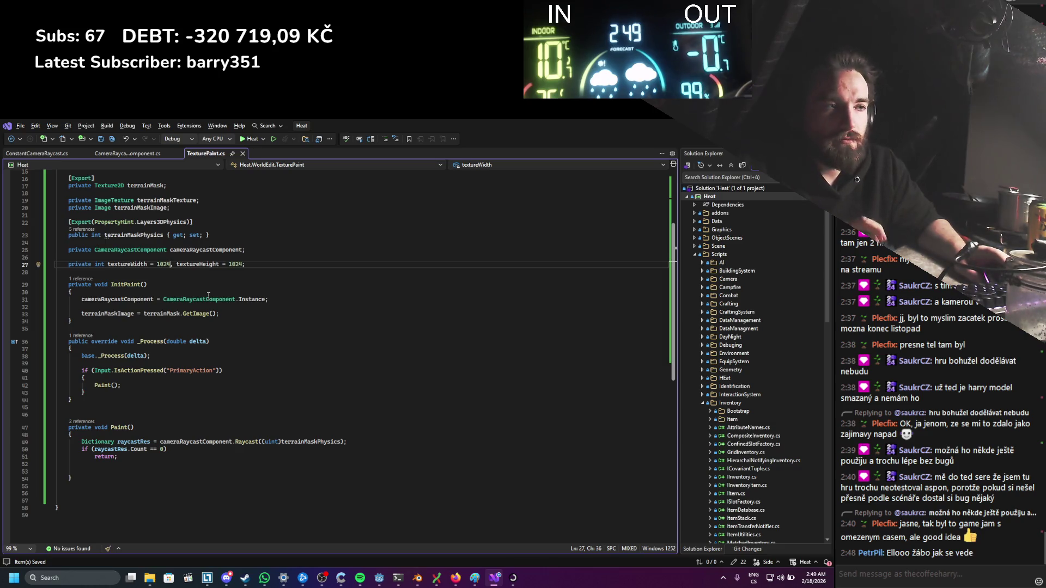
pyautogui.click(455, 577)
# Step: Reread the 'Modifying a texture at run time' thread, then return to the 'godot update texture' results
pyautogui.scroll(-1, 372, 376)
pyautogui.scroll(2, 372, 376)
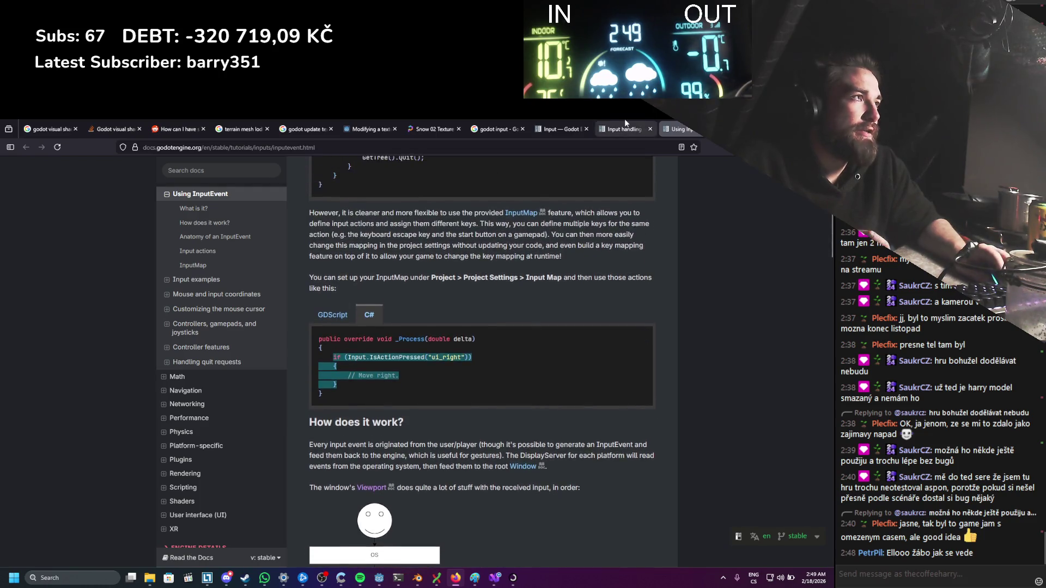
pyautogui.click(624, 125)
pyautogui.click(519, 125)
pyautogui.click(434, 129)
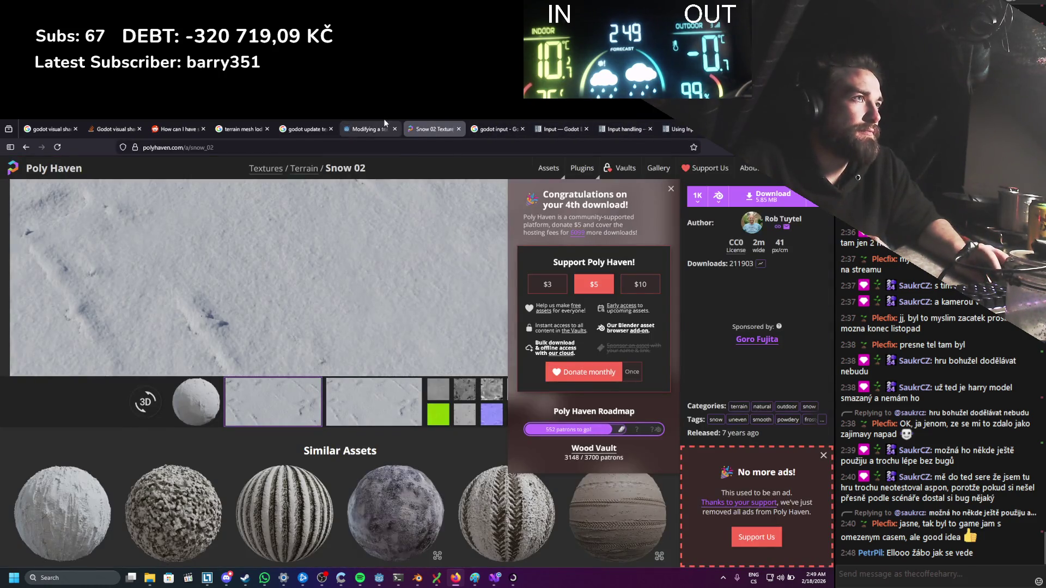
pyautogui.click(376, 129)
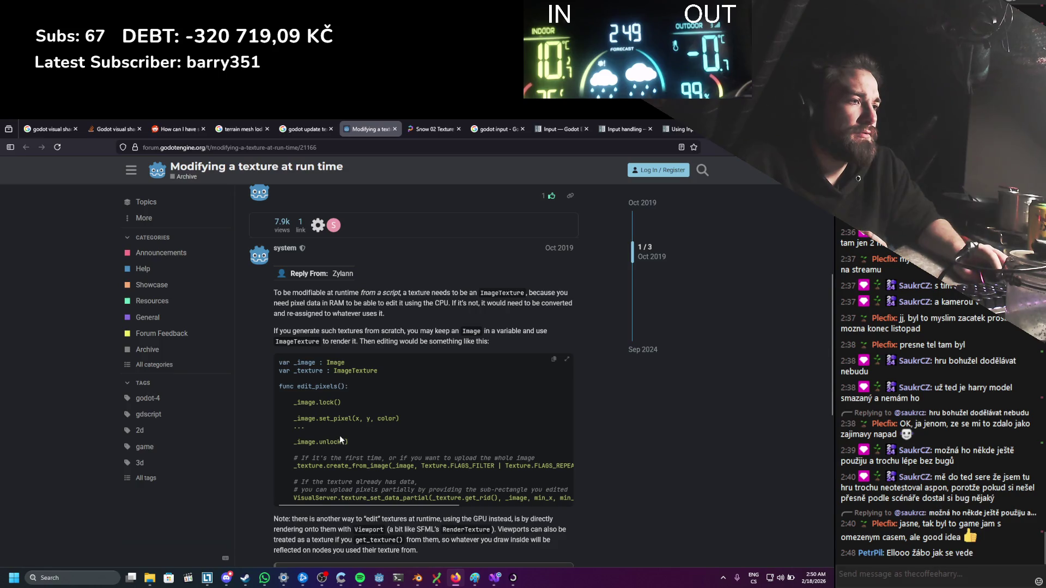
pyautogui.scroll(-3, 340, 437)
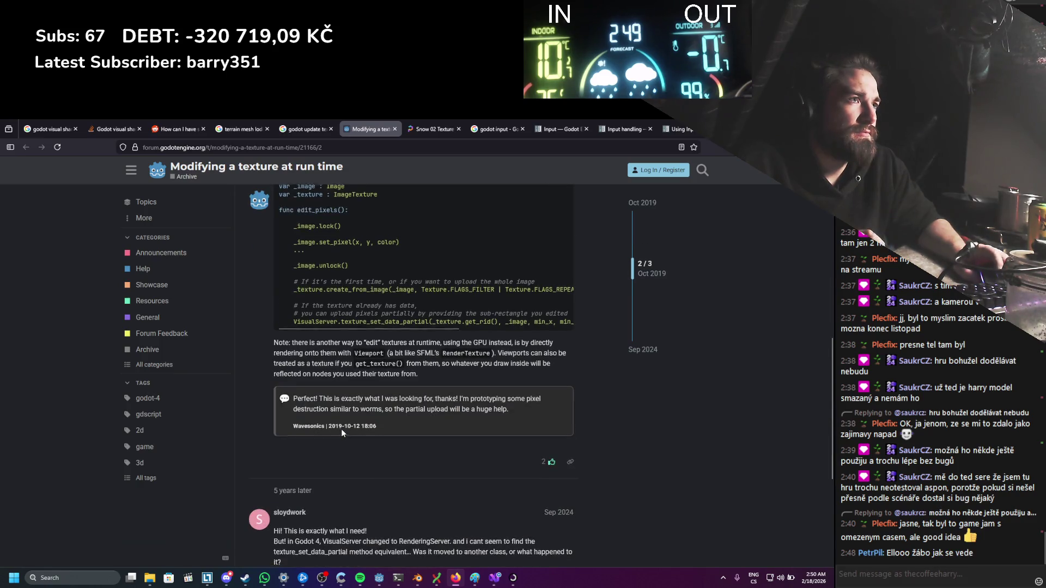
pyautogui.scroll(3, 341, 429)
pyautogui.click(300, 127)
pyautogui.moveTo(168, 178); pyautogui.dragTo(120, 178)
# Step: Search for the Godot Image class and open its documentation page, scrolling down through it
pyautogui.press('BackSpace')
pyautogui.write('iamge')
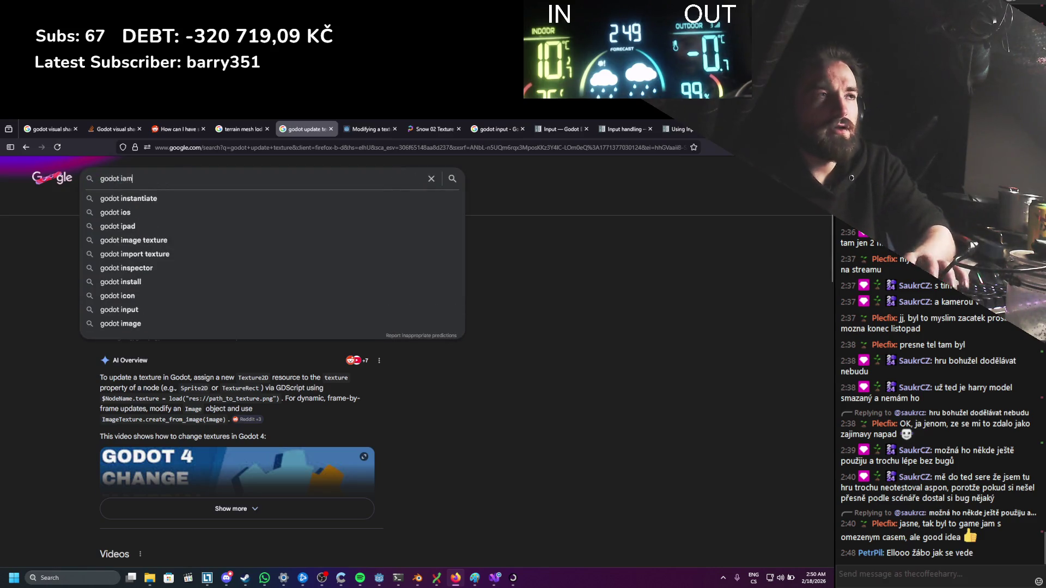
pyautogui.press('Return')
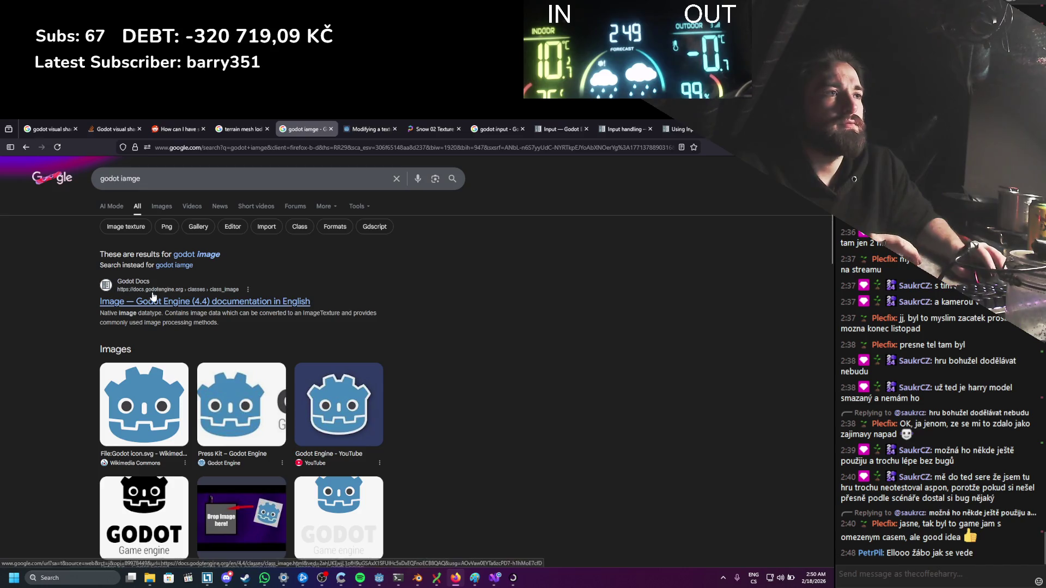
pyautogui.click(218, 301)
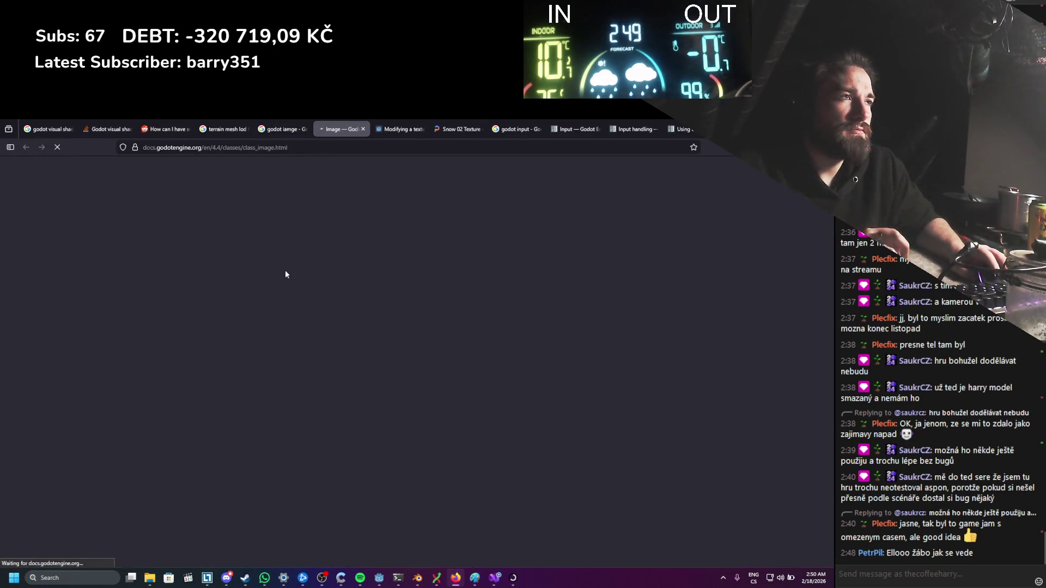
pyautogui.scroll(-3, 315, 313)
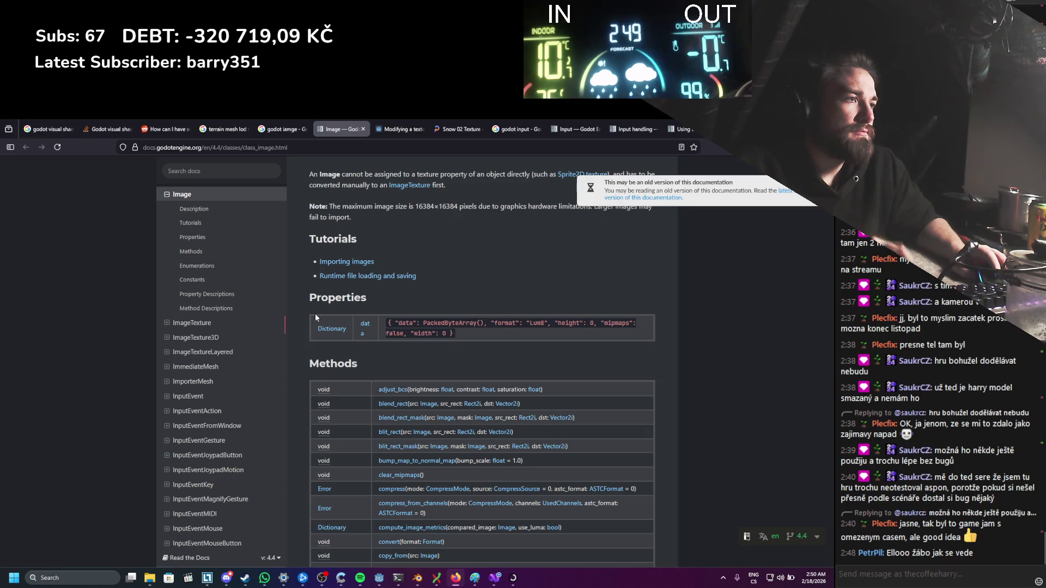
pyautogui.scroll(-5, 315, 318)
pyautogui.scroll(-10, 315, 312)
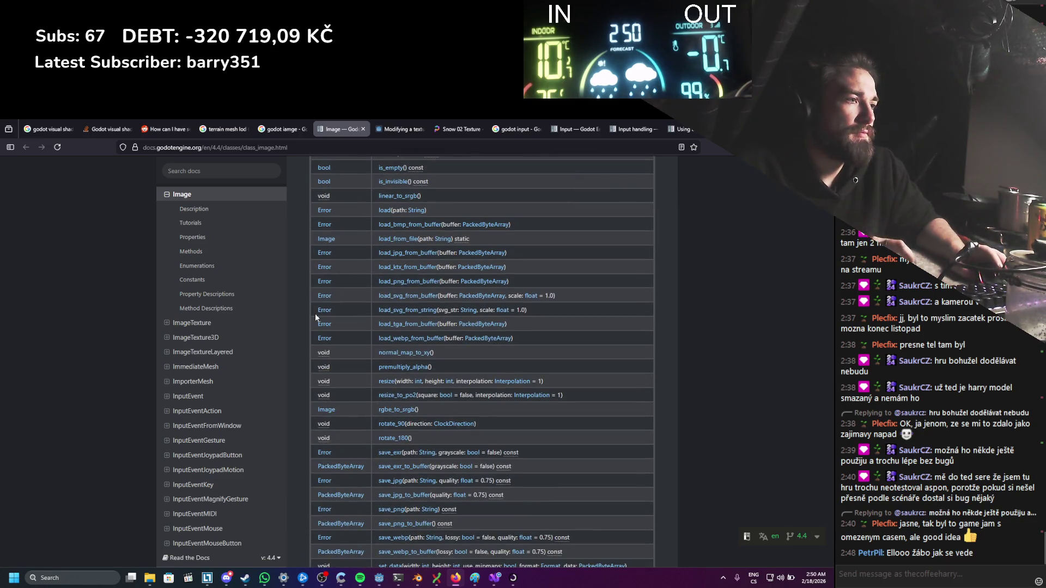
pyautogui.scroll(-4, 314, 316)
pyautogui.scroll(-5, 315, 318)
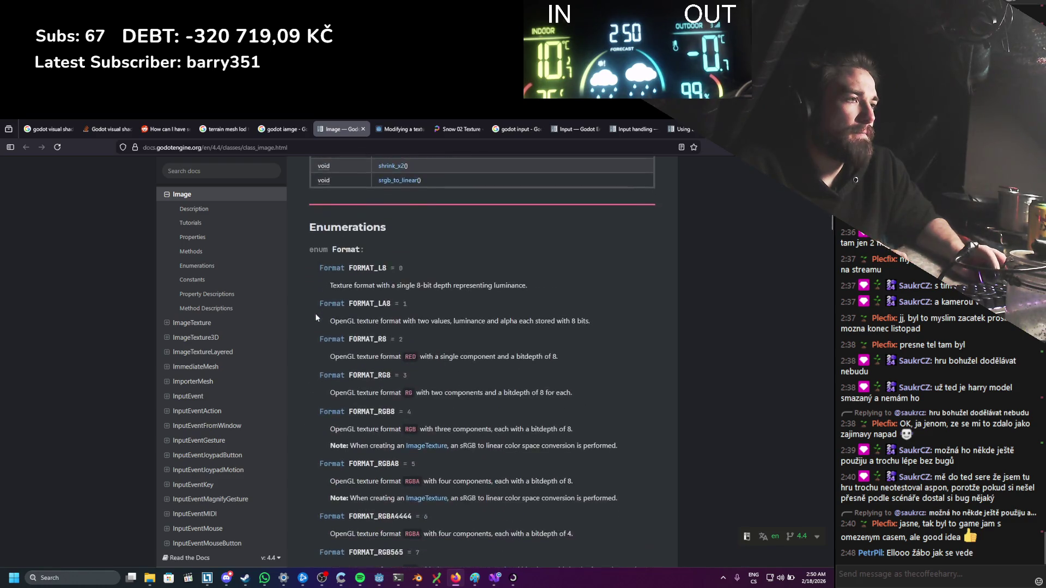
# Step: Find every 'lock' match on the Image page, scroll back to the top, then return to TexturePaint.cs
pyautogui.hotkey('ctrl', 'f')
pyautogui.write('lock')
pyautogui.press('Return')
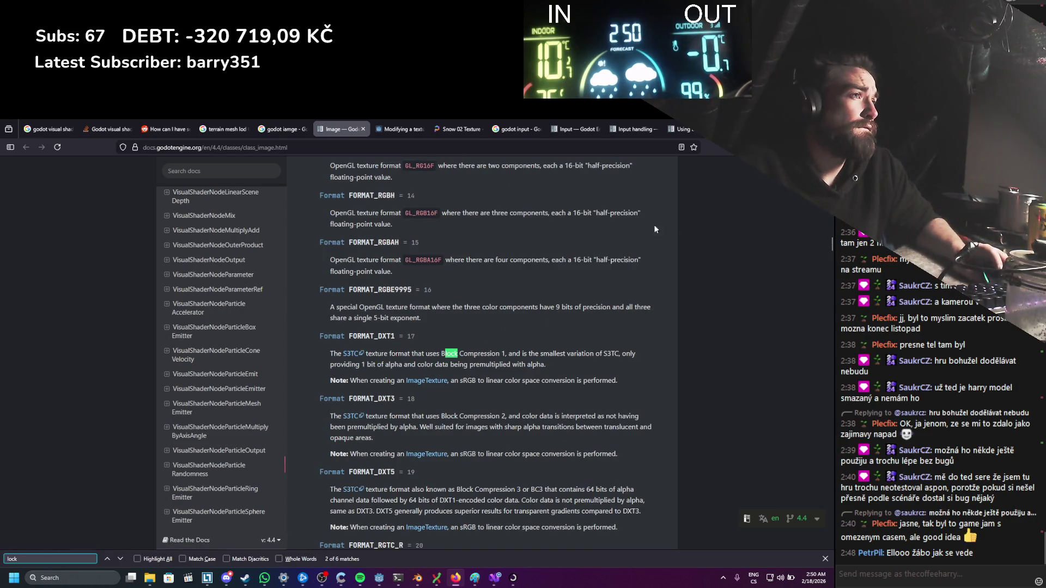
pyautogui.scroll(3, 615, 267)
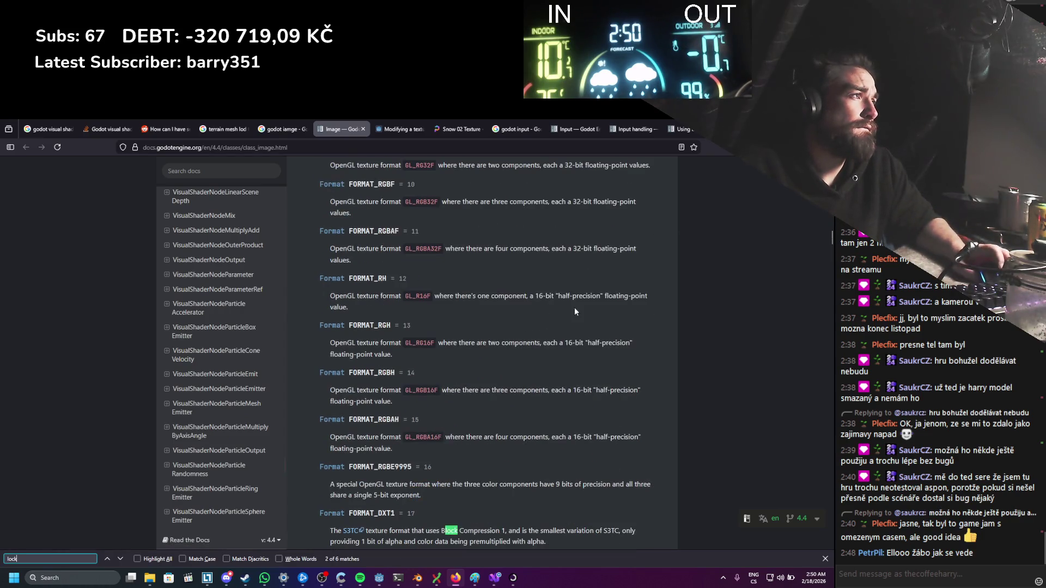
pyautogui.click(122, 560)
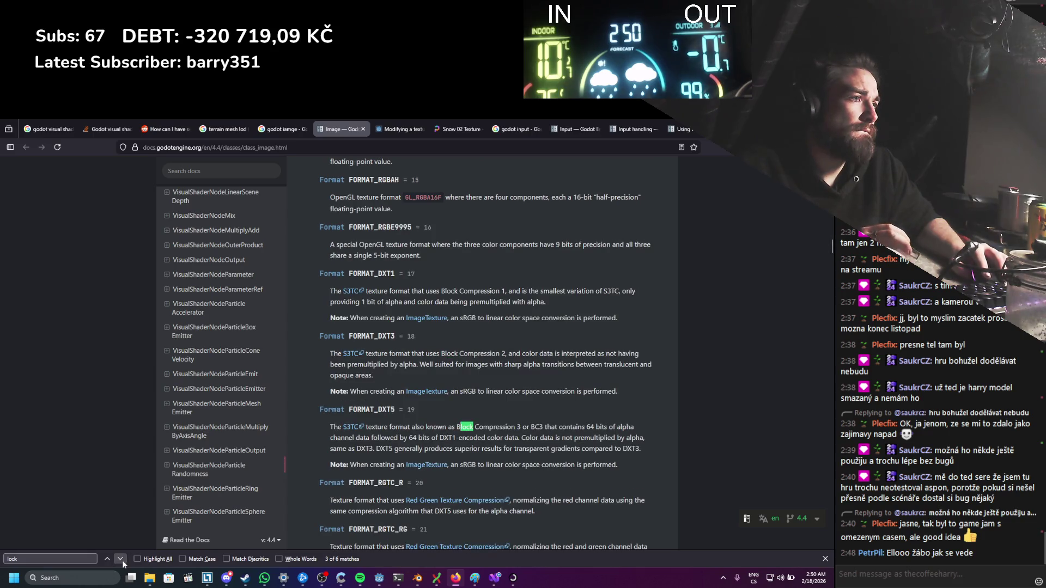
pyautogui.click(120, 559)
pyautogui.click(122, 560)
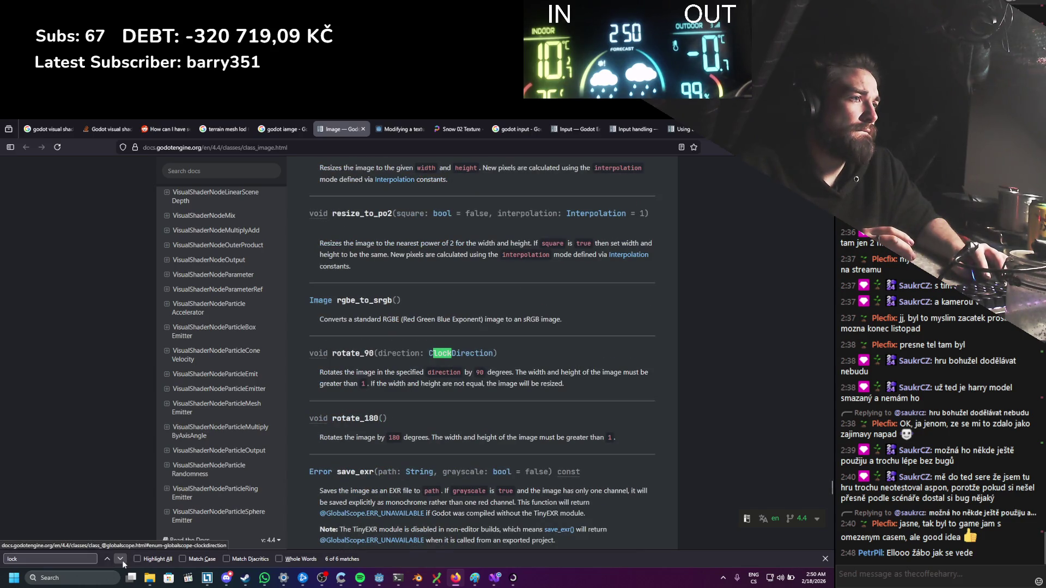
pyautogui.click(122, 560)
pyautogui.click(122, 560)
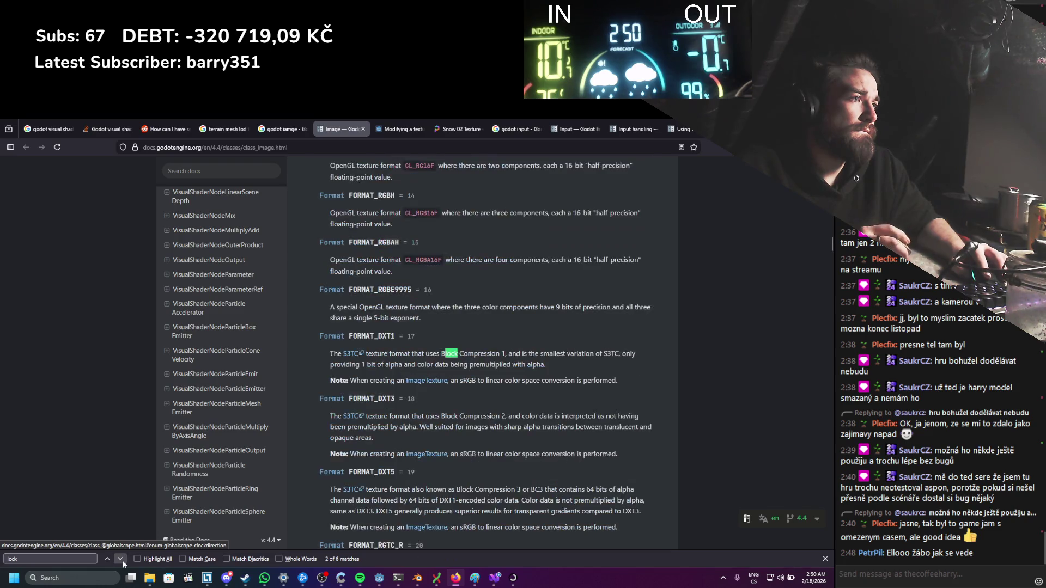
pyautogui.click(120, 559)
pyautogui.click(120, 559)
pyautogui.click(121, 559)
pyautogui.click(120, 560)
pyautogui.scroll(20, 780, 414)
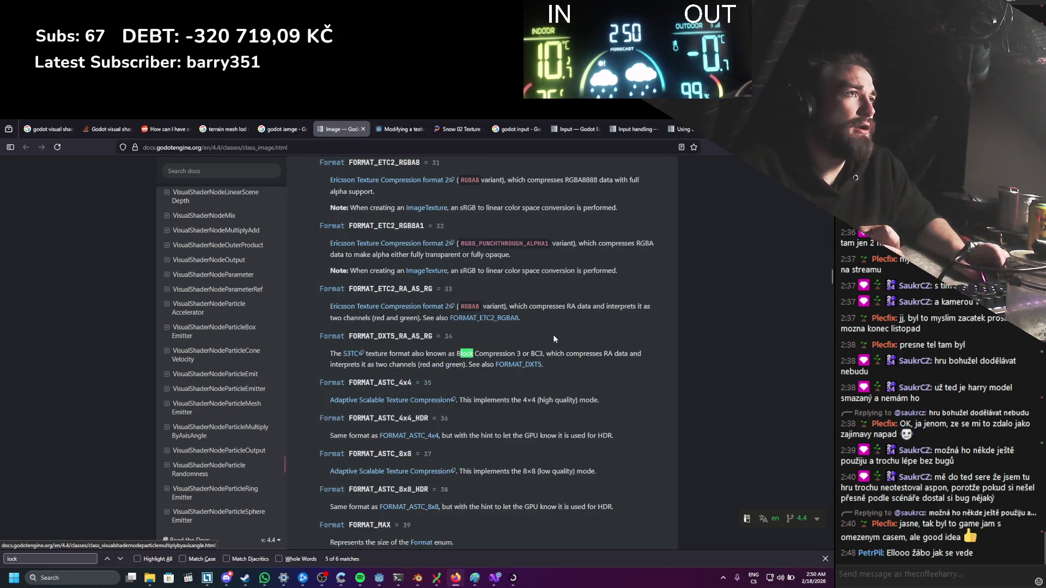
pyautogui.scroll(15, 780, 414)
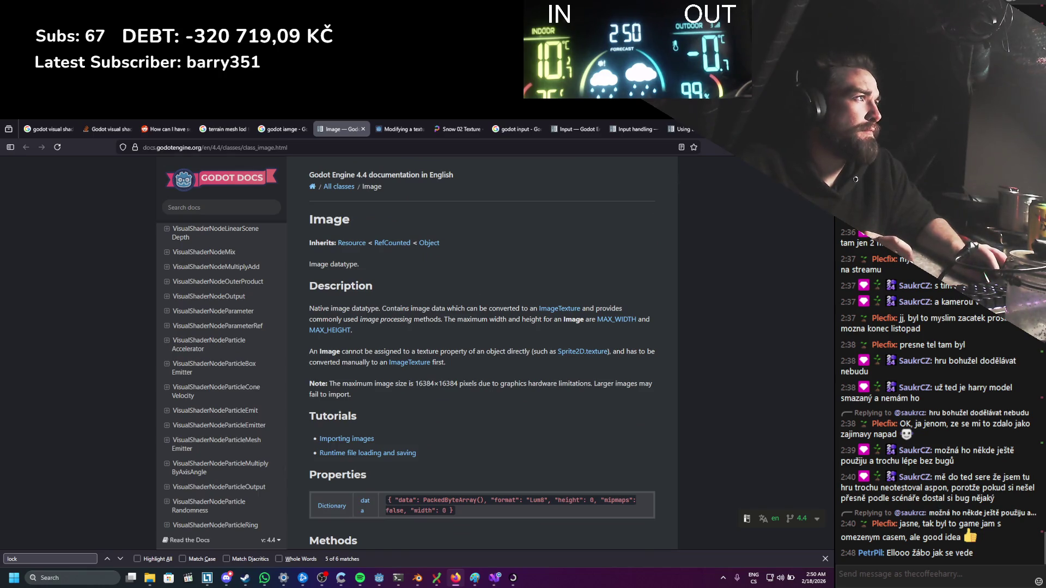
pyautogui.hotkey('alt', 'Tab')
pyautogui.click(126, 463)
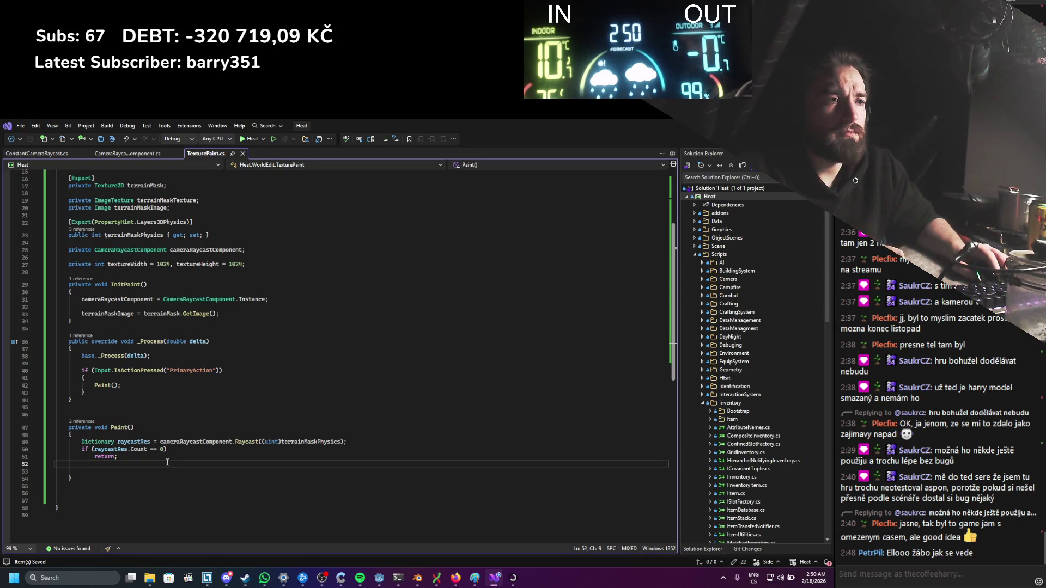
# Step: Add a terrainMaskImage.SetPixel(); call on a new line in Paint() and save
pyautogui.press('Return')
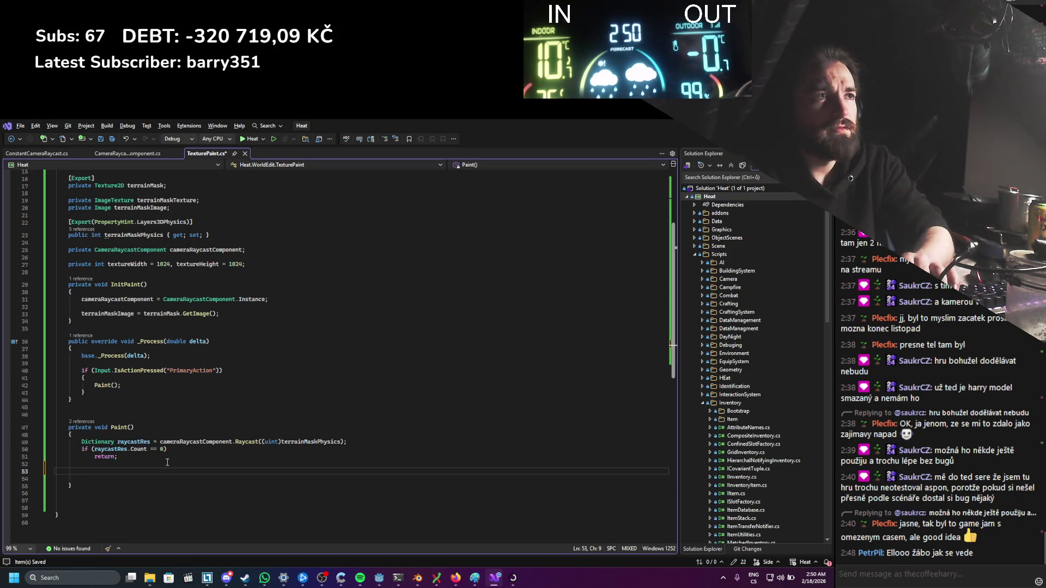
pyautogui.write('terra')
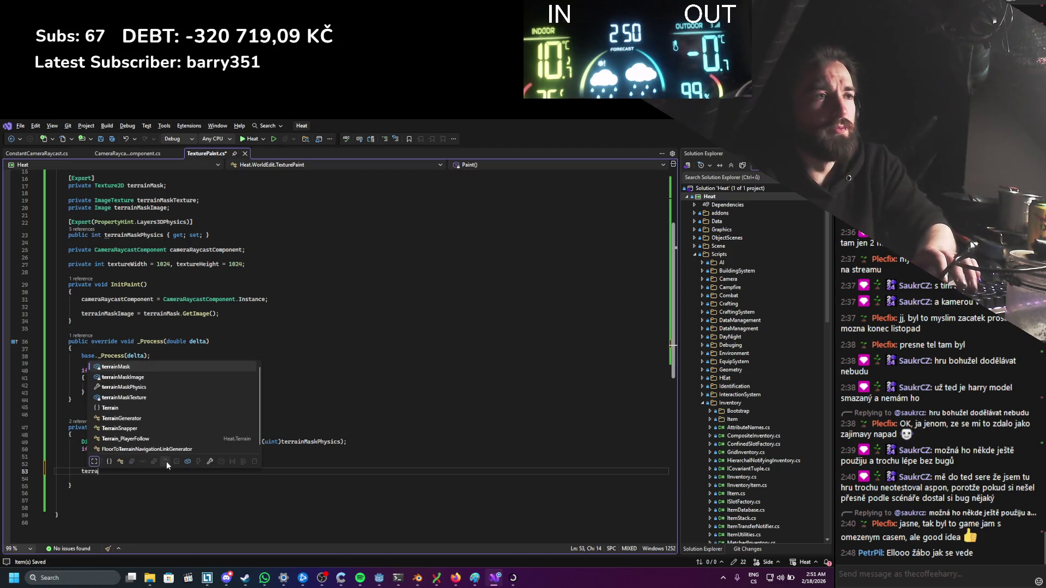
pyautogui.write('inMaskImage.lock')
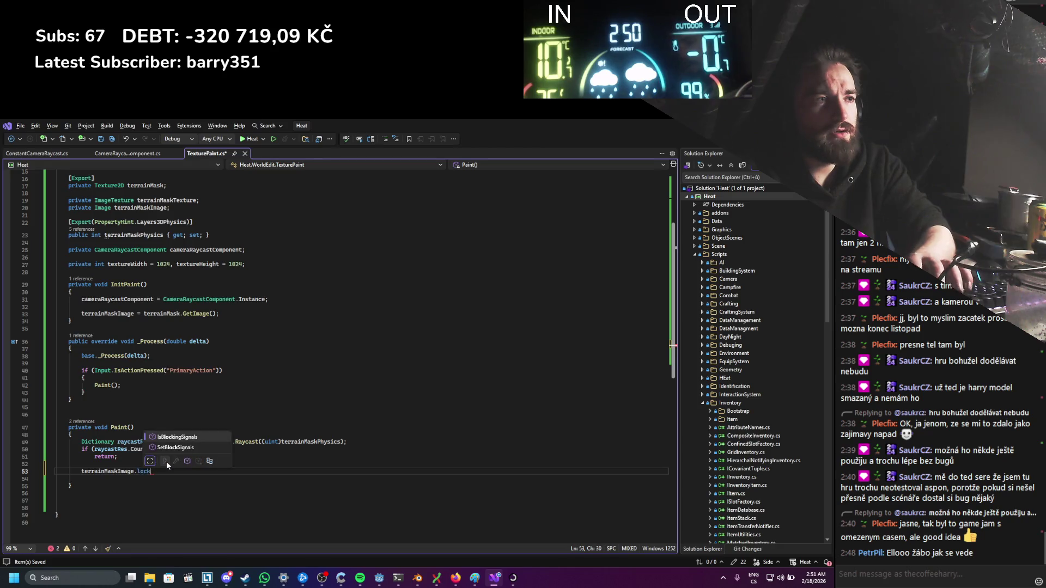
pyautogui.press('BackSpace')
pyautogui.press('BackSpace')
pyautogui.press('BackSpace')
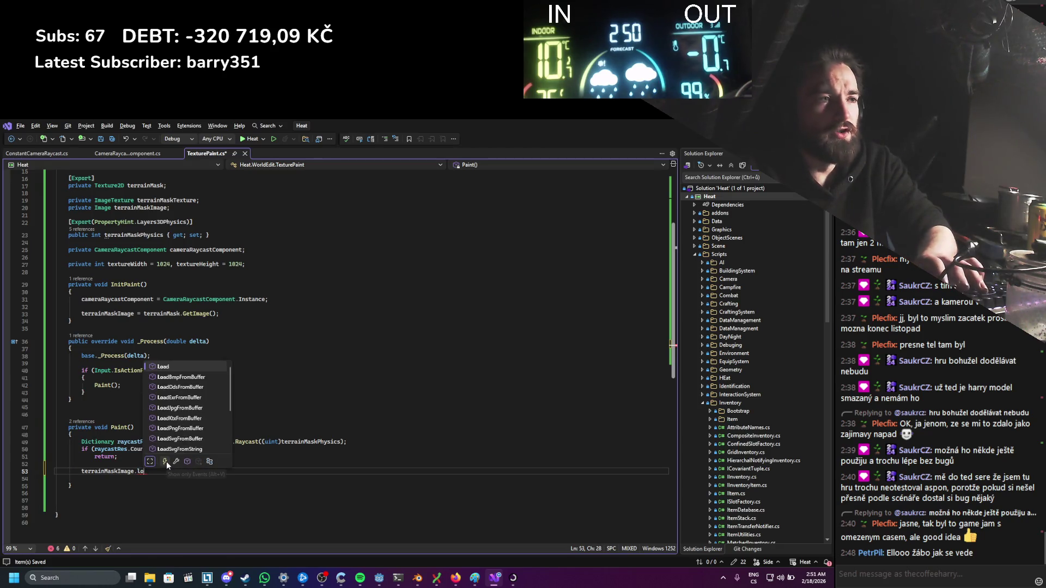
pyautogui.write('.')
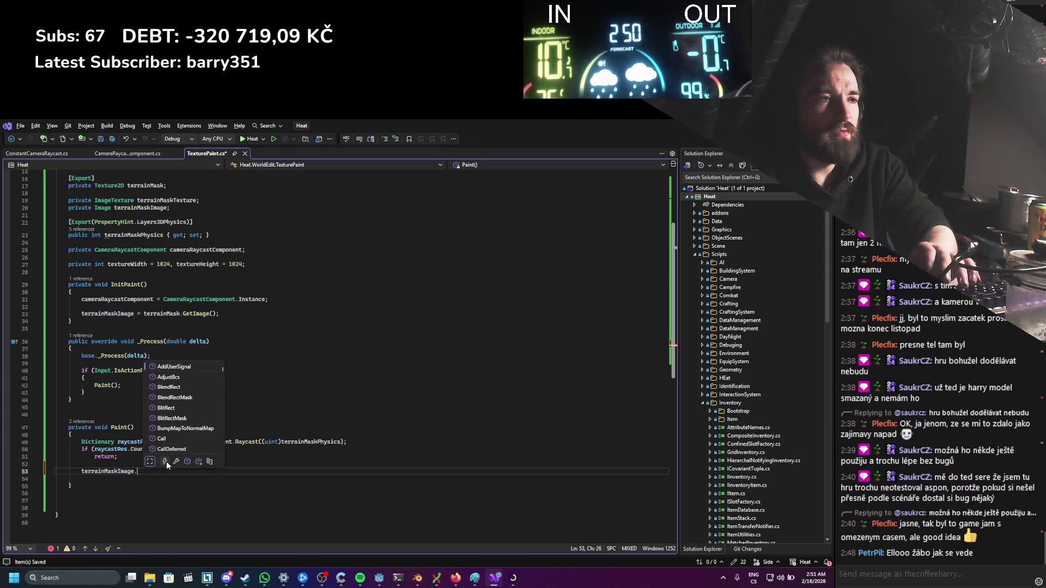
pyautogui.write('setpix')
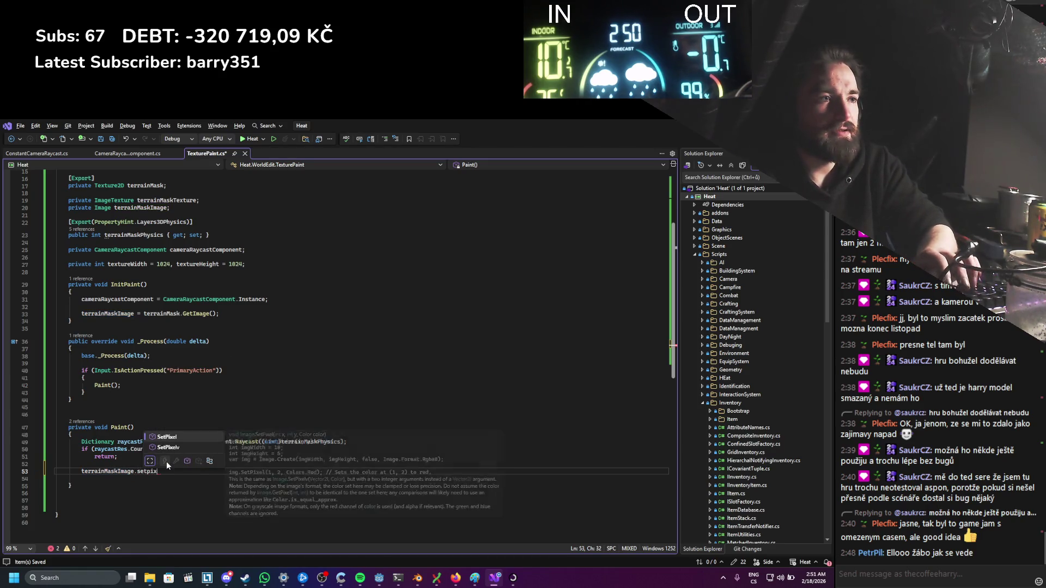
pyautogui.press('Down')
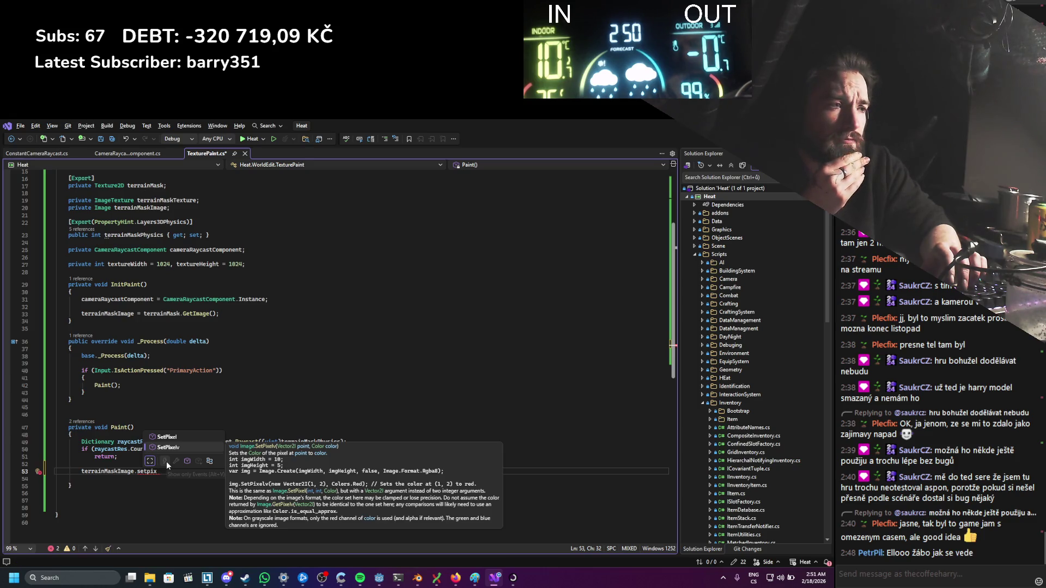
pyautogui.press('Up')
pyautogui.press('Down')
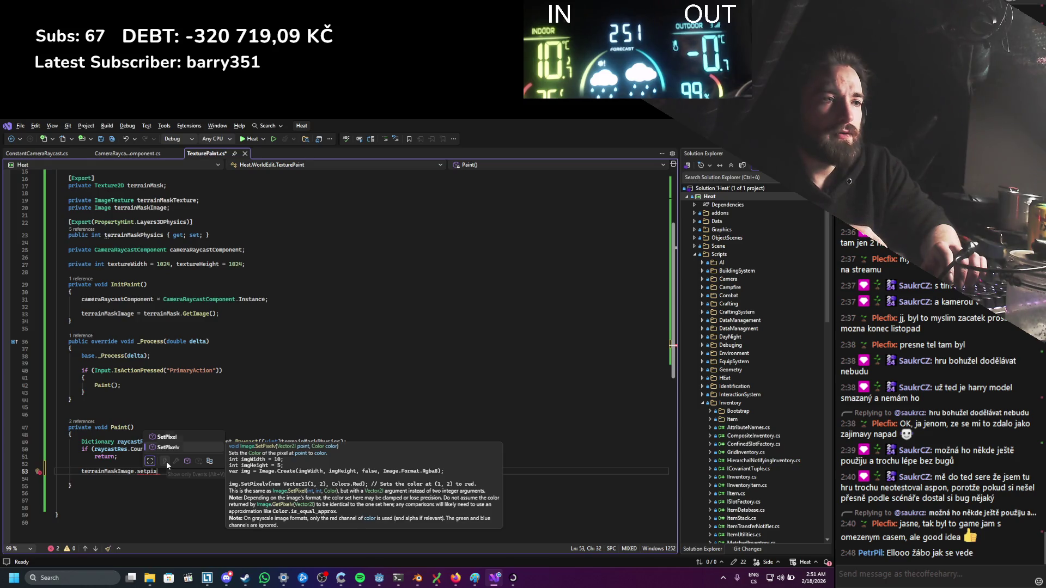
pyautogui.press('Up')
pyautogui.press('Tab')
pyautogui.write('();')
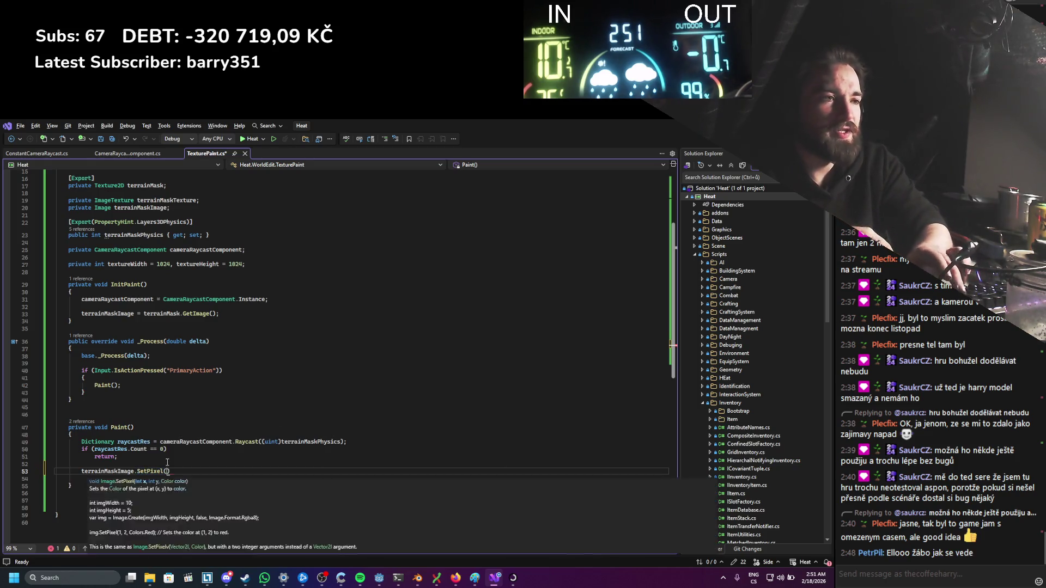
pyautogui.hotkey('ctrl', 's')
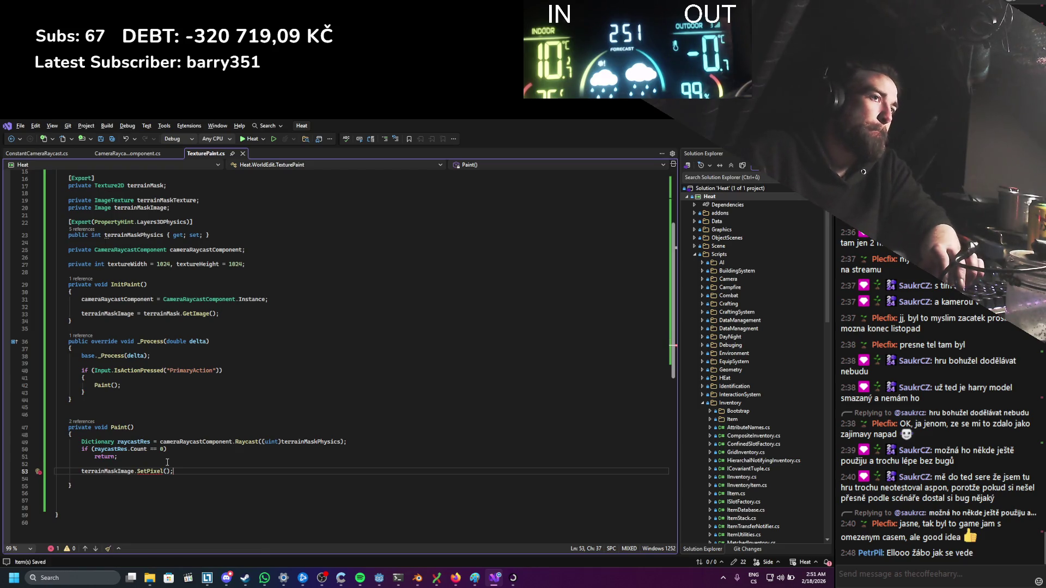
# Step: Give SetPixel the colour argument new Color(1,0,0,0) and add blank lines above it
pyautogui.press('Left')
pyautogui.press('Left')
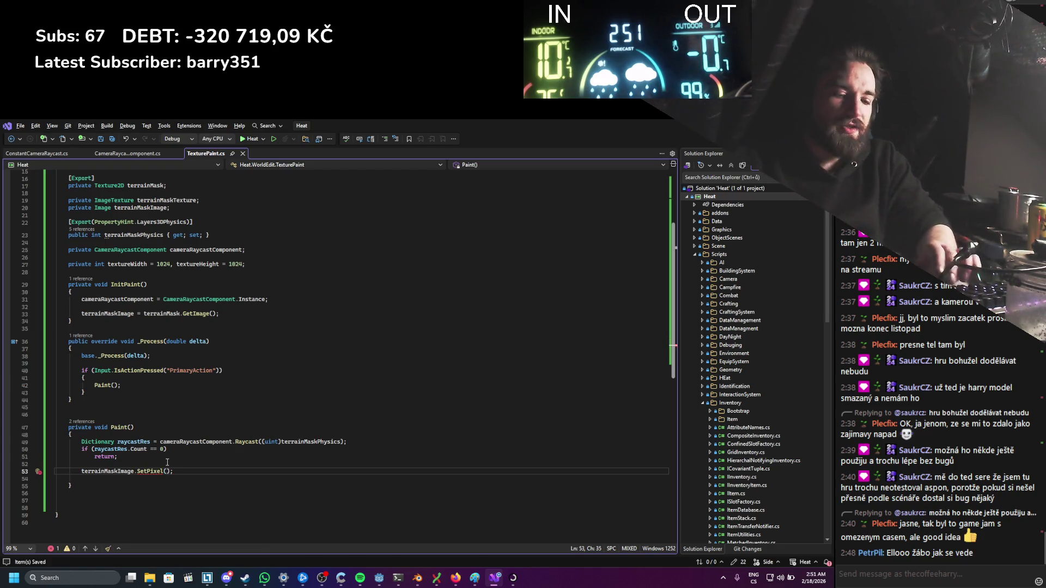
pyautogui.write(', new Color')
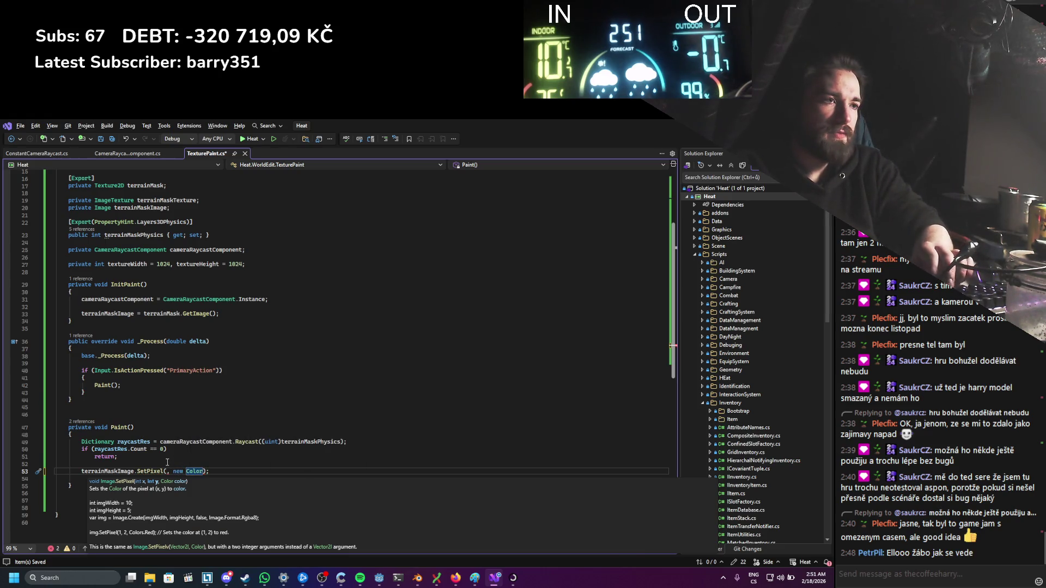
pyautogui.write('(')
pyautogui.write('1,0,0,0')
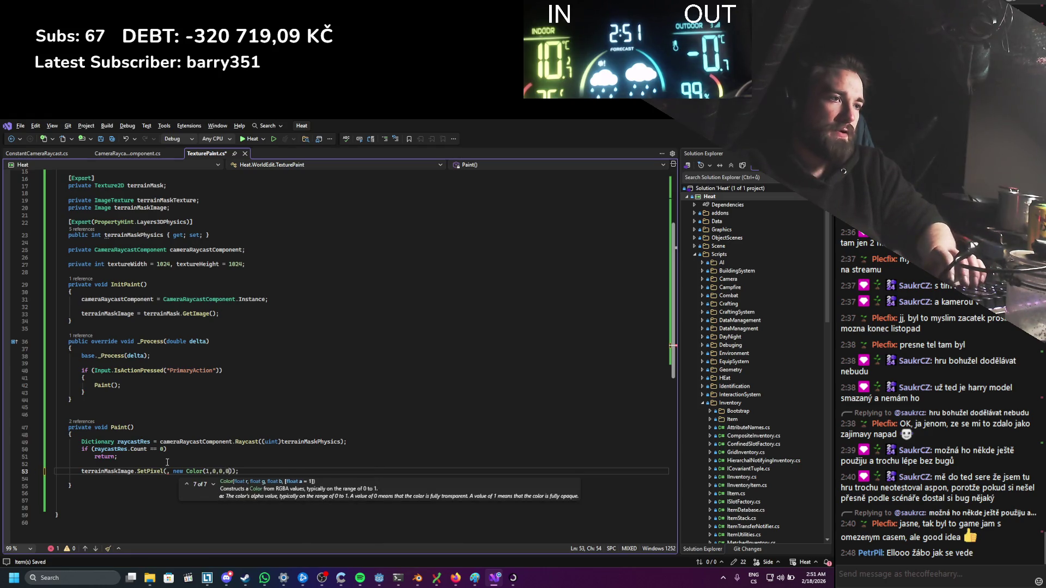
pyautogui.hotkey('ctrl', 's')
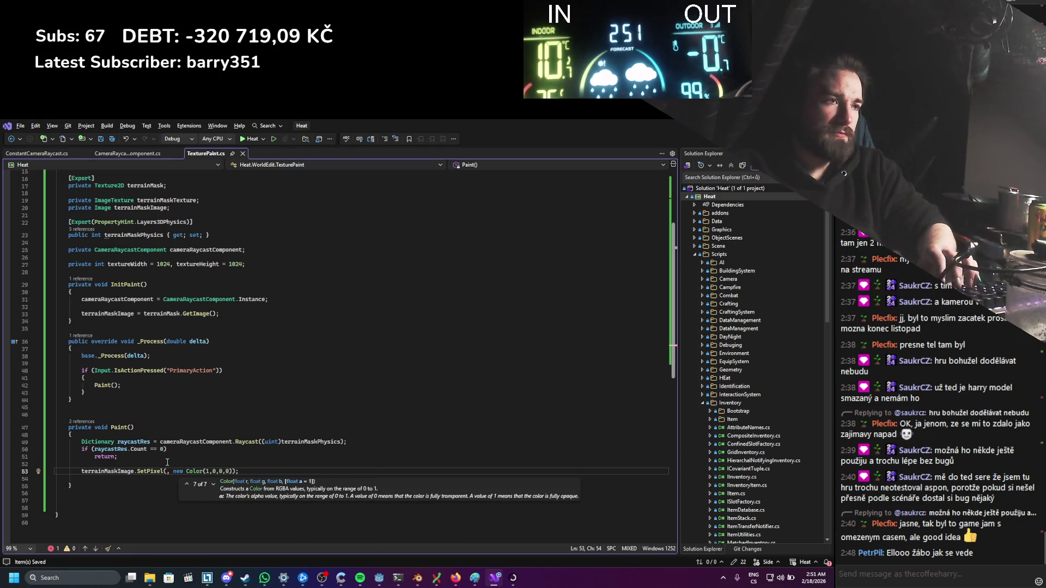
pyautogui.write('0')
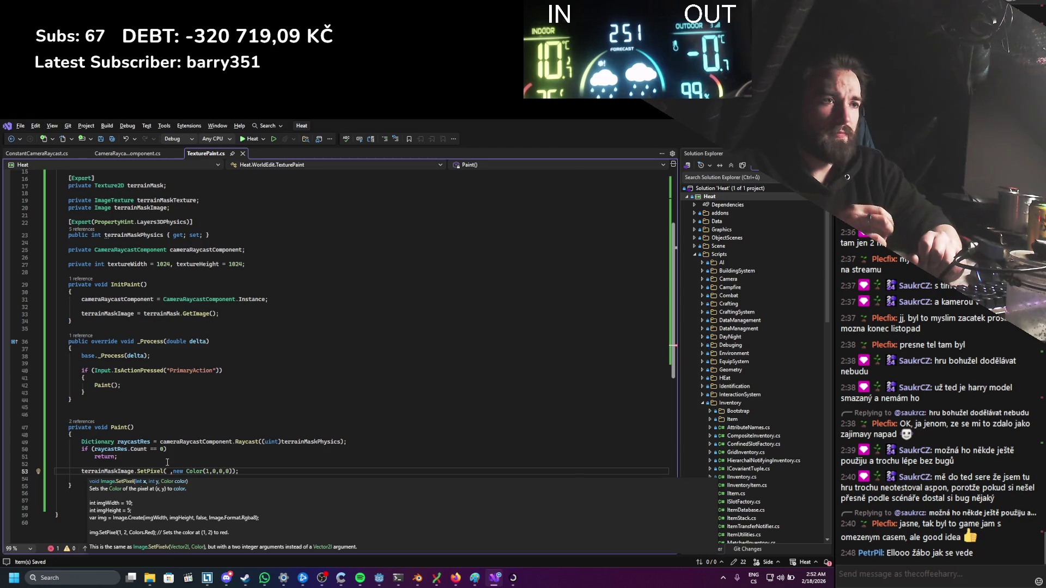
pyautogui.press('Escape')
pyautogui.hotkey('ctrl', 'Return')
pyautogui.hotkey('ctrl', 'Return')
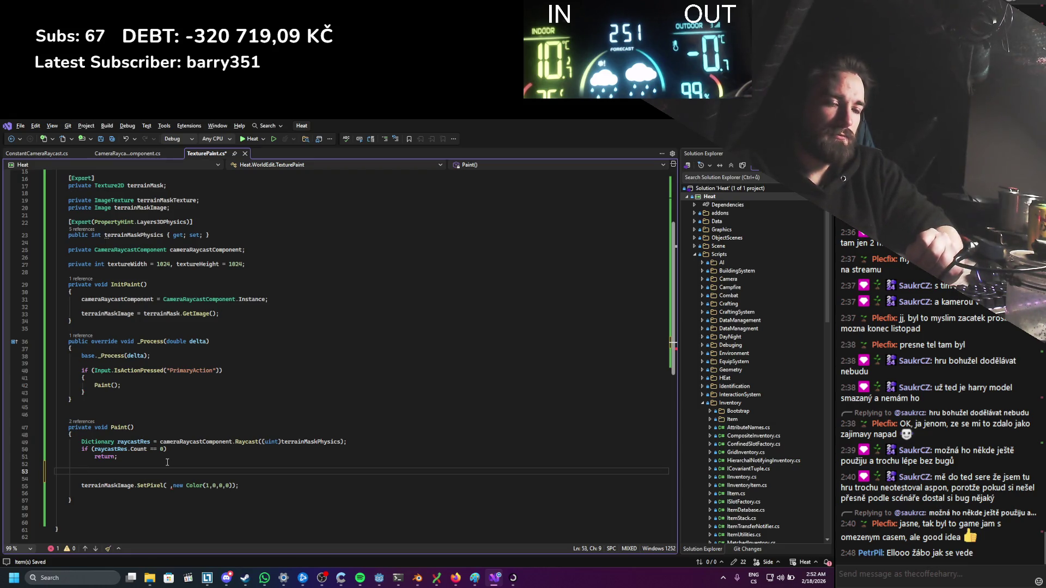
# Step: Start the line Vector3 position = raycastRes[""] and inspect IntersectRay in the Raycast definition
pyautogui.write('Vec')
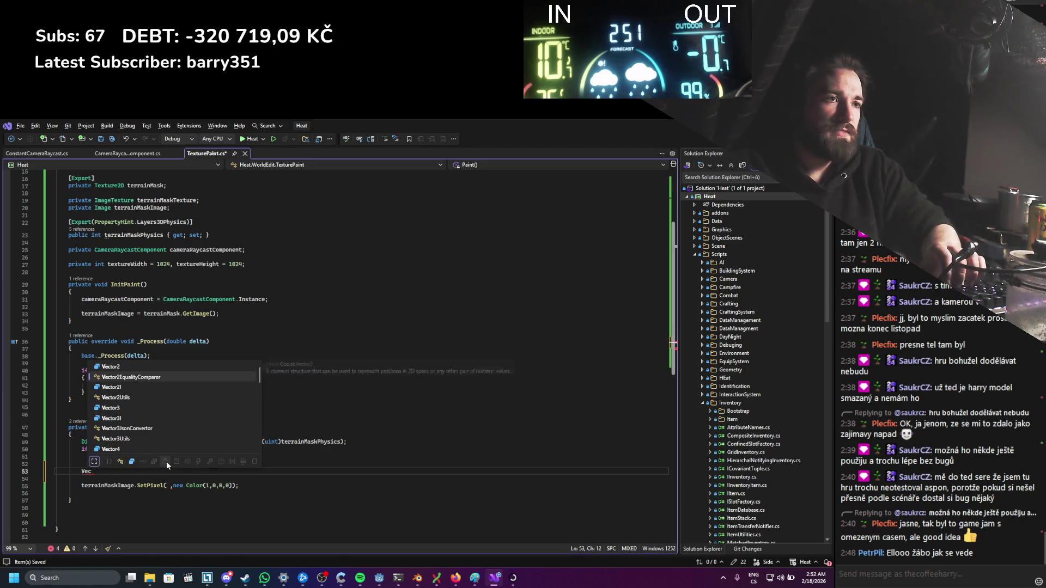
pyautogui.write('tor3 position = raycastRes')
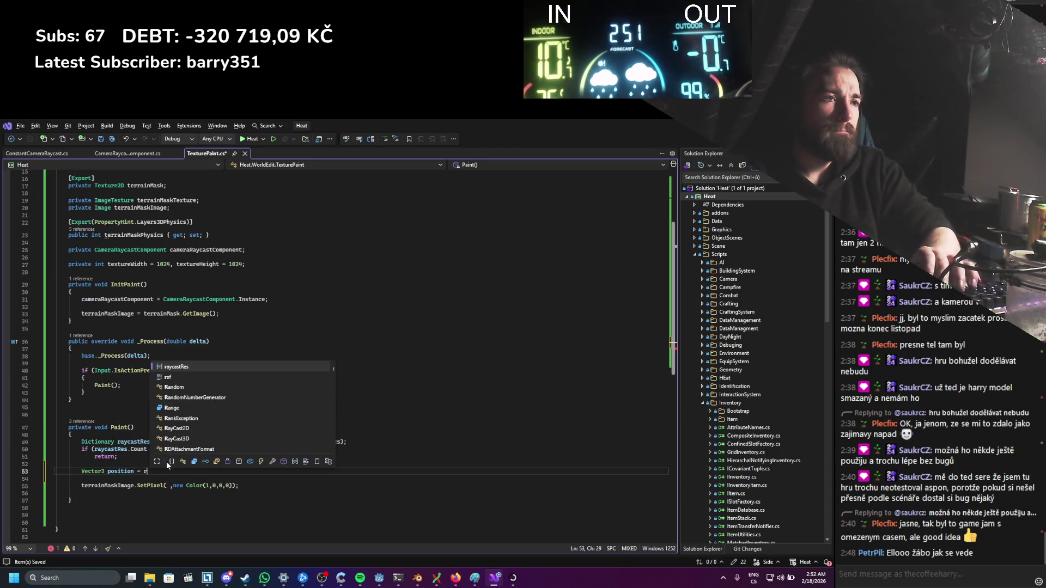
pyautogui.write('[')
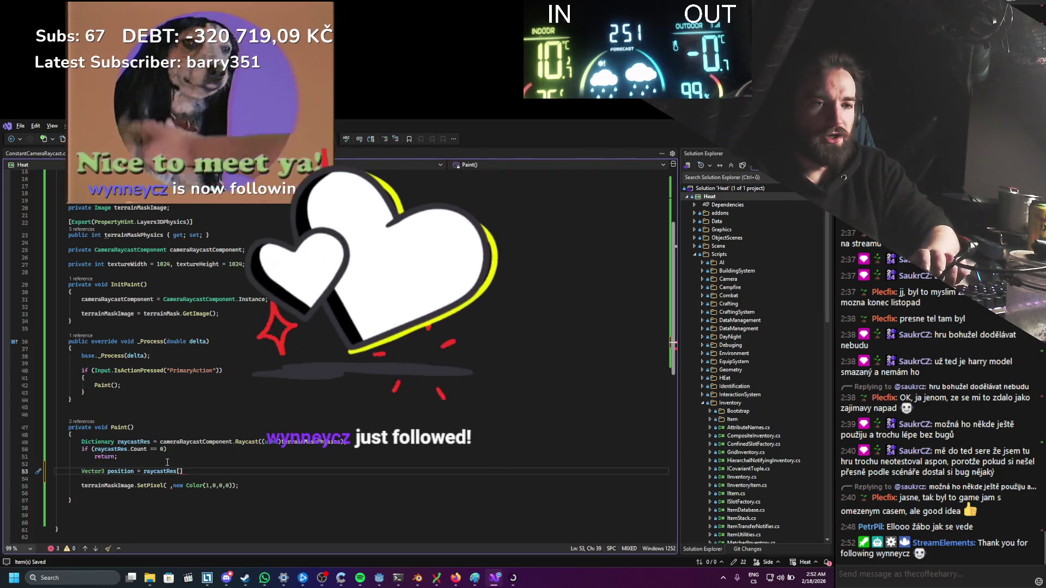
pyautogui.write('""')
pyautogui.press('Left')
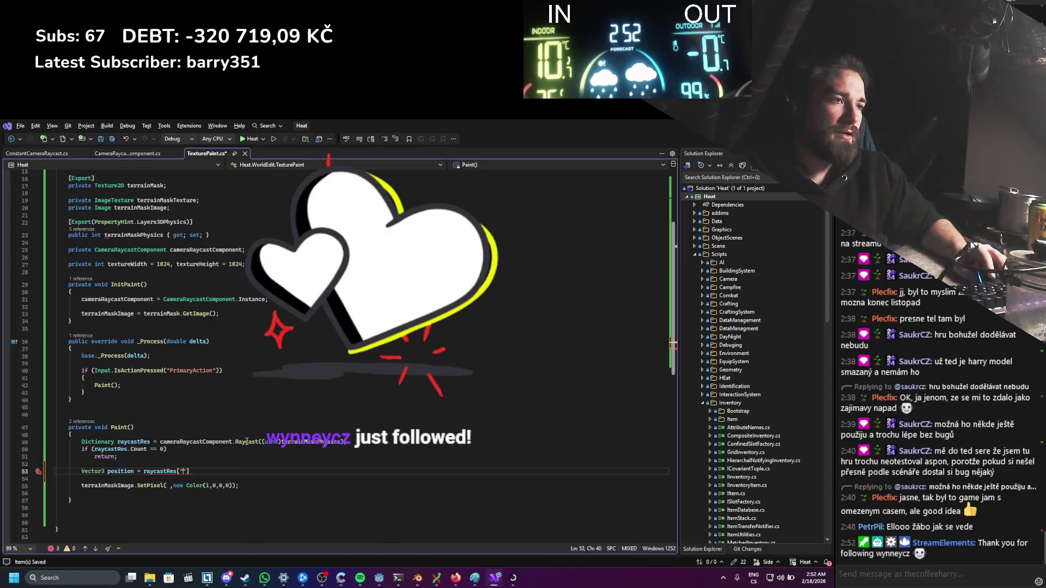
pyautogui.keyDown('ctrl'); pyautogui.click(249, 442); pyautogui.keyUp('ctrl')
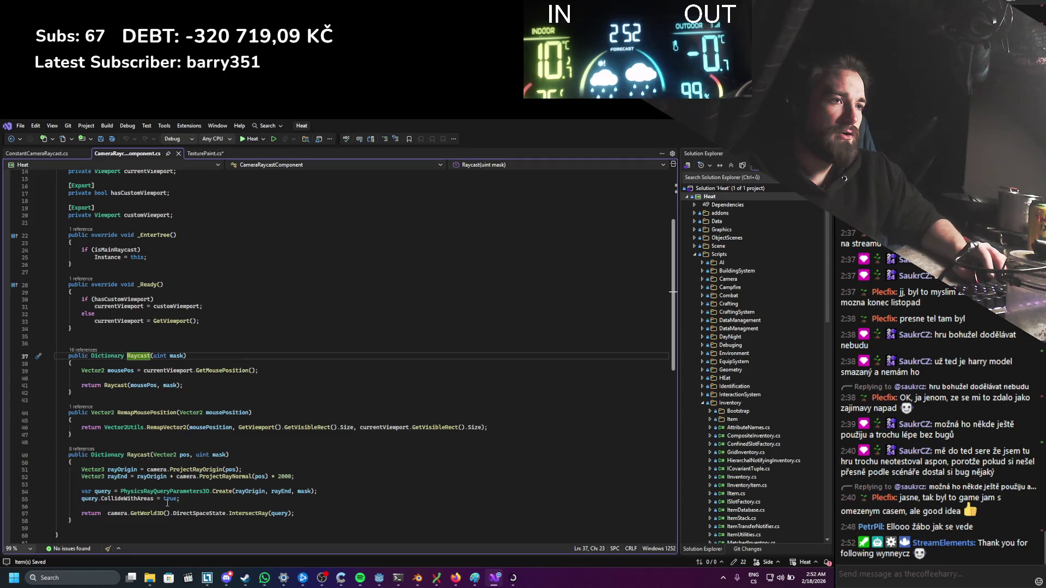
pyautogui.doubleClick(234, 512)
pyautogui.hotkey('ctrl', 'c')
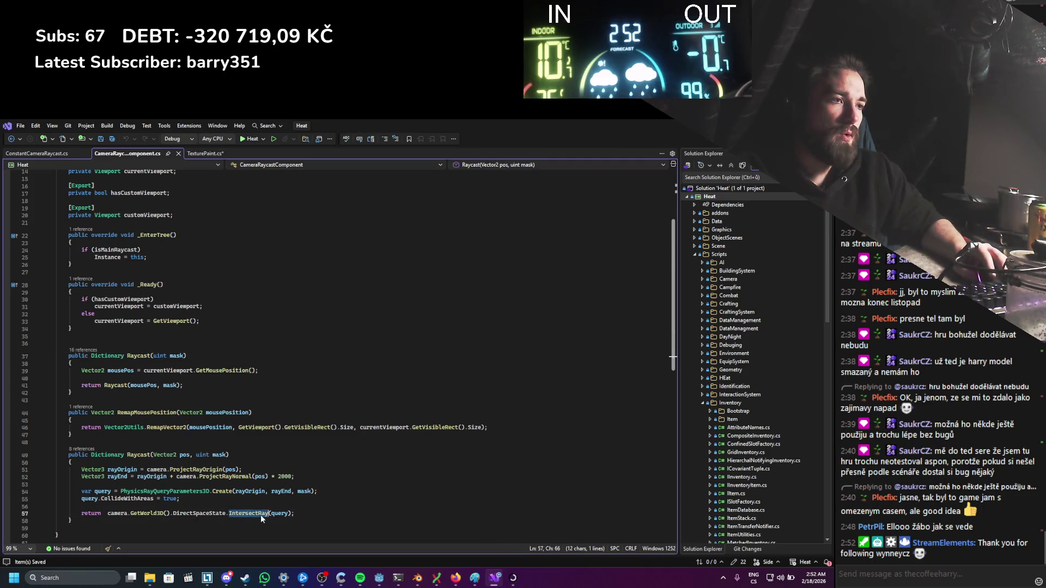
pyautogui.click(455, 577)
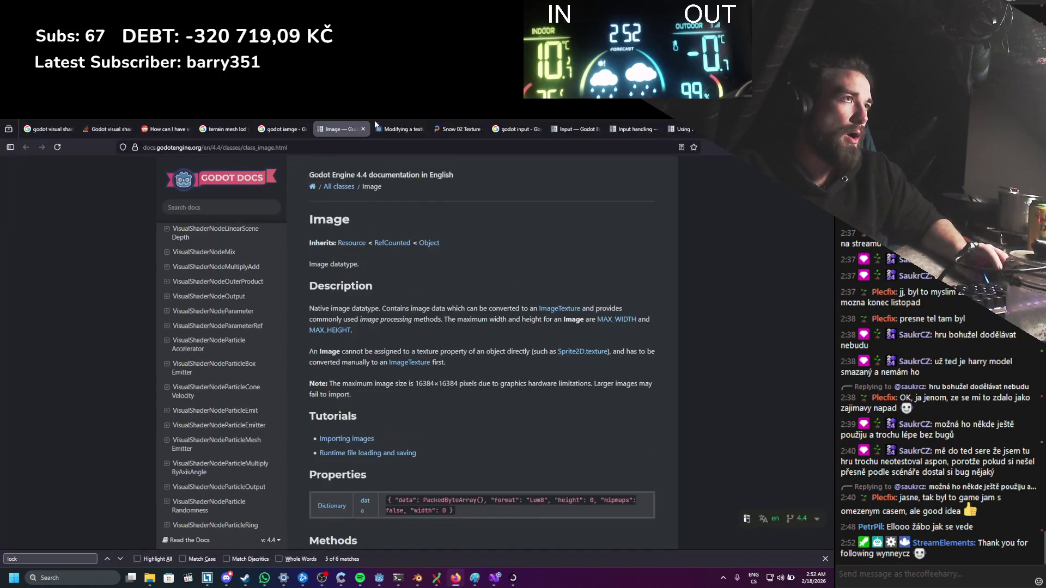
# Step: Search 'godot IntersectRay', open the Ray-casting docs, and find the result dictionary's position field
pyautogui.click(515, 129)
pyautogui.click(292, 179)
pyautogui.hotkey('ctrl', 'BackSpace')
pyautogui.hotkey('ctrl', 'v')
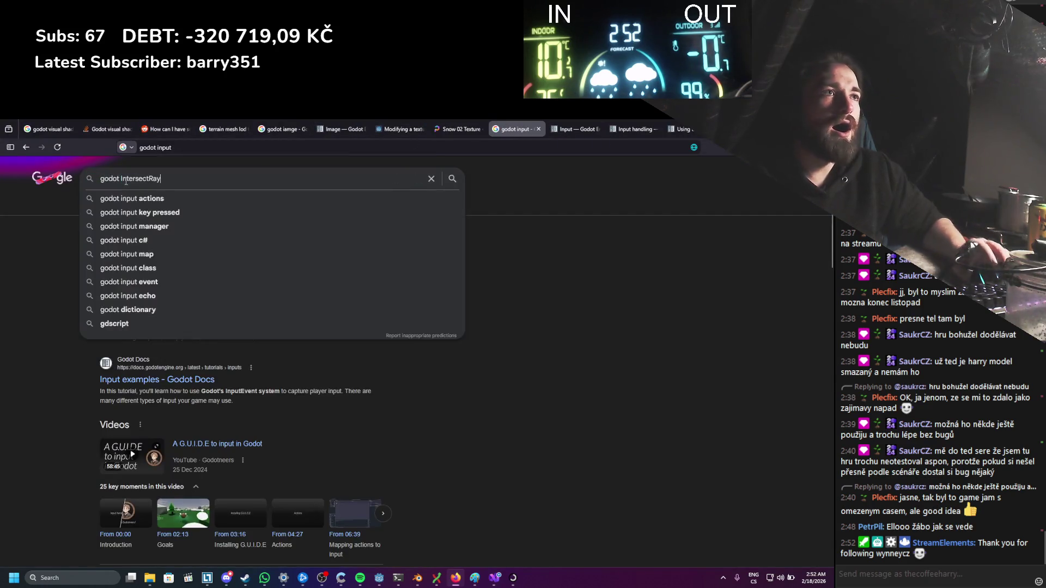
pyautogui.press('Return')
pyautogui.middleClick(216, 252)
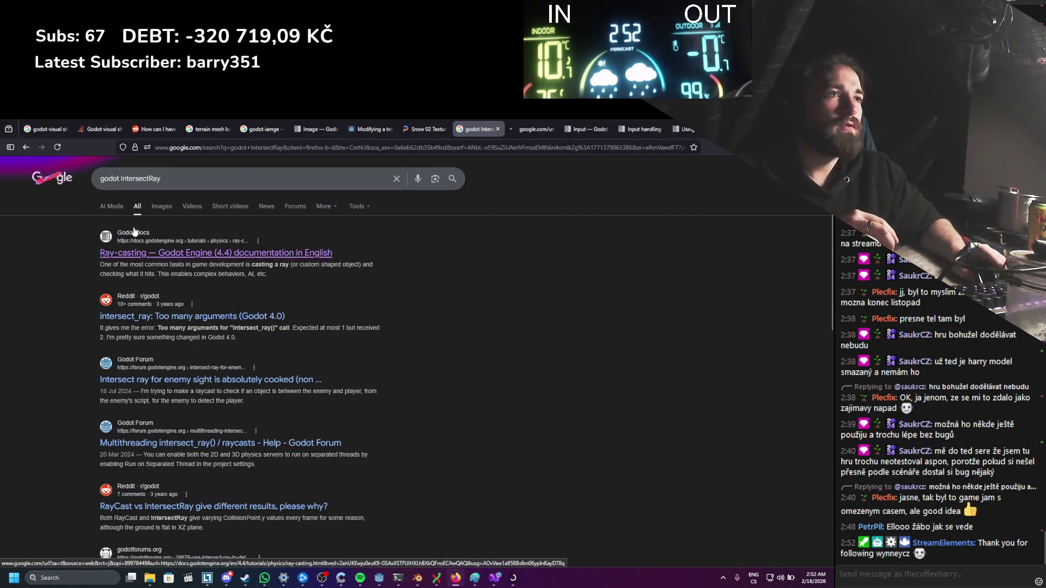
pyautogui.click(507, 123)
pyautogui.scroll(-10, 368, 426)
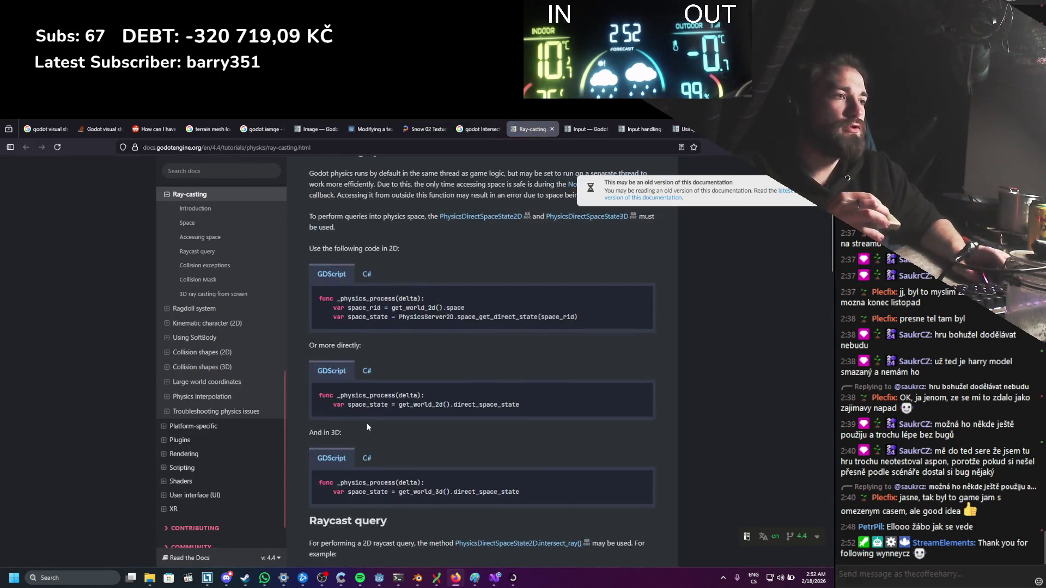
pyautogui.scroll(-4, 367, 423)
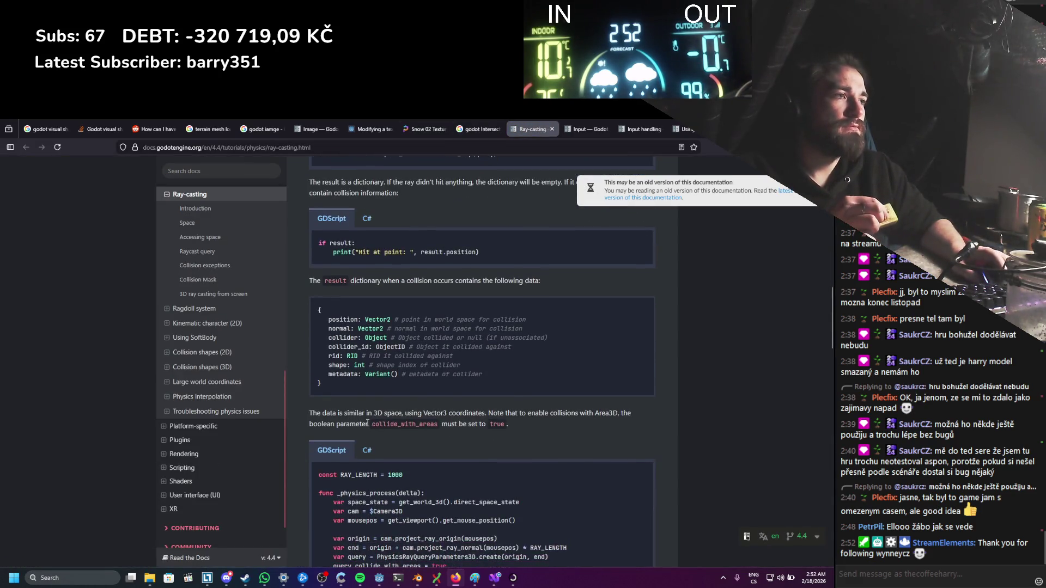
pyautogui.doubleClick(343, 320)
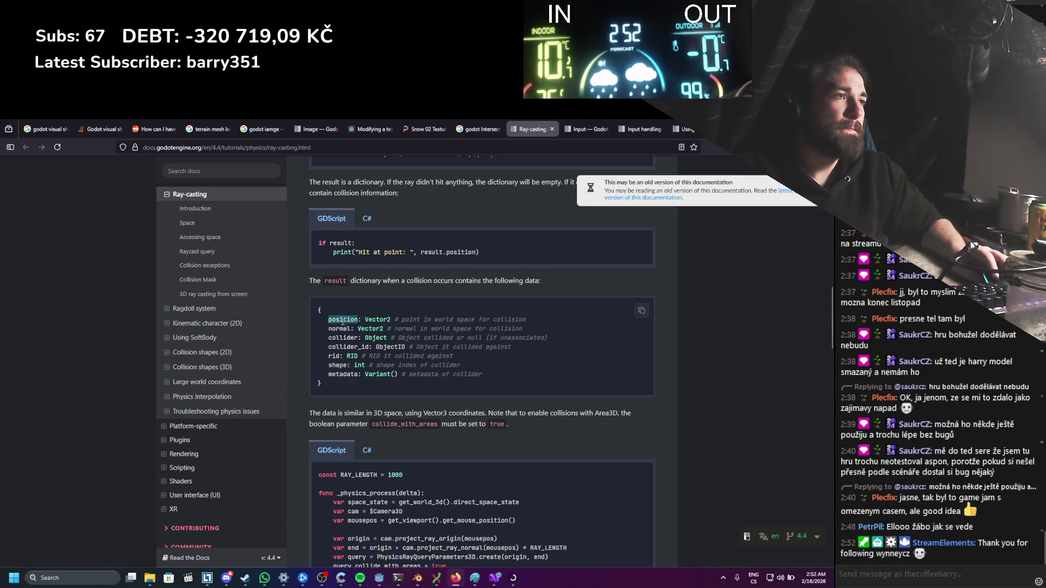
pyautogui.hotkey('alt', 'Tab')
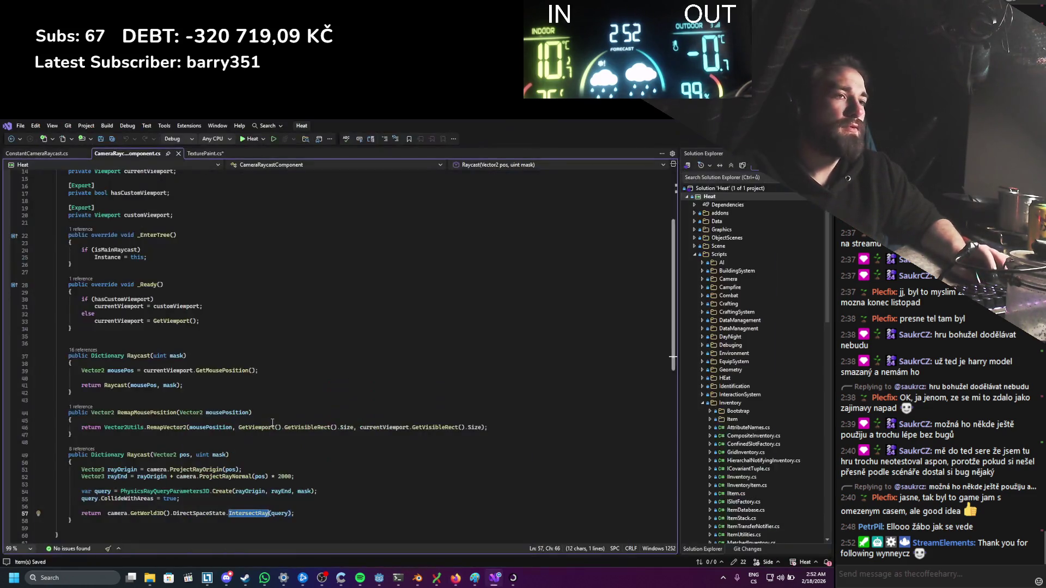
# Step: Complete the line as raycastRes["position"] as Vector3; in TexturePaint.cs and save it
pyautogui.scroll(-6, 225, 462)
pyautogui.scroll(3, 184, 346)
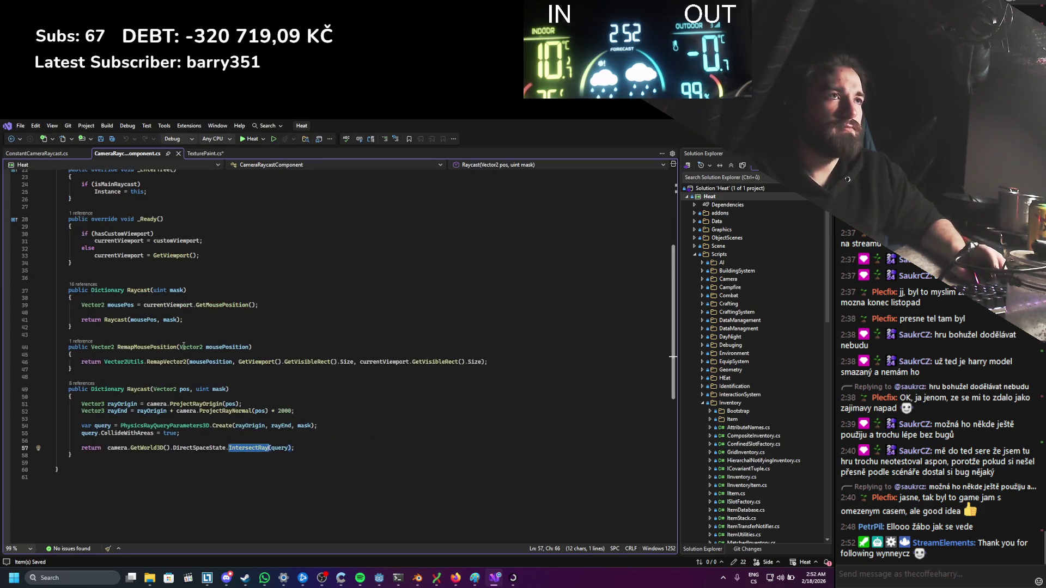
pyautogui.click(191, 153)
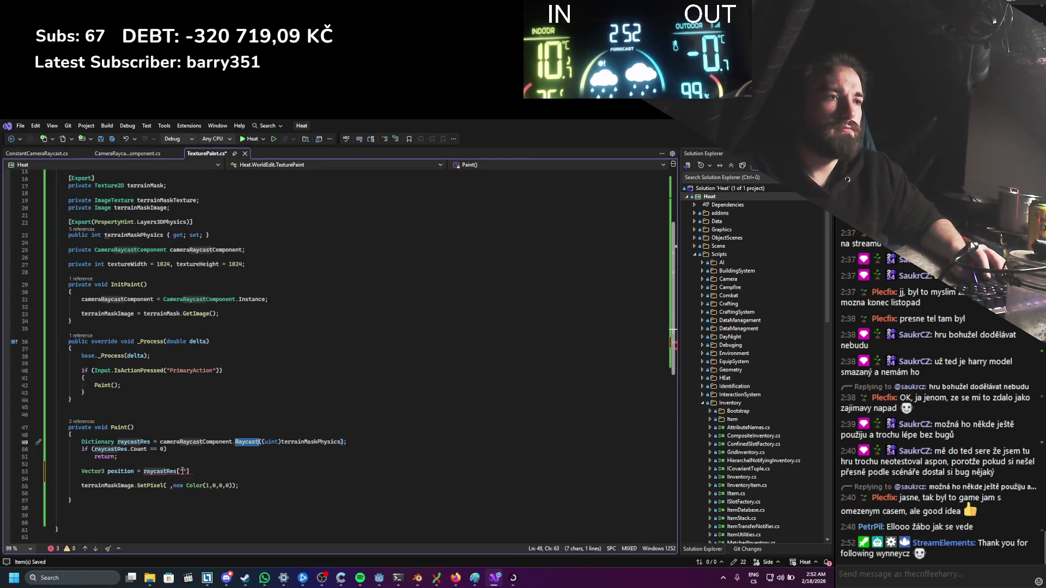
pyautogui.write('position')
pyautogui.hotkey('ctrl', 's')
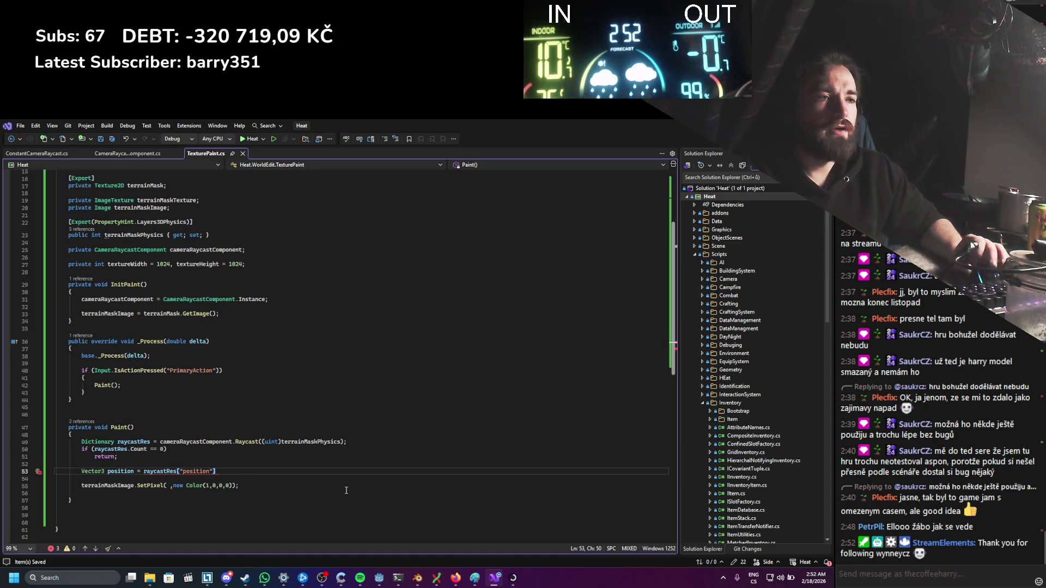
pyautogui.write('as Vector3;')
pyautogui.hotkey('ctrl', 's')
pyautogui.moveTo(165, 471)
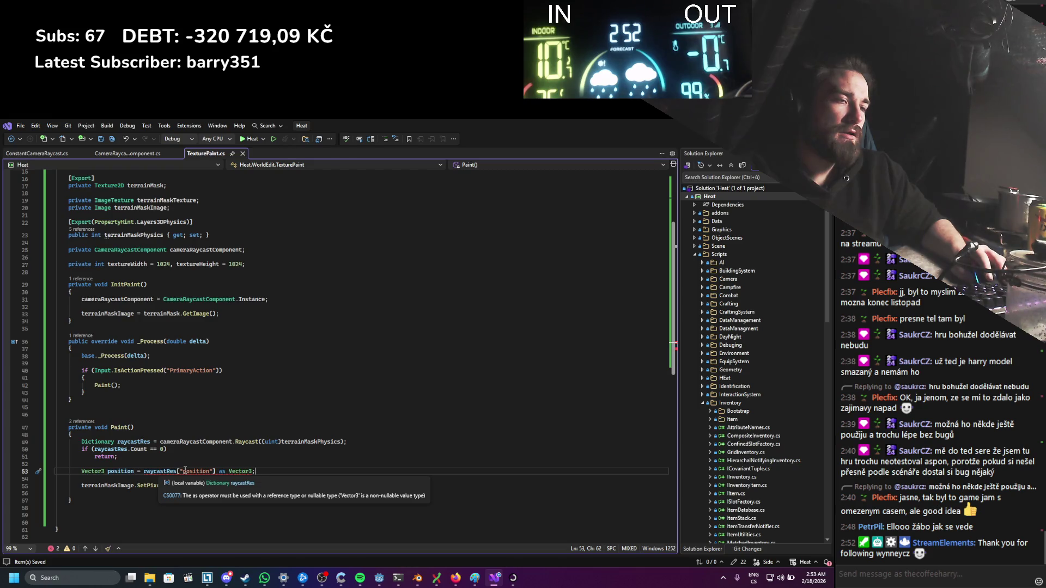
pyautogui.click(379, 578)
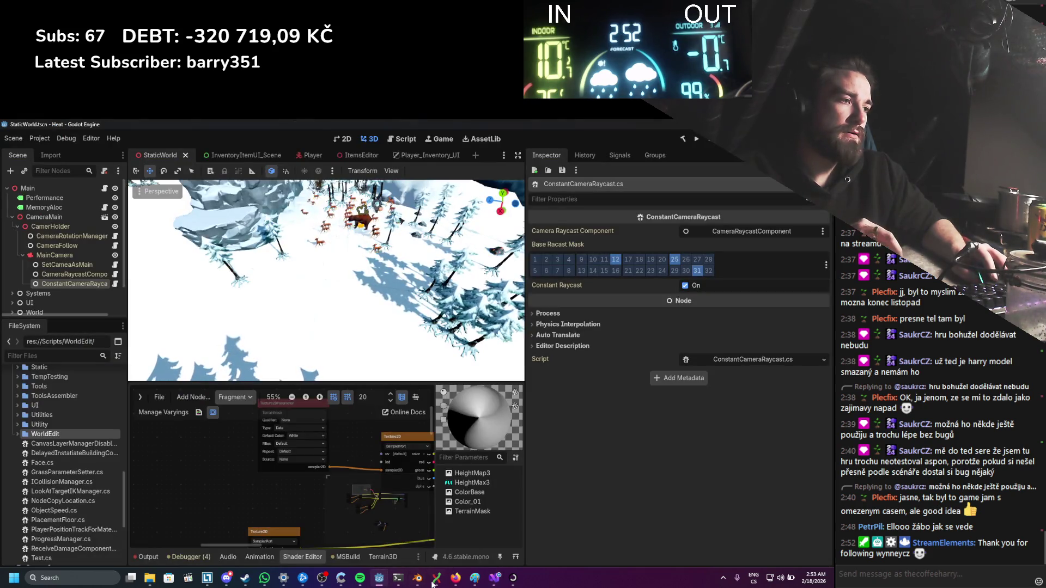
# Step: Return to TexturePaint.cs and select the ' as Vector3' cast on line 53
pyautogui.click(455, 578)
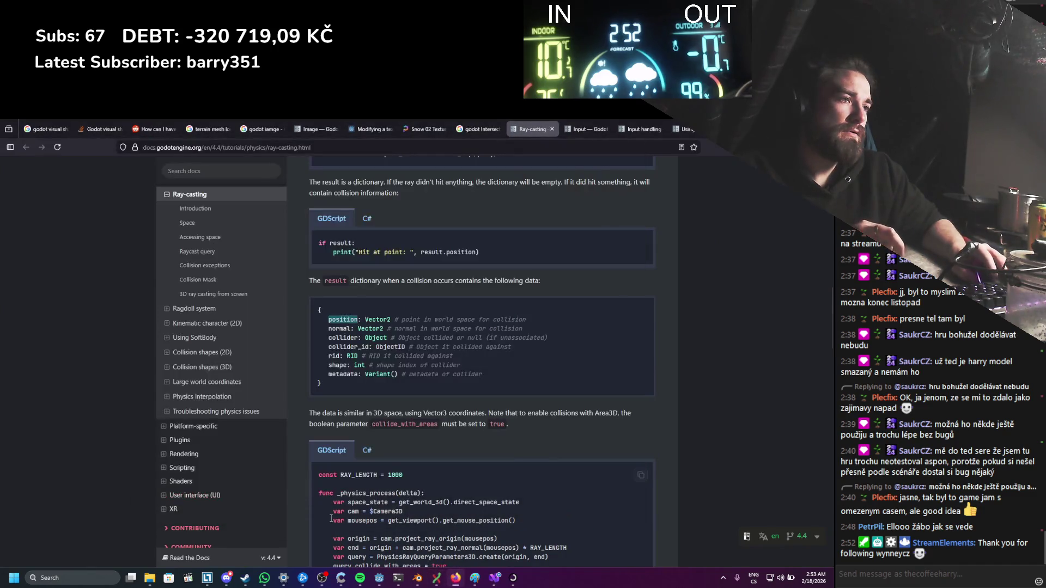
pyautogui.click(495, 578)
pyautogui.moveTo(254, 472); pyautogui.dragTo(214, 472)
# Step: Replace the as-cast with an explicit (Vector3) cast on raycastRes["position"] and save
pyautogui.write(';')
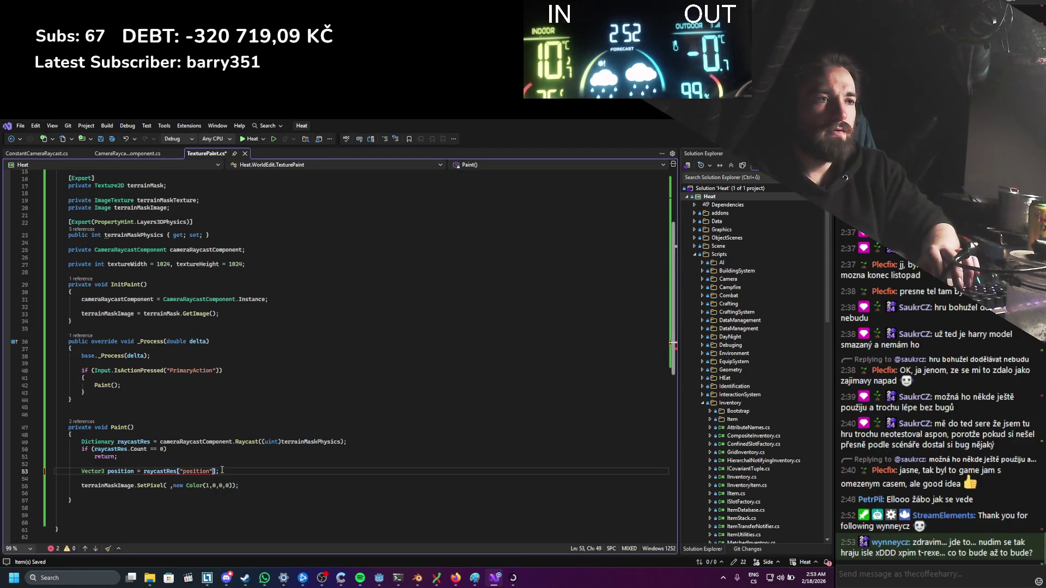
pyautogui.hotkey('ctrl', 'Left')
pyautogui.hotkey('ctrl', 'Left')
pyautogui.hotkey('ctrl', 'Left')
pyautogui.write('(Vector3')
pyautogui.hotkey('ctrl', 's')
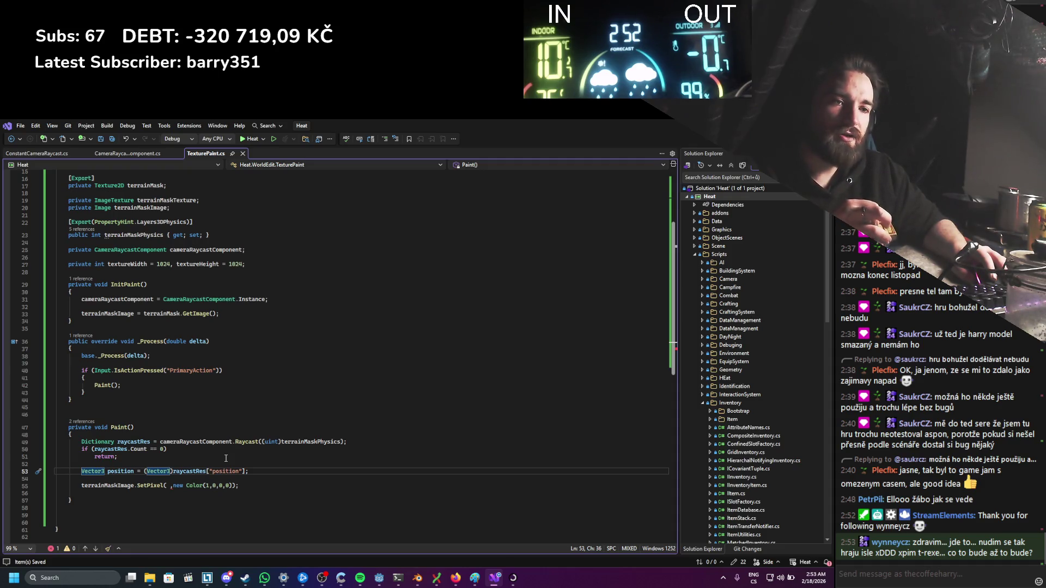
pyautogui.scroll(-3, 227, 458)
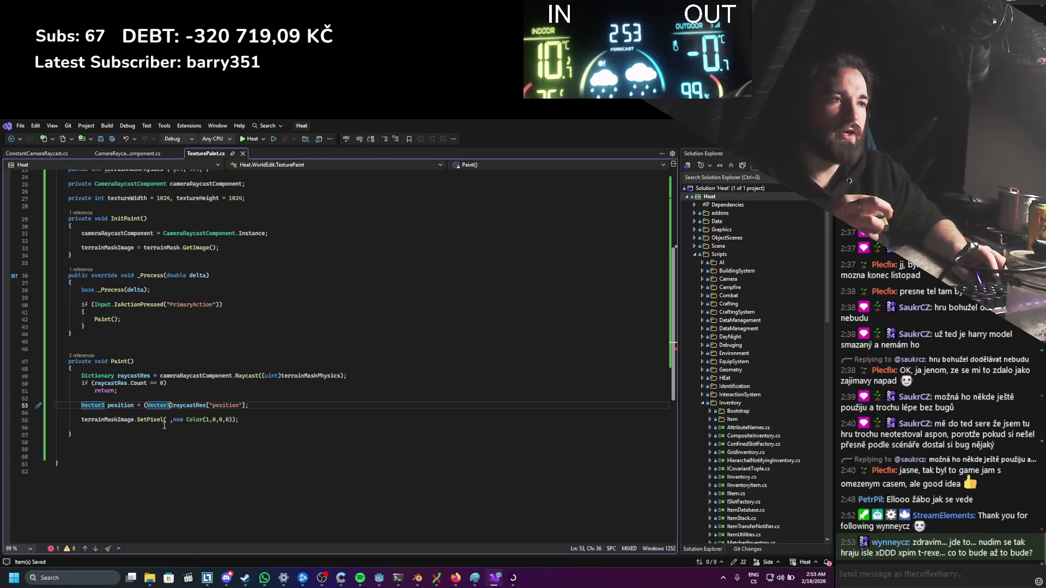
# Step: Pass position.X and position.Z as the first two SetPixel arguments
pyautogui.doubleClick(131, 406)
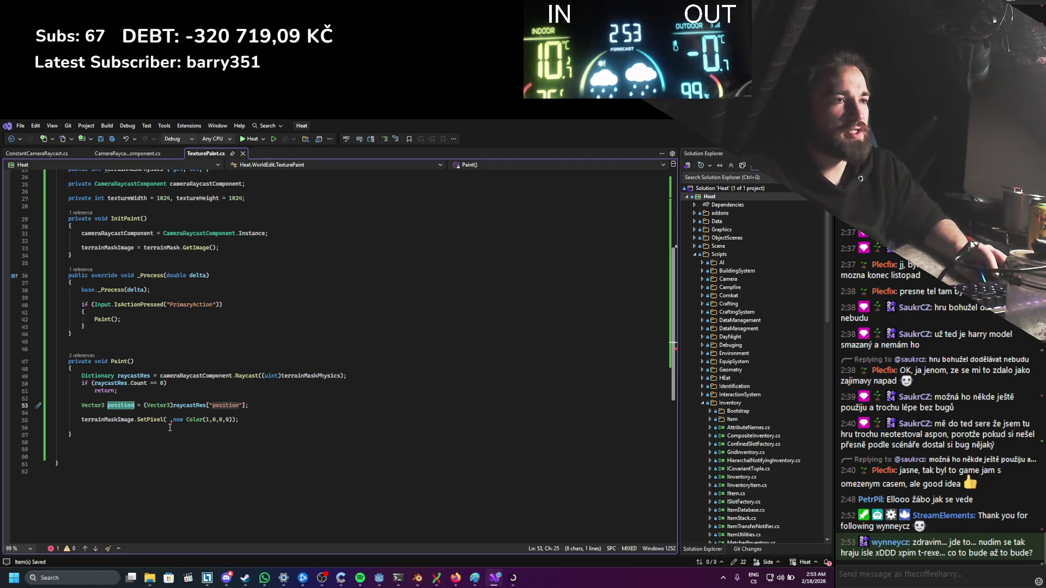
pyautogui.click(172, 420)
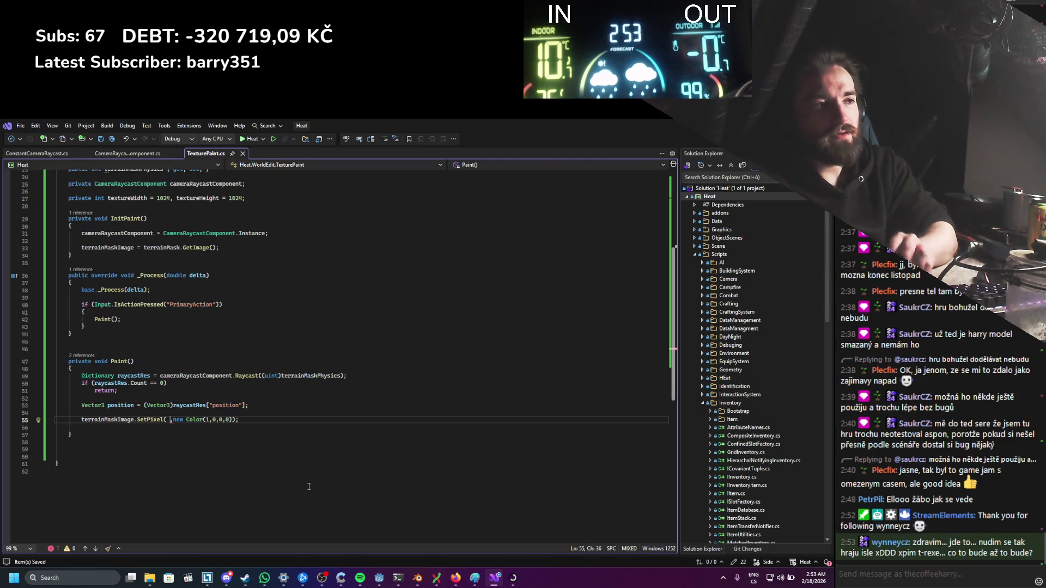
pyautogui.write('position.x')
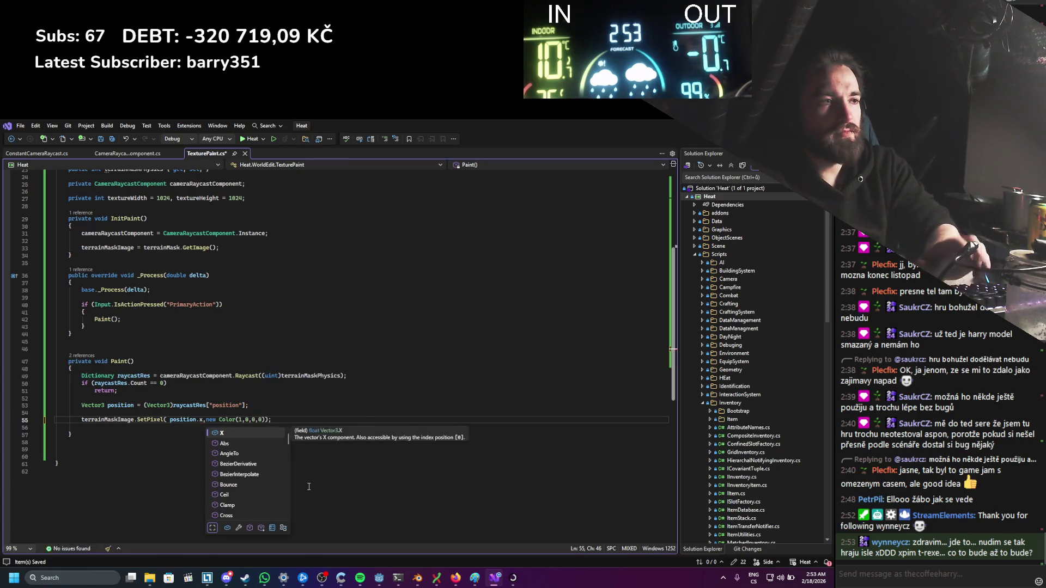
pyautogui.write(', position.z')
pyautogui.click(251, 420)
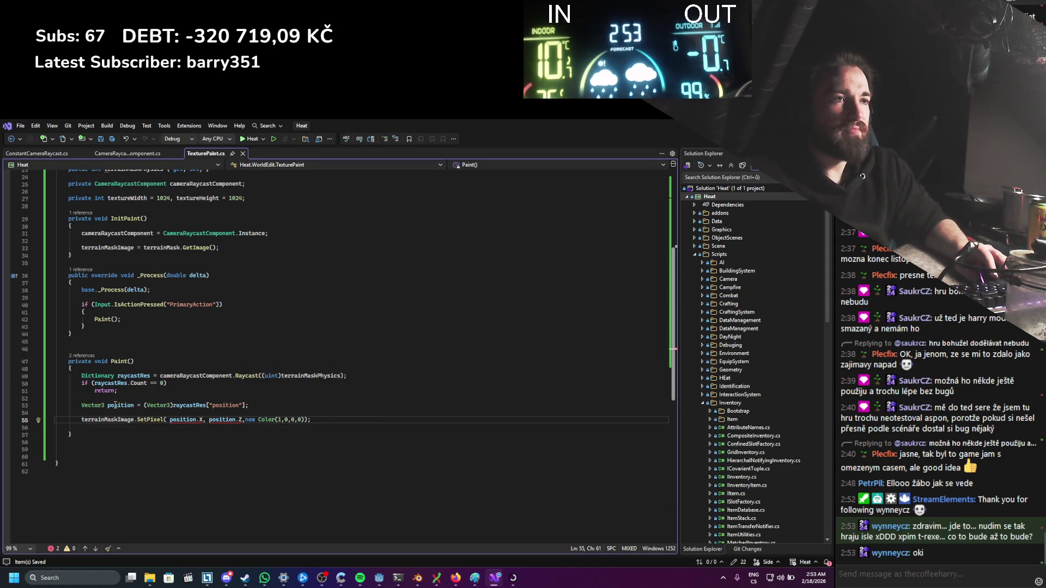
pyautogui.click(171, 420)
# Step: Try wrapping position.X in Mathf.Floor, then Math.Floor, and delete the attempt
pyautogui.write('math')
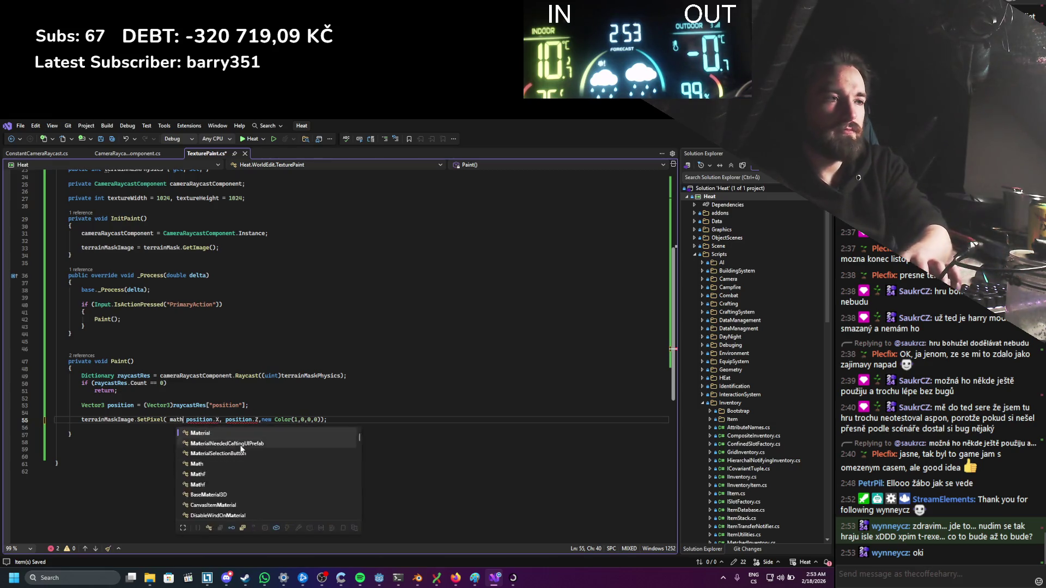
pyautogui.write('f.fl')
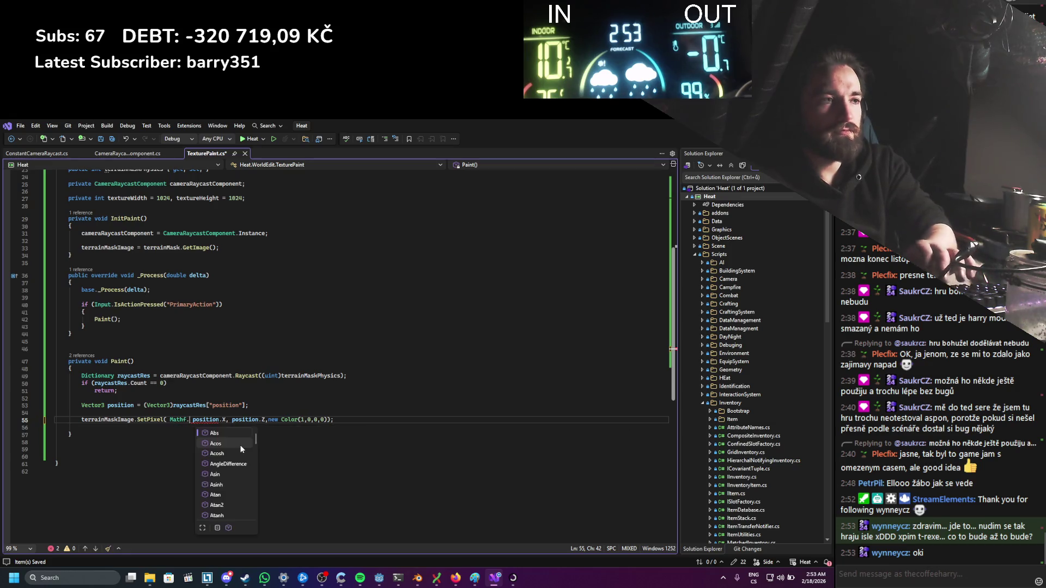
pyautogui.press('Tab')
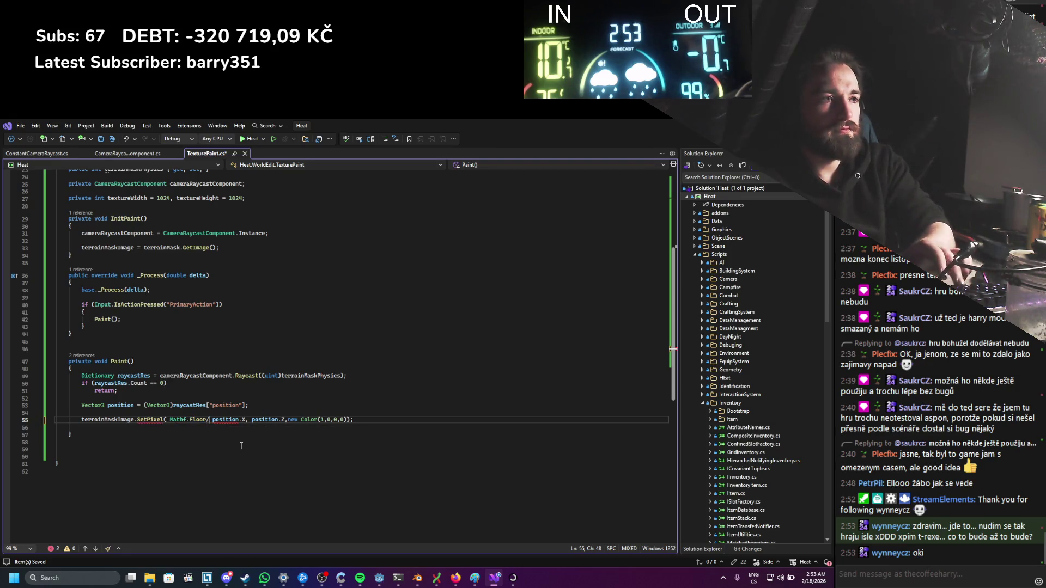
pyautogui.write('(')
pyautogui.press('BackSpace')
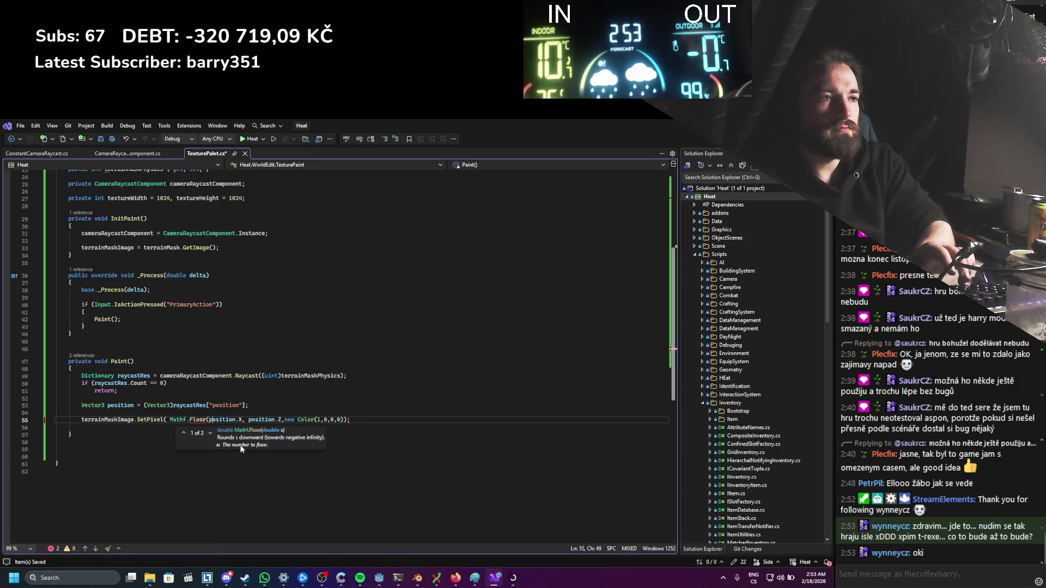
pyautogui.hotkey('ctrl', 'Right')
pyautogui.hotkey('ctrl', 'Right')
pyautogui.hotkey('ctrl', 'Right')
pyautogui.write(')')
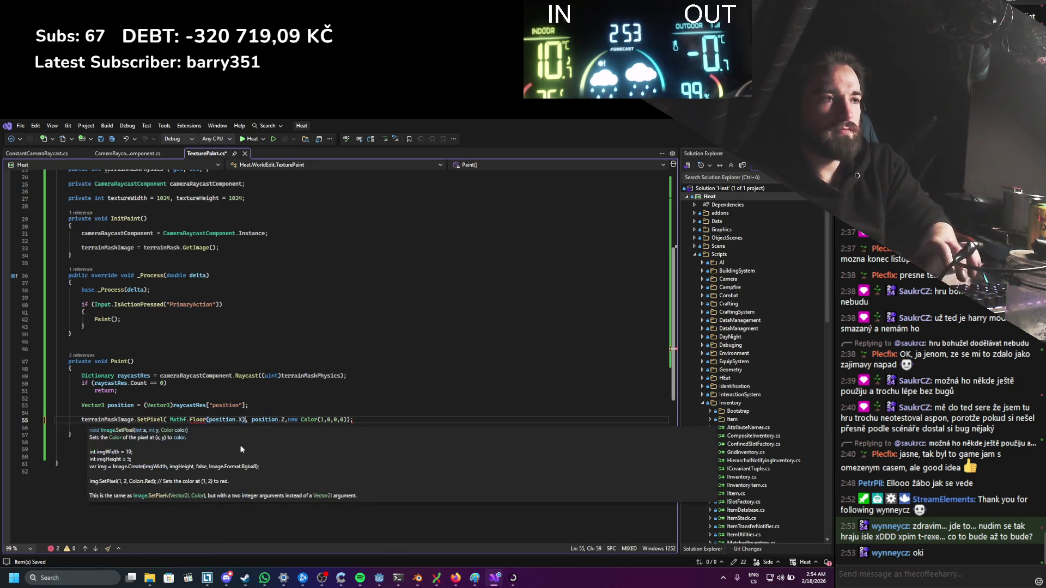
pyautogui.hotkey('ctrl', 'Left')
pyautogui.hotkey('ctrl', 'Left')
pyautogui.hotkey('ctrl', 'Left')
pyautogui.press('BackSpace')
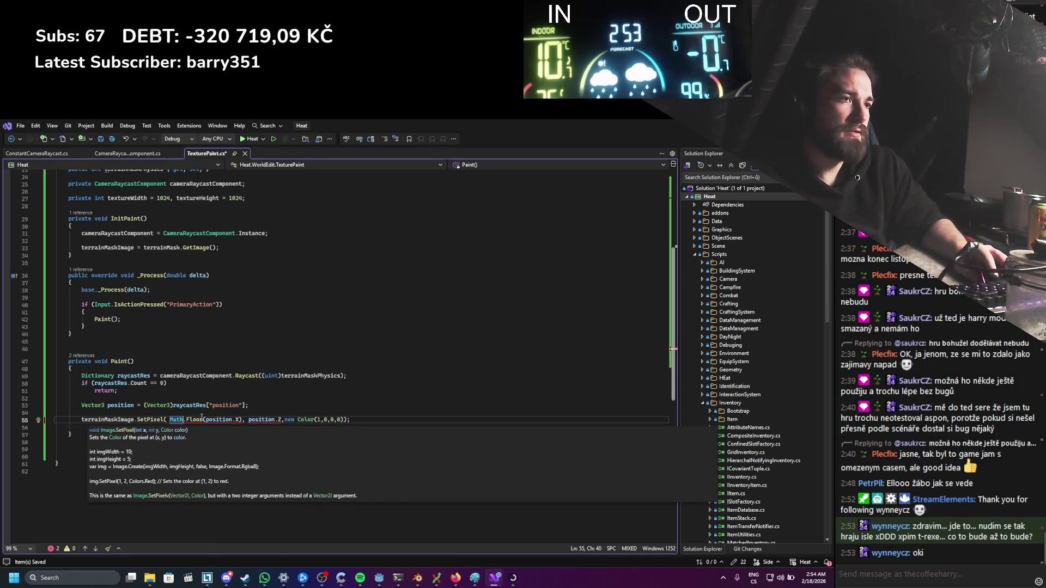
pyautogui.doubleClick(202, 419)
pyautogui.write('fl')
pyautogui.press('BackSpace')
pyautogui.press('BackSpace')
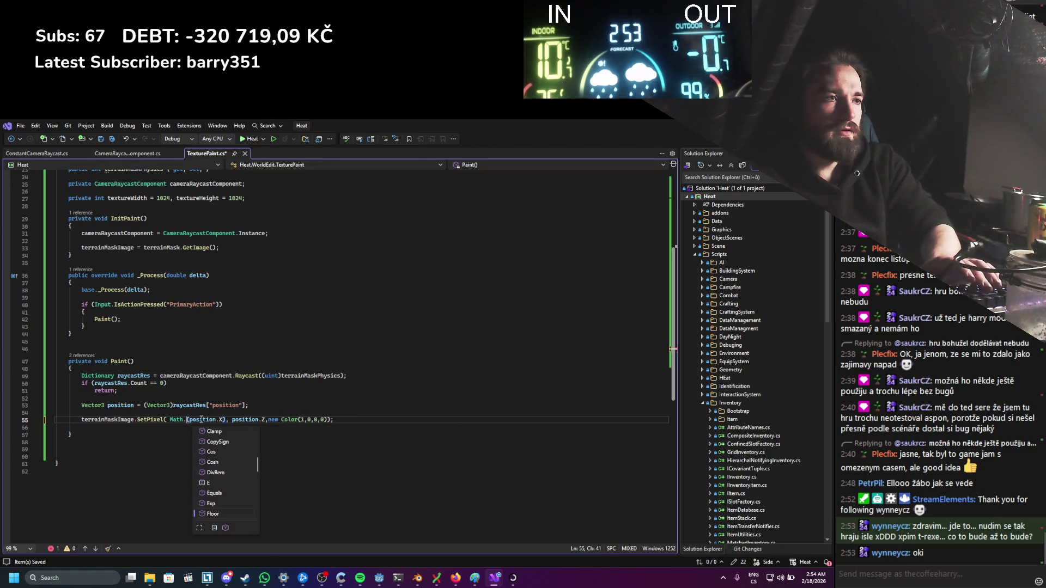
pyautogui.press('BackSpace')
pyautogui.press('BackSpace')
pyautogui.press('BackSpace')
pyautogui.write('math')
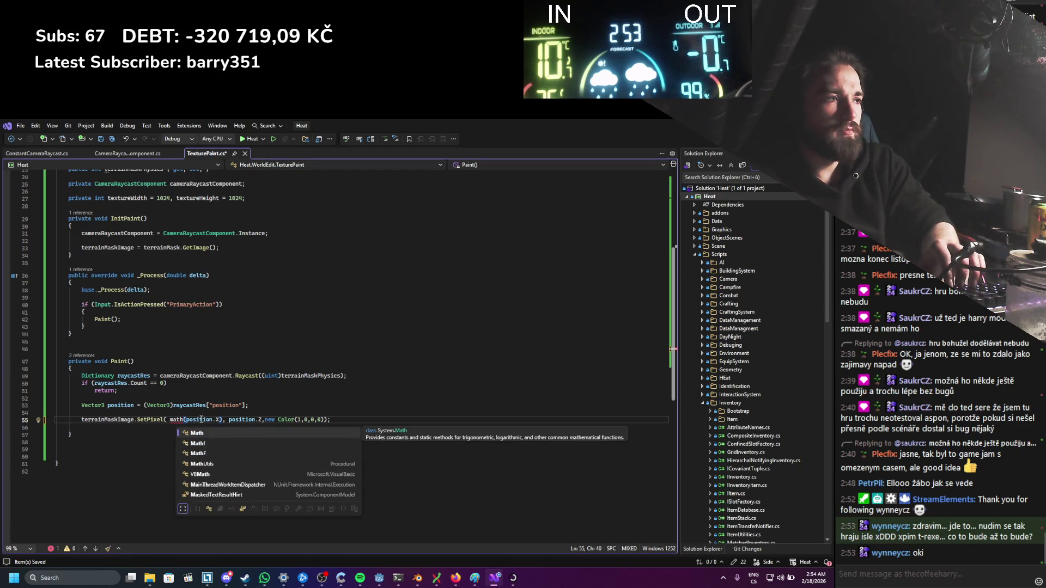
pyautogui.press('Tab')
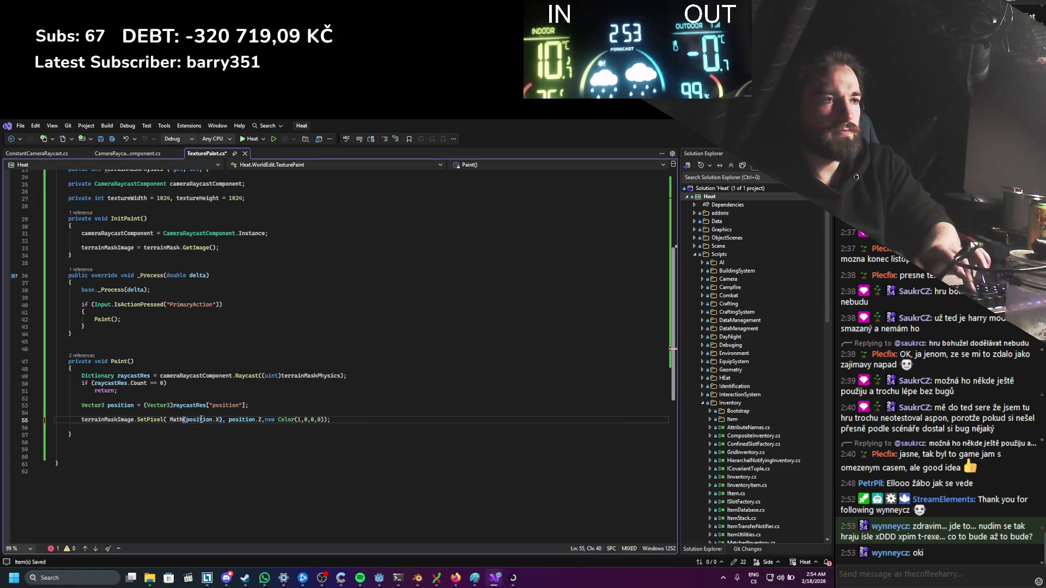
pyautogui.write('.')
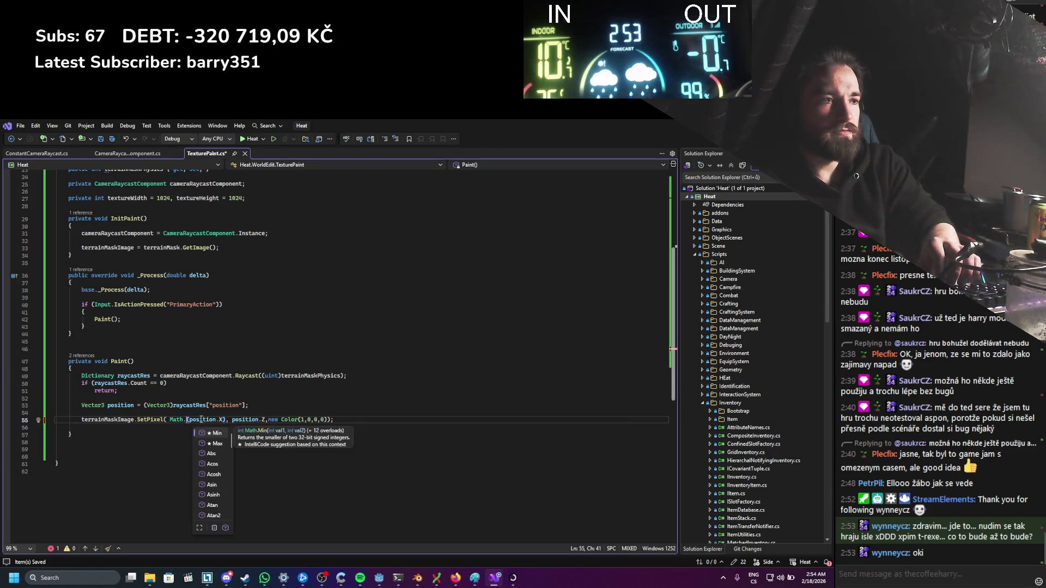
pyautogui.write('floor')
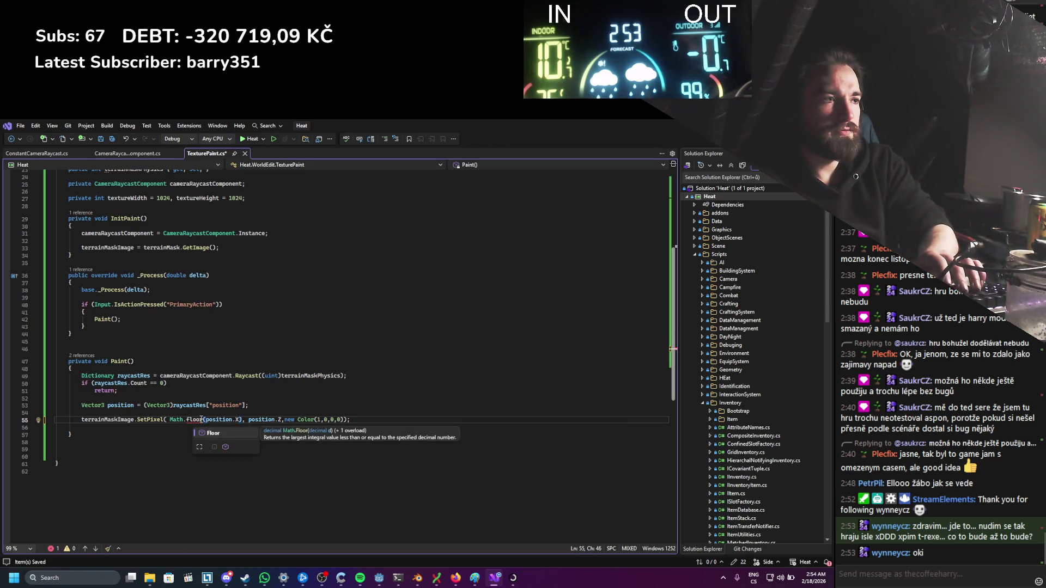
pyautogui.press('BackSpace')
pyautogui.press('BackSpace')
pyautogui.press('BackSpace')
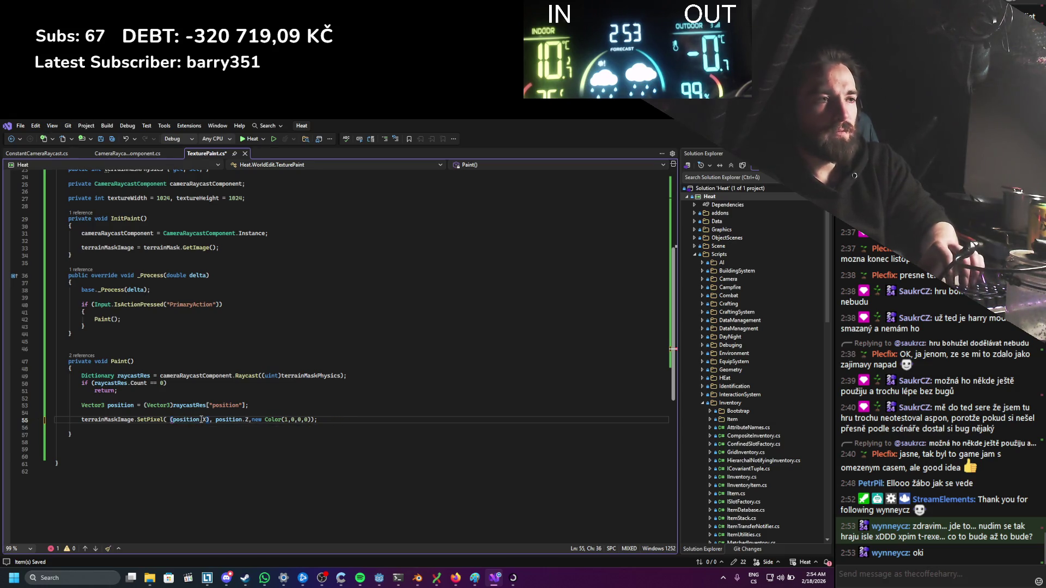
# Step: Wrap both position.X and position.Z in Mathf.FloorToInt and save the script
pyautogui.write('Mathf')
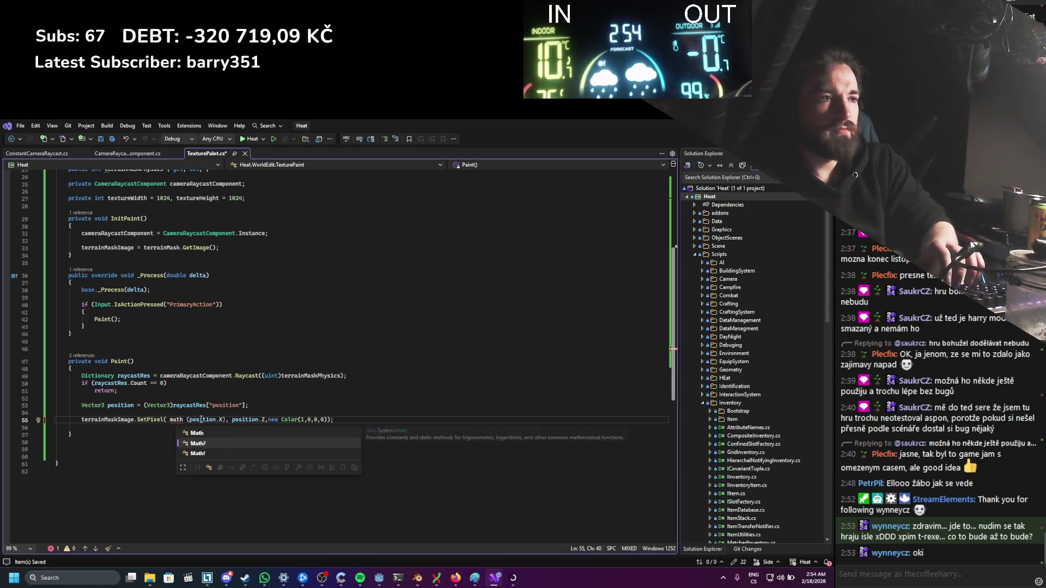
pyautogui.write('.floort')
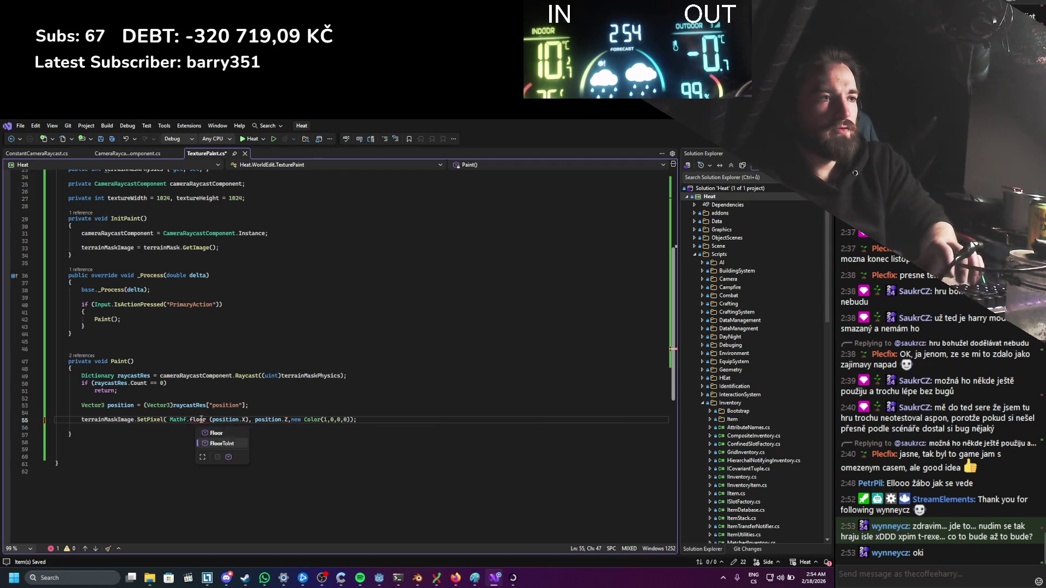
pyautogui.press('Tab')
pyautogui.press('BackSpace')
pyautogui.press('Right')
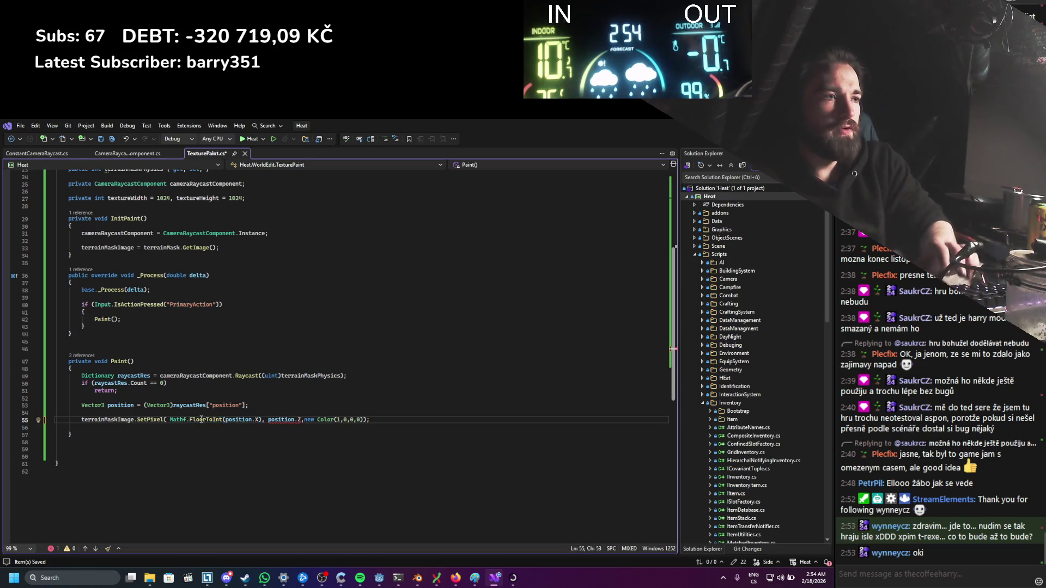
pyautogui.hotkey('ctrl', 'shift', 'Left')
pyautogui.hotkey('ctrl', 'shift', 'Left')
pyautogui.hotkey('ctrl', 'shift', 'Left')
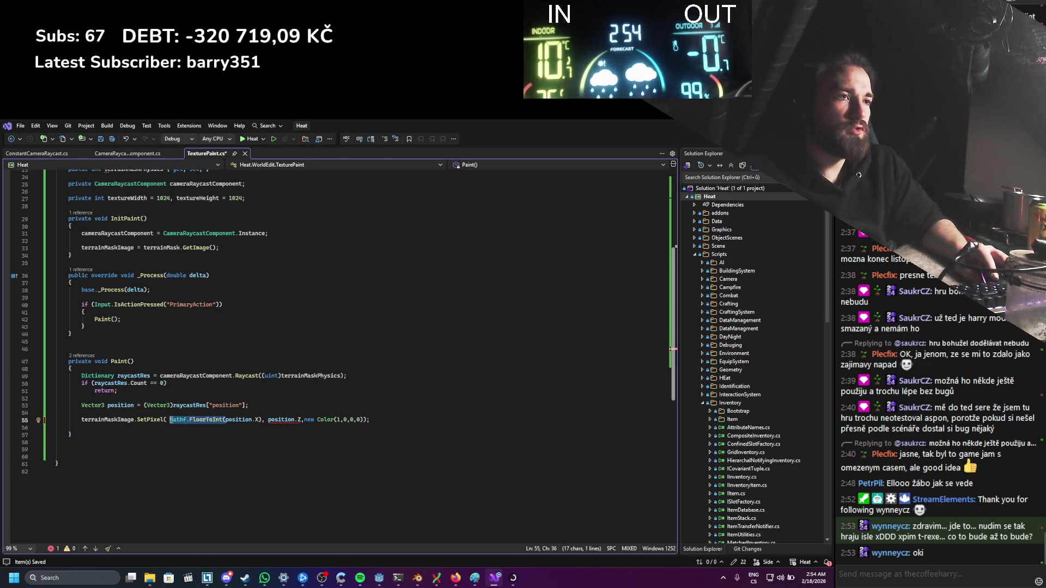
pyautogui.hotkey('ctrl', 'c')
pyautogui.click(267, 420)
pyautogui.hotkey('ctrl', 'v')
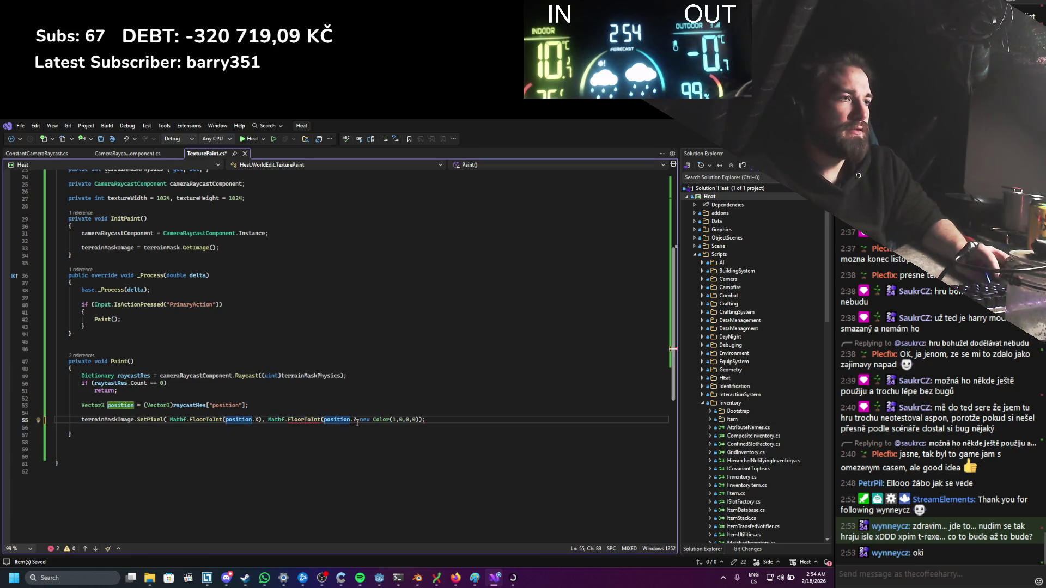
pyautogui.click(357, 419)
pyautogui.write(')')
pyautogui.hotkey('ctrl', 's')
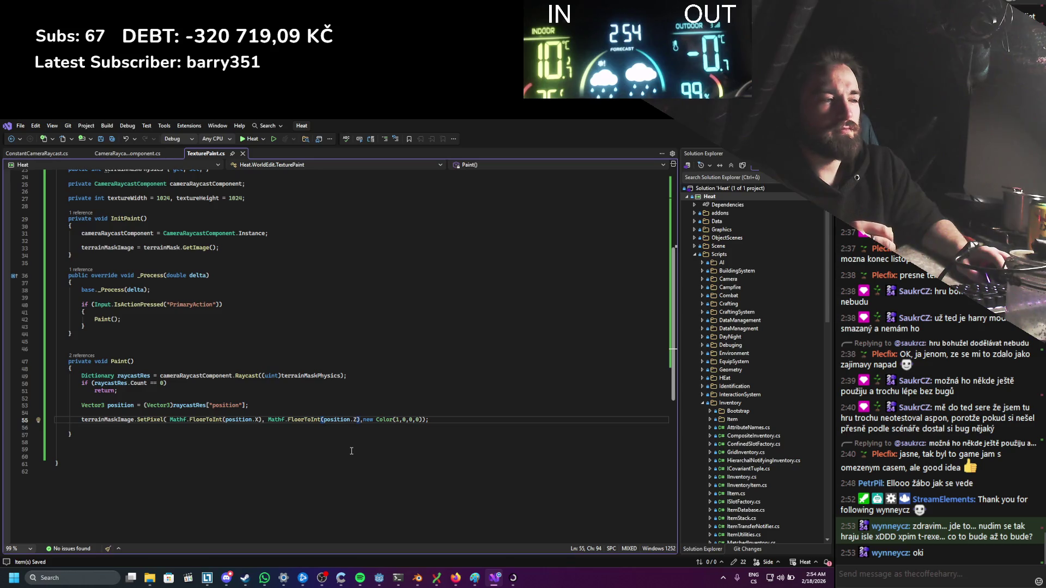
# Step: Glance at the ray-casting docs, then bring up Godot's StaticWorld scene
pyautogui.hotkey('alt', 'Tab')
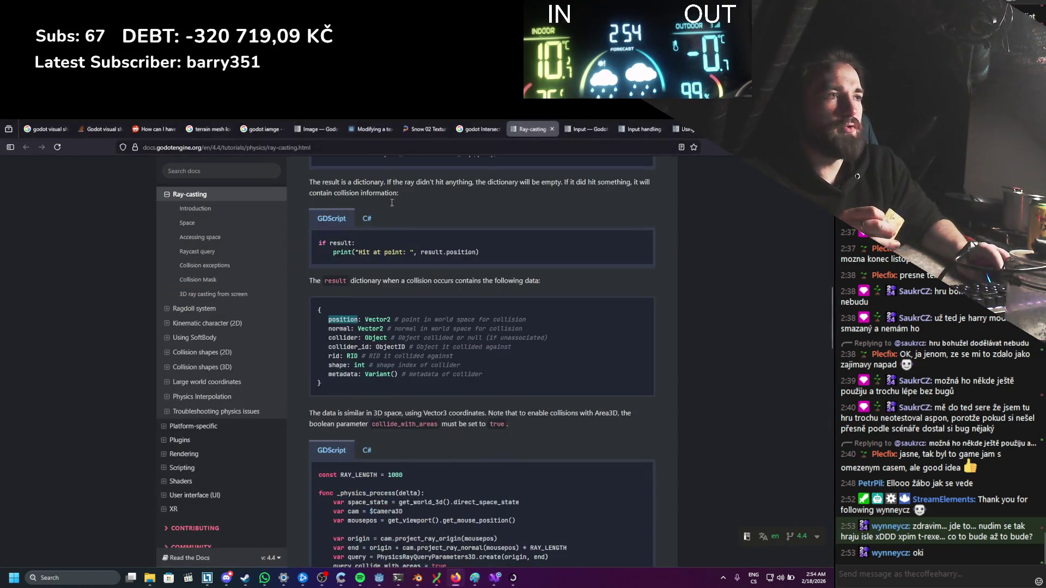
pyautogui.click(379, 577)
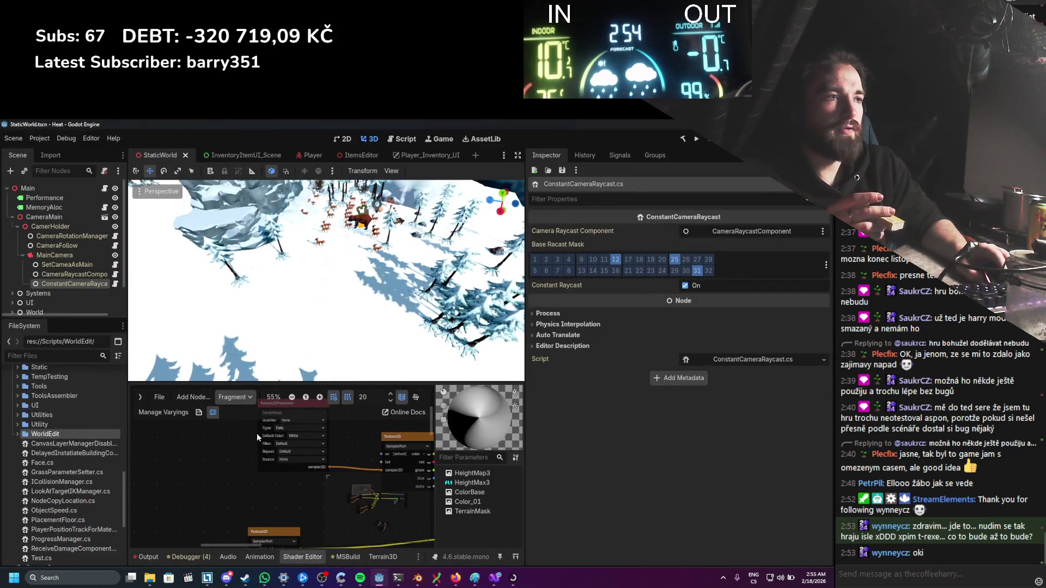
# Step: Set the TerrainMask texture parameter's type to Color
pyautogui.scroll(2, 272, 456)
pyautogui.moveTo(263, 475)
pyautogui.mouseDown()
pyautogui.moveTo(224, 522)
pyautogui.moveTo(163, 501)
pyautogui.moveTo(170, 509)
pyautogui.mouseUp()
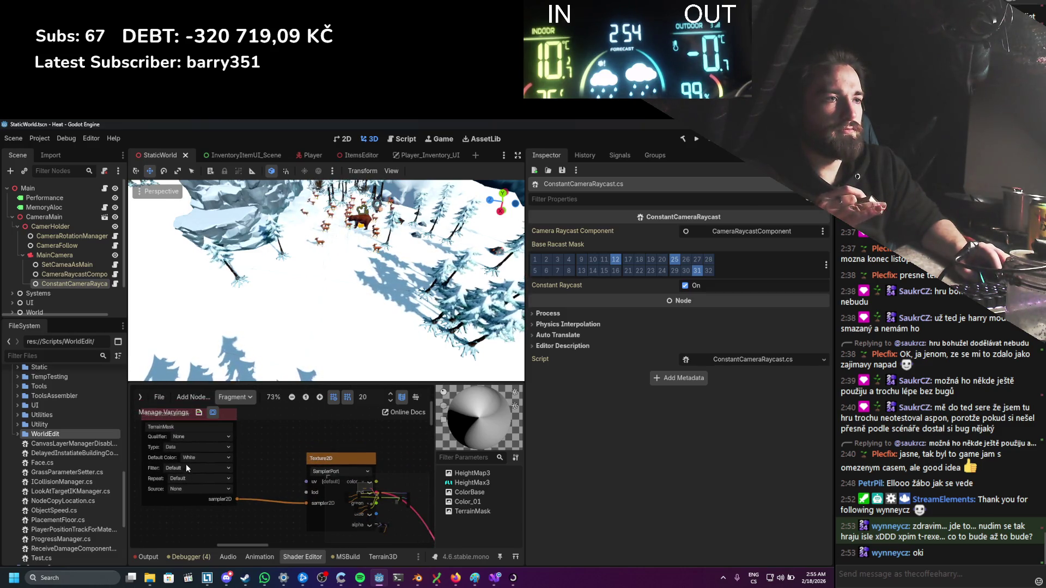
pyautogui.click(188, 446)
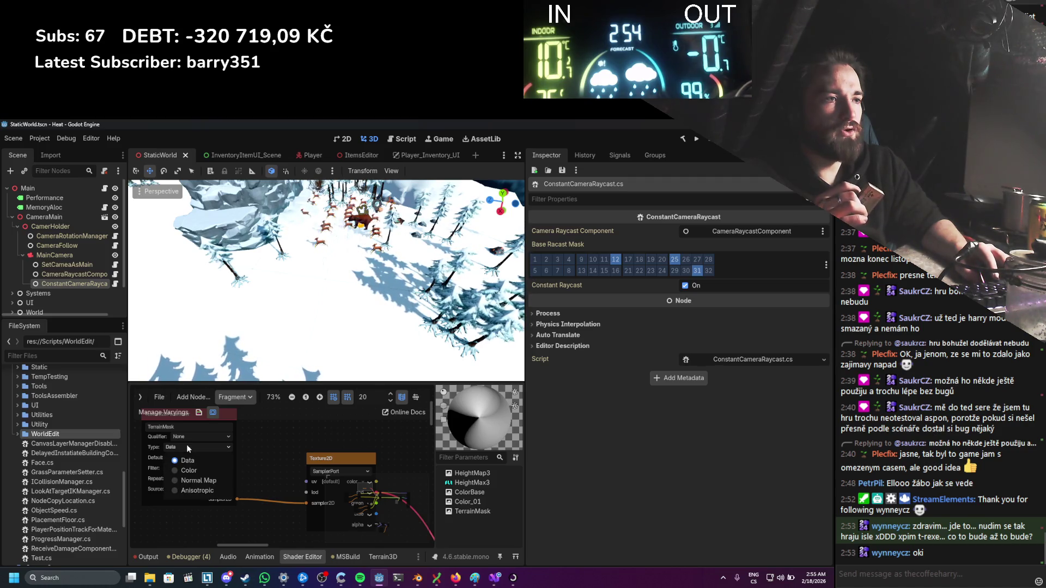
pyautogui.click(190, 470)
pyautogui.scroll(-6, 192, 470)
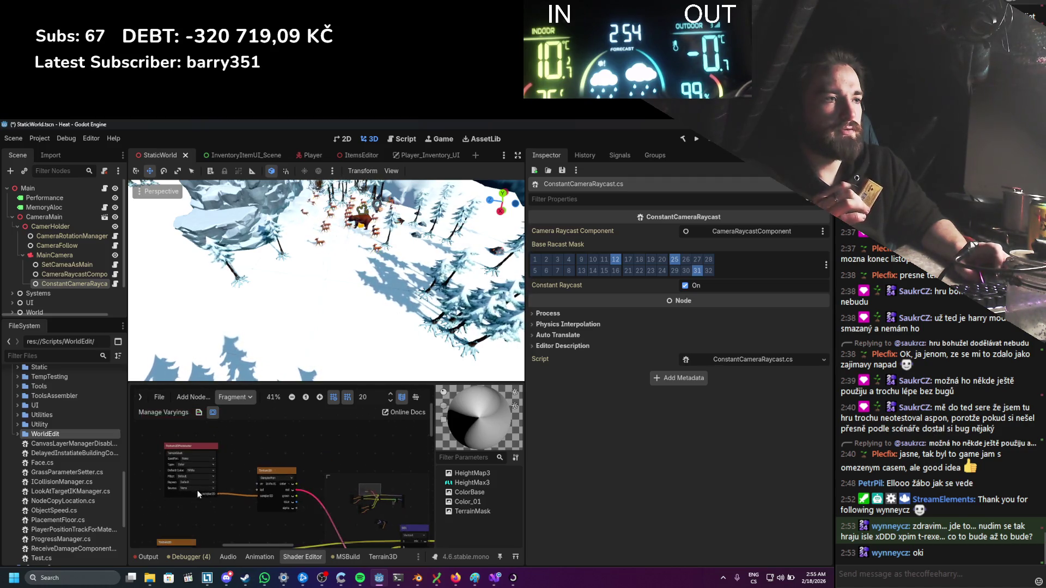
pyautogui.scroll(5, 305, 453)
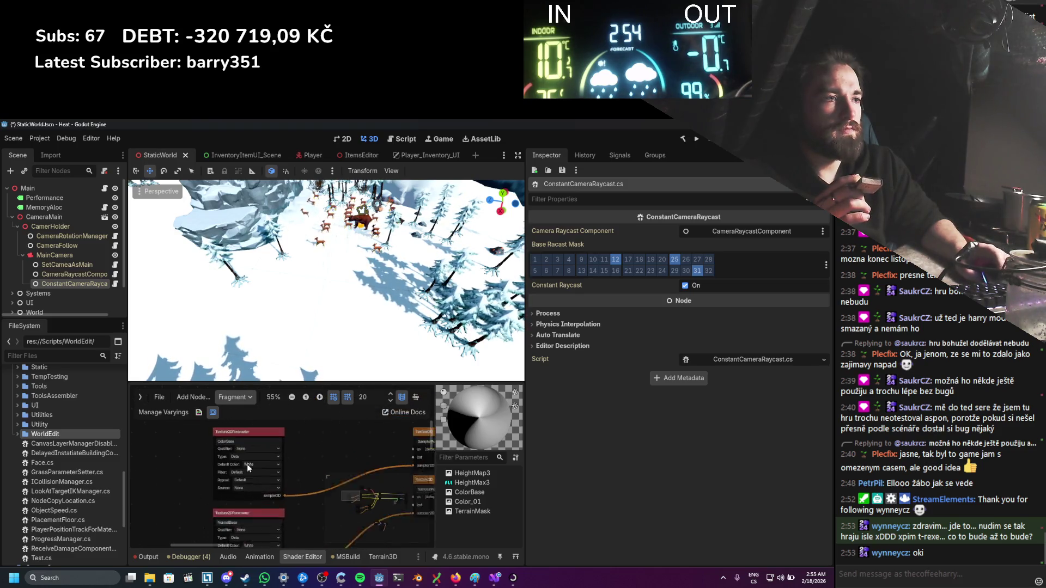
pyautogui.scroll(-3, 293, 482)
# Step: Make NormalBase a Normal Map texture with its source set to None
pyautogui.click(245, 507)
pyautogui.click(241, 472)
pyautogui.click(245, 473)
pyautogui.click(298, 493)
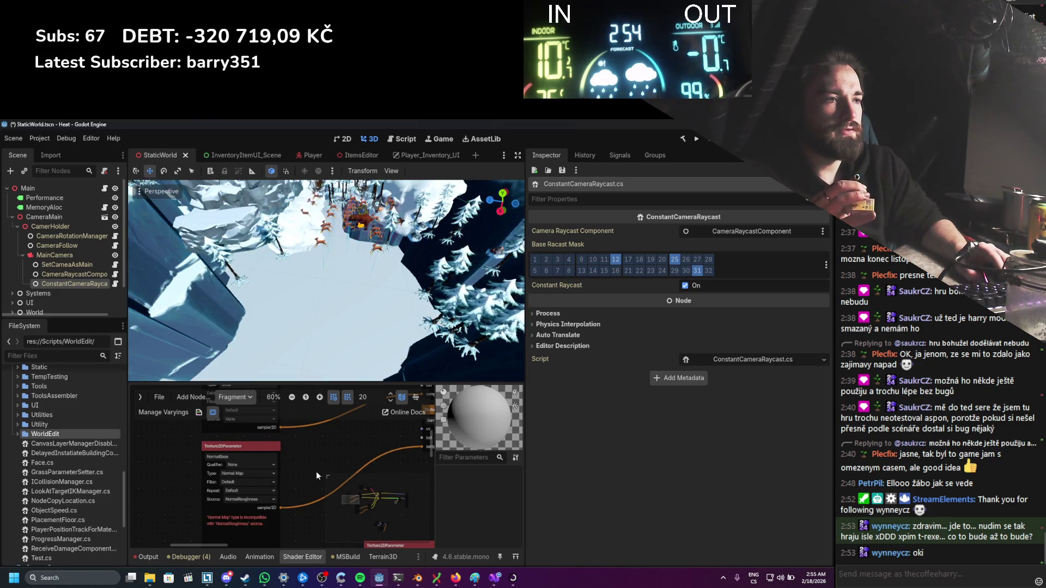
pyautogui.hscroll(1, 263, 486)
pyautogui.click(253, 497)
pyautogui.click(253, 512)
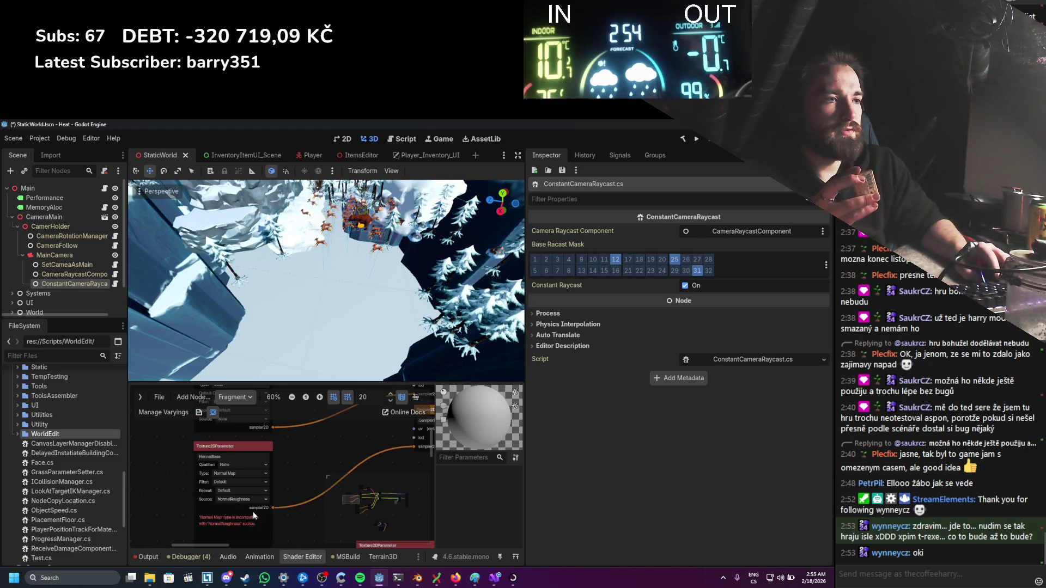
# Step: Make Normal_01 a Normal Map texture with source None, and save the scene
pyautogui.scroll(-1, 280, 485)
pyautogui.scroll(2, 280, 485)
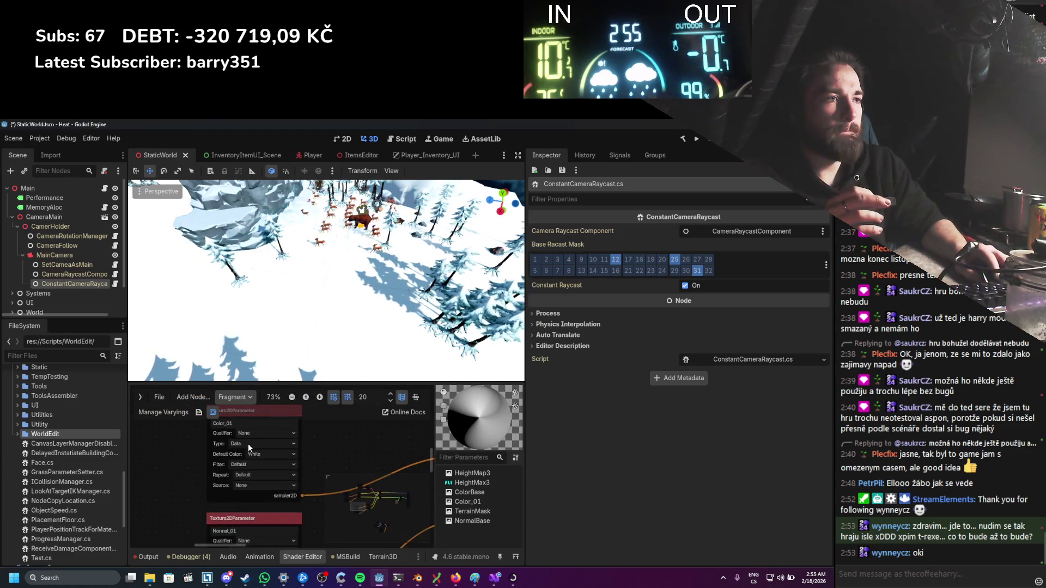
pyautogui.scroll(1, 228, 494)
pyautogui.click(266, 486)
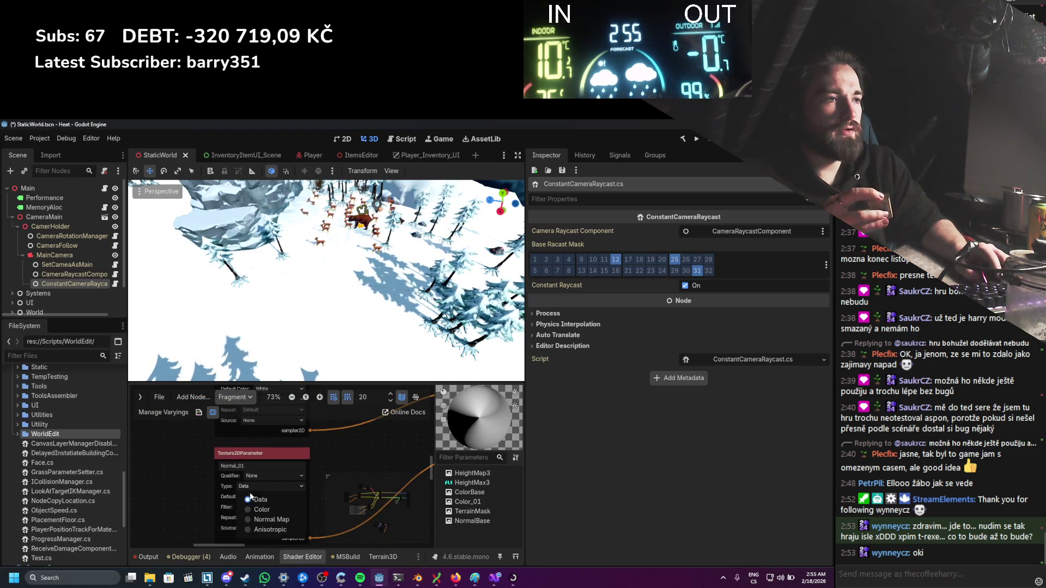
pyautogui.click(256, 518)
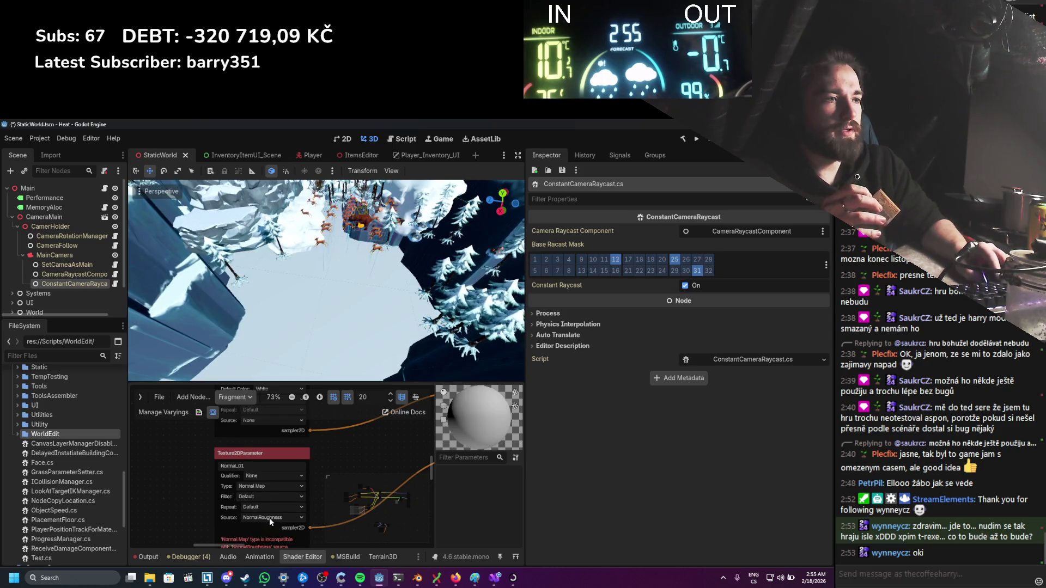
pyautogui.hotkey('ctrl', 's')
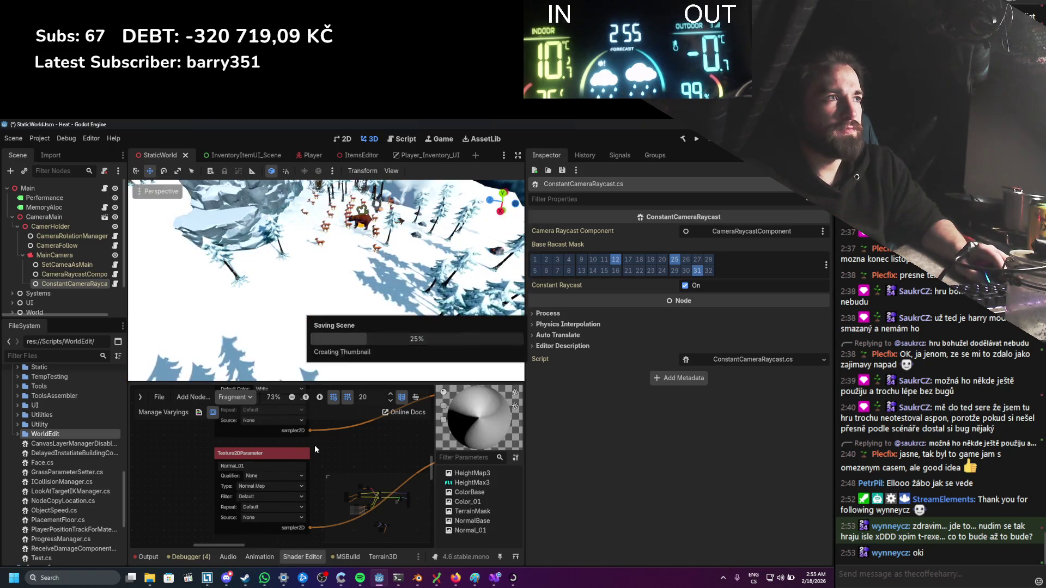
pyautogui.scroll(-6, 308, 446)
pyautogui.scroll(6, 309, 446)
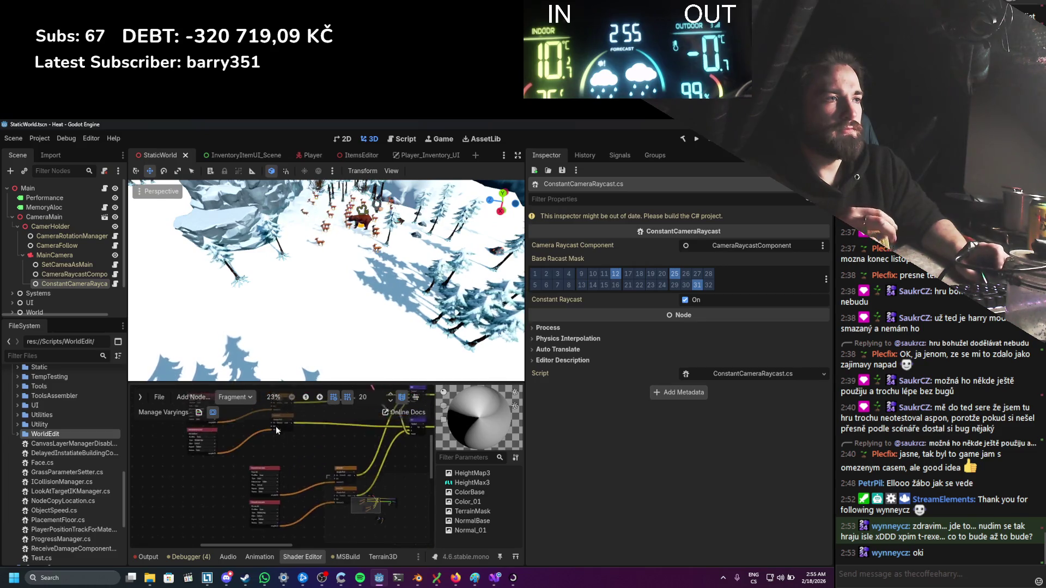
pyautogui.rightClick(274, 484)
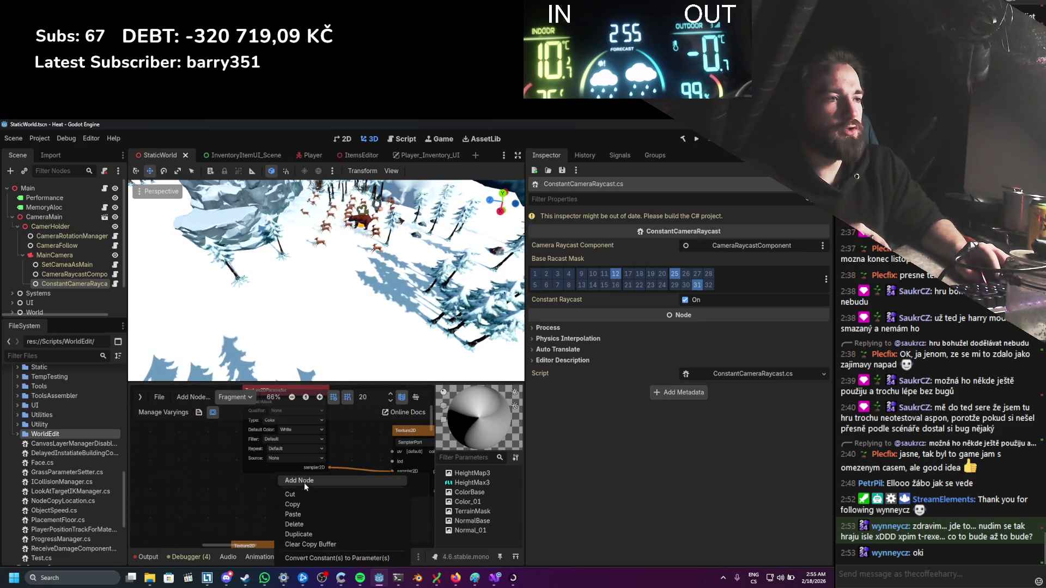
pyautogui.click(305, 482)
pyautogui.write('l')
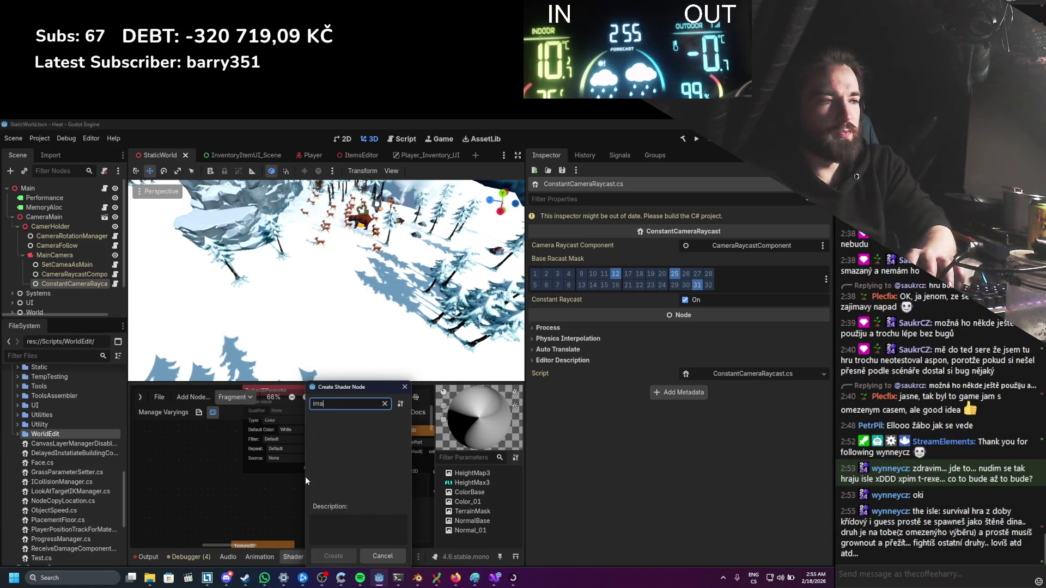
pyautogui.press('BackSpace')
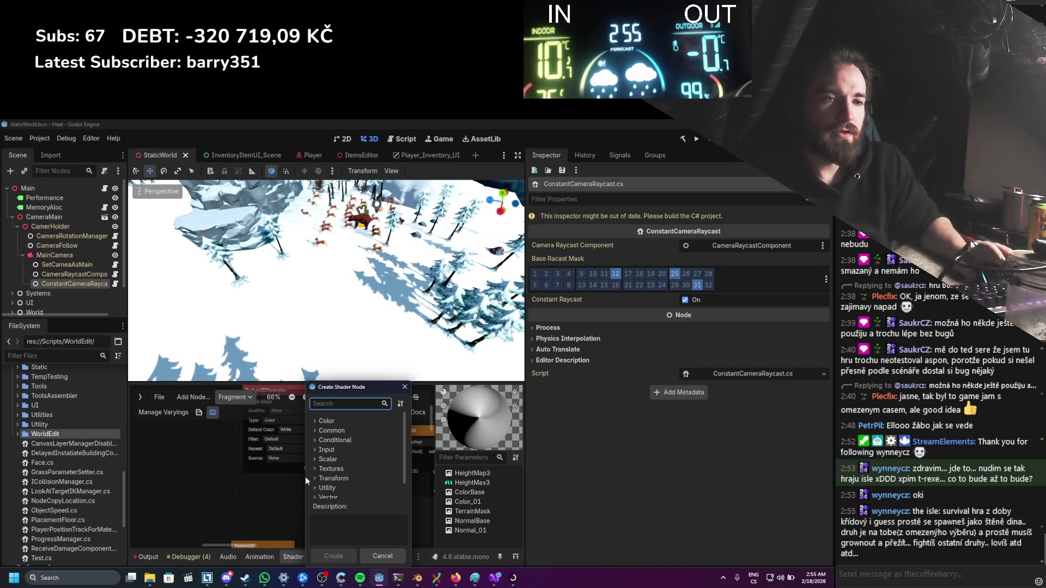
pyautogui.click(255, 485)
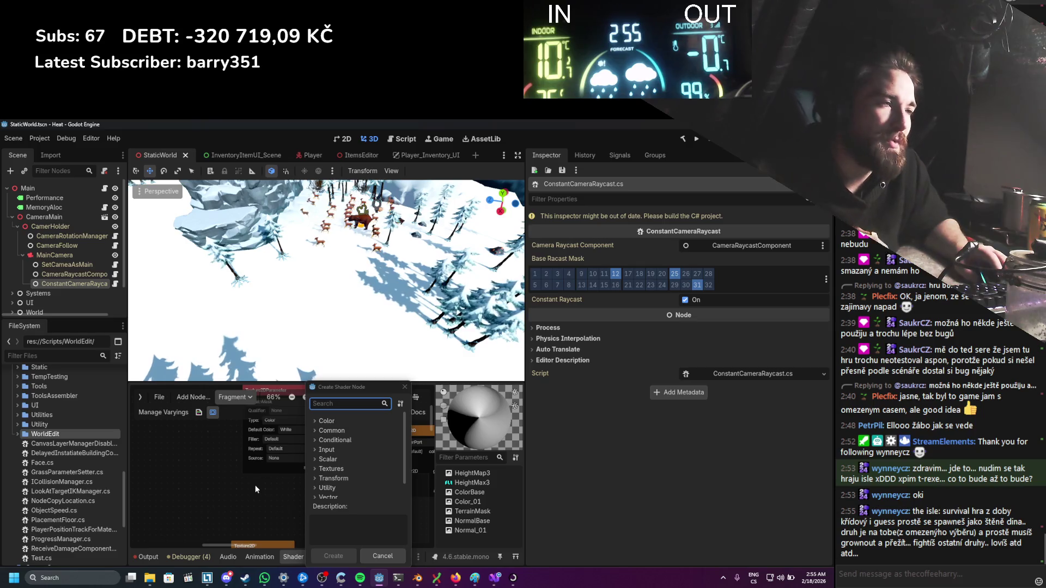
pyautogui.click(405, 387)
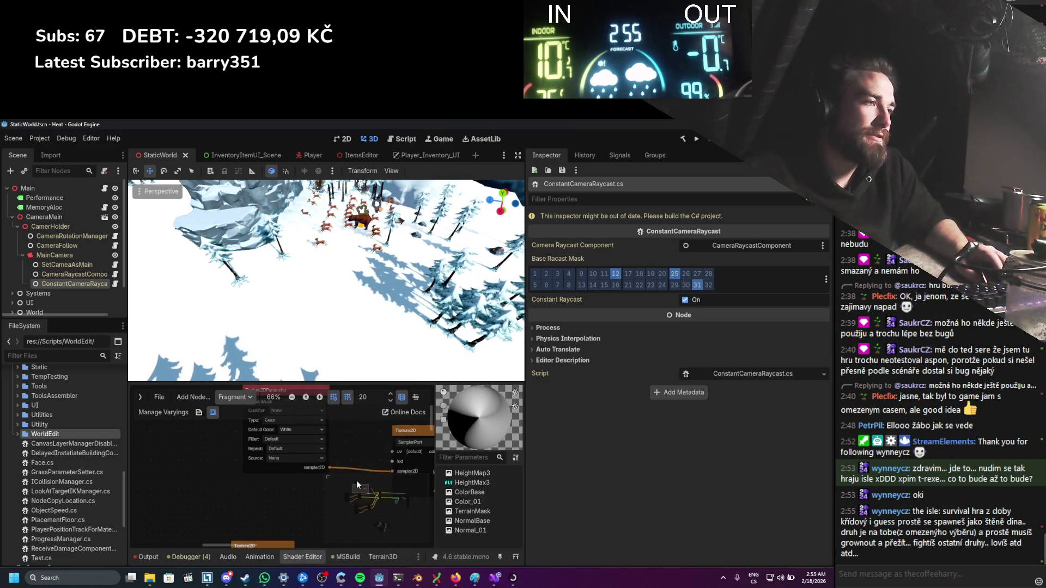
# Step: Save the scene, then nudge a texture node slightly upward in the terrain shader graph
pyautogui.scroll(-6, 337, 484)
pyautogui.hotkey('ctrl', 's')
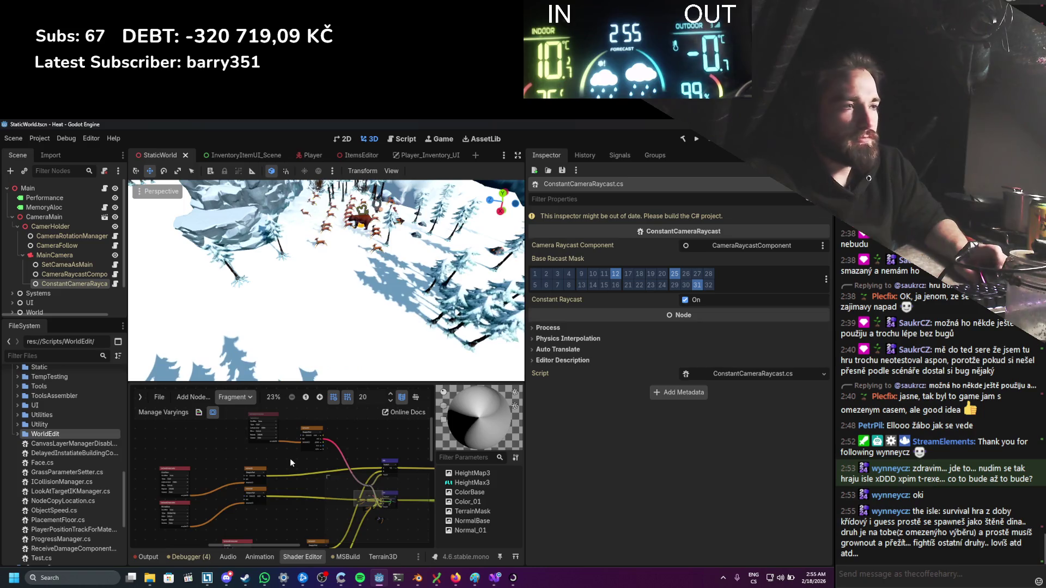
pyautogui.scroll(1, 264, 433)
pyautogui.scroll(-1, 268, 441)
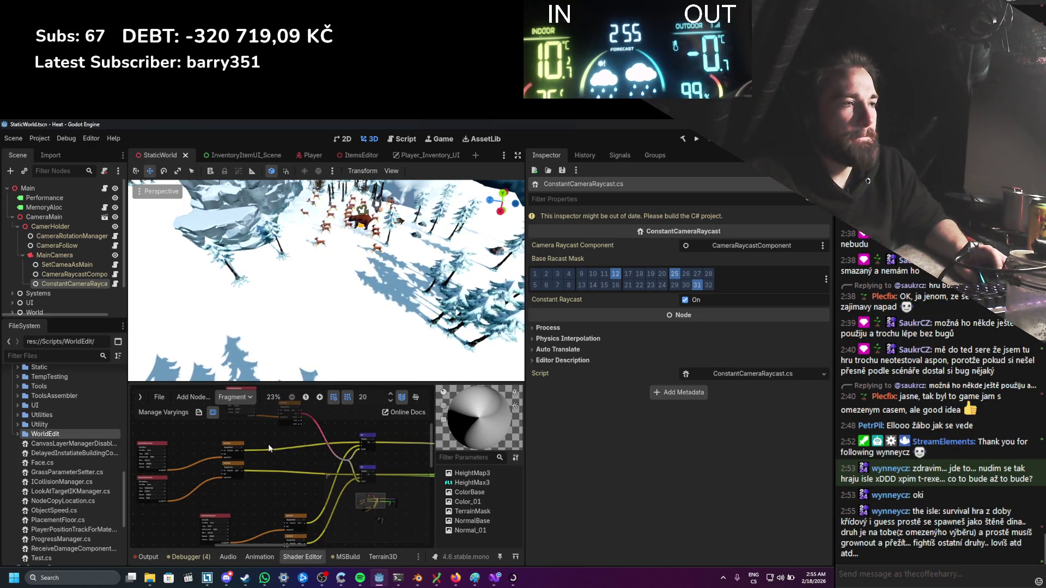
pyautogui.scroll(1, 269, 448)
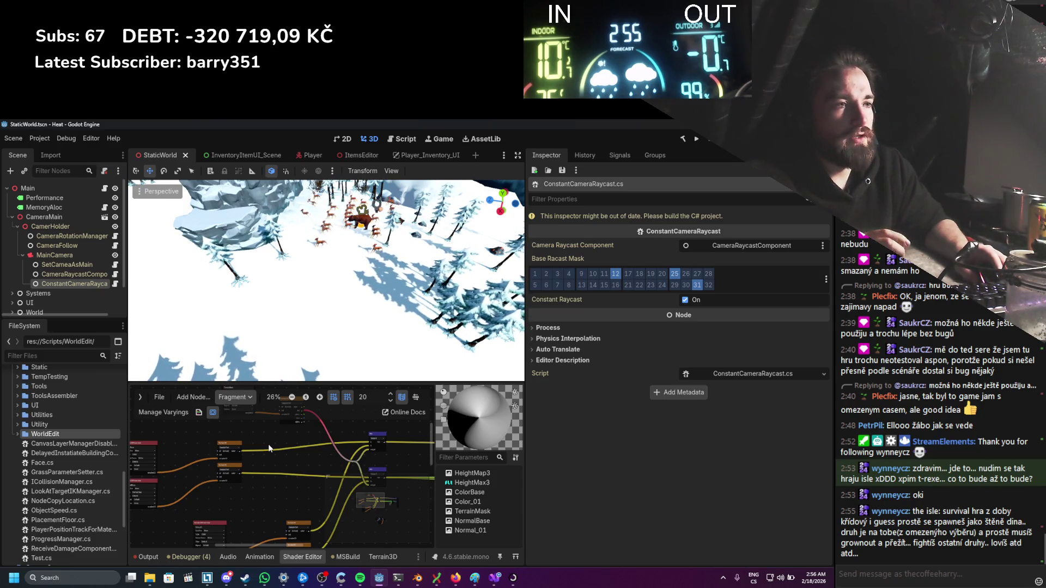
pyautogui.scroll(1, 269, 454)
pyautogui.moveTo(252, 453); pyautogui.dragTo(251, 451)
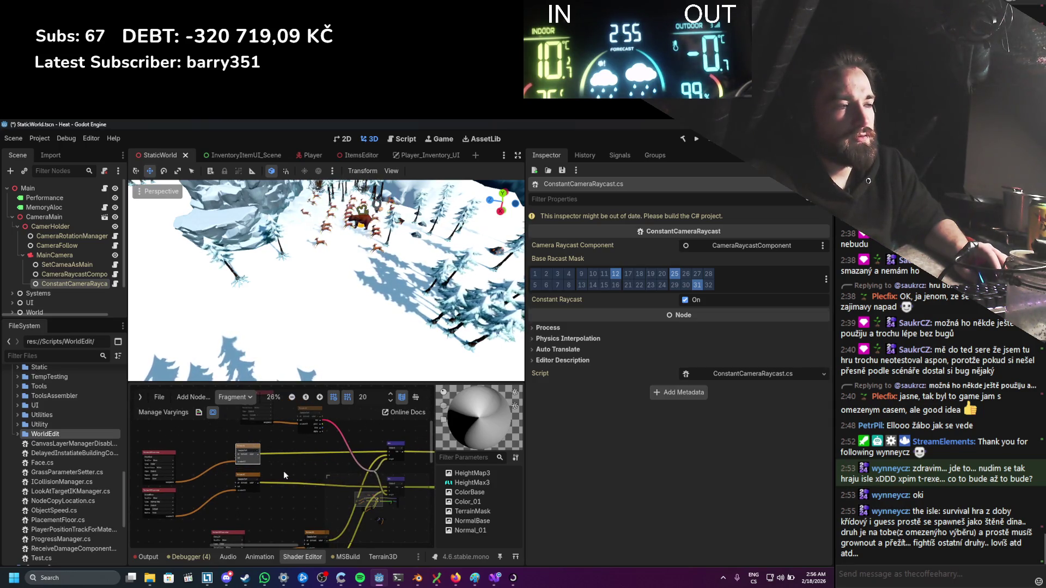
pyautogui.scroll(2, 300, 466)
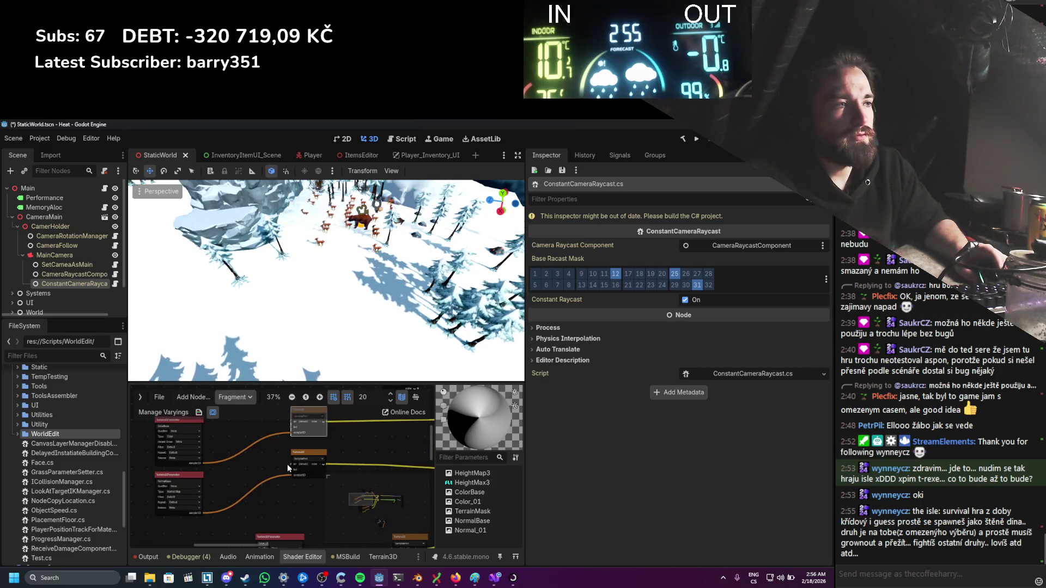
pyautogui.scroll(-2, 286, 464)
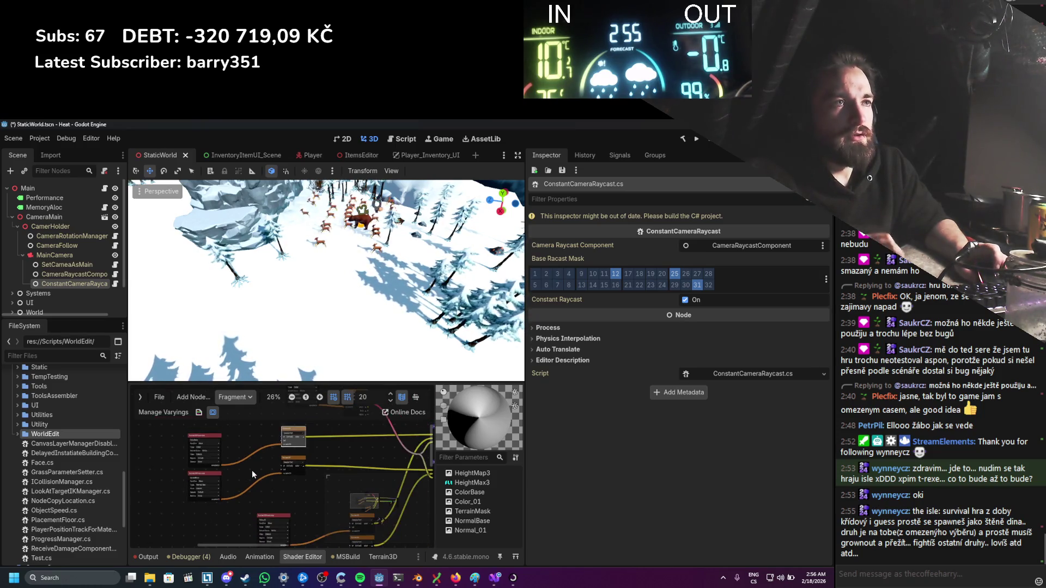
# Step: Expand Data > Terrain > HeightMap in the FileSystem dock
pyautogui.scroll(3, 74, 485)
pyautogui.scroll(5, 74, 485)
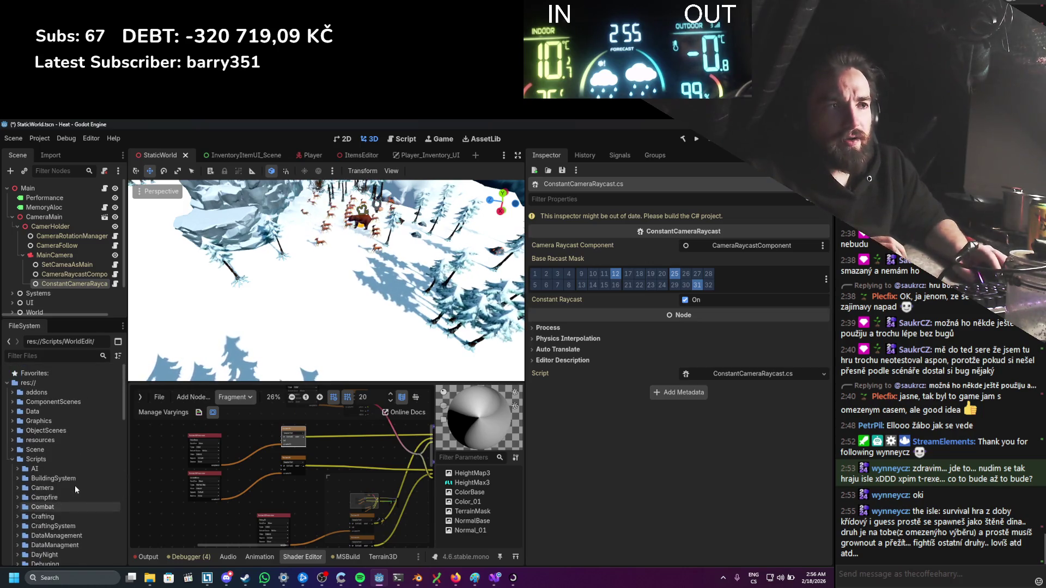
pyautogui.click(12, 460)
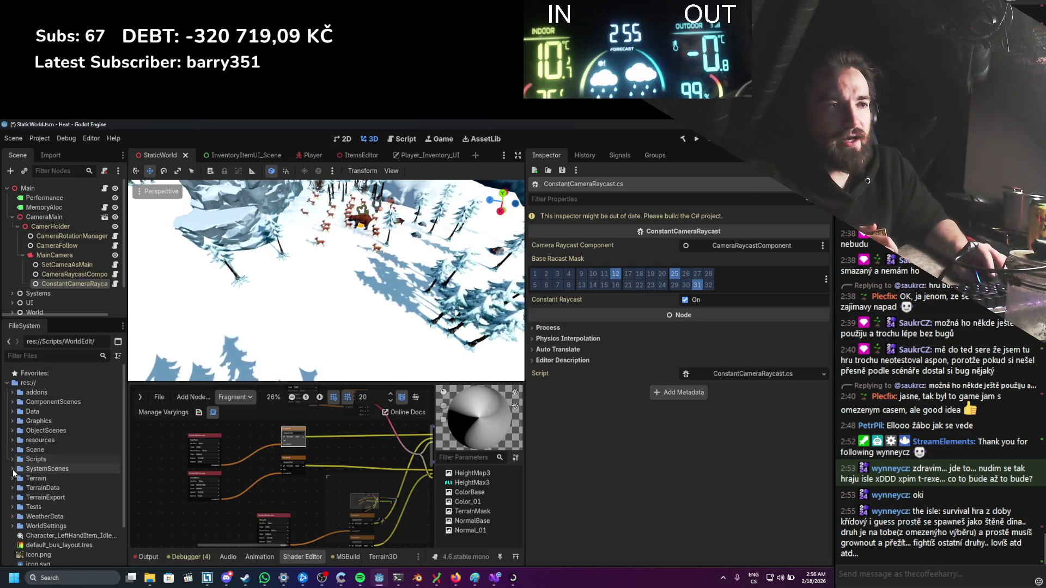
pyautogui.click(12, 478)
pyautogui.click(12, 479)
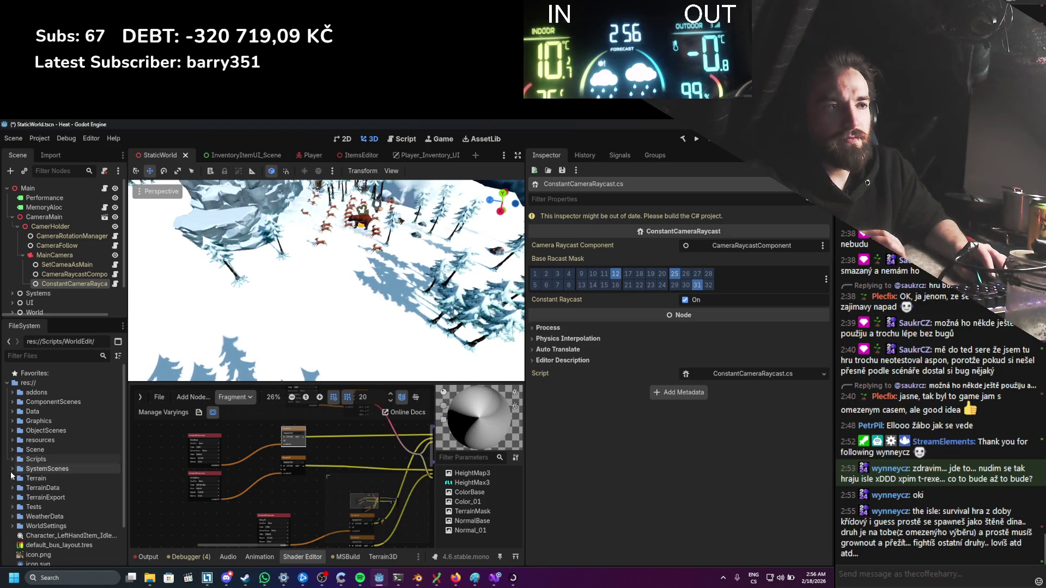
pyautogui.click(12, 411)
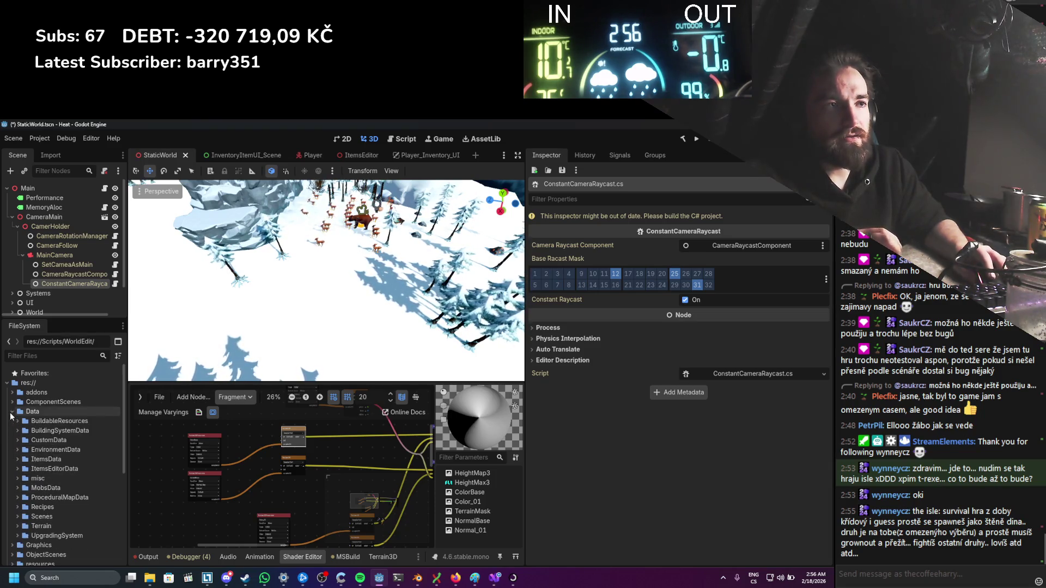
pyautogui.click(17, 526)
pyautogui.click(23, 536)
pyautogui.scroll(-2, 33, 490)
# Step: Cancel the HeightMap folder's Create New menu and bring Visual Studio's TexturePaint.cs forward
pyautogui.rightClick(36, 464)
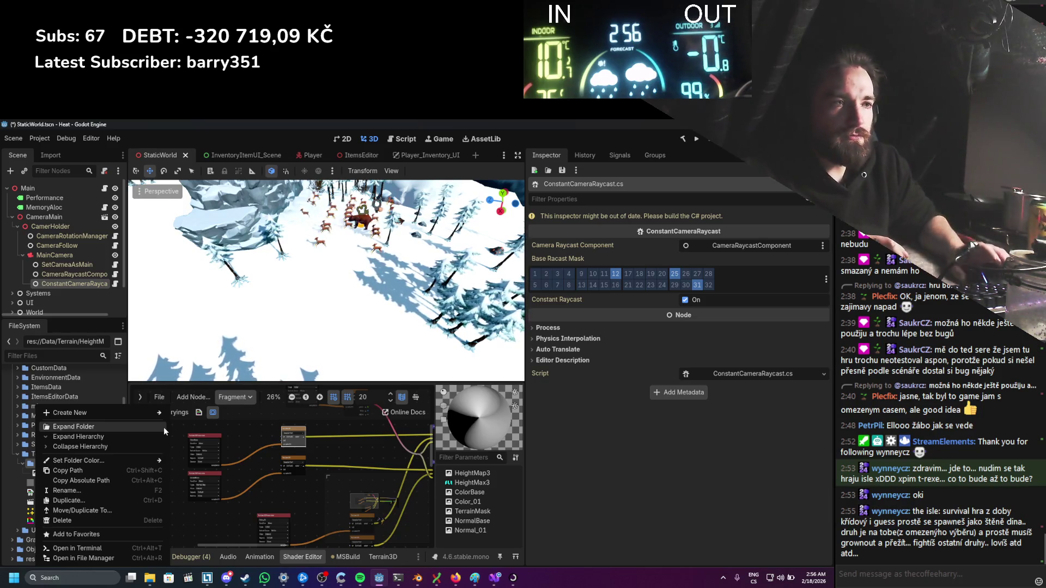
pyautogui.moveTo(122, 414)
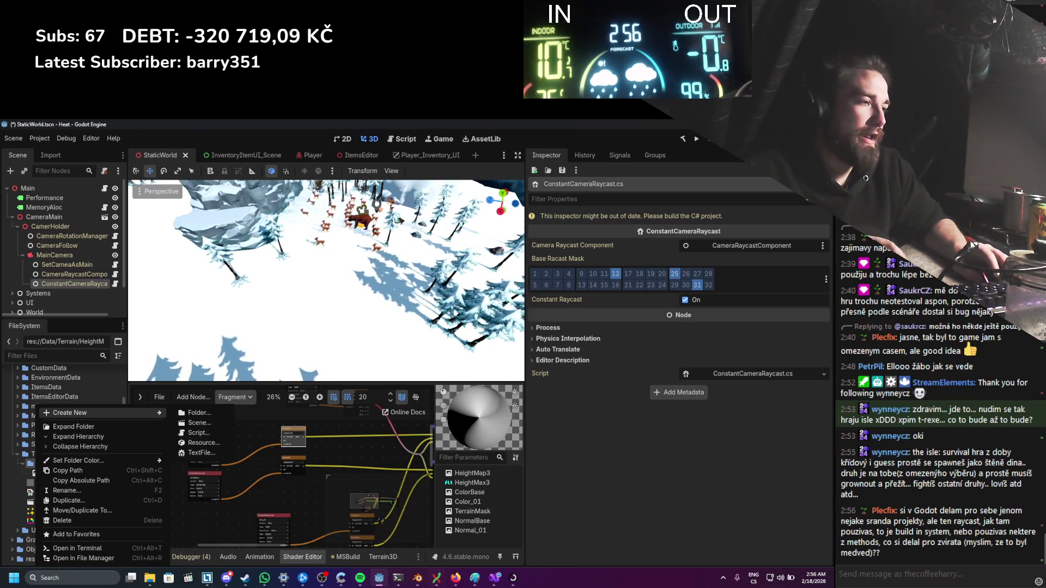
pyautogui.click(490, 582)
pyautogui.click(490, 582)
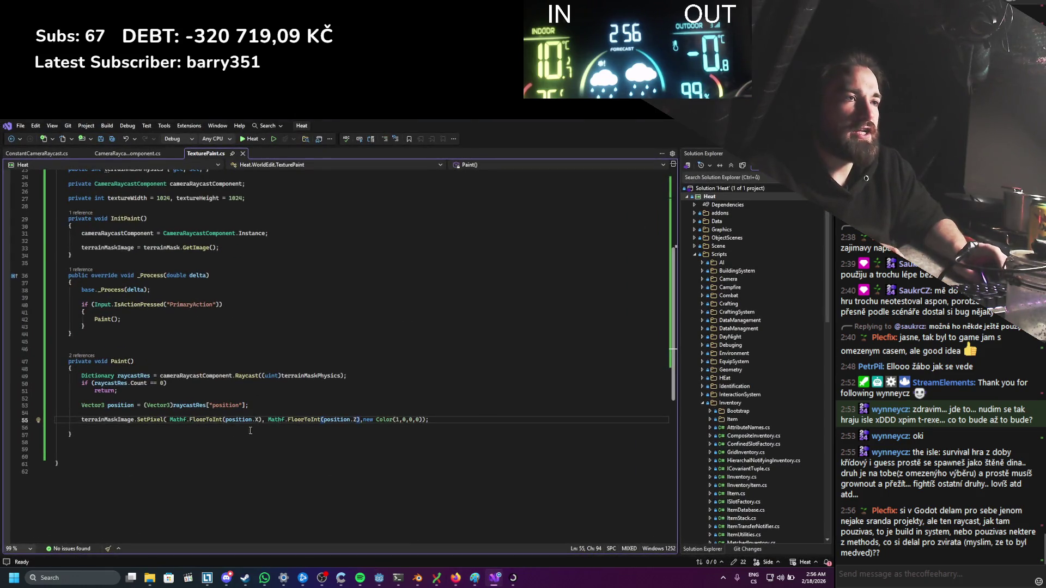
# Step: Go from the cameraRaycastComponent field to its definition in CameraRaycastComponent.cs
pyautogui.scroll(4, 250, 431)
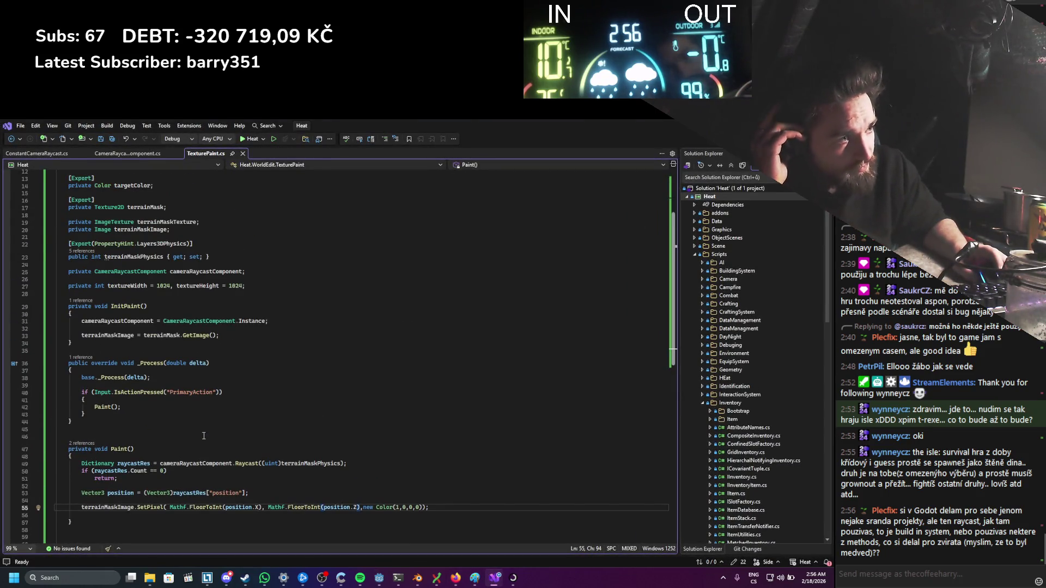
pyautogui.doubleClick(204, 463)
pyautogui.doubleClick(194, 272)
pyautogui.keyDown('ctrl'); pyautogui.click(251, 468); pyautogui.keyUp('ctrl')
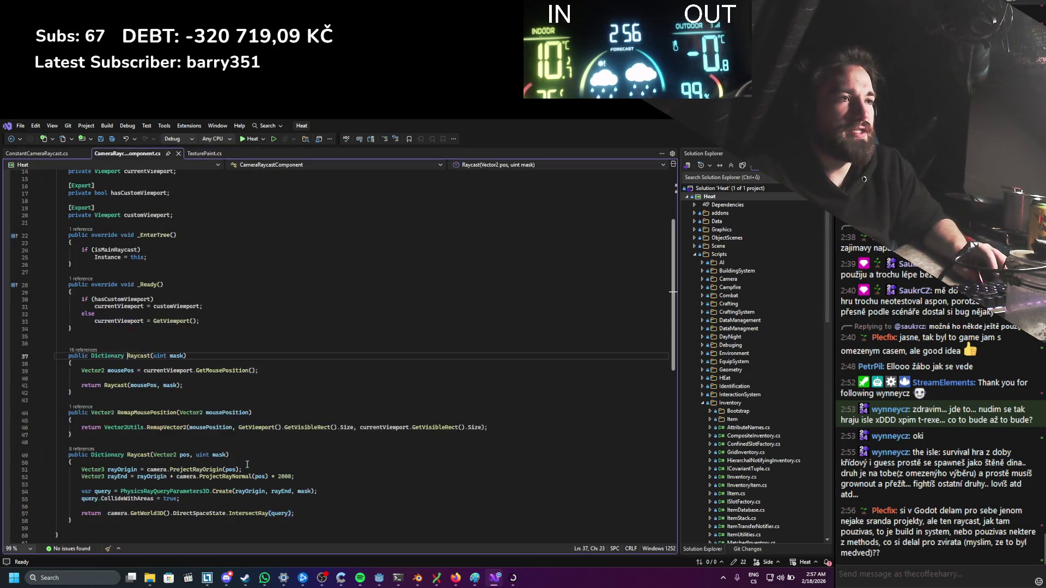
# Step: Select the Raycast(Vector2, uint) code, then bring up the Godot ray-casting docs in Firefox
pyautogui.scroll(-1, 163, 381)
pyautogui.moveTo(72, 499)
pyautogui.mouseDown()
pyautogui.moveTo(76, 447)
pyautogui.moveTo(57, 442)
pyautogui.mouseUp()
pyautogui.click(301, 483)
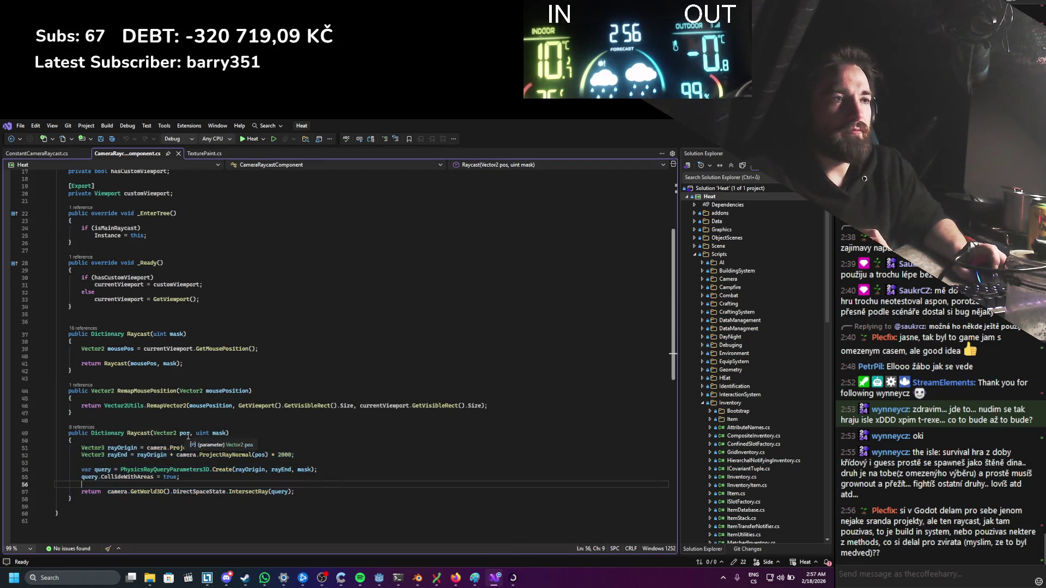
pyautogui.scroll(-2, 126, 433)
pyautogui.scroll(3, 125, 433)
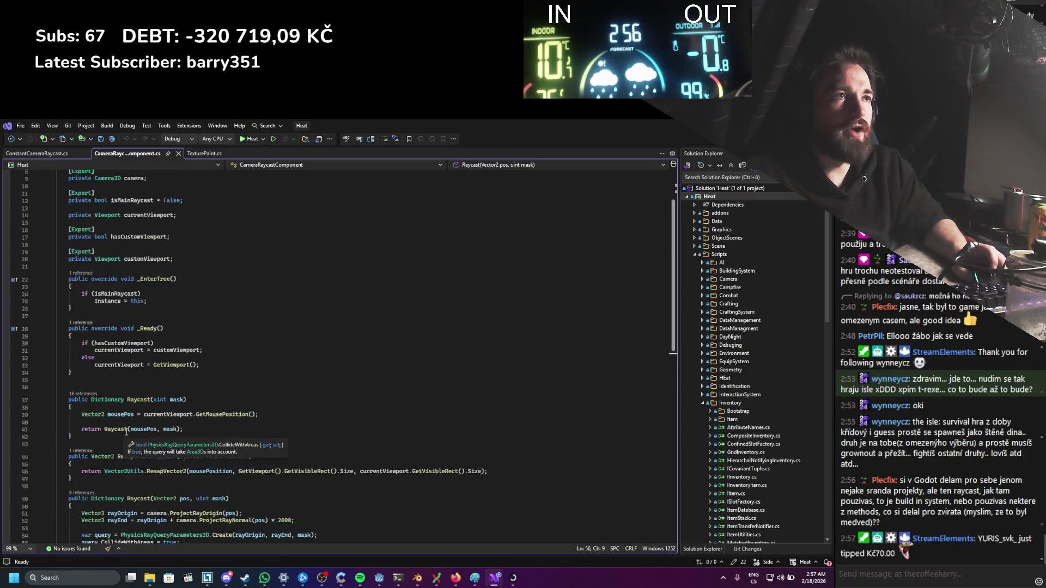
pyautogui.moveTo(57, 202); pyautogui.dragTo(251, 500)
pyautogui.scroll(-3, 251, 507)
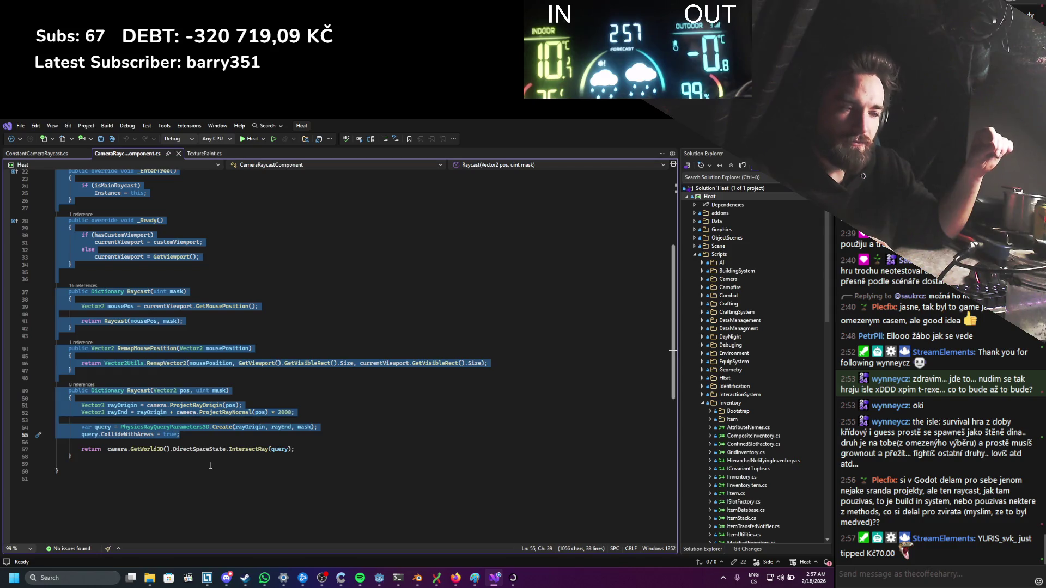
pyautogui.click(455, 578)
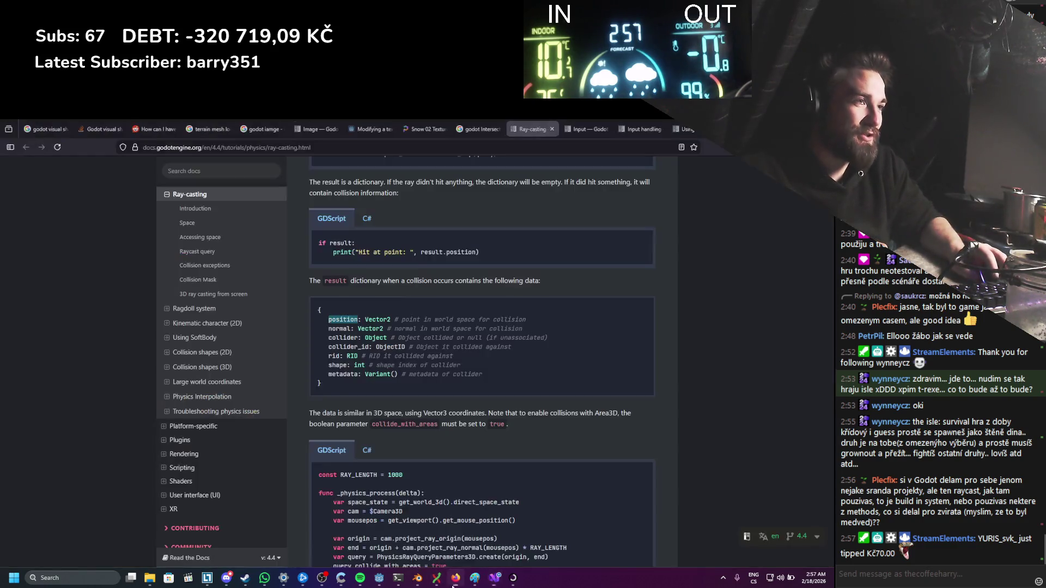
# Step: Load streamelements.com, view the Dashboard's February stats and activity feed, then open a new tab
pyautogui.hotkey('ctrl', 't')
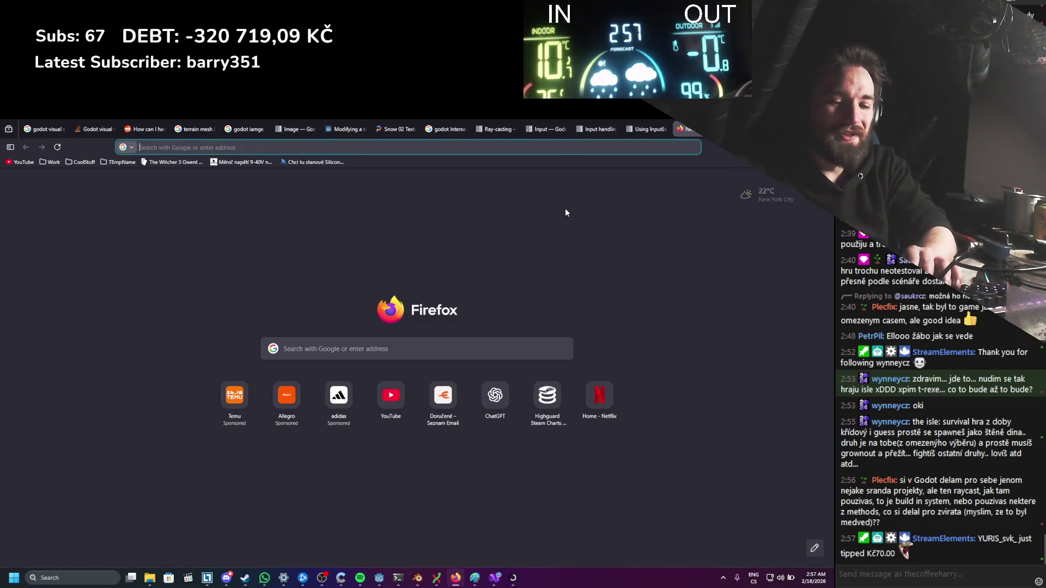
pyautogui.write('streamelements.com/')
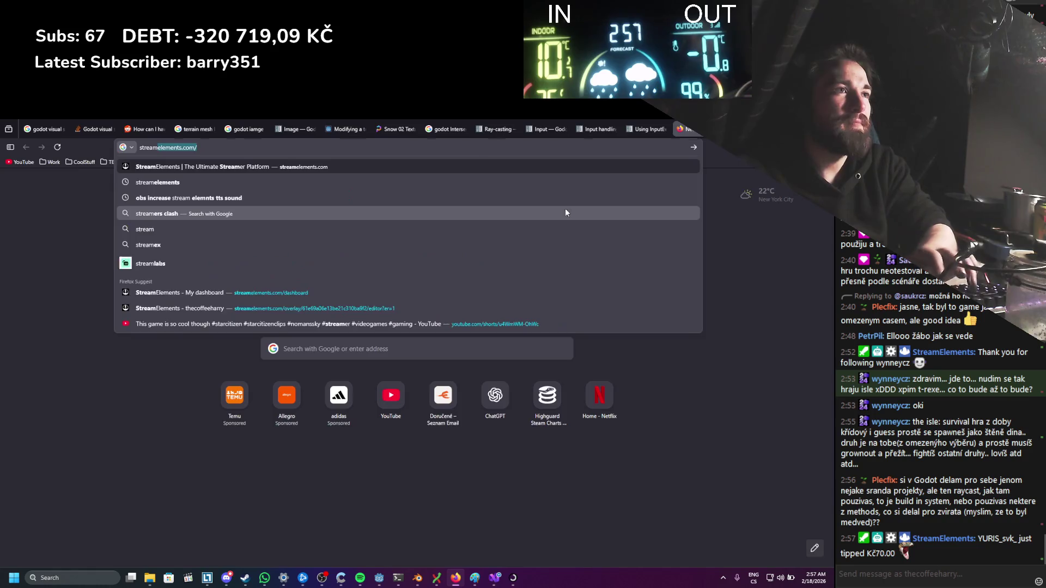
pyautogui.press('Return')
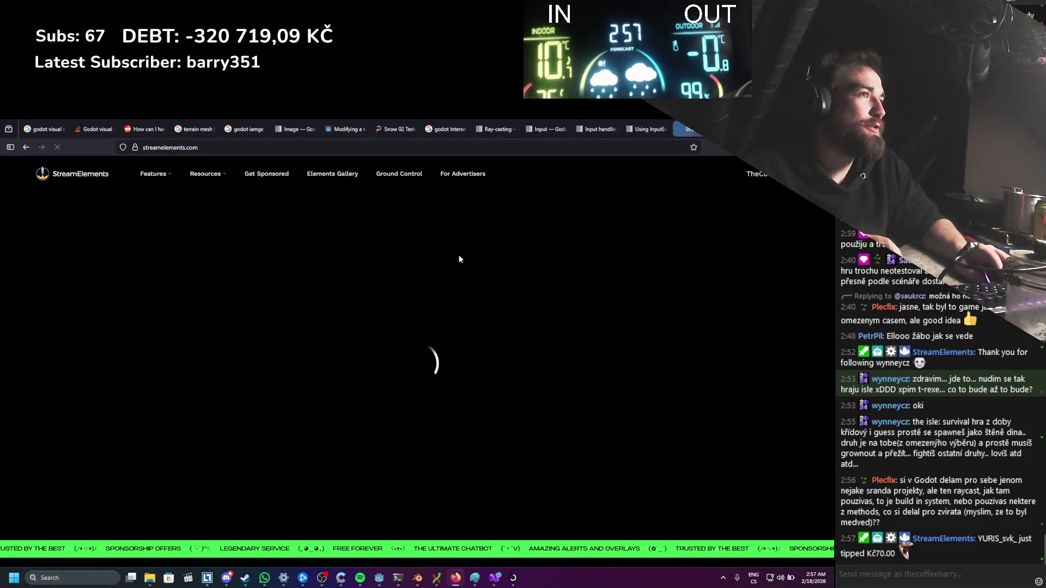
pyautogui.click(121, 430)
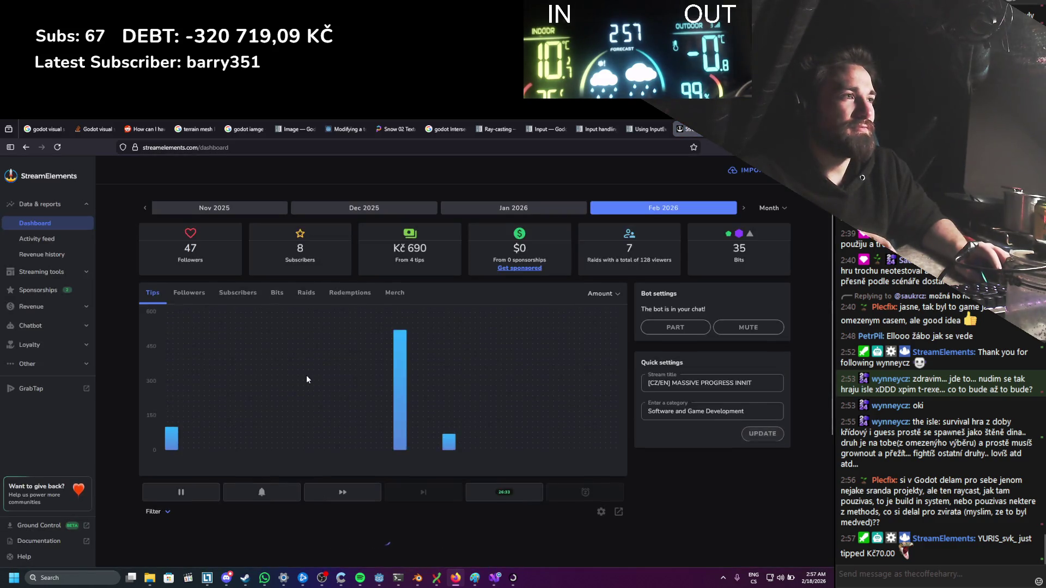
pyautogui.scroll(-1, 338, 337)
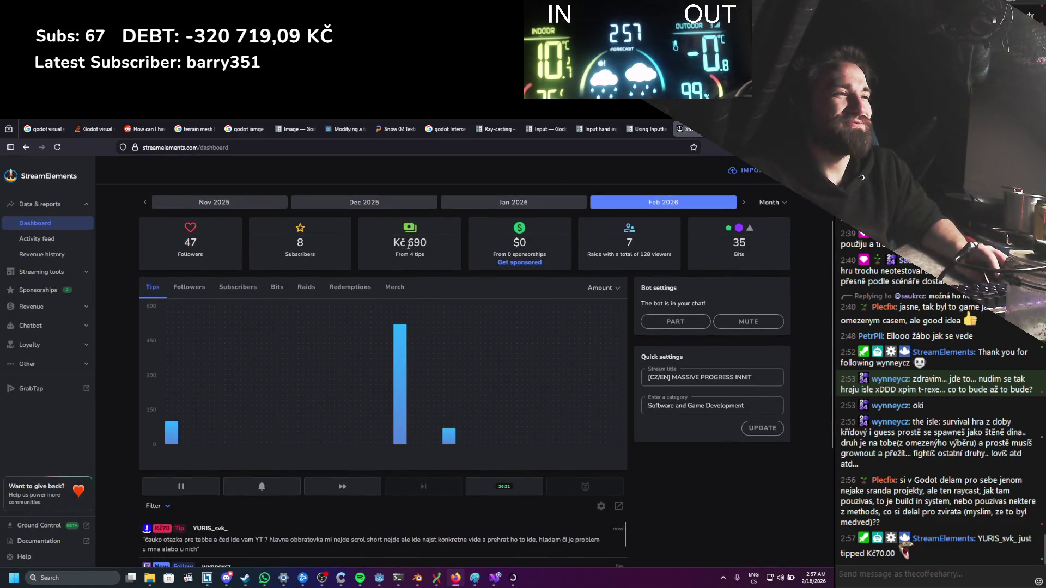
pyautogui.scroll(-5, 366, 365)
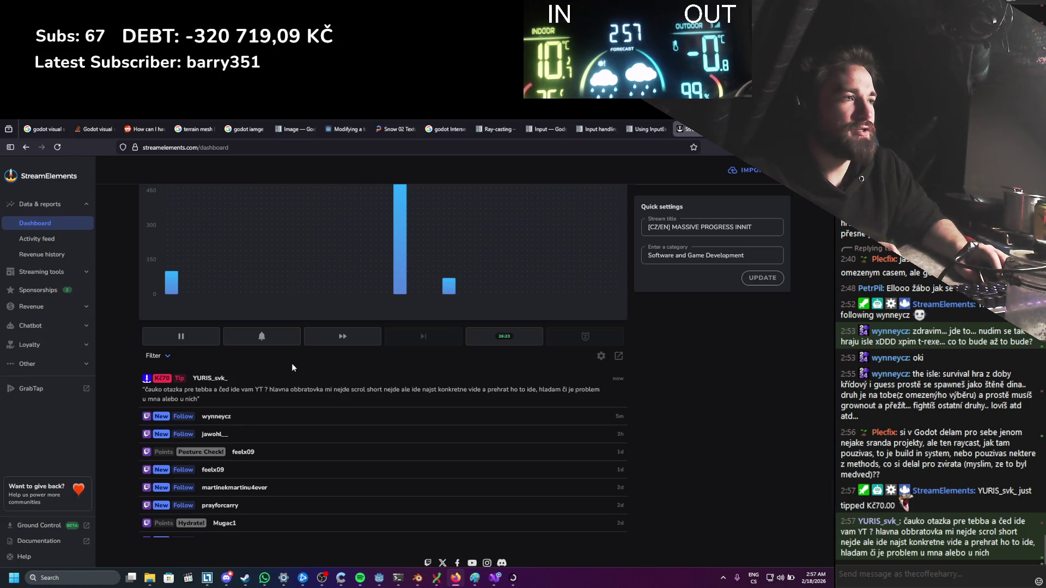
pyautogui.hotkey('ctrl', 't')
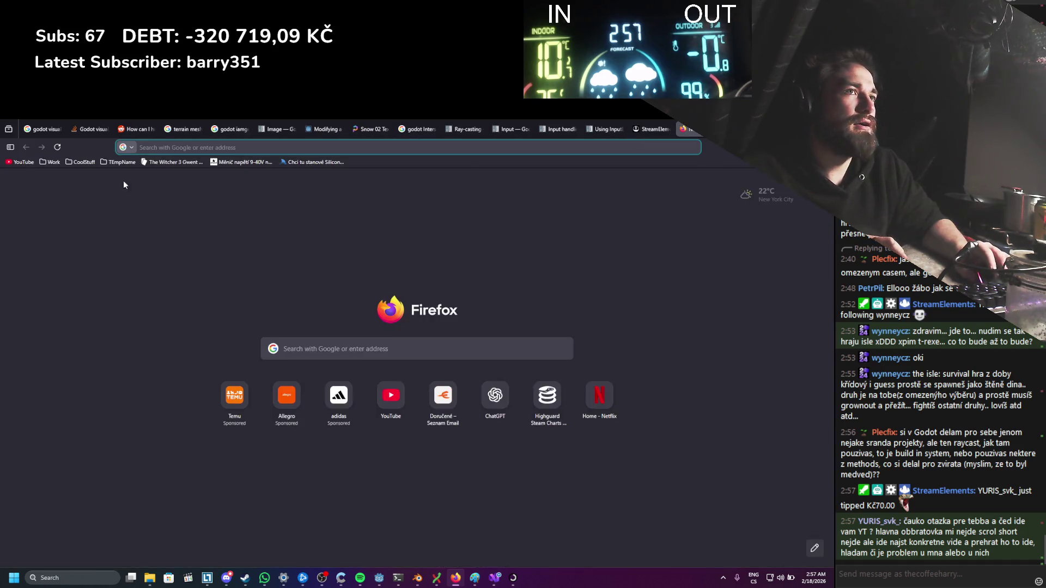
# Step: Load YouTube, visit the Kitboga channel, retry the erroring home page, then open a new tab
pyautogui.click(22, 162)
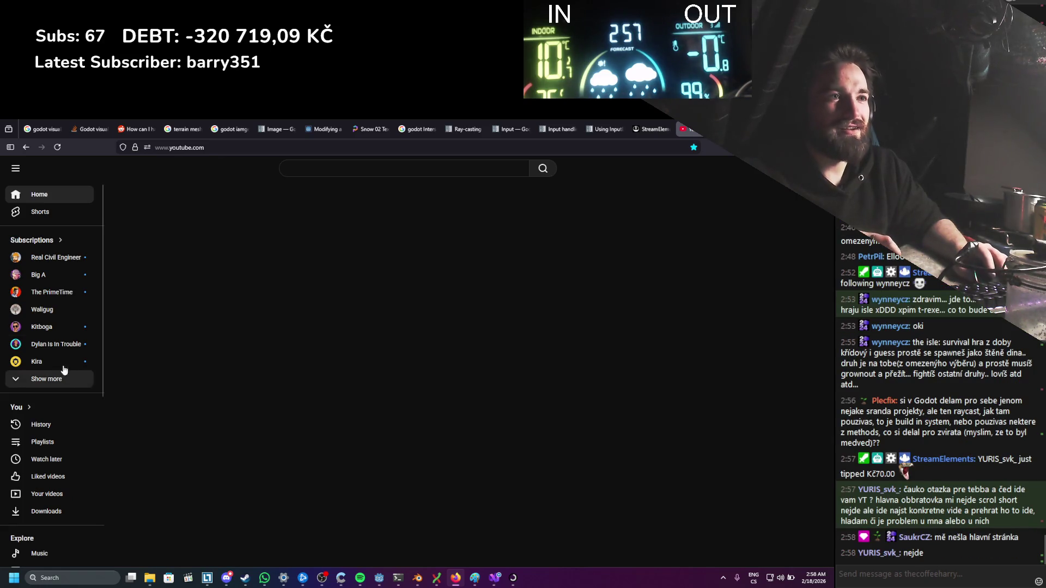
pyautogui.click(49, 327)
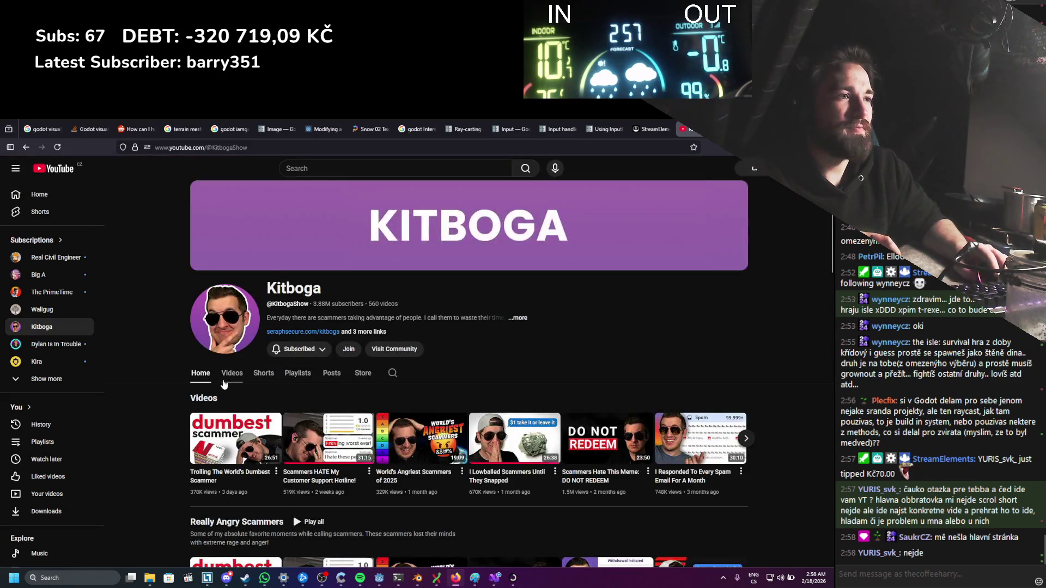
pyautogui.scroll(-10, 222, 387)
pyautogui.scroll(5, 216, 363)
pyautogui.scroll(5, 216, 363)
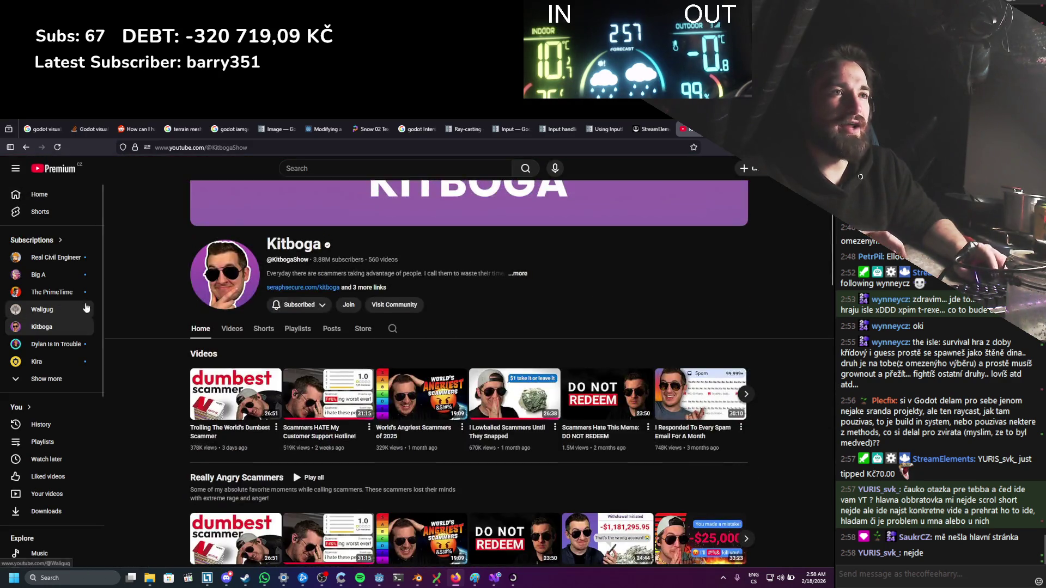
pyautogui.click(60, 170)
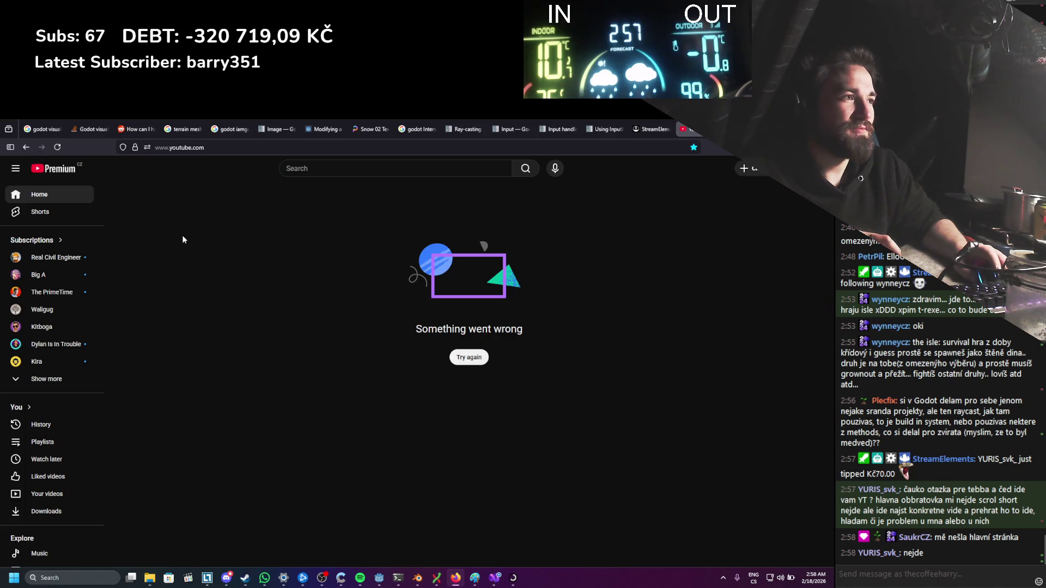
pyautogui.click(469, 359)
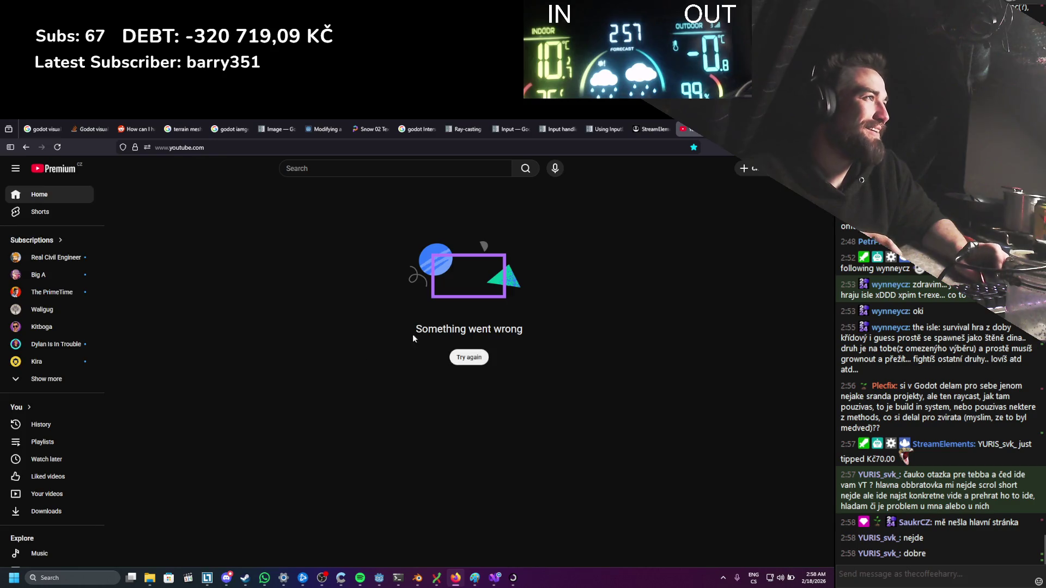
pyautogui.hotkey('ctrl', 't')
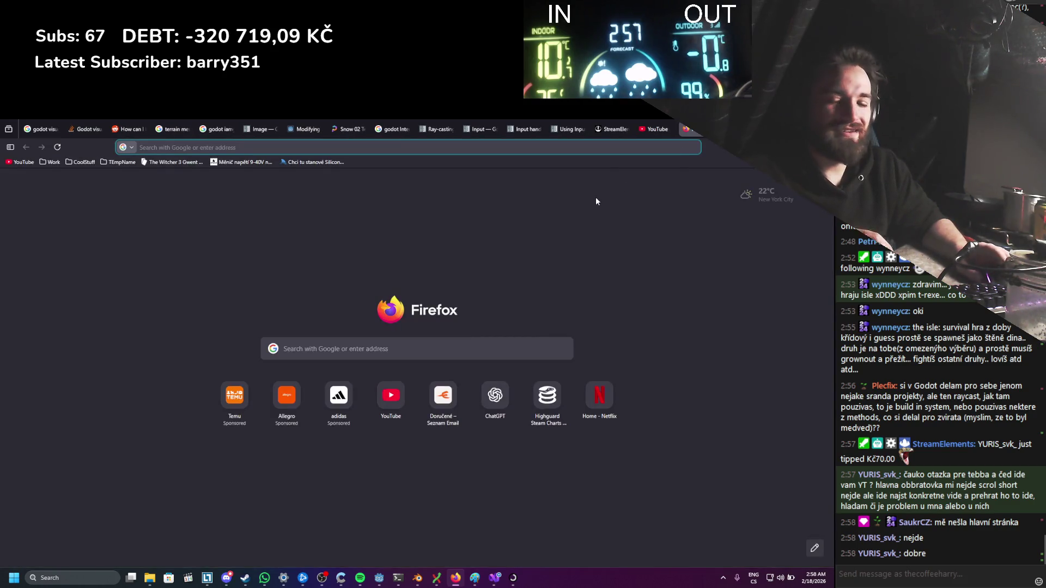
# Step: Search 'youtube crash' and open the Downdetector result in a new tab
pyautogui.write('youtube.com/')
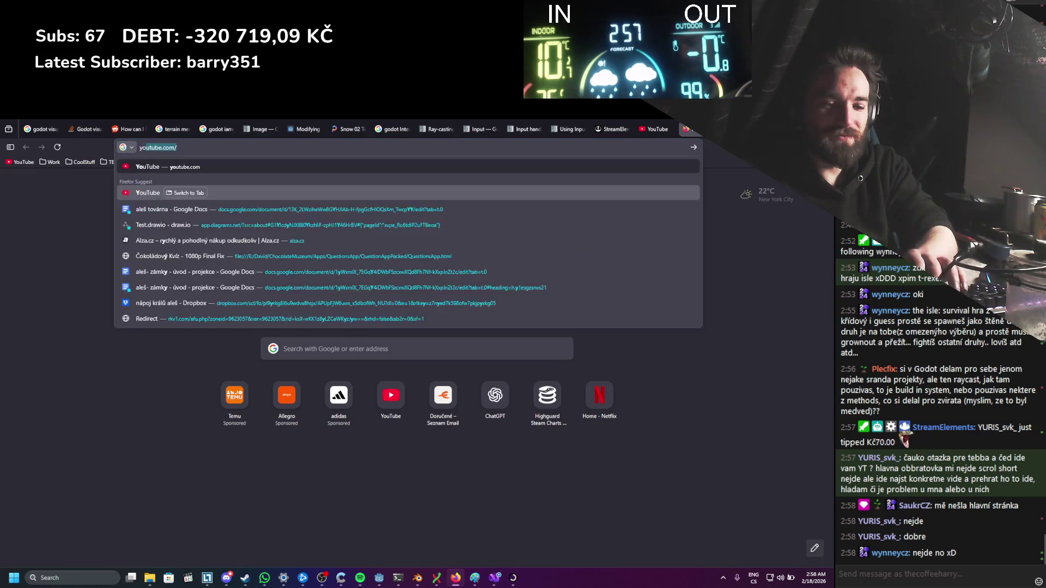
pyautogui.write('tube crash')
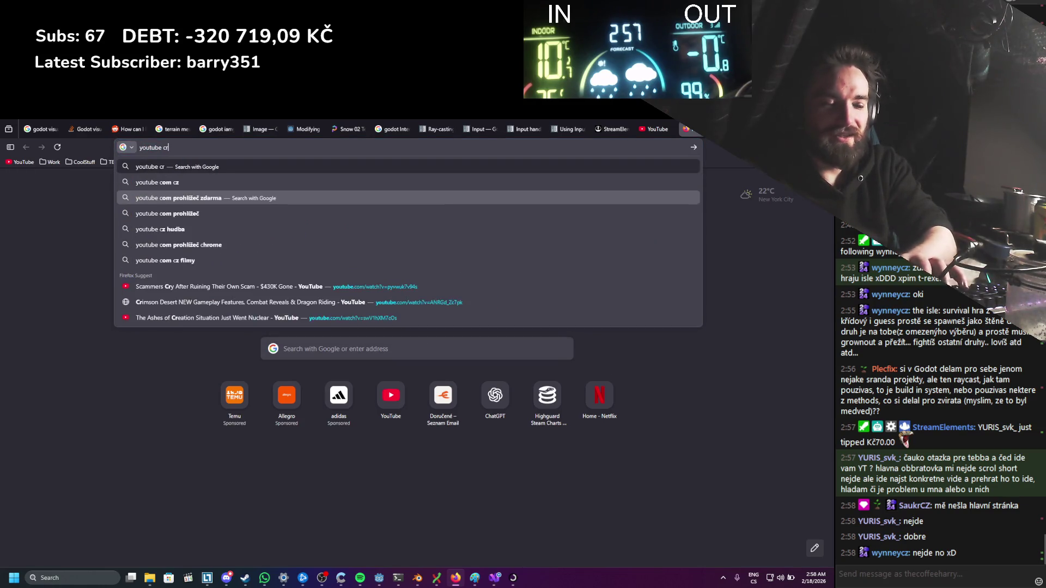
pyautogui.press('Return')
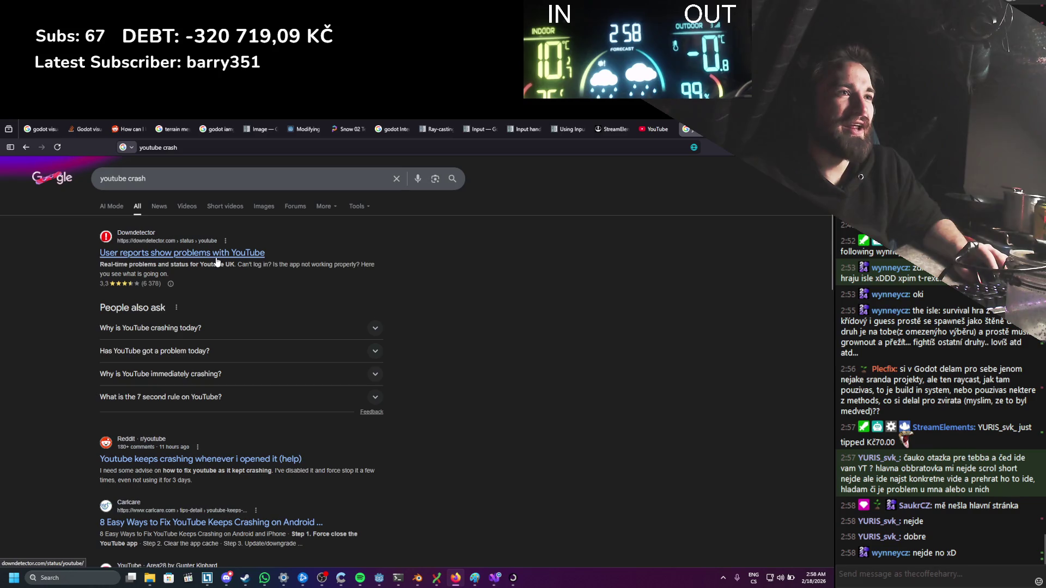
pyautogui.middleClick(217, 254)
pyautogui.hotkey('ctrl', 'Tab')
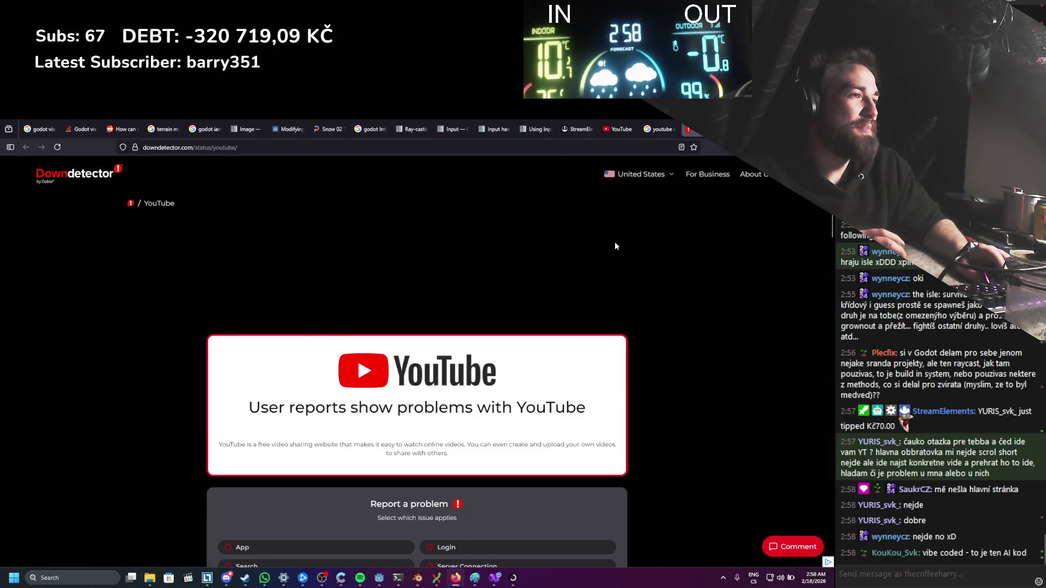
# Step: Accept the consent, review Downdetector's YouTube outage report, and return to the YouTube tab
pyautogui.click(515, 342)
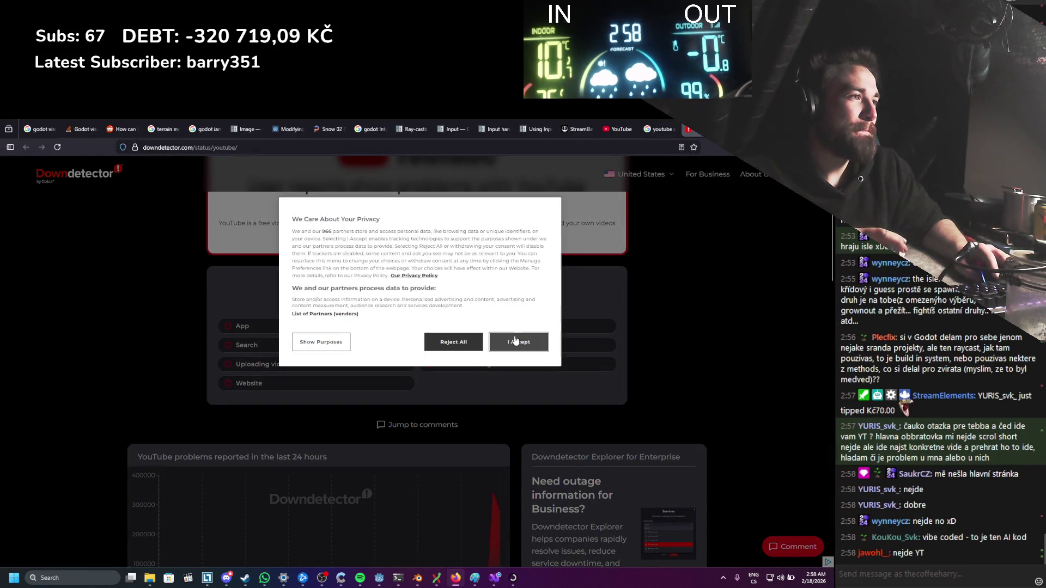
pyautogui.scroll(-4, 512, 348)
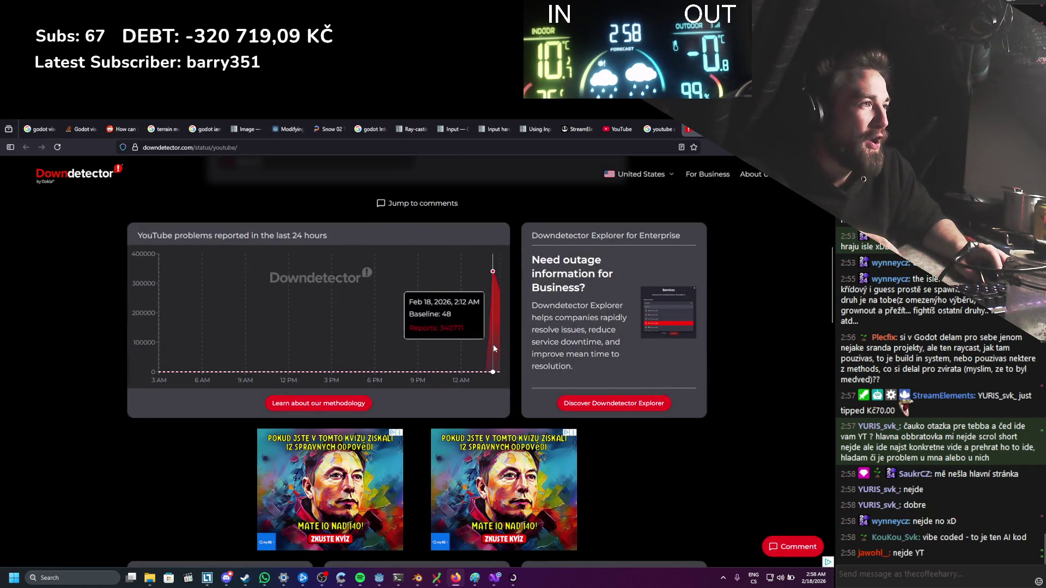
pyautogui.scroll(-7, 494, 345)
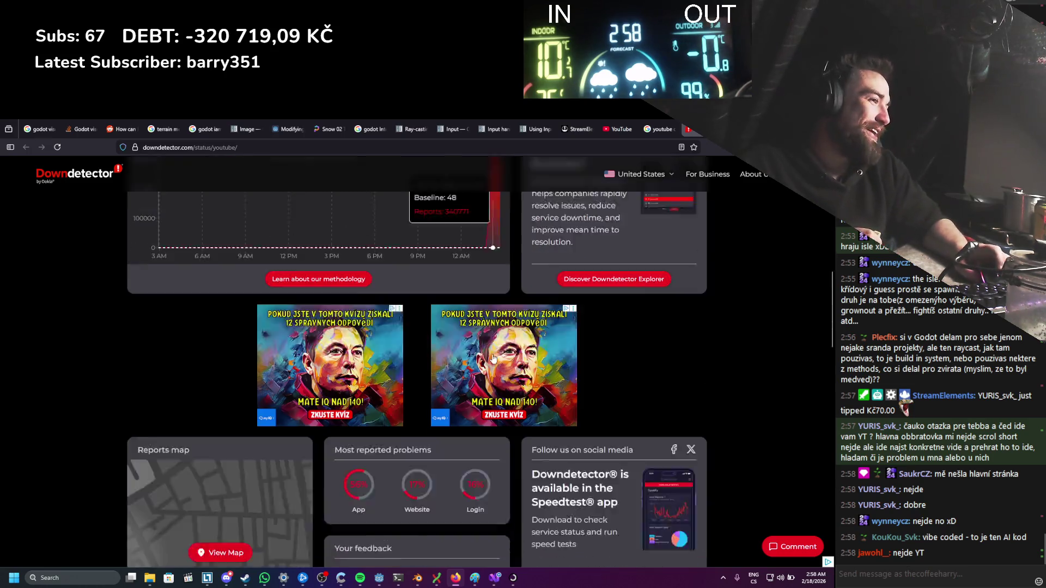
pyautogui.scroll(7, 476, 342)
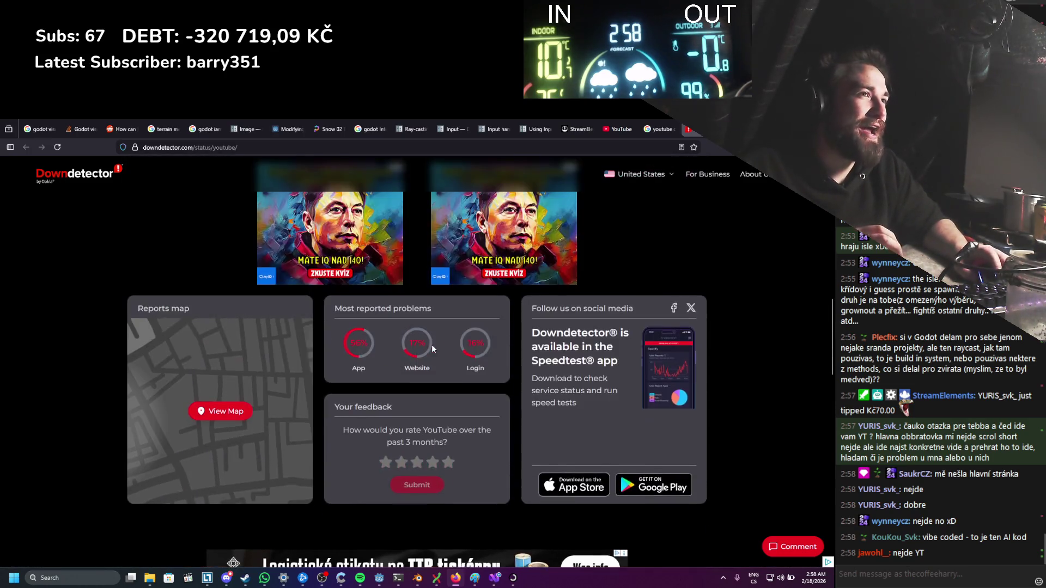
pyautogui.scroll(8, 564, 277)
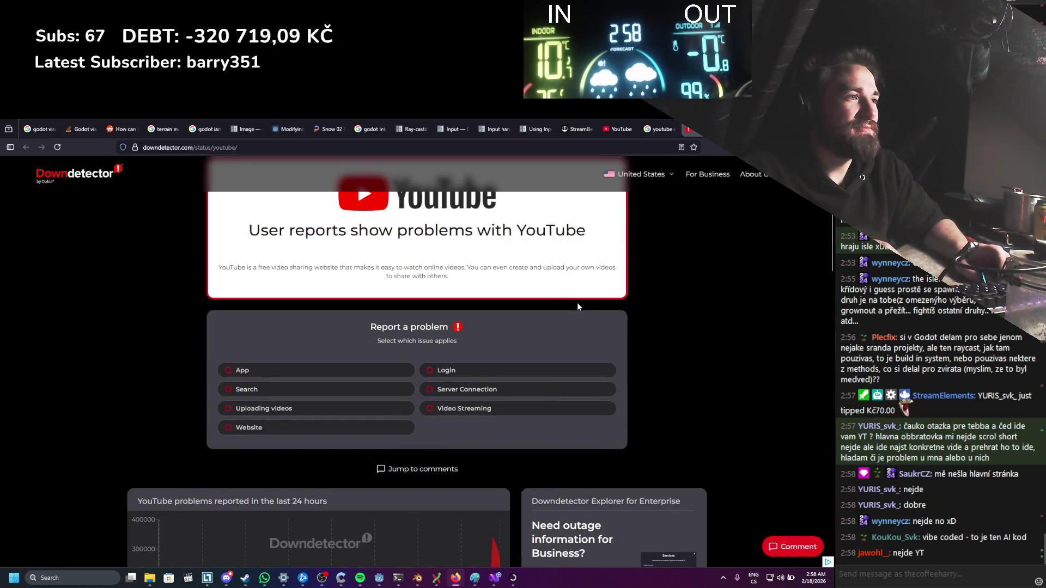
pyautogui.scroll(-5, 580, 305)
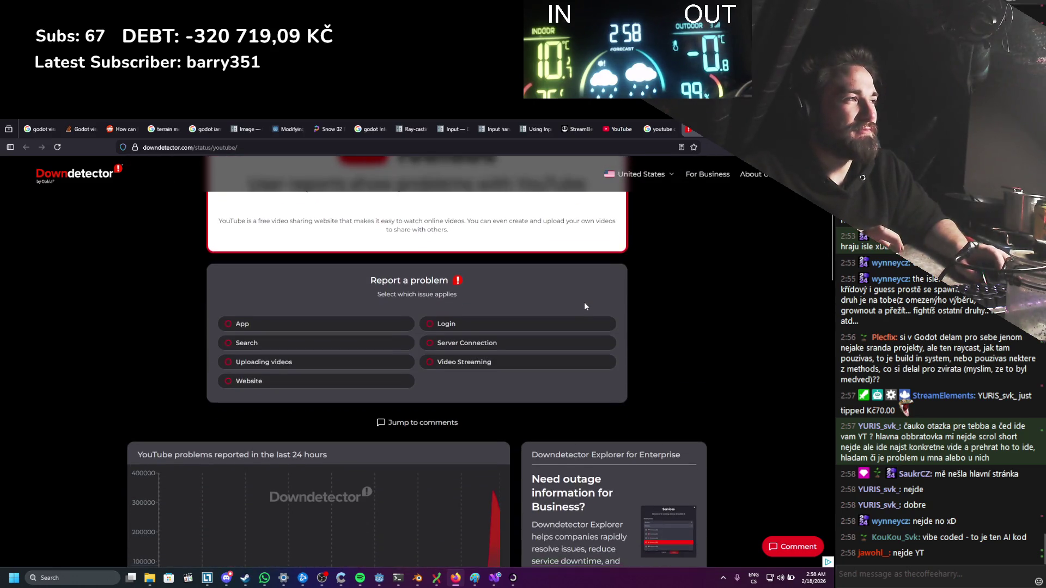
pyautogui.click(618, 129)
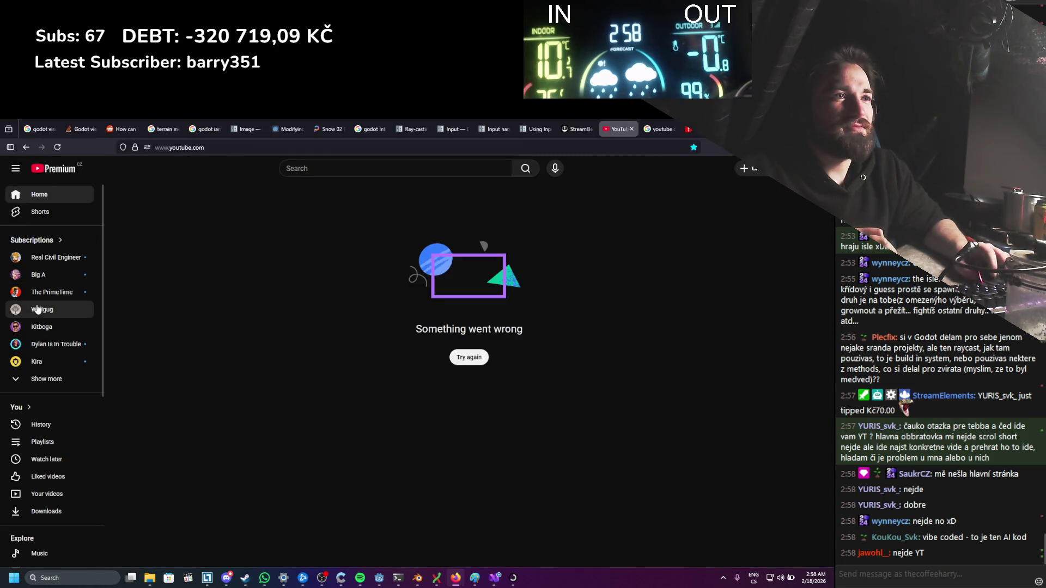
# Step: Open The PrimeTime channel, play The Pivot stream, and inspect the broken page in DevTools
pyautogui.click(52, 292)
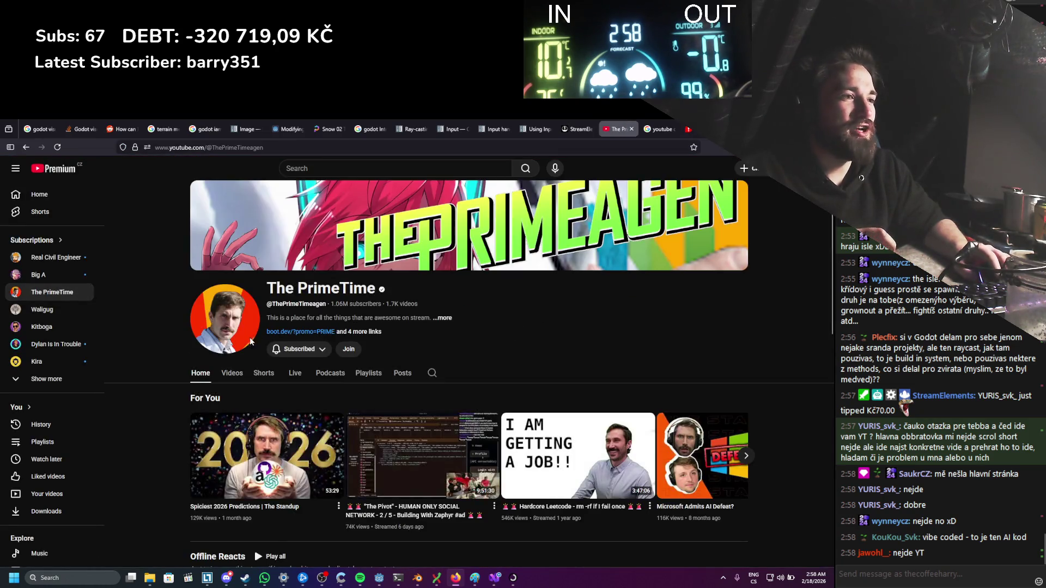
pyautogui.scroll(-3, 256, 336)
pyautogui.click(396, 303)
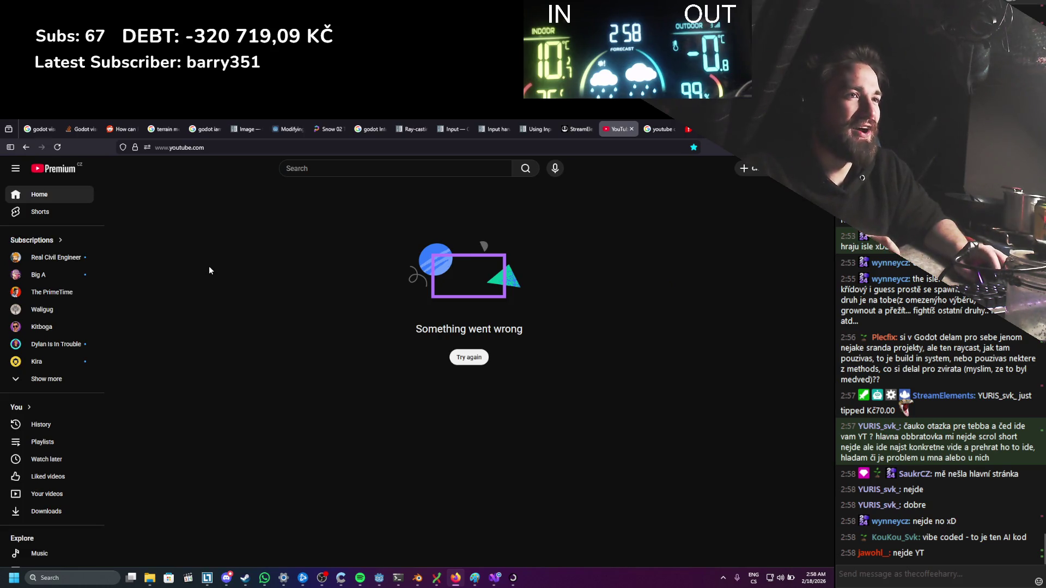
pyautogui.rightClick(339, 335)
pyautogui.click(361, 454)
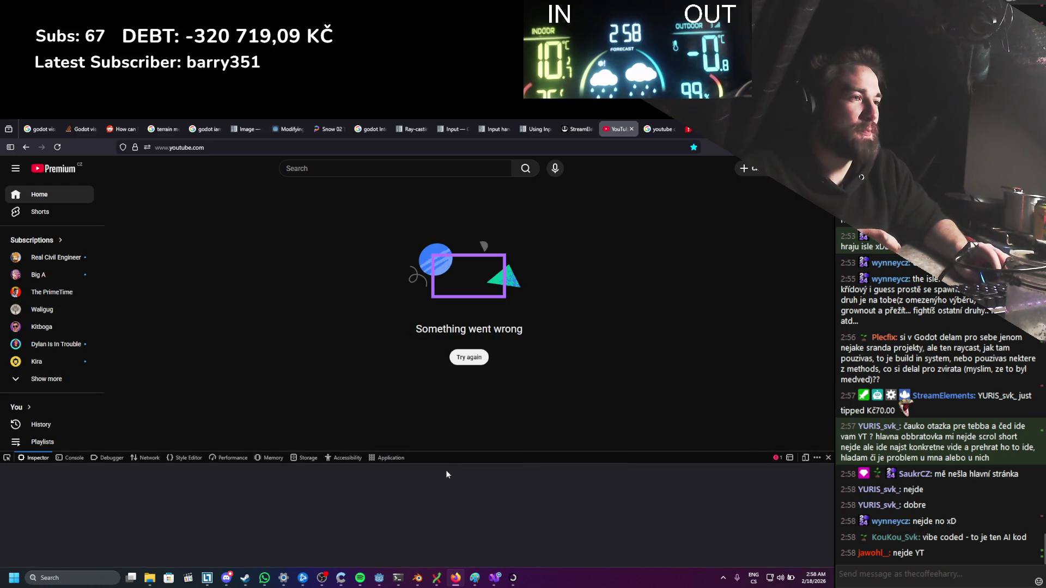
pyautogui.moveTo(451, 450); pyautogui.dragTo(447, 218)
pyautogui.scroll(-10, 206, 425)
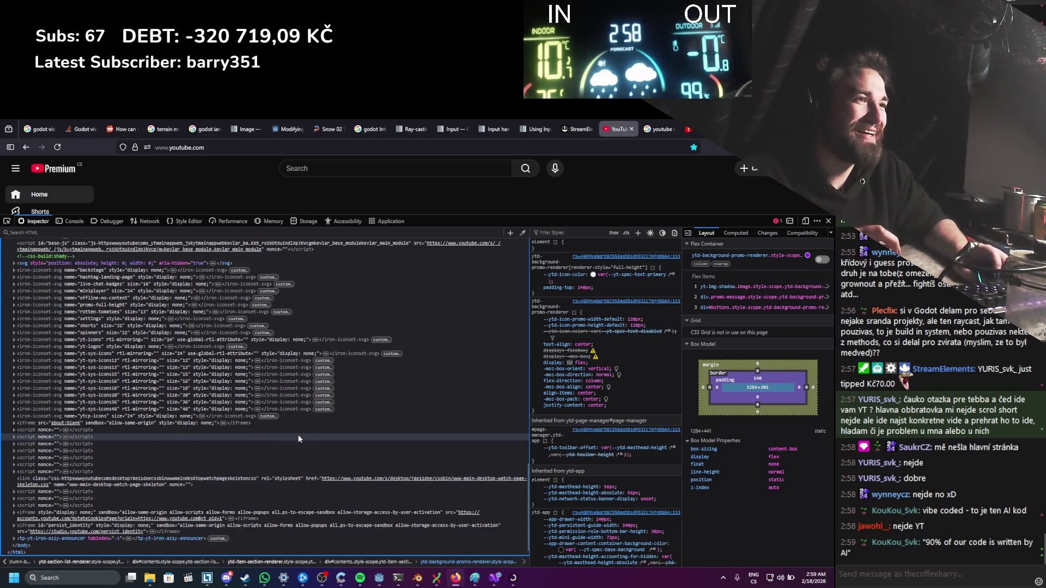
pyautogui.press('F12')
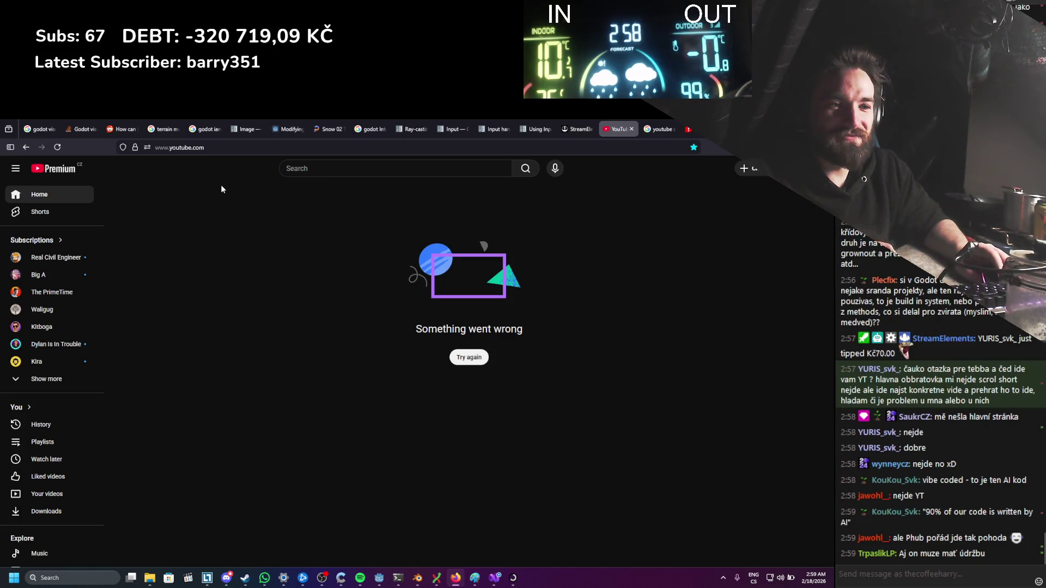
# Step: Reload YouTube, open Kitboga and The PrimeTime, close both tabs, and return to Visual Studio
pyautogui.click(57, 147)
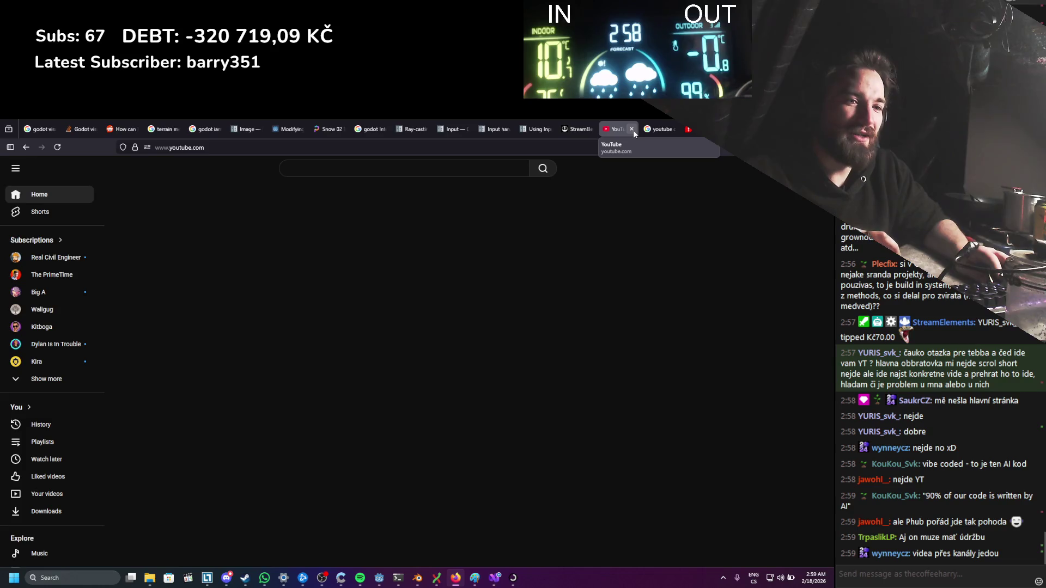
pyautogui.click(44, 326)
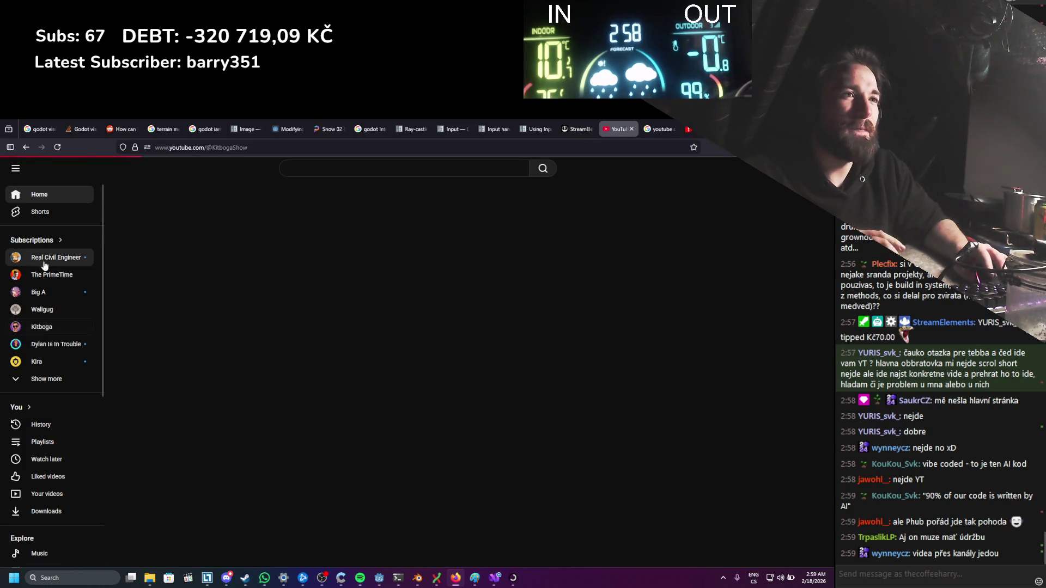
pyautogui.click(44, 274)
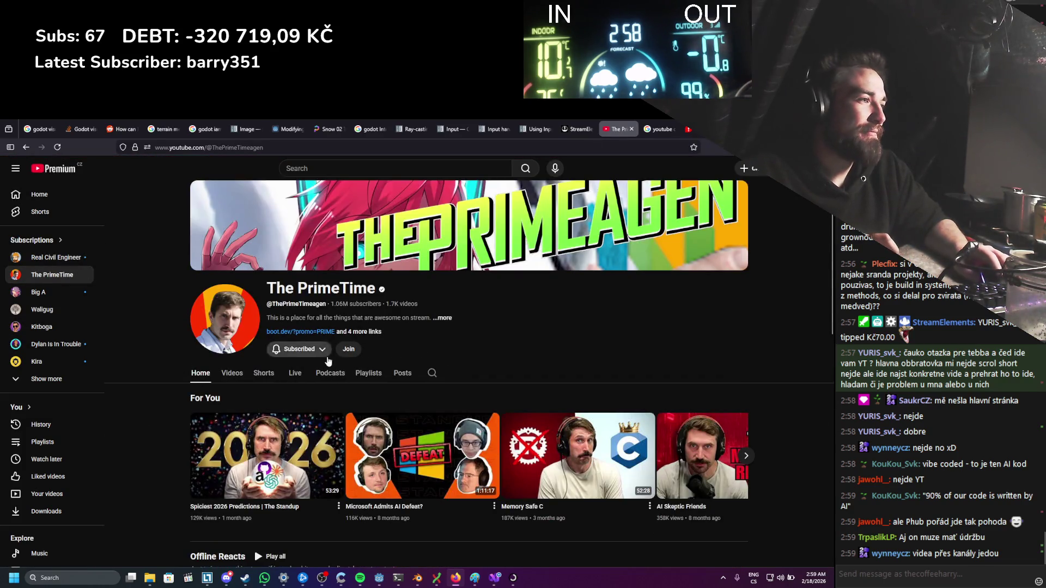
pyautogui.scroll(-5, 328, 362)
pyautogui.scroll(5, 328, 362)
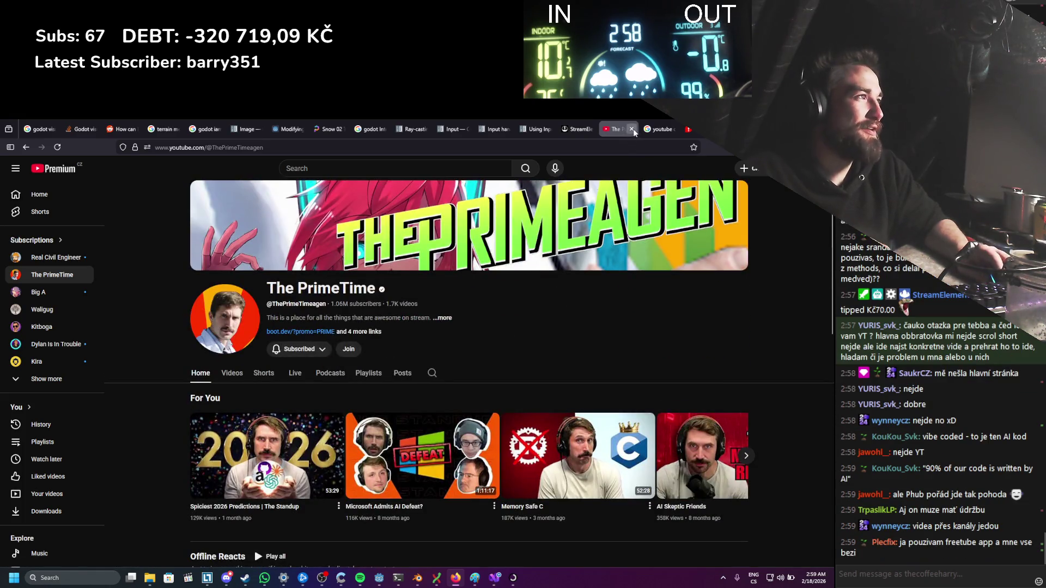
pyautogui.click(631, 129)
pyautogui.click(673, 129)
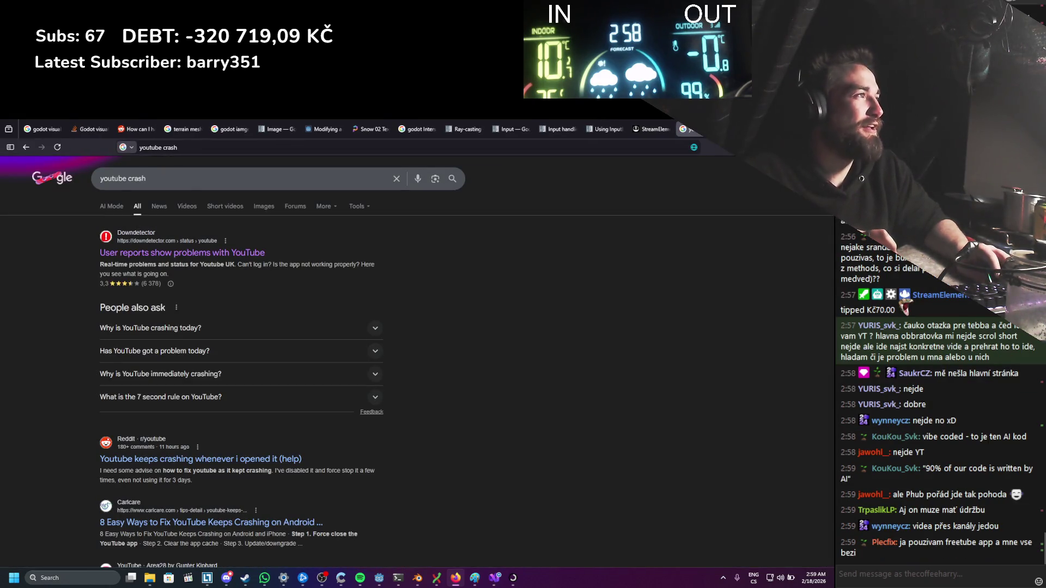
pyautogui.hotkey('alt', 'Tab')
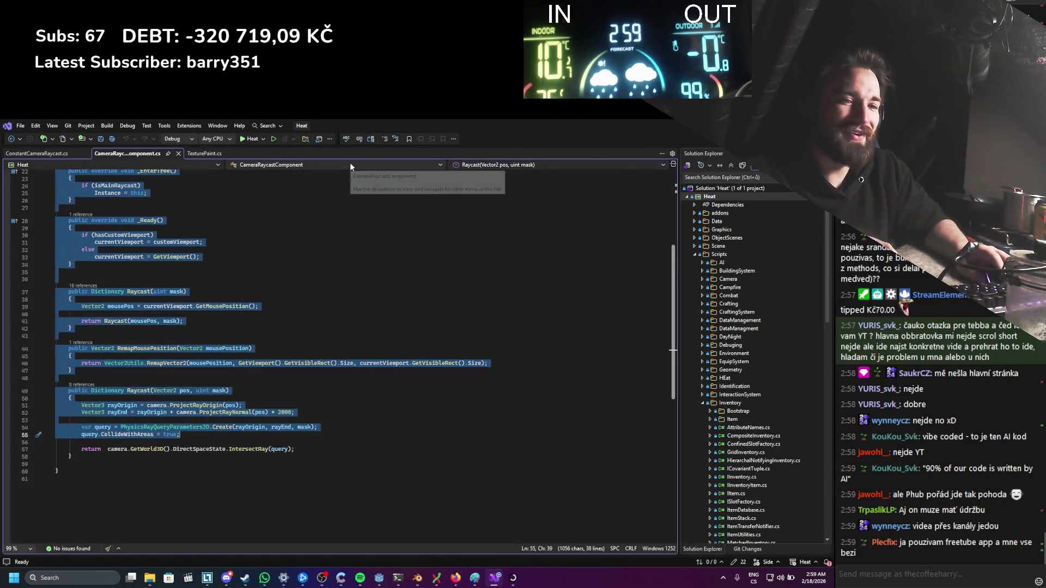
pyautogui.scroll(-1, 206, 293)
pyautogui.click(206, 292)
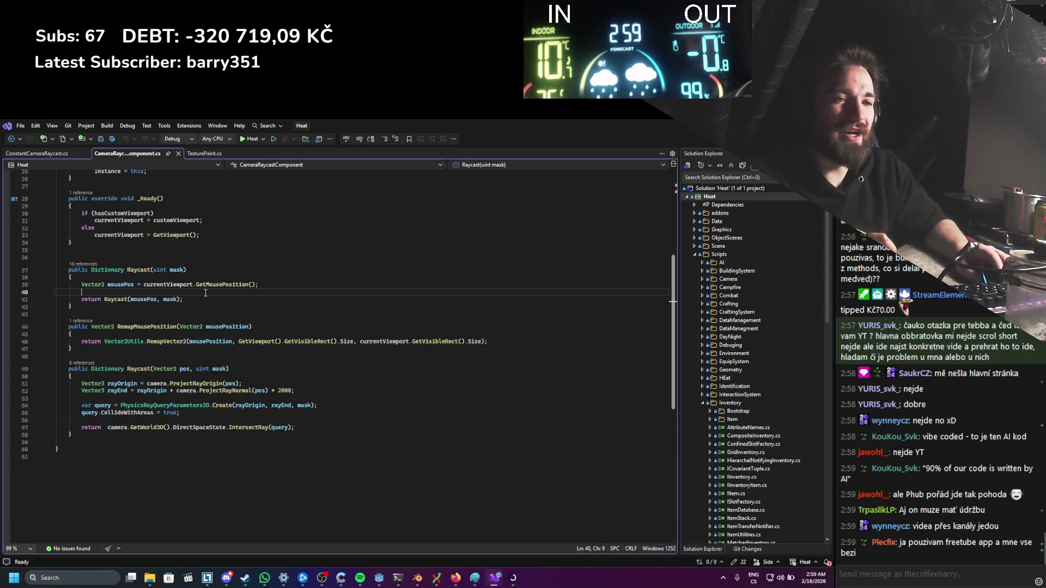
pyautogui.scroll(-1, 169, 313)
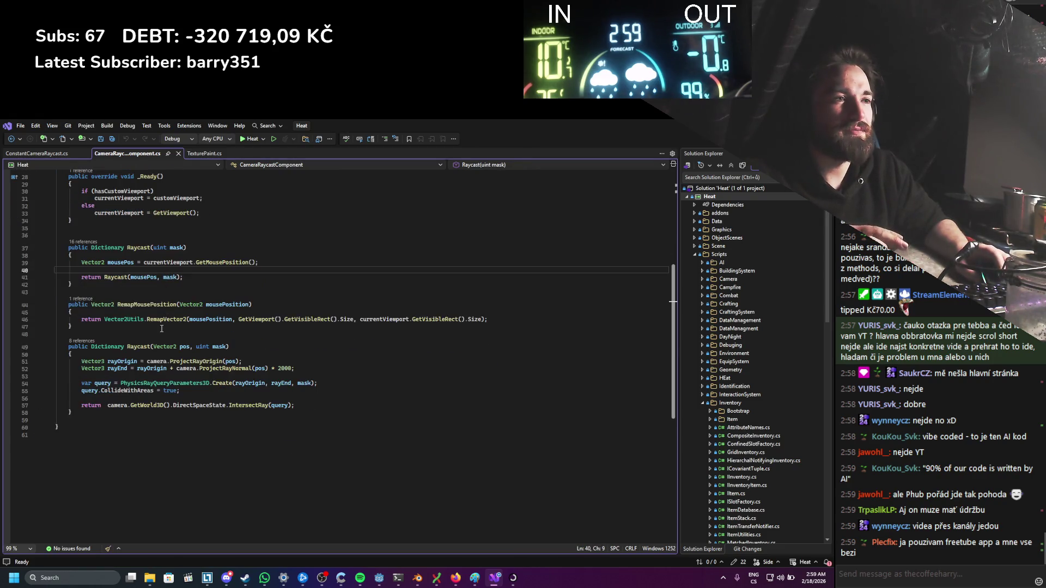
pyautogui.scroll(4, 161, 329)
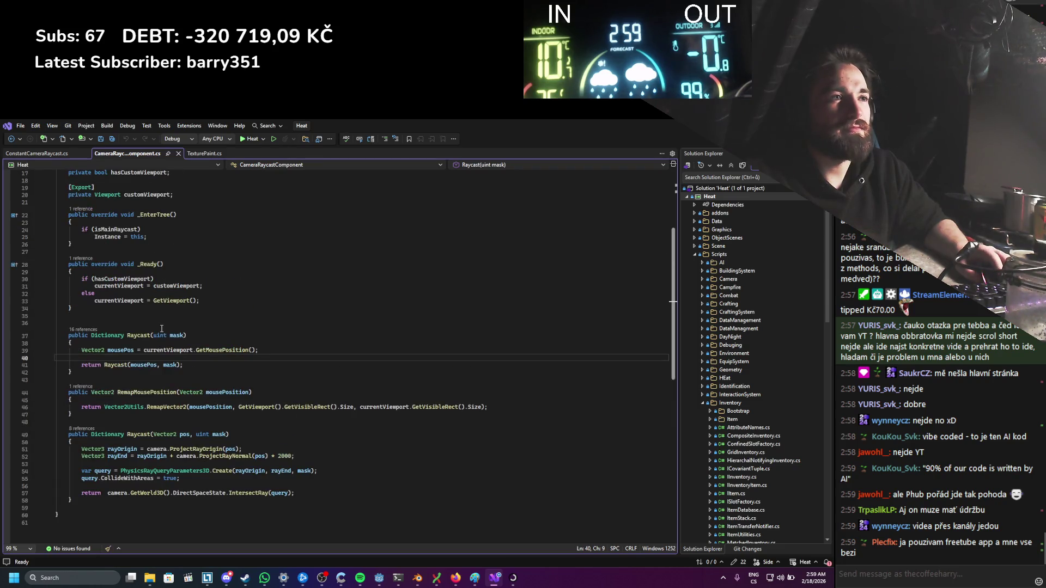
pyautogui.scroll(5, 161, 329)
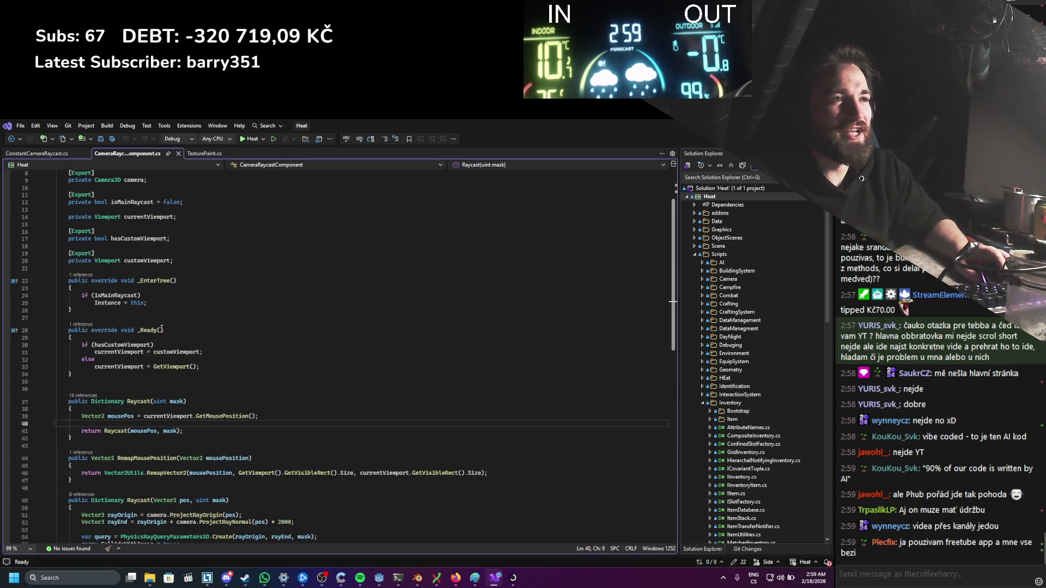
pyautogui.scroll(-7, 161, 328)
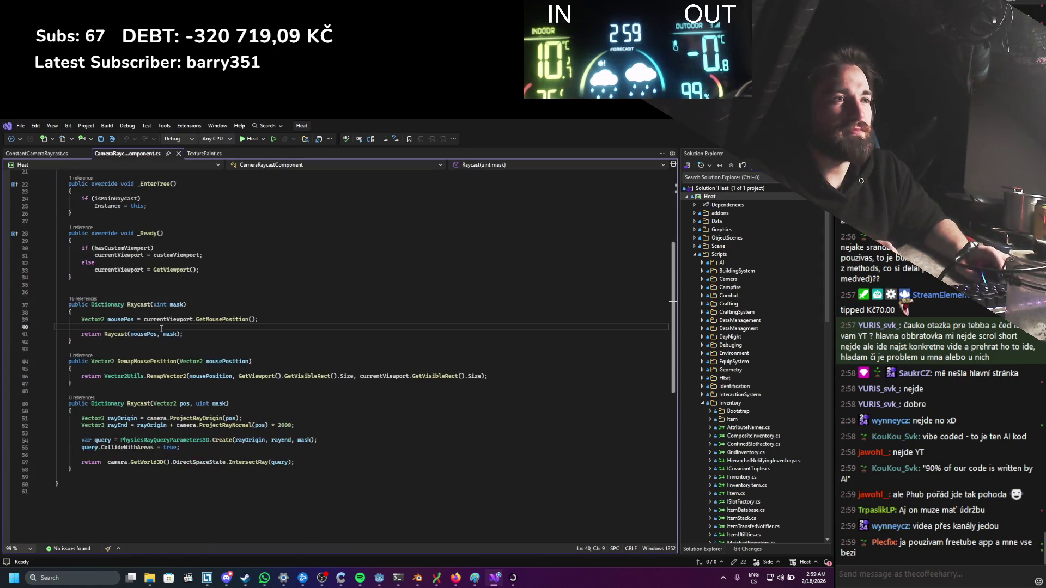
pyautogui.scroll(3, 161, 343)
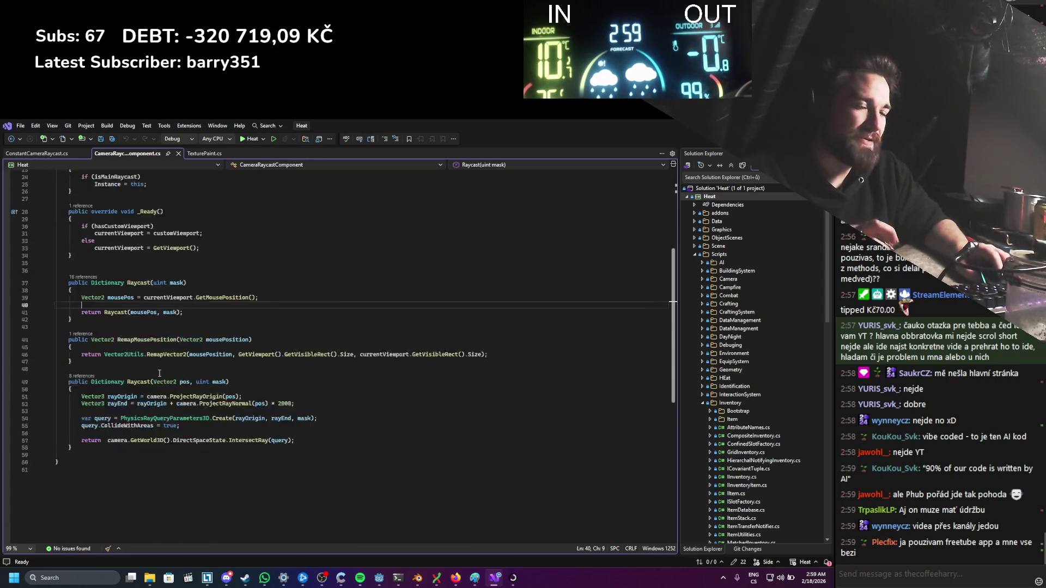
pyautogui.scroll(4, 102, 201)
pyautogui.moveTo(120, 207); pyautogui.dragTo(191, 217)
pyautogui.scroll(-5, 191, 218)
pyautogui.scroll(-4, 183, 310)
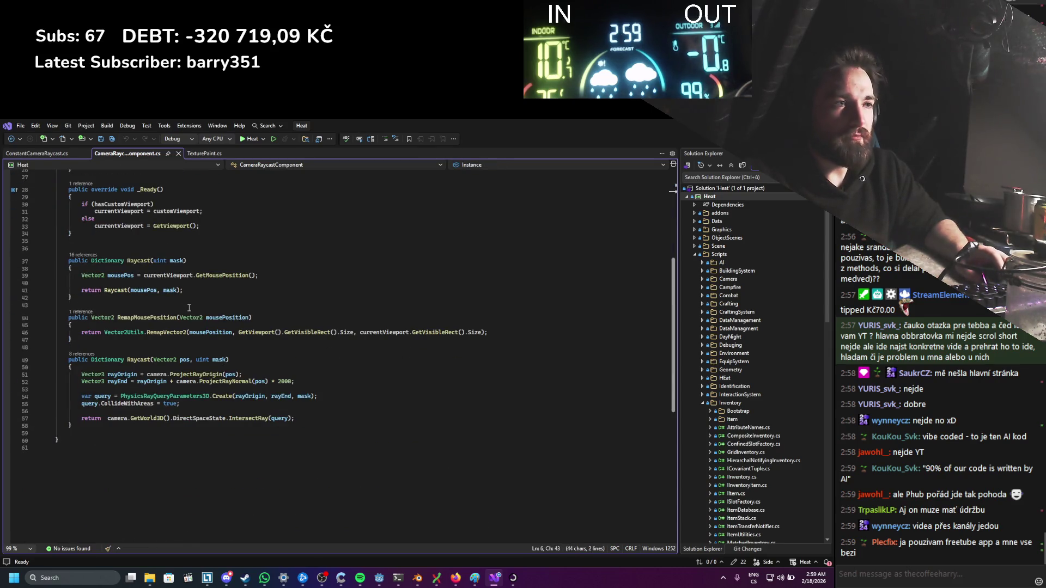
pyautogui.moveTo(152, 439)
pyautogui.mouseDown()
pyautogui.moveTo(143, 375)
pyautogui.moveTo(214, 381)
pyautogui.mouseUp()
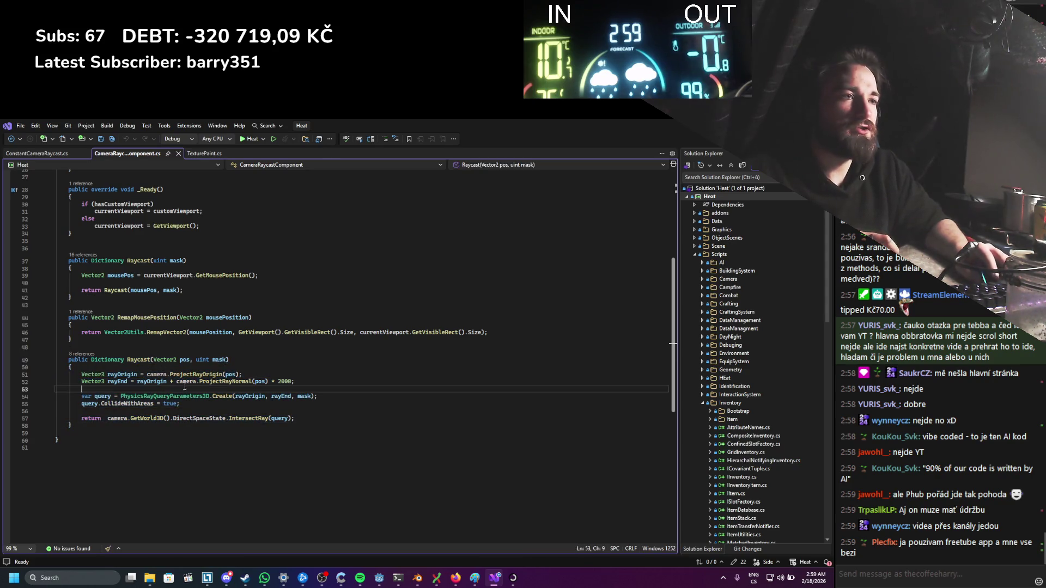
pyautogui.hotkey('ctrl', 'End')
pyautogui.scroll(1, 165, 449)
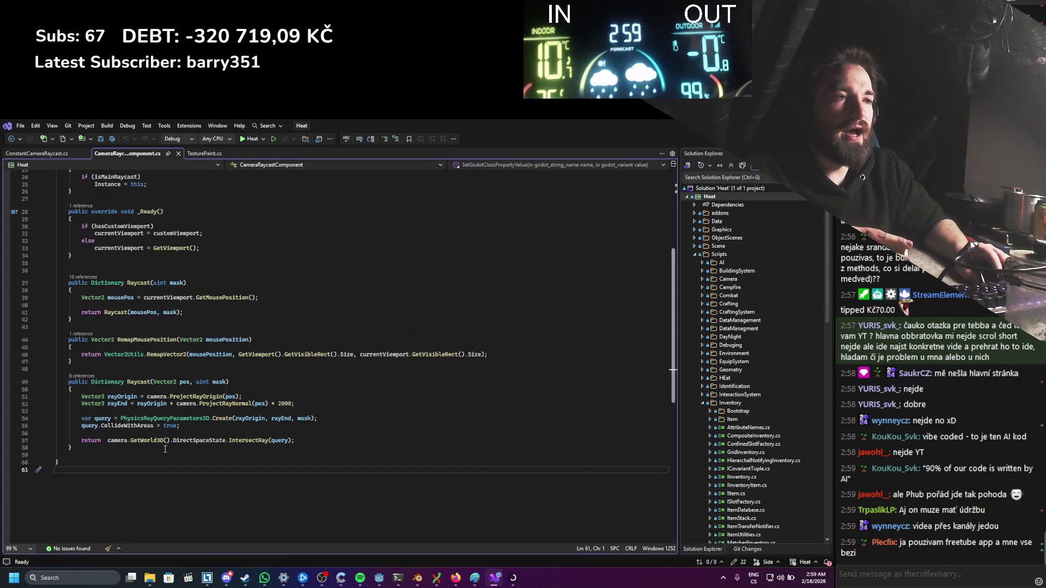
pyautogui.moveTo(294, 440)
pyautogui.mouseDown()
pyautogui.moveTo(55, 439)
pyautogui.moveTo(47, 377)
pyautogui.mouseUp()
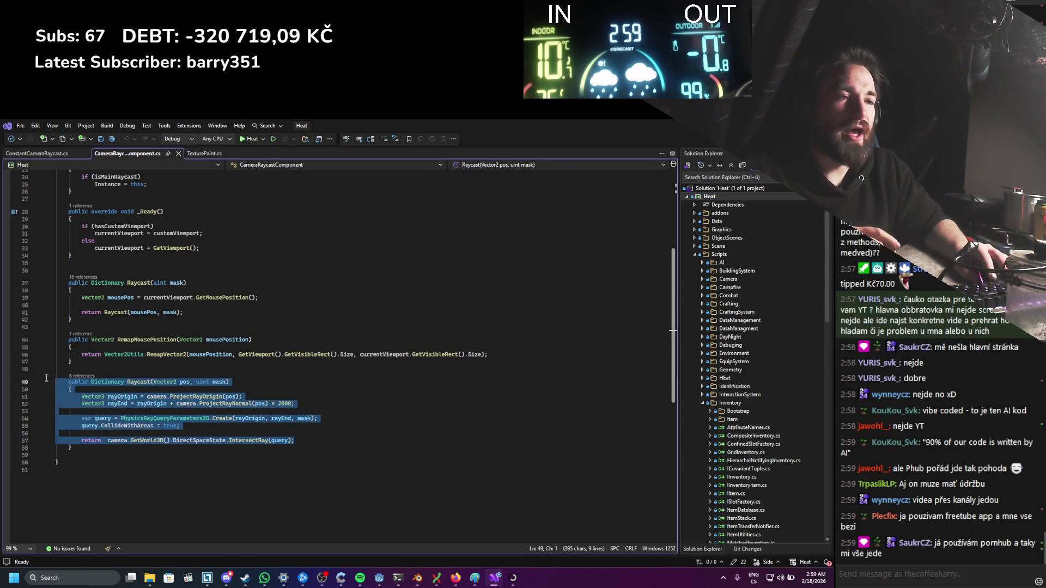
pyautogui.click(182, 440)
pyautogui.moveTo(107, 440)
pyautogui.mouseDown()
pyautogui.moveTo(54, 439)
pyautogui.moveTo(170, 440)
pyautogui.mouseUp()
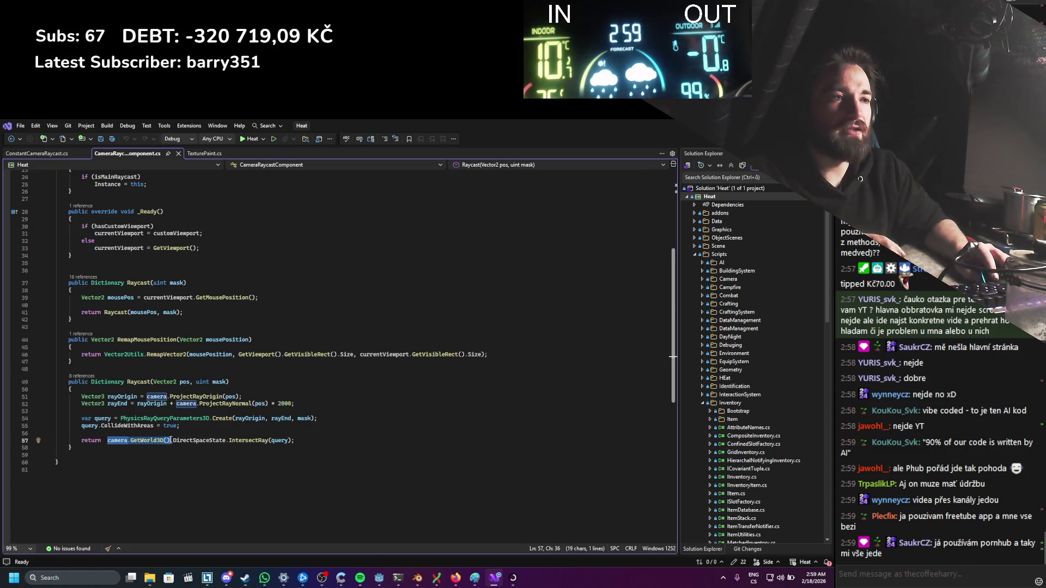
pyautogui.click(177, 446)
pyautogui.moveTo(170, 441)
pyautogui.mouseDown()
pyautogui.moveTo(245, 446)
pyautogui.moveTo(180, 436)
pyautogui.moveTo(77, 376)
pyautogui.mouseUp()
pyautogui.moveTo(194, 382); pyautogui.dragTo(233, 383)
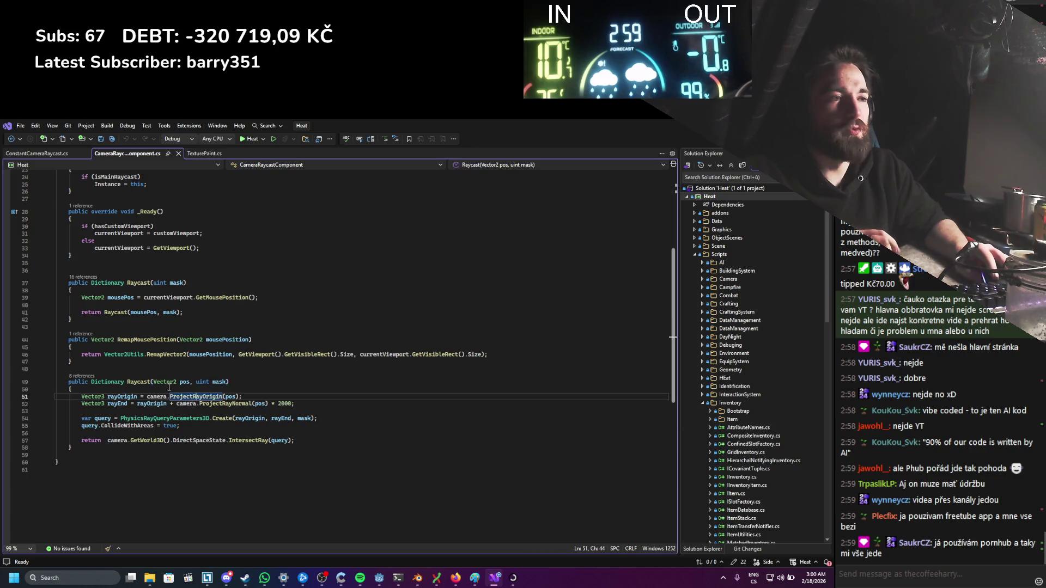
pyautogui.moveTo(154, 382); pyautogui.dragTo(186, 383)
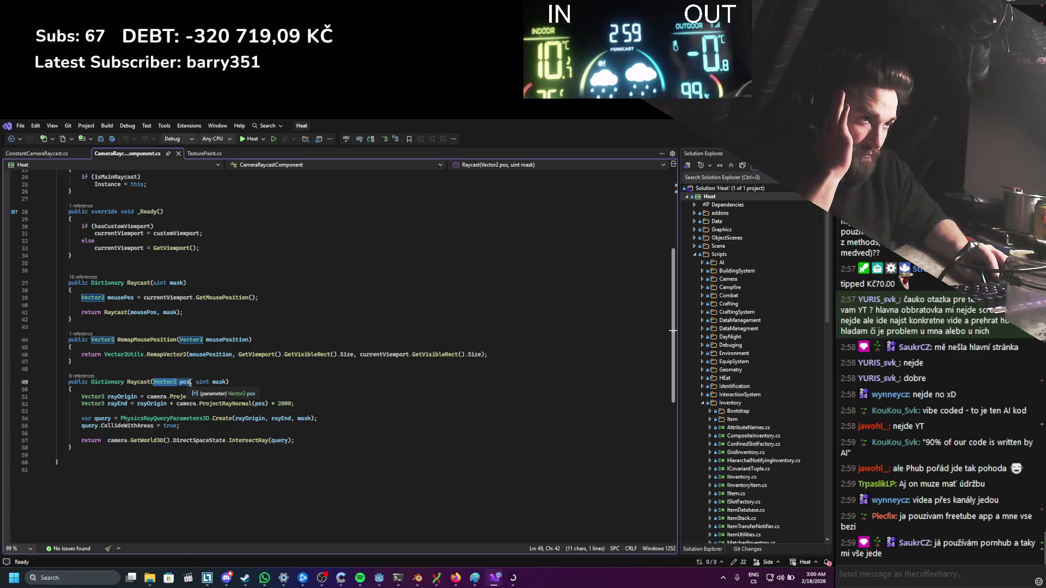
pyautogui.scroll(7, 190, 383)
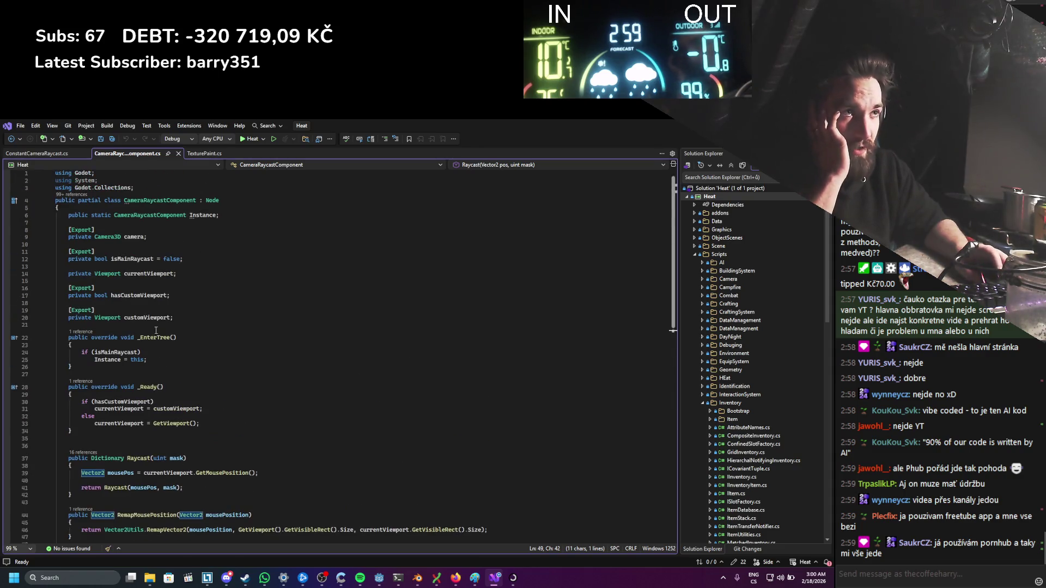
pyautogui.moveTo(219, 215); pyautogui.dragTo(69, 219)
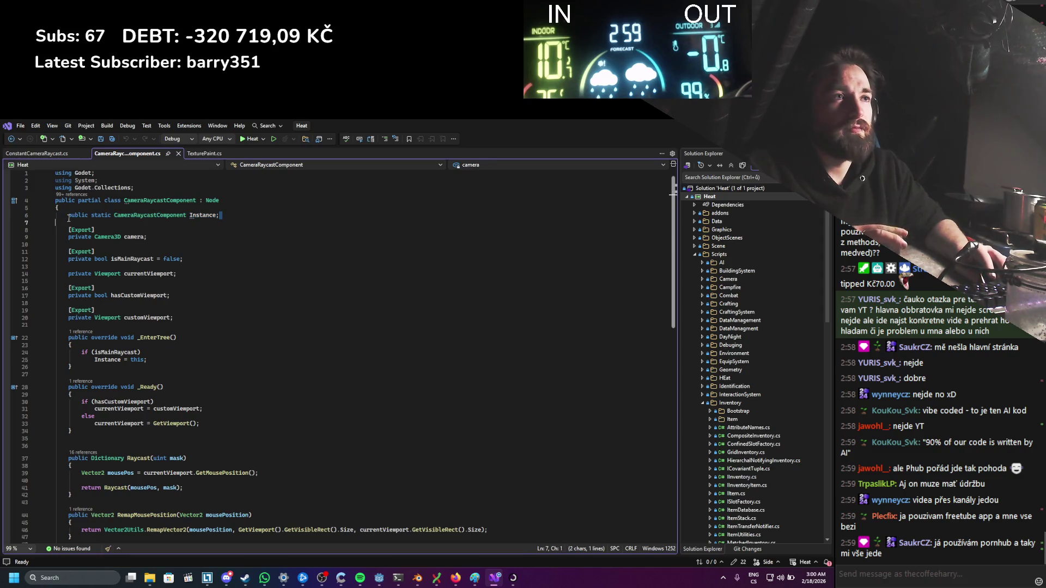
# Step: Look over ConstantCameraRaycast.cs and the Paint() method body in TexturePaint.cs
pyautogui.click(36, 154)
pyautogui.scroll(4, 191, 173)
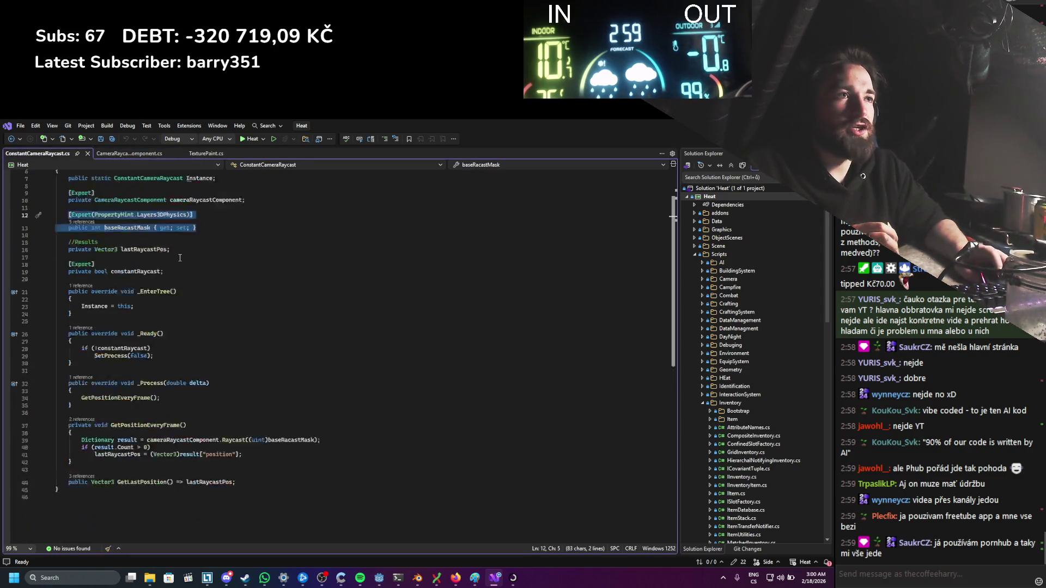
pyautogui.scroll(-3, 203, 172)
pyautogui.click(201, 153)
pyautogui.scroll(-3, 186, 354)
pyautogui.click(182, 384)
pyautogui.click(253, 420)
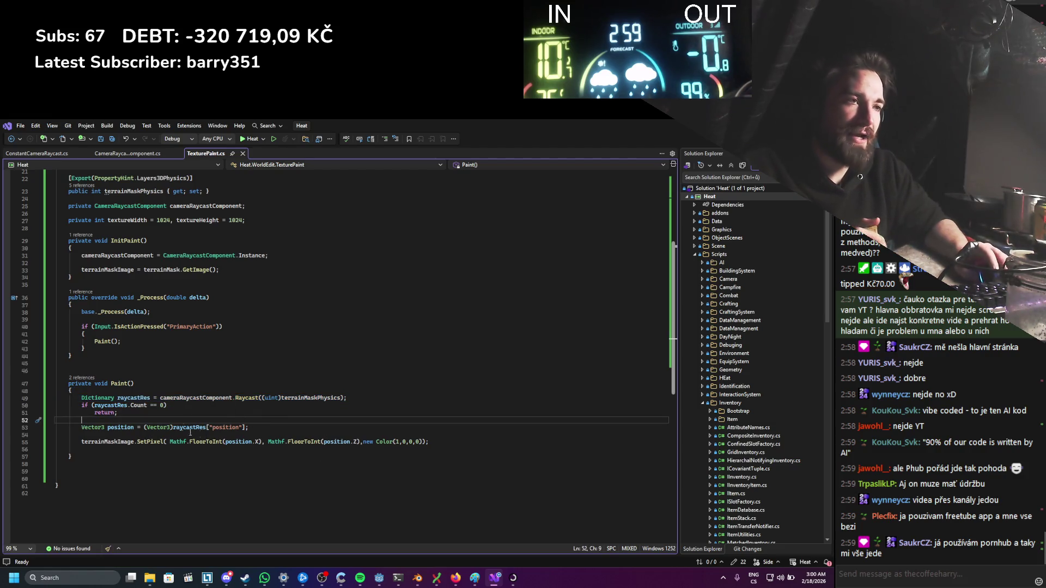
pyautogui.doubleClick(207, 398)
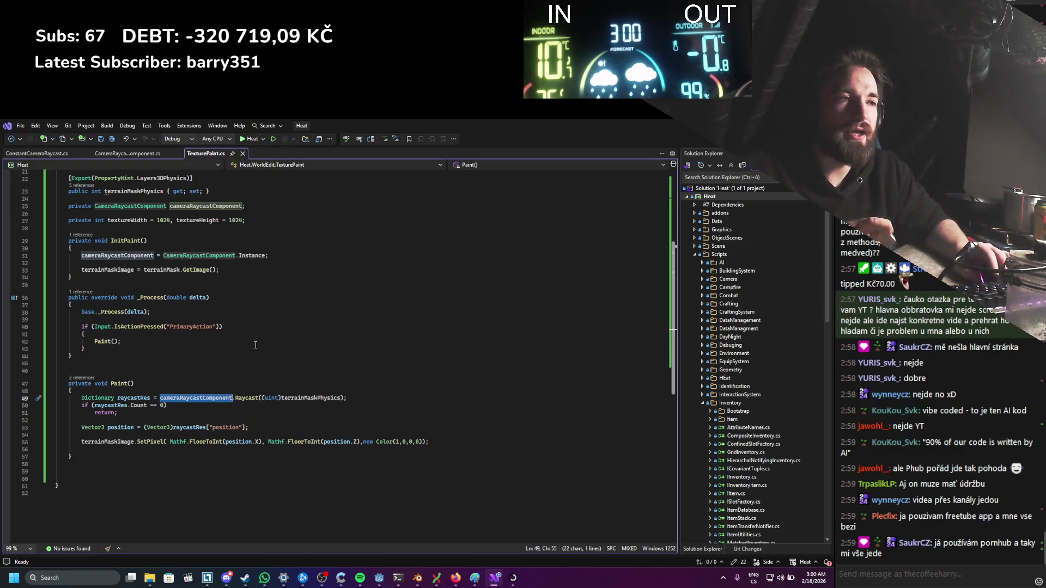
pyautogui.moveTo(81, 398)
pyautogui.mouseDown()
pyautogui.moveTo(265, 461)
pyautogui.moveTo(294, 436)
pyautogui.mouseUp()
pyautogui.click(315, 432)
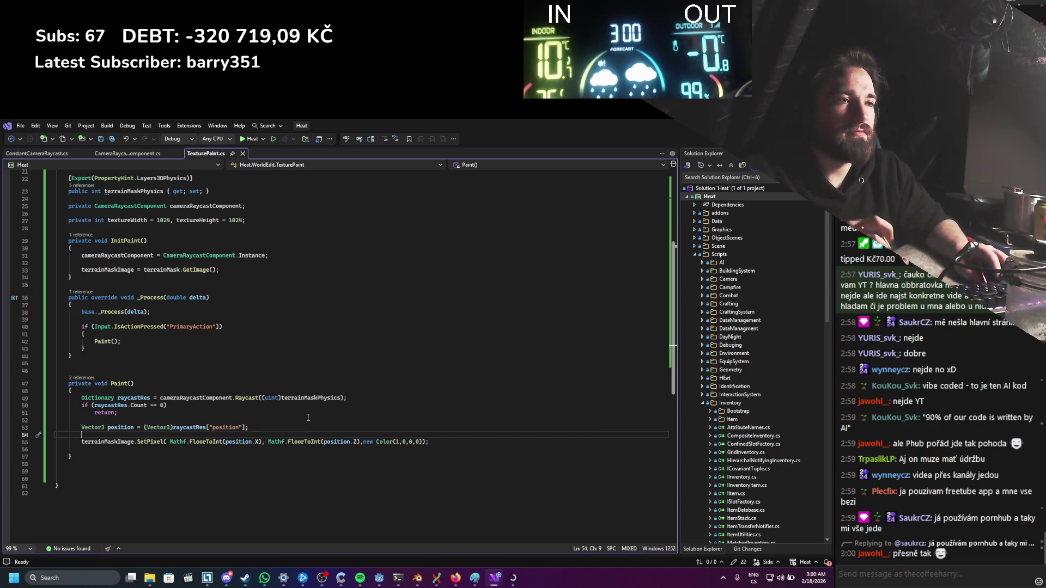
# Step: Review the Raycast method body in CameraRaycastComponent.cs
pyautogui.click(101, 155)
pyautogui.scroll(-6, 191, 348)
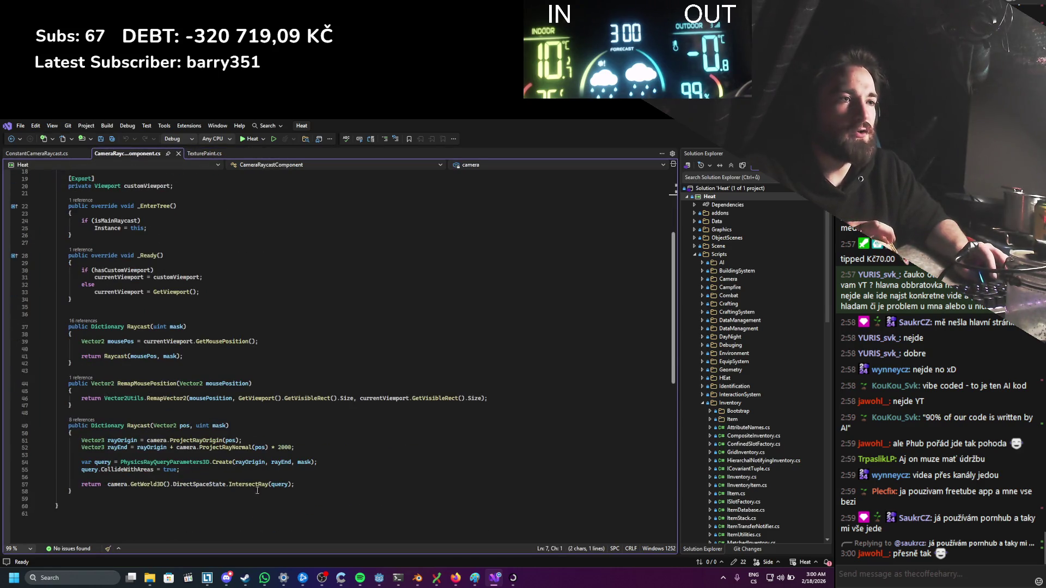
pyautogui.moveTo(294, 484); pyautogui.dragTo(101, 443)
pyautogui.moveTo(294, 484)
pyautogui.mouseDown()
pyautogui.moveTo(102, 442)
pyautogui.moveTo(109, 467)
pyautogui.moveTo(136, 405)
pyautogui.moveTo(153, 425)
pyautogui.mouseUp()
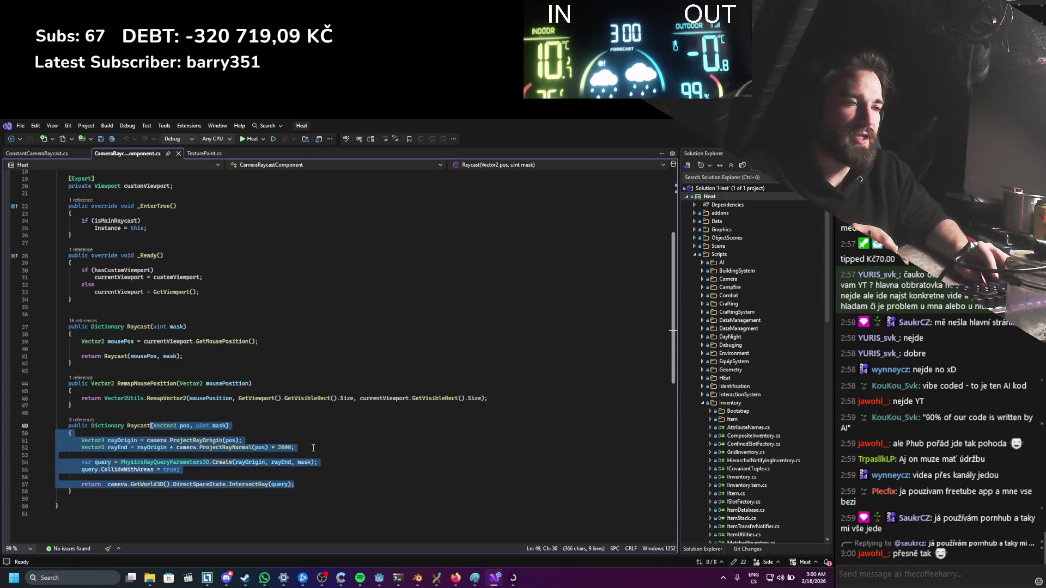
pyautogui.click(344, 440)
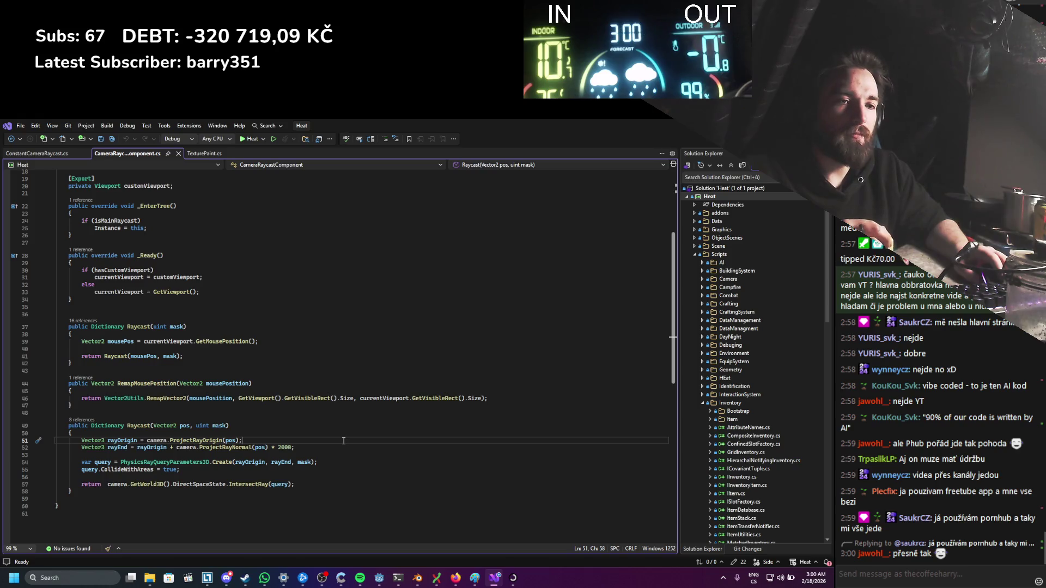
# Step: Scroll back through TexturePaint.cs, then switch to the Godot editor
pyautogui.click(191, 155)
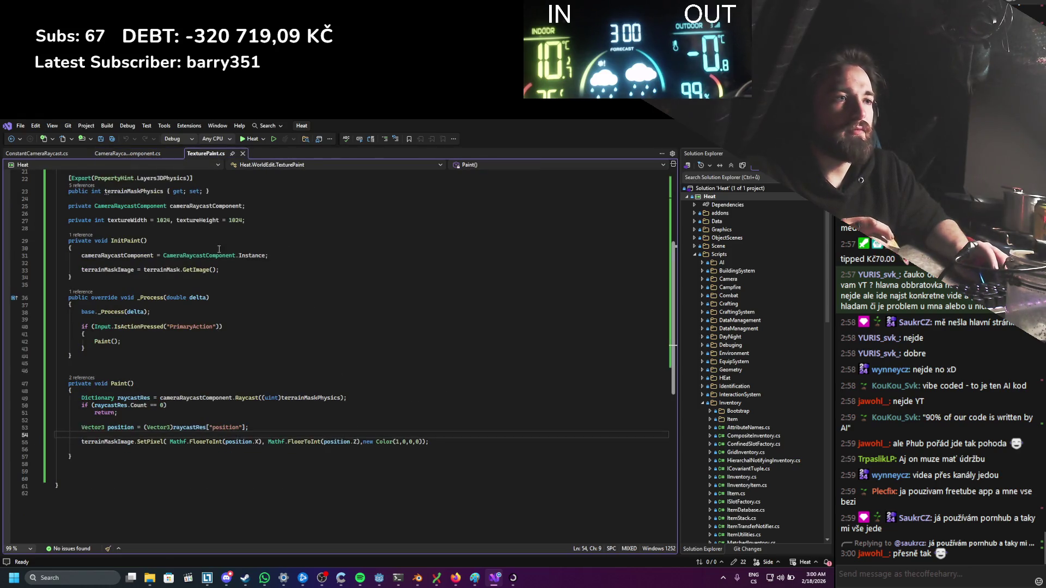
pyautogui.scroll(-3, 201, 377)
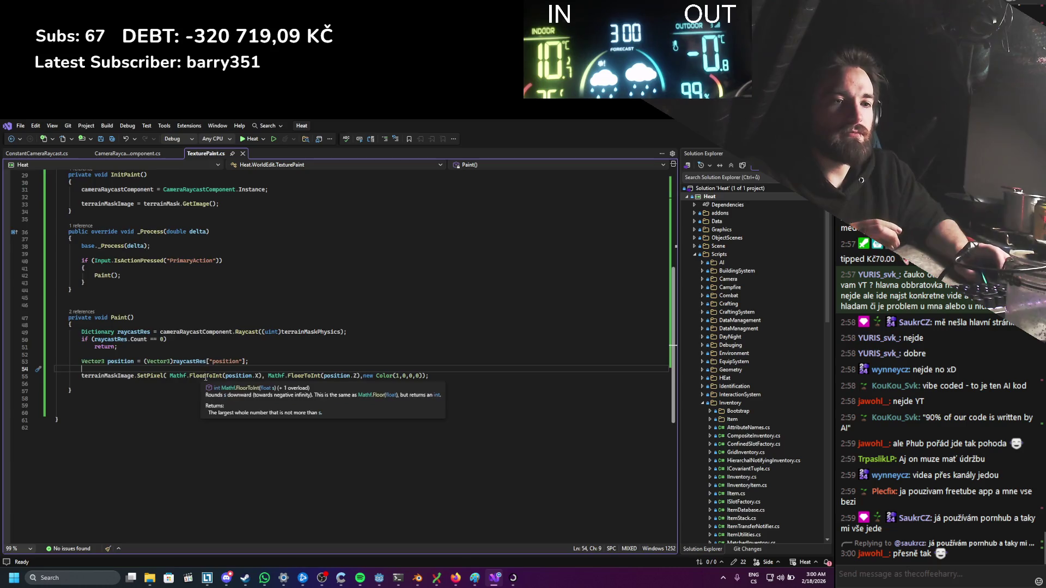
pyautogui.scroll(3, 204, 376)
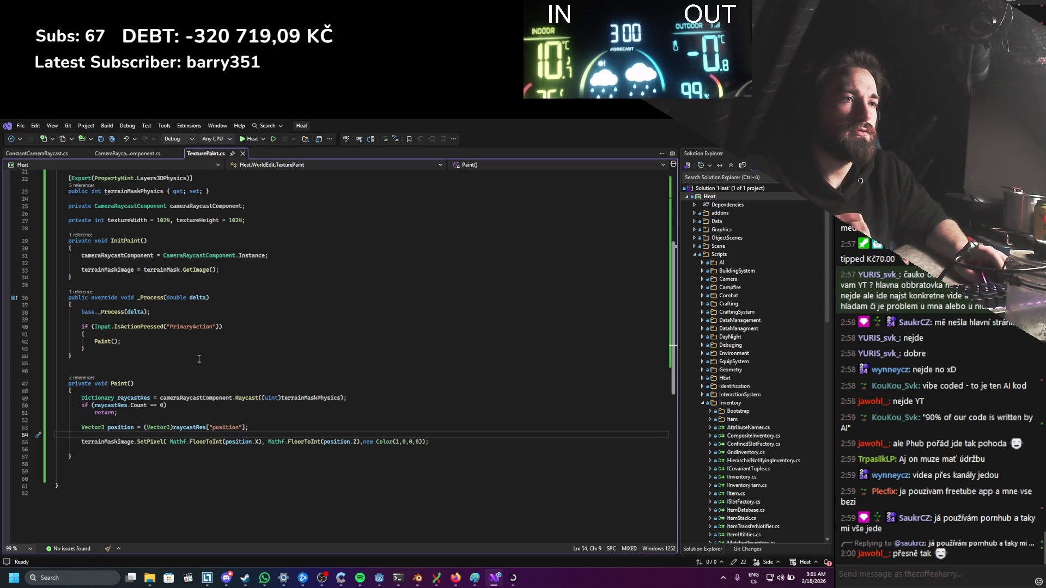
pyautogui.scroll(4, 198, 357)
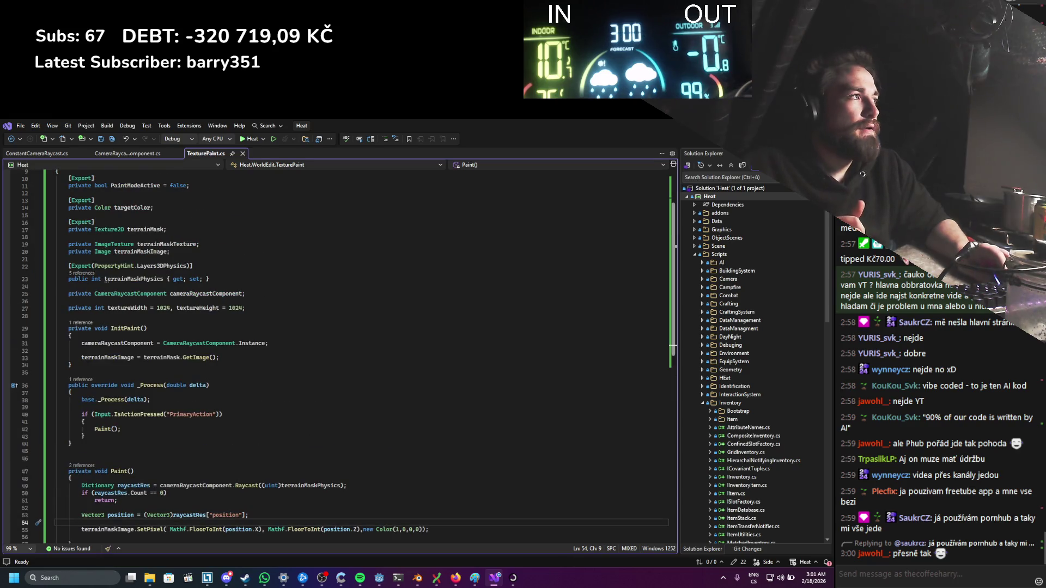
pyautogui.hotkey('alt', 'Tab')
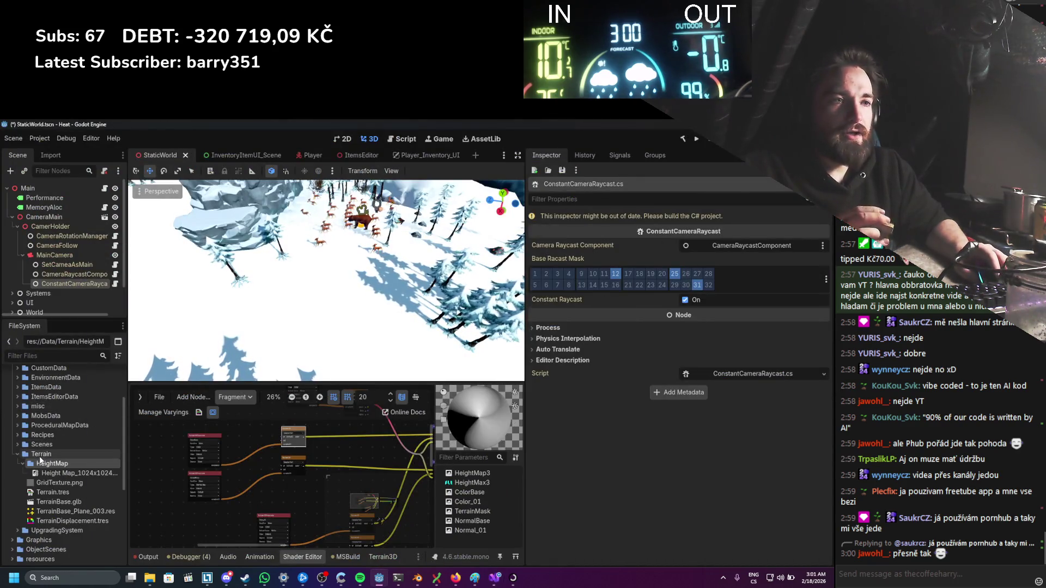
# Step: Create a 'StaticWorldData' folder inside Data/Terrain
pyautogui.rightClick(39, 456)
pyautogui.moveTo(115, 413)
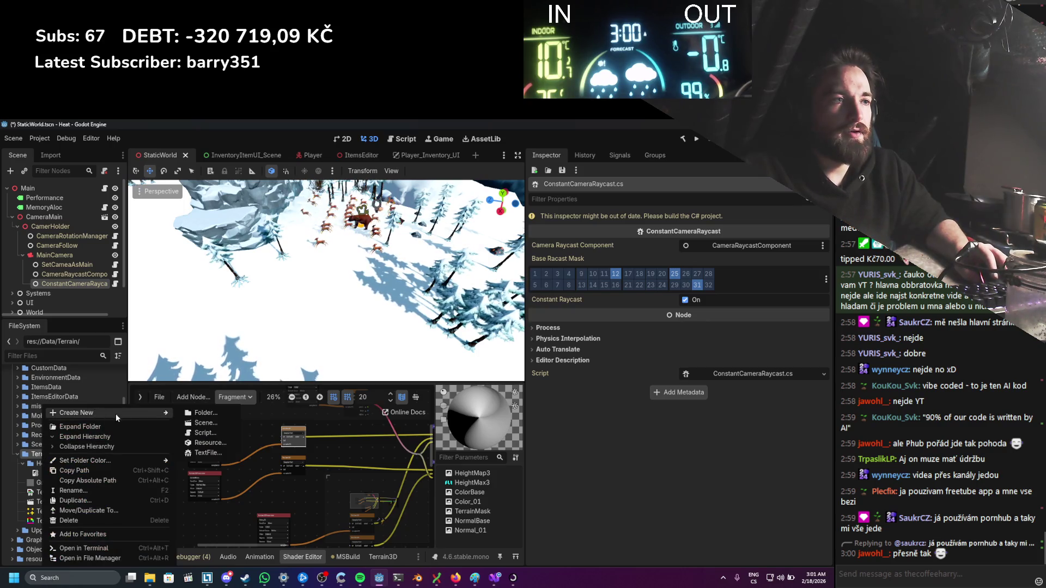
pyautogui.click(201, 414)
pyautogui.write('StaticW')
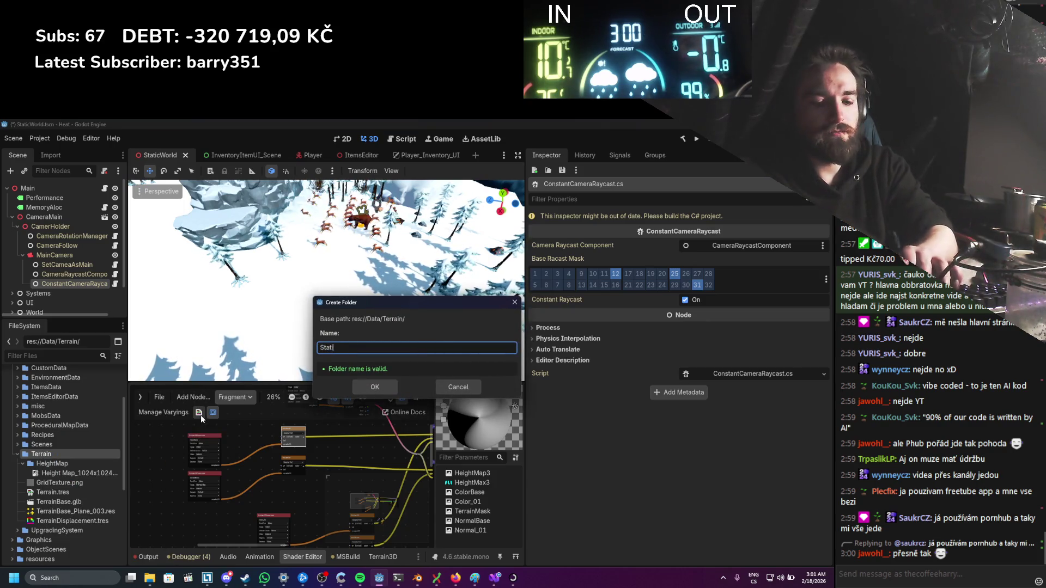
pyautogui.write('orldData')
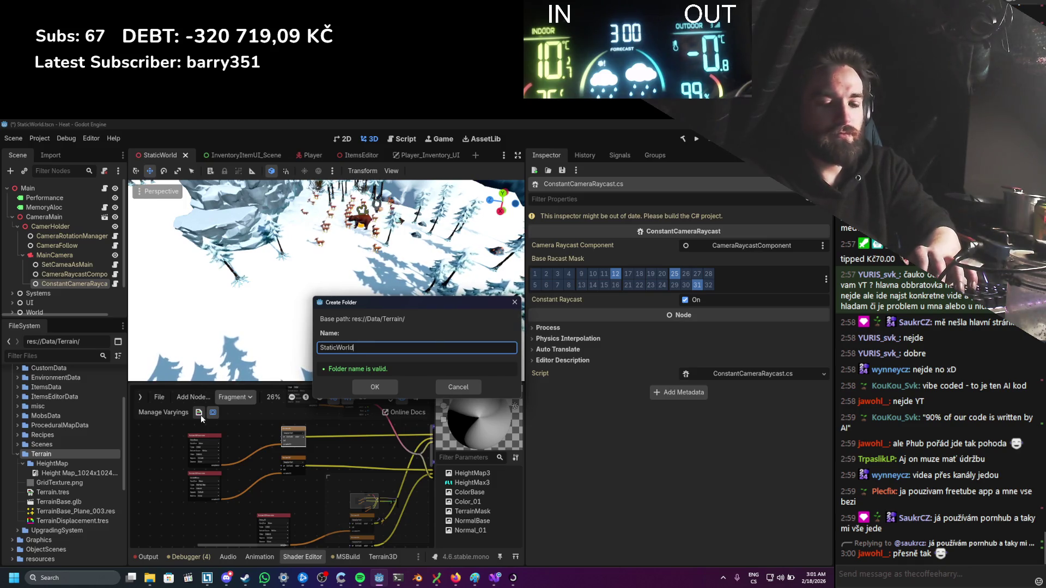
pyautogui.press('Return')
# Step: Create a new ImageTexture resource in StaticWorldData and save it as Mask.tres
pyautogui.rightClick(88, 481)
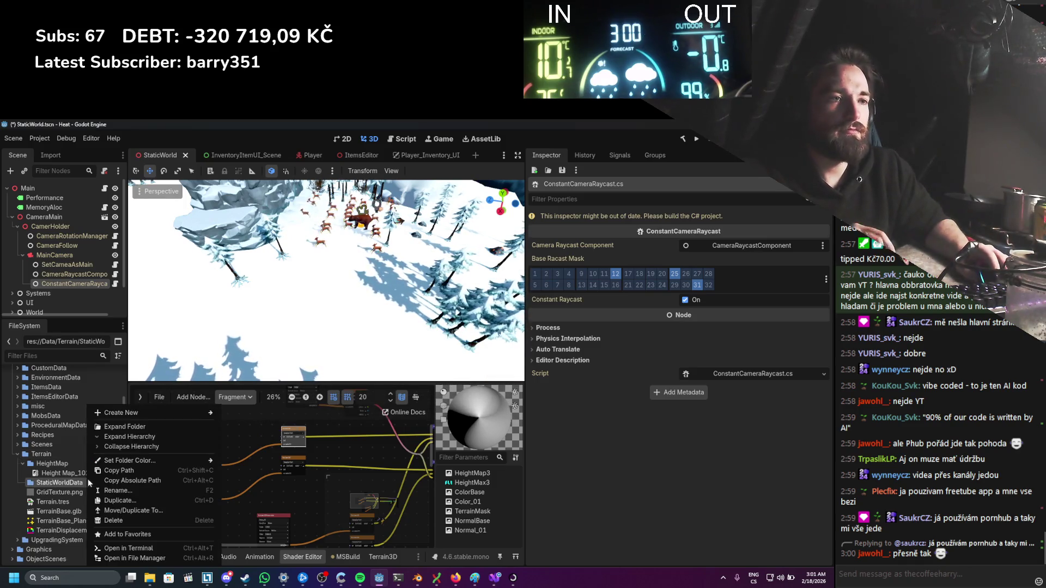
pyautogui.moveTo(124, 413)
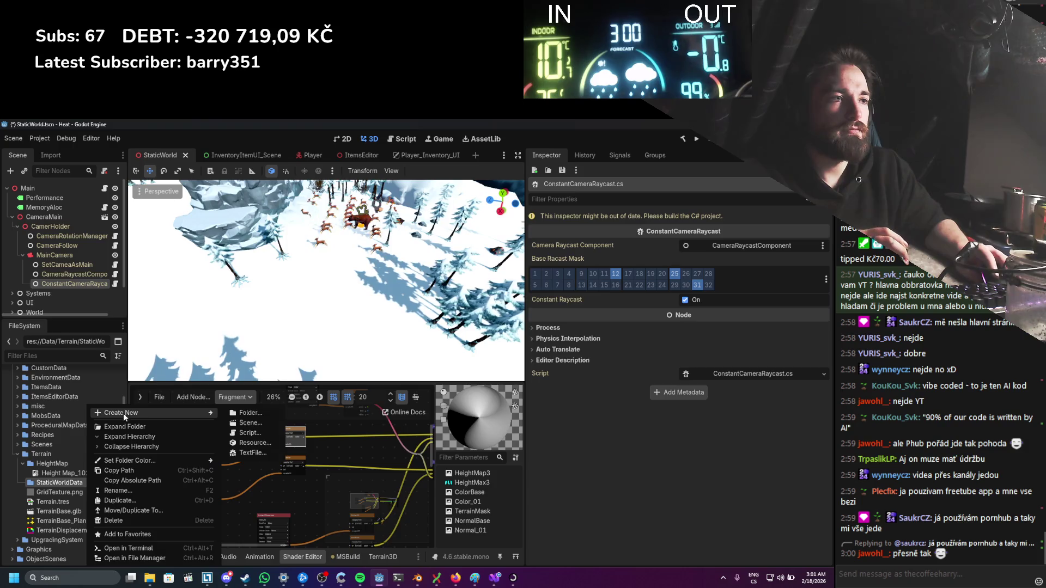
pyautogui.click(257, 443)
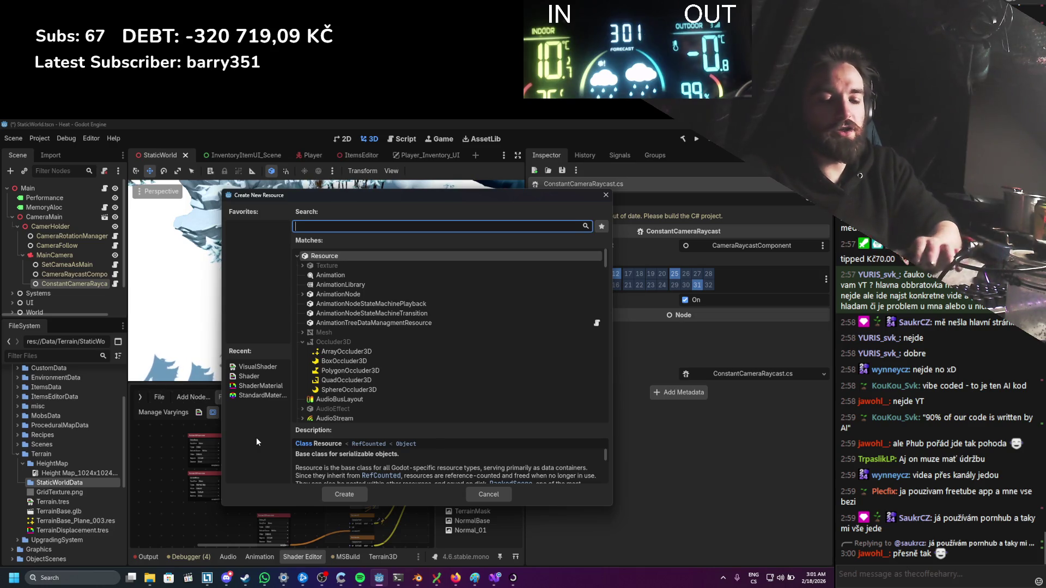
pyautogui.write('Image')
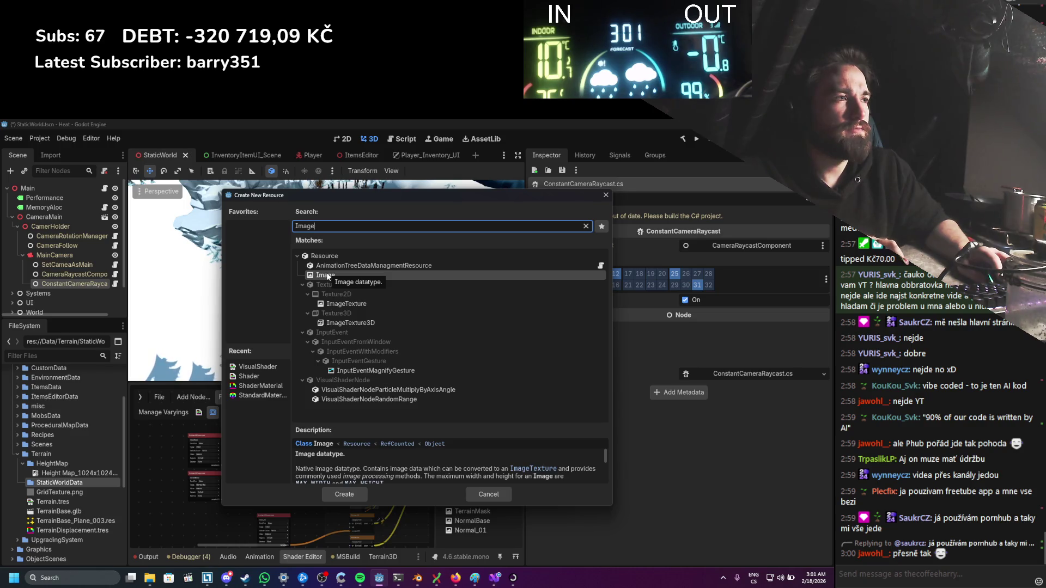
pyautogui.doubleClick(335, 303)
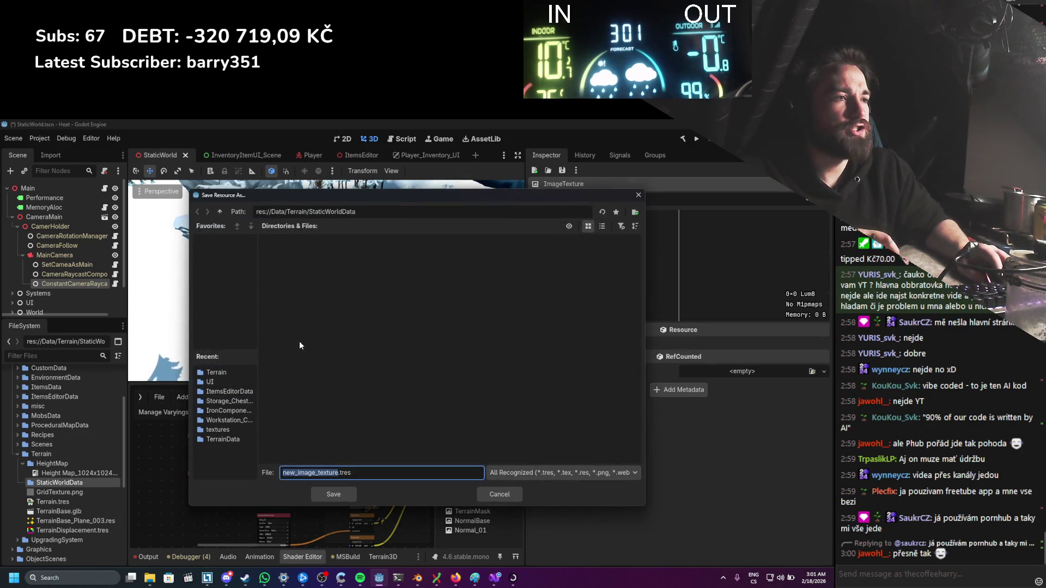
pyautogui.write('HeightMap')
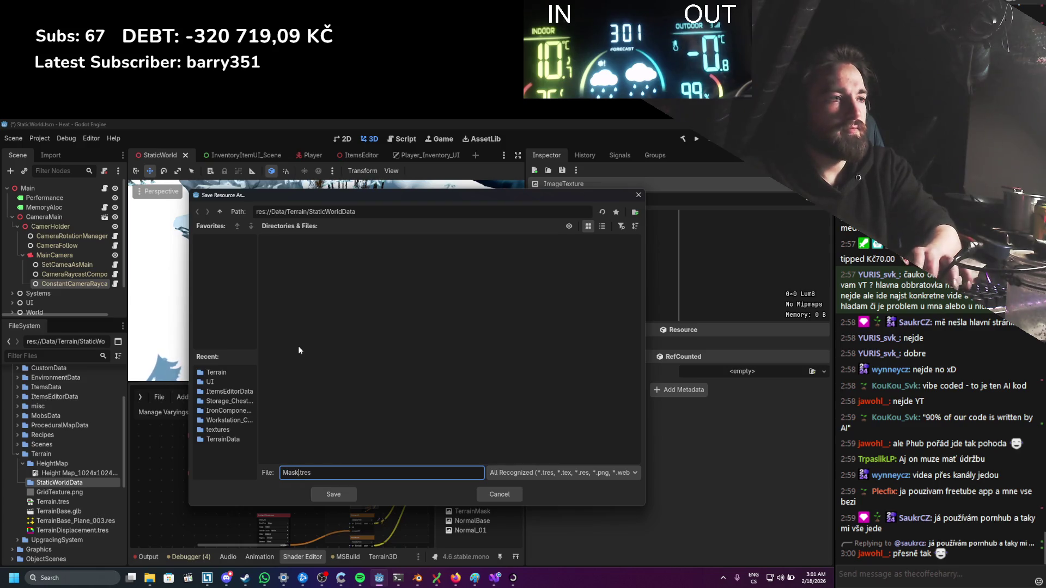
pyautogui.press('Return')
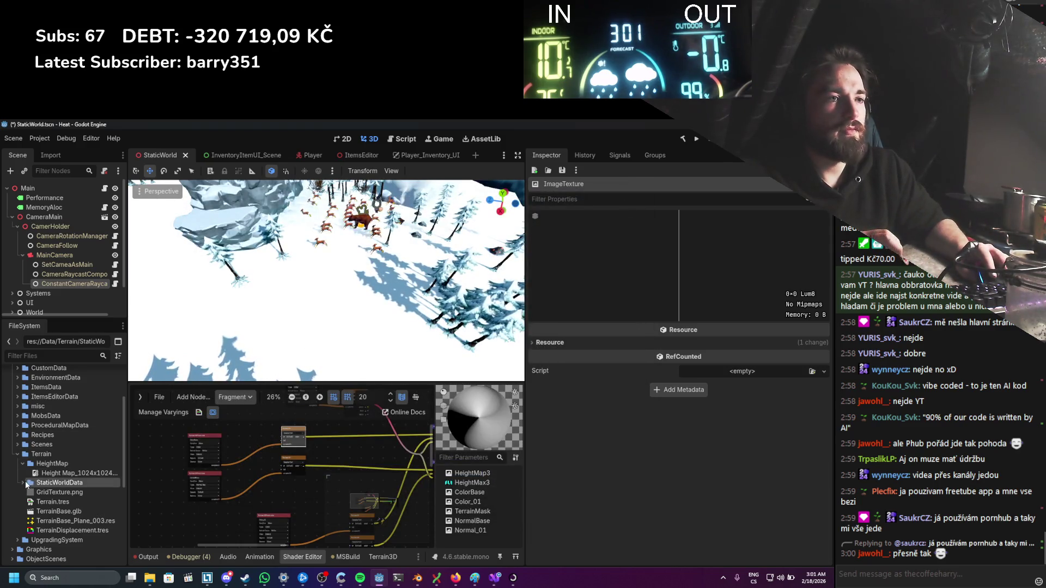
pyautogui.click(24, 483)
# Step: Select the new Mask.tres texture in StaticWorldData to inspect it
pyautogui.click(52, 492)
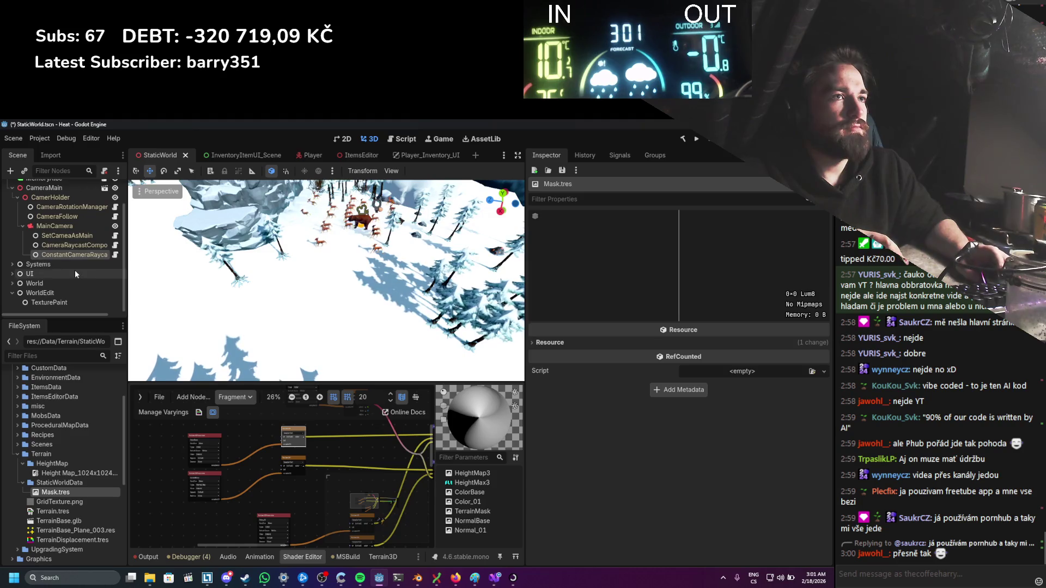
pyautogui.scroll(-1, 71, 267)
pyautogui.scroll(-1, 51, 272)
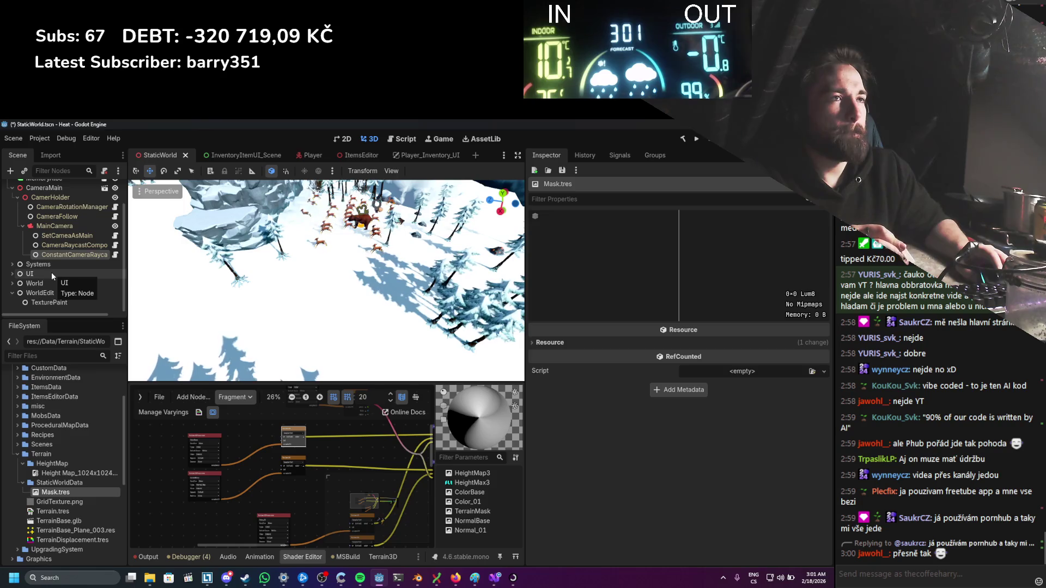
# Step: Select the Terrain mesh under World > Terrain and view its Material Override shader parameters
pyautogui.click(12, 283)
pyautogui.scroll(-3, 42, 277)
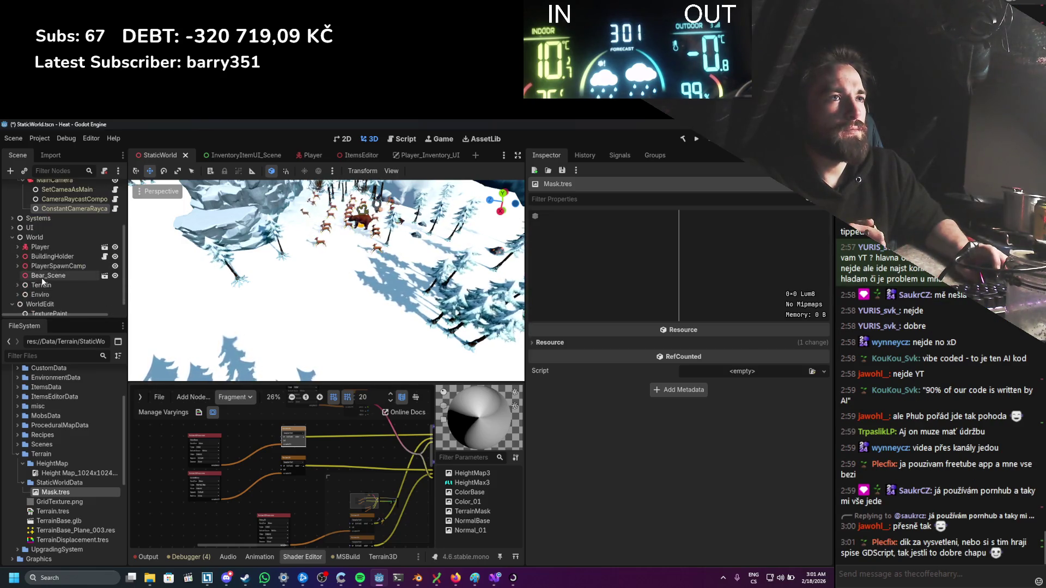
pyautogui.click(17, 285)
pyautogui.scroll(-3, 56, 256)
pyautogui.click(54, 249)
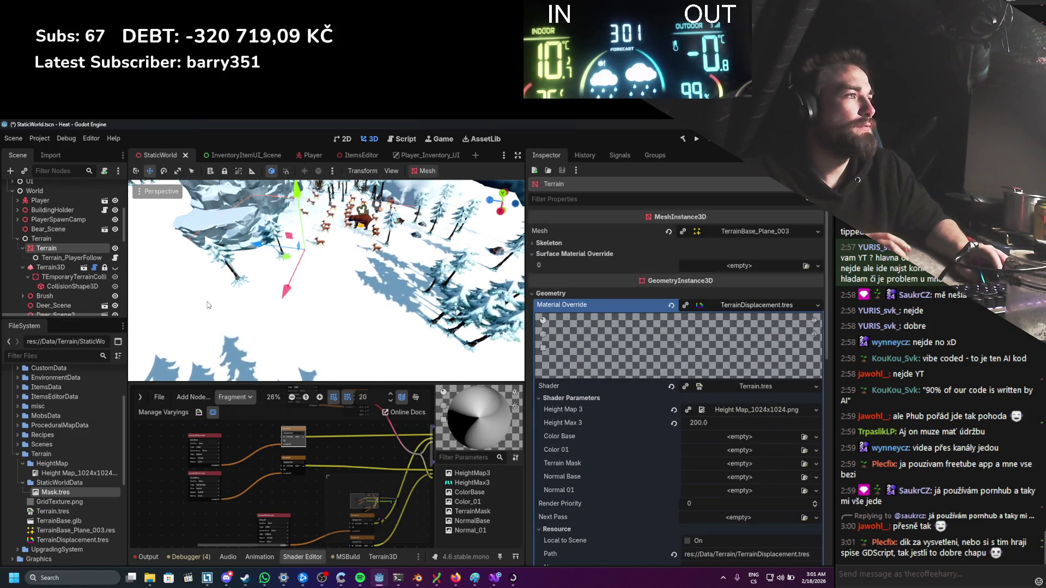
pyautogui.scroll(-3, 636, 443)
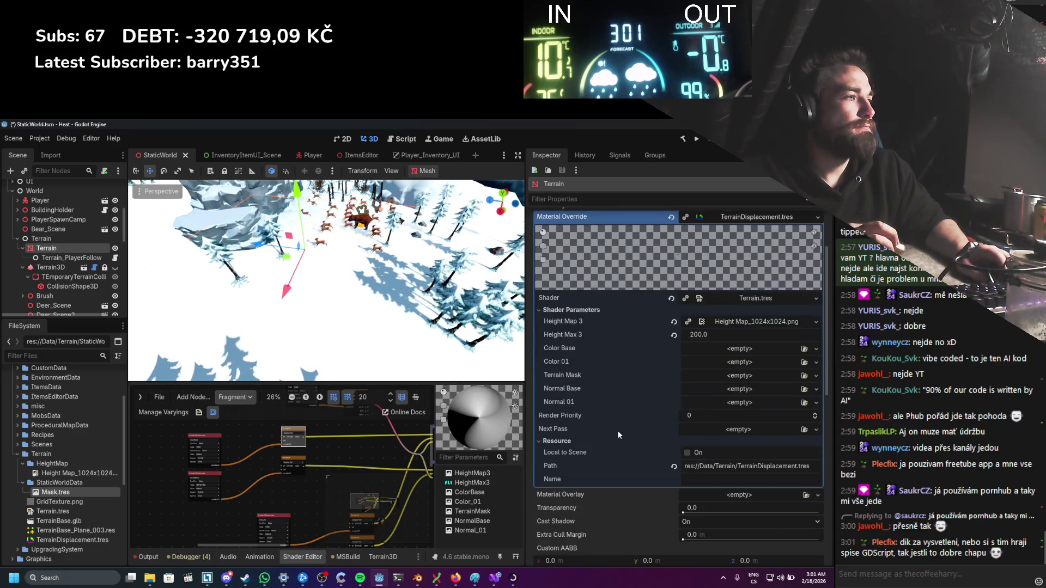
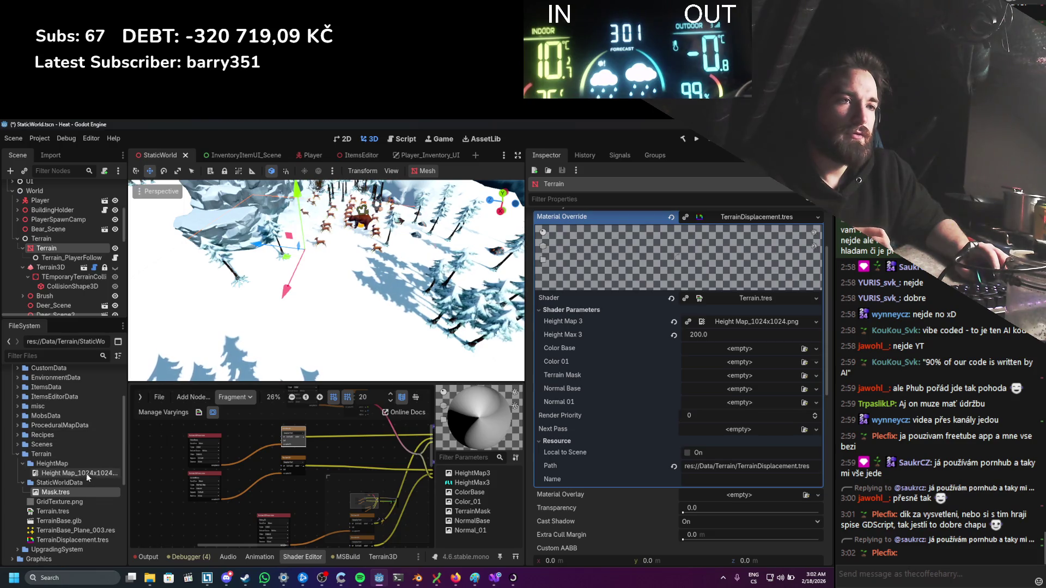
# Step: Assign Mask.tres to the Terrain Mask slot and inspect its resource details
pyautogui.moveTo(77, 491)
pyautogui.mouseDown()
pyautogui.moveTo(381, 469)
pyautogui.moveTo(613, 428)
pyautogui.moveTo(640, 419)
pyautogui.moveTo(641, 385)
pyautogui.moveTo(691, 378)
pyautogui.mouseUp()
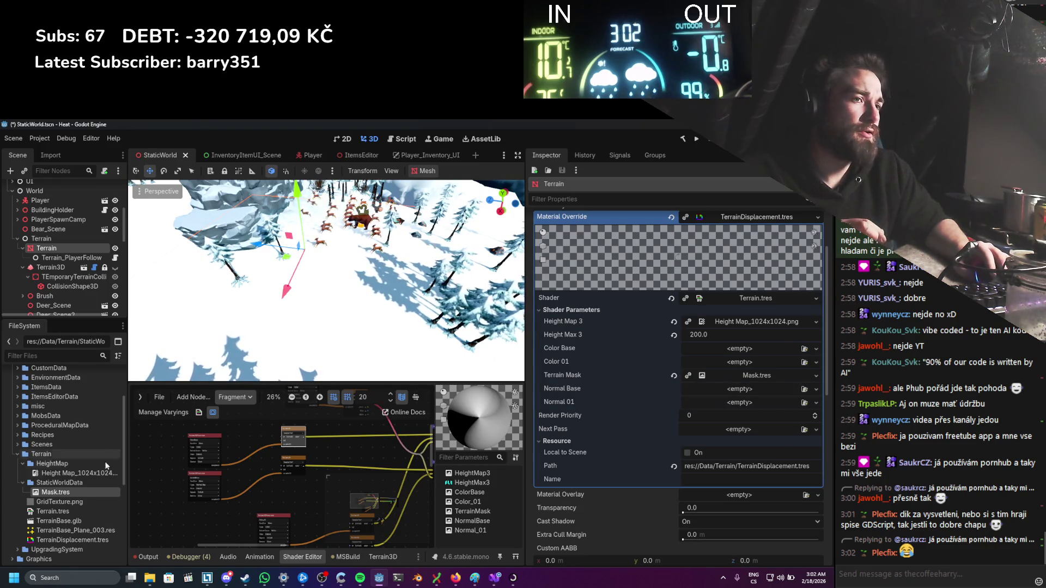
pyautogui.click(58, 493)
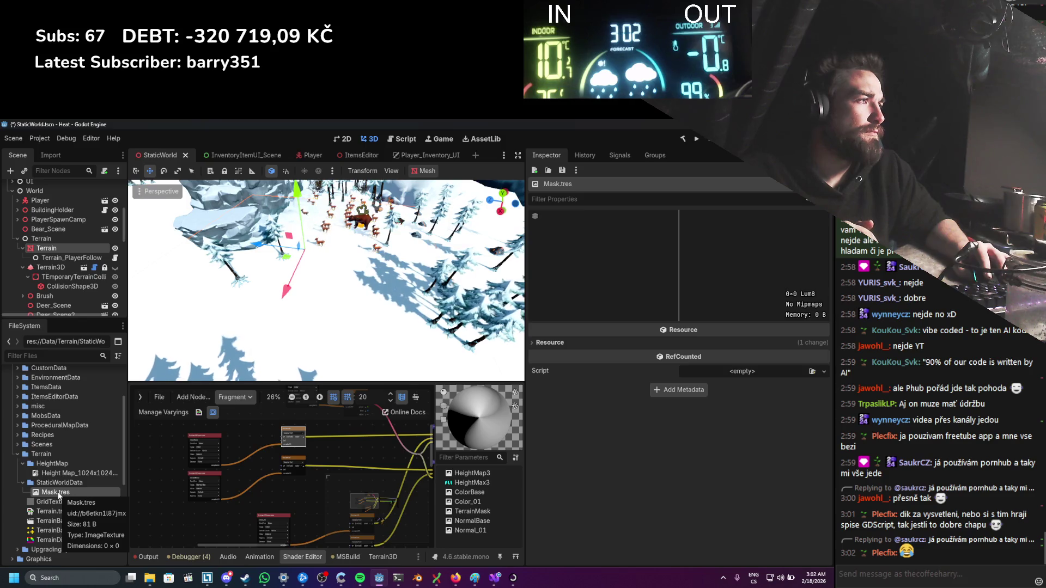
pyautogui.click(559, 345)
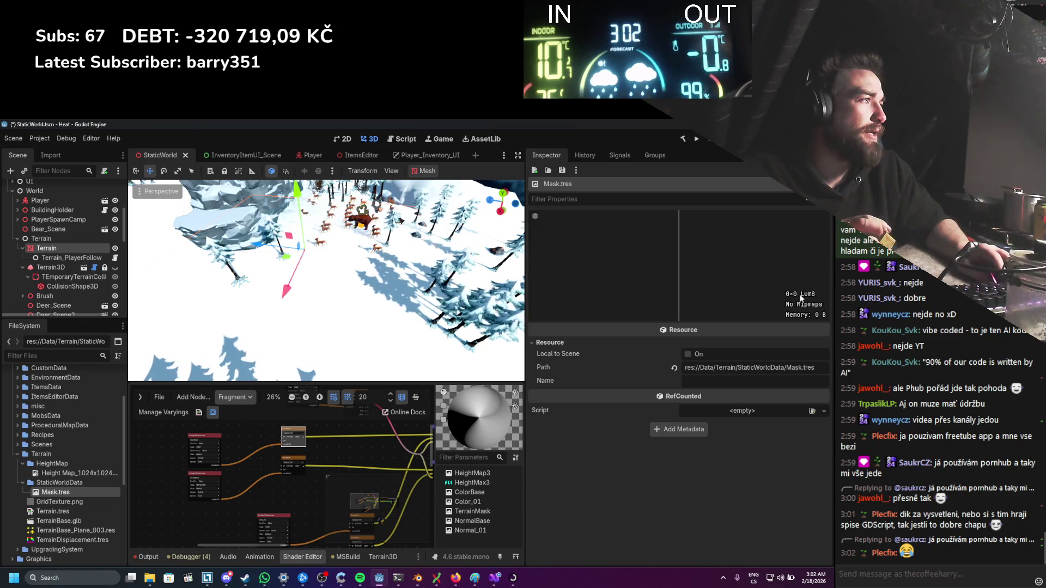
# Step: Check Mask.tres's import settings, then reveal it in the system file manager
pyautogui.click(54, 156)
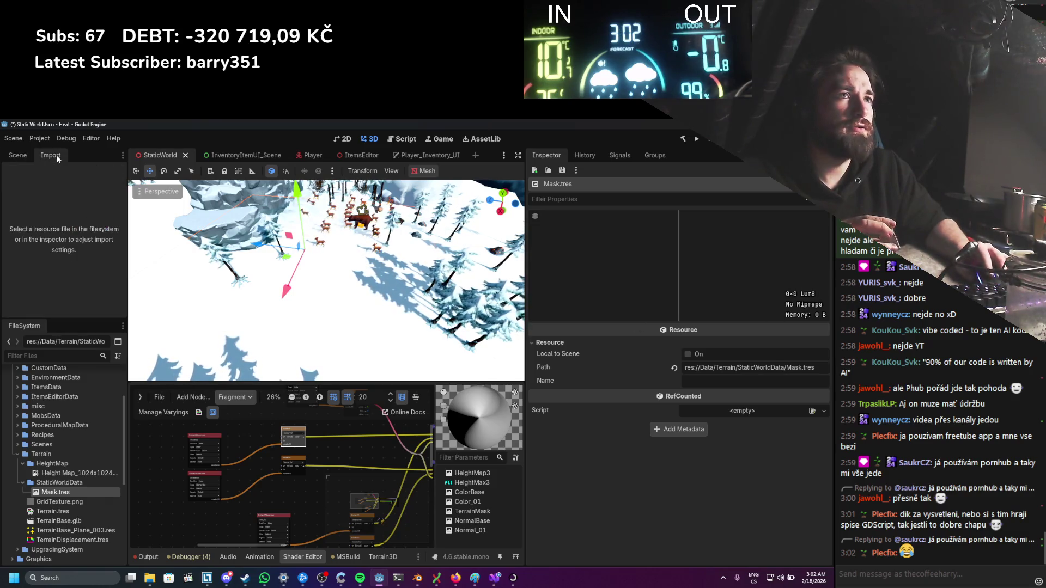
pyautogui.click(22, 155)
pyautogui.rightClick(70, 492)
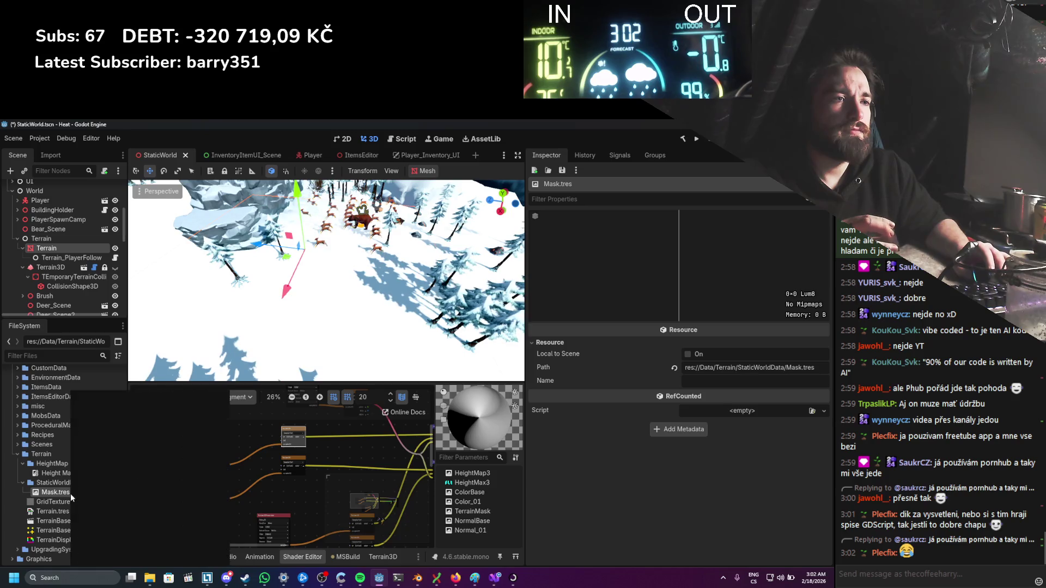
pyautogui.click(126, 558)
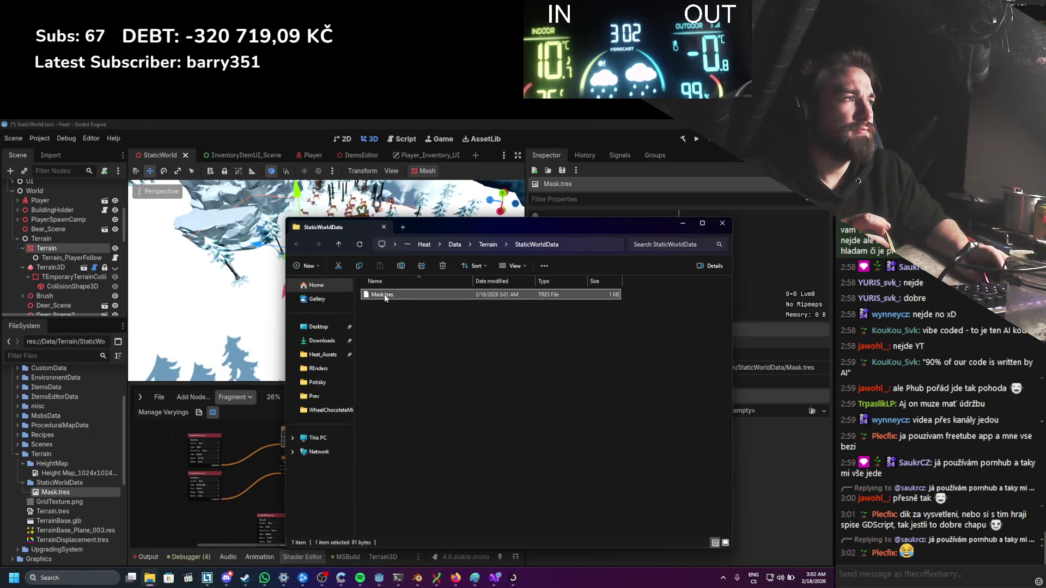
# Step: Open Mask.tres as plain text in Notepad through Explorer's Share options, then switch to the browser
pyautogui.rightClick(385, 297)
pyautogui.moveTo(430, 342)
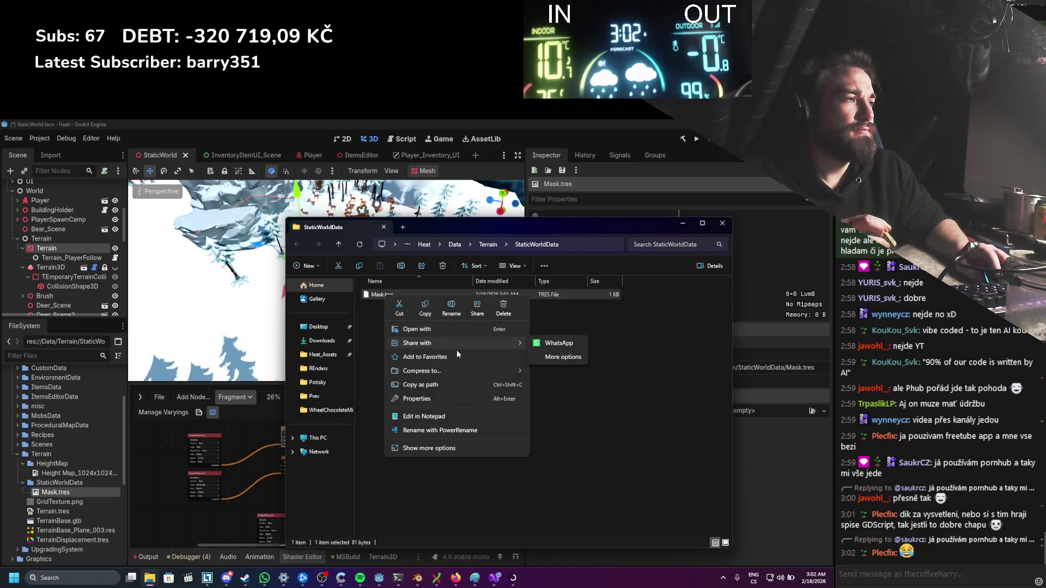
pyautogui.click(552, 357)
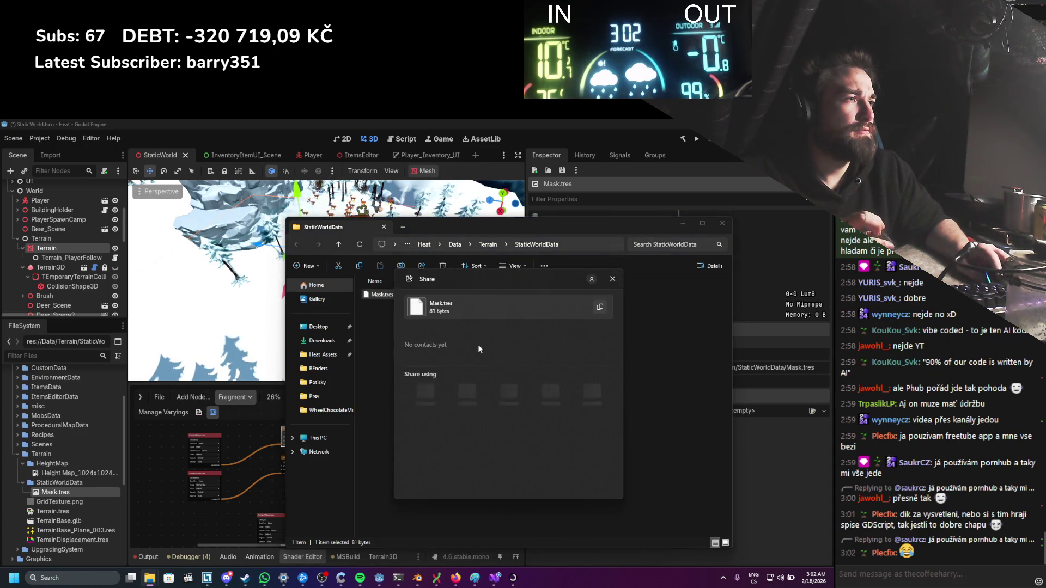
pyautogui.click(466, 402)
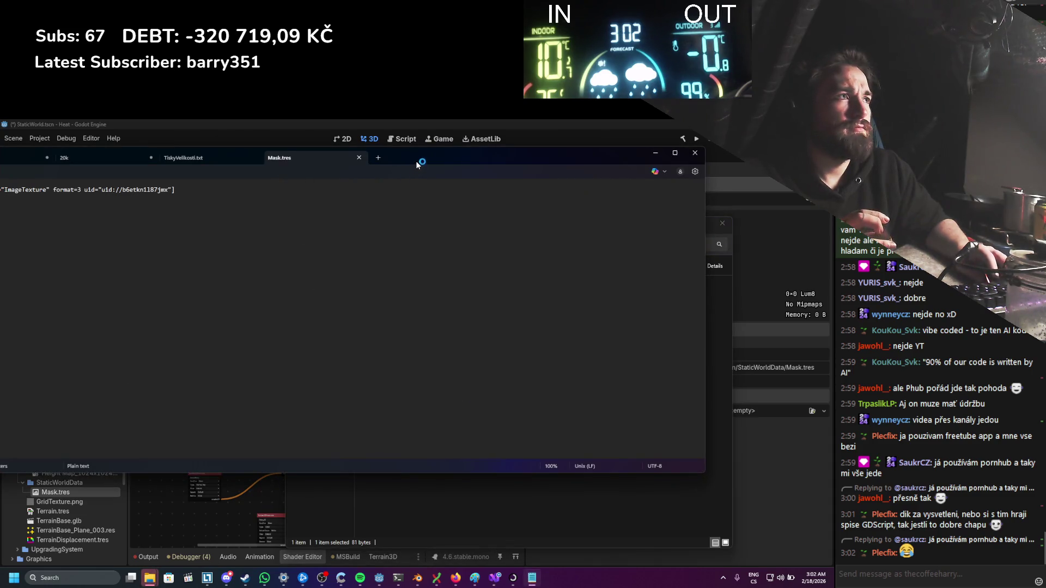
pyautogui.moveTo(416, 161); pyautogui.dragTo(517, 156)
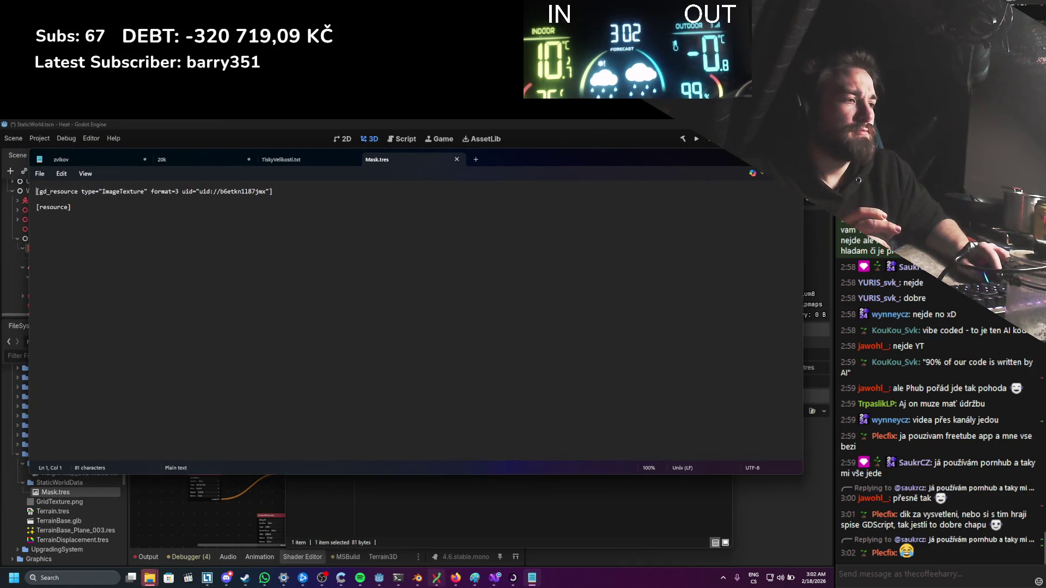
pyautogui.click(436, 528)
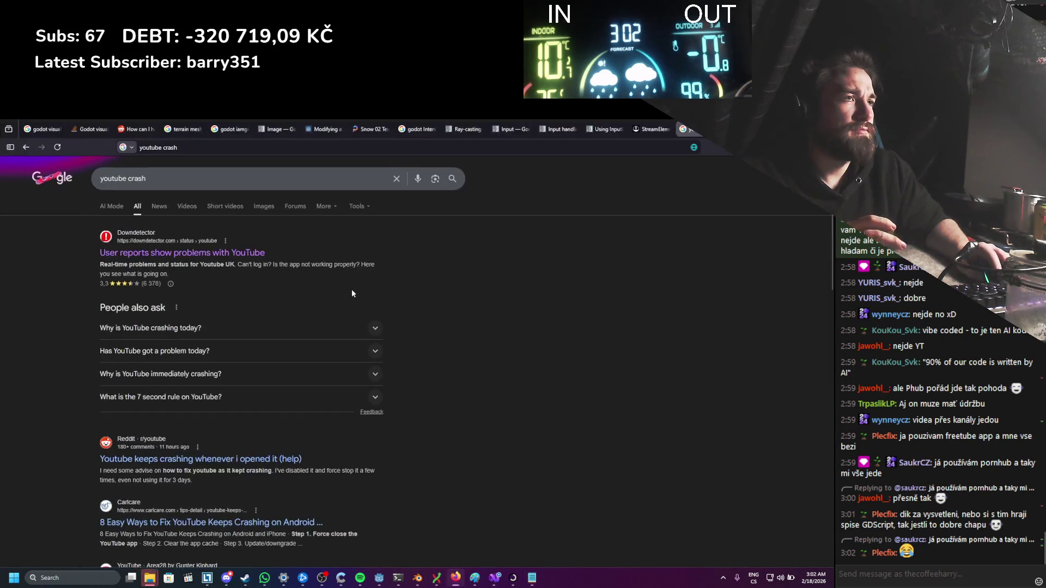
# Step: Search 'godot image texture resource' to reach the ImageTexture docs, then return to Godot
pyautogui.tripleClick(218, 178)
pyautogui.write('goo')
pyautogui.write('ot image tex')
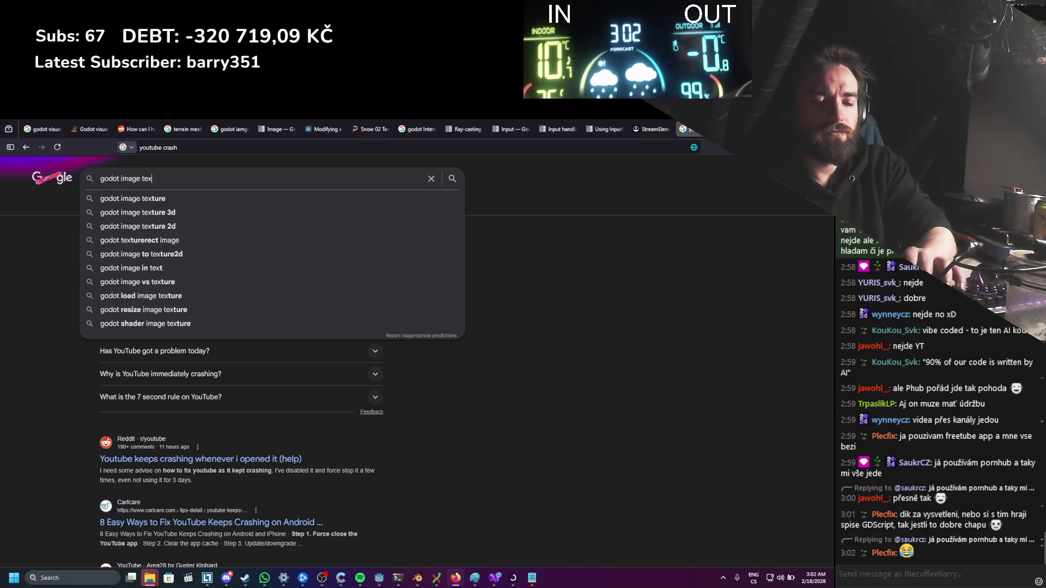
pyautogui.write('ture')
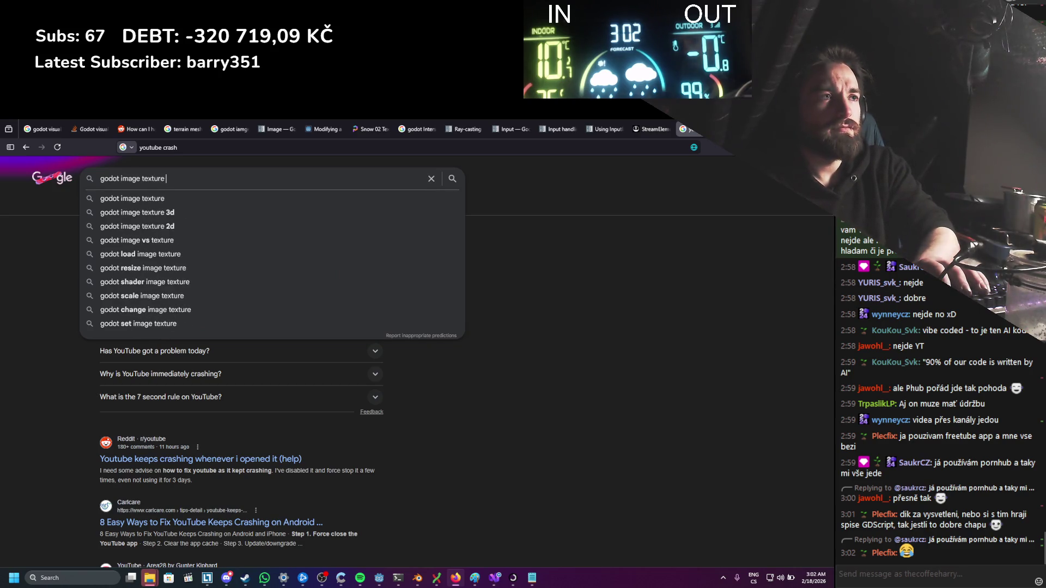
pyautogui.write(' resource')
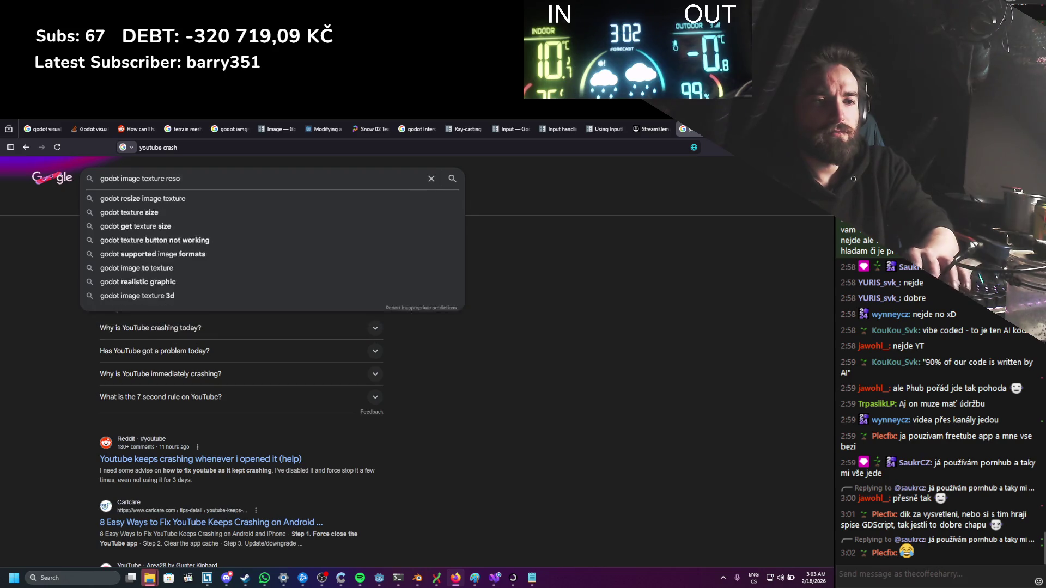
pyautogui.press('Return')
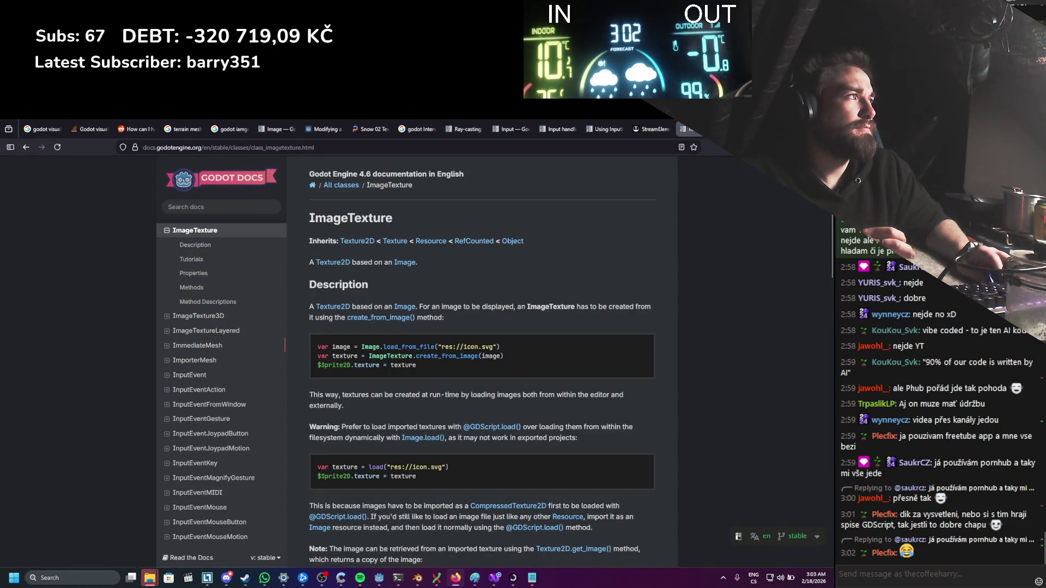
pyautogui.hotkey('alt', 'Tab')
pyautogui.click(24, 544)
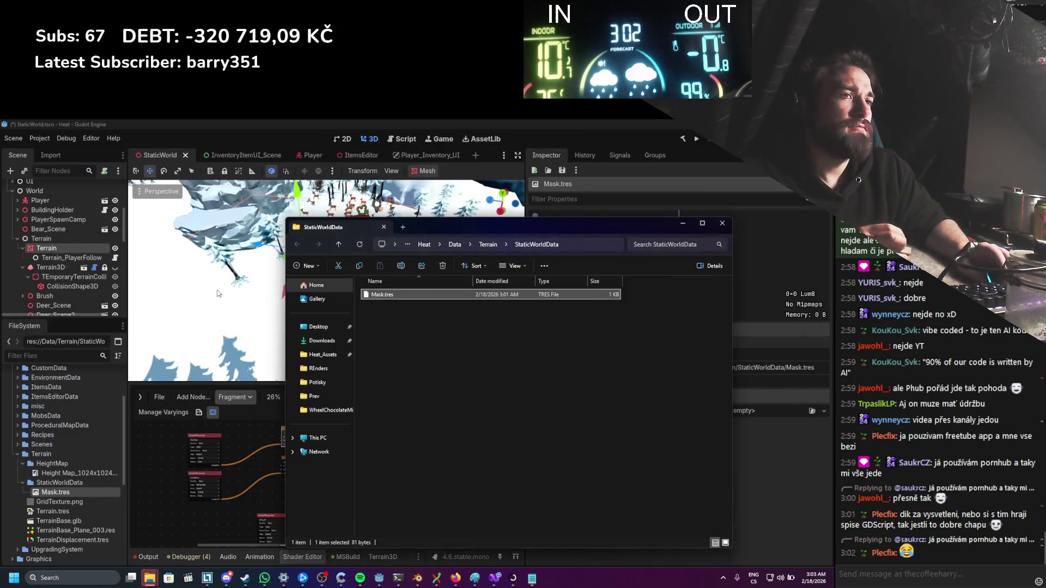
pyautogui.rightClick(59, 480)
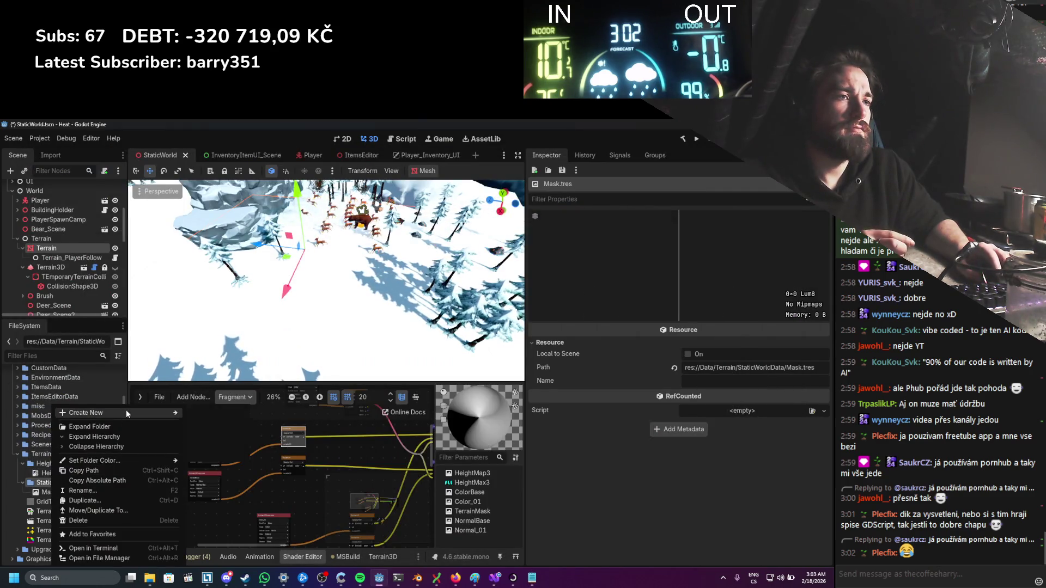
pyautogui.moveTo(126, 412)
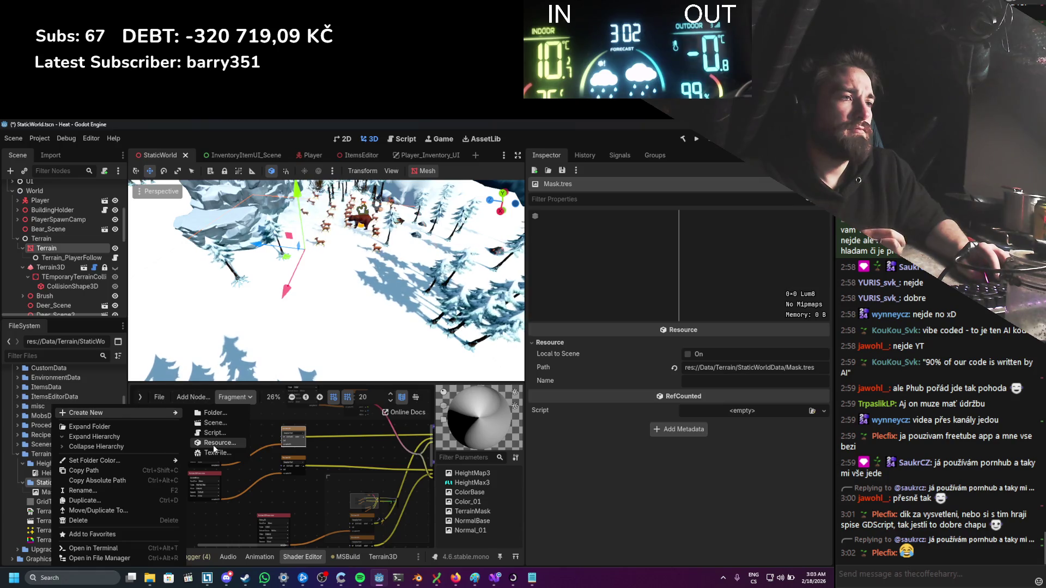
pyautogui.click(214, 443)
pyautogui.write('text')
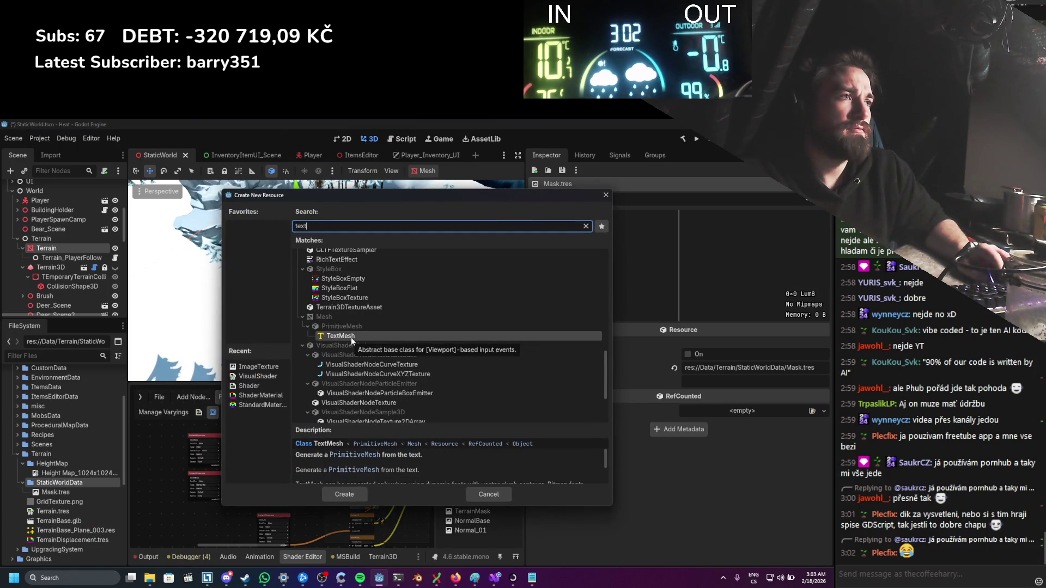
pyautogui.write('ure3D')
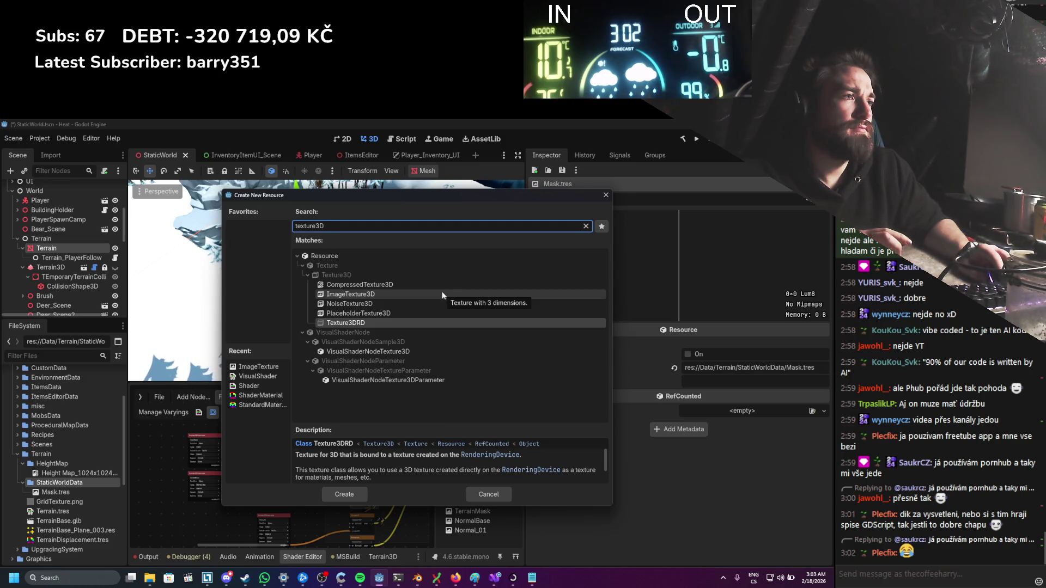
pyautogui.click(605, 195)
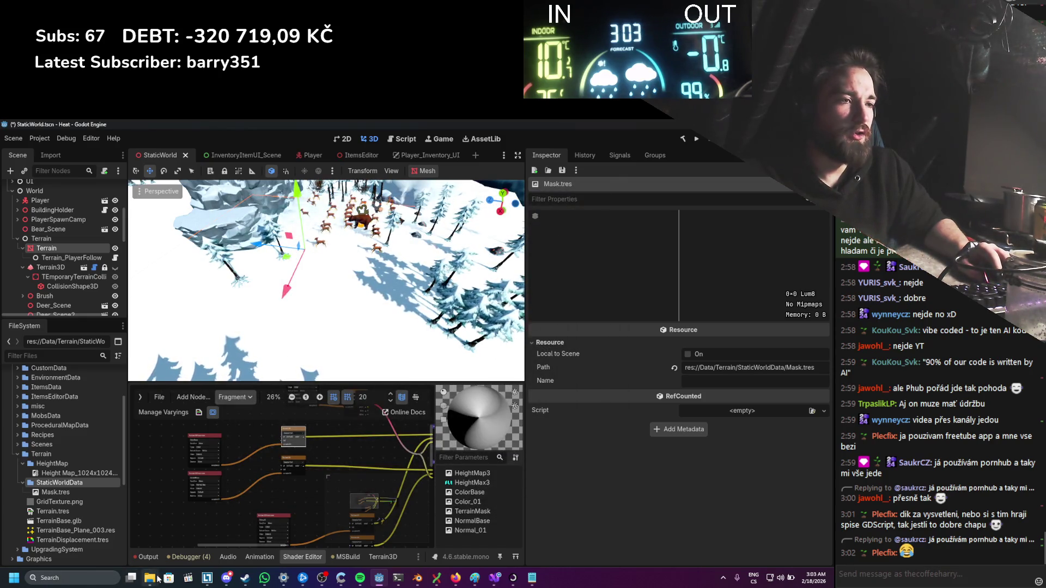
pyautogui.click(88, 579)
# Step: Launch Krita from the Start menu search and start a new image
pyautogui.write('krita')
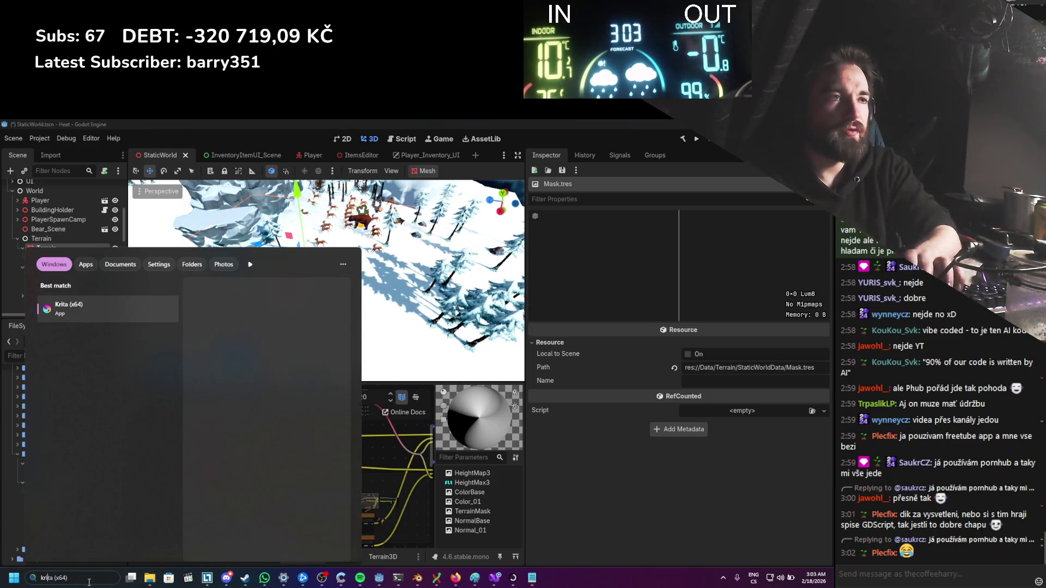
pyautogui.press('Return')
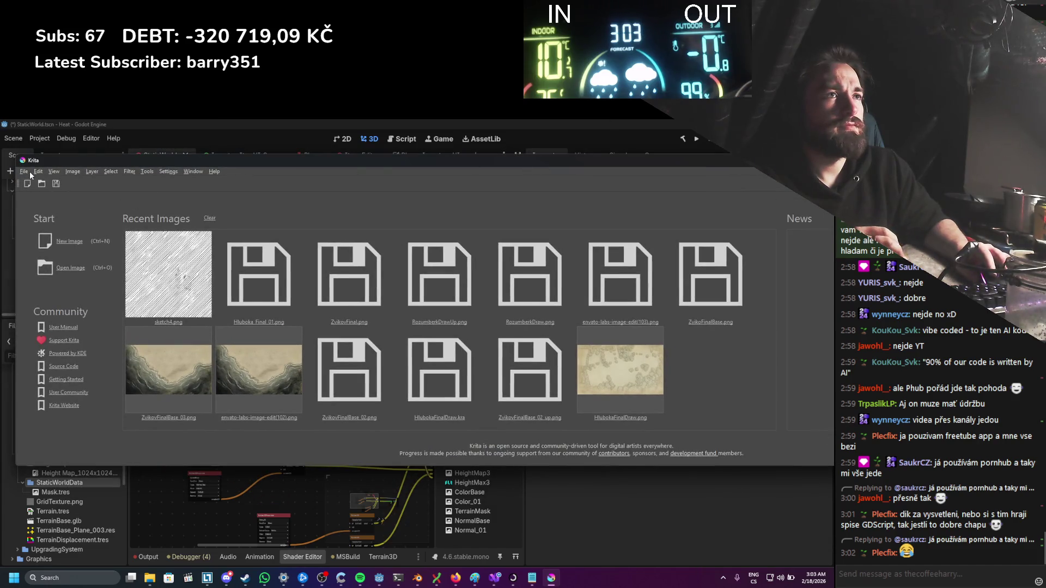
pyautogui.click(26, 183)
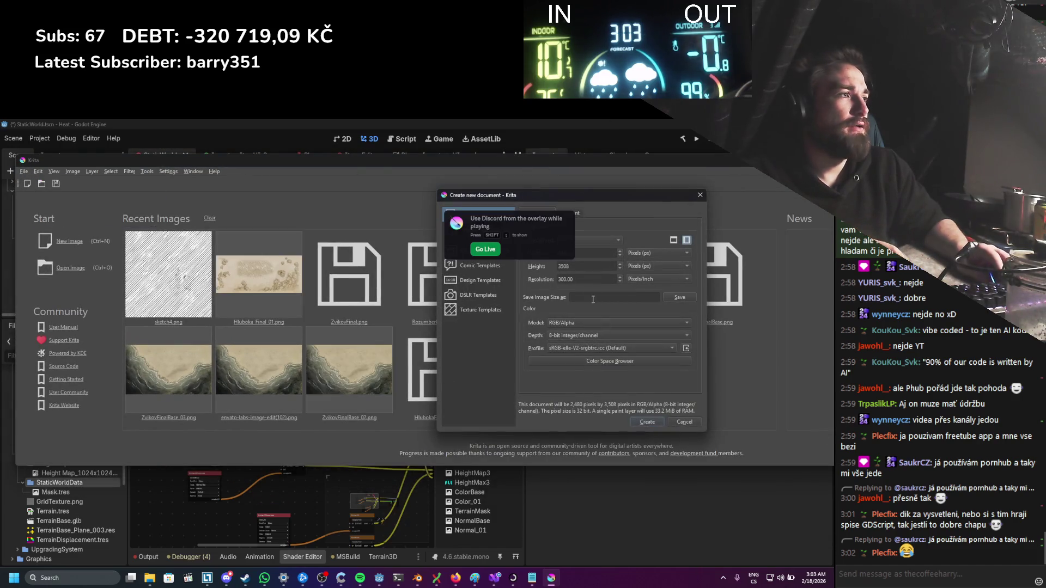
# Step: Create a 1024 × 1024 document and move the Krita window to show its dockers
pyautogui.write('1024')
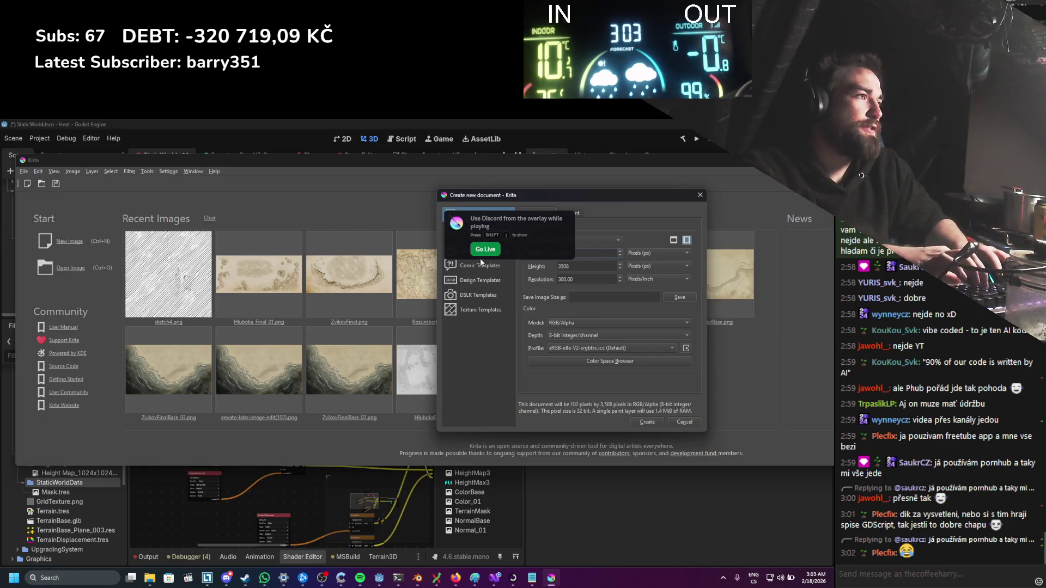
pyautogui.write('1024')
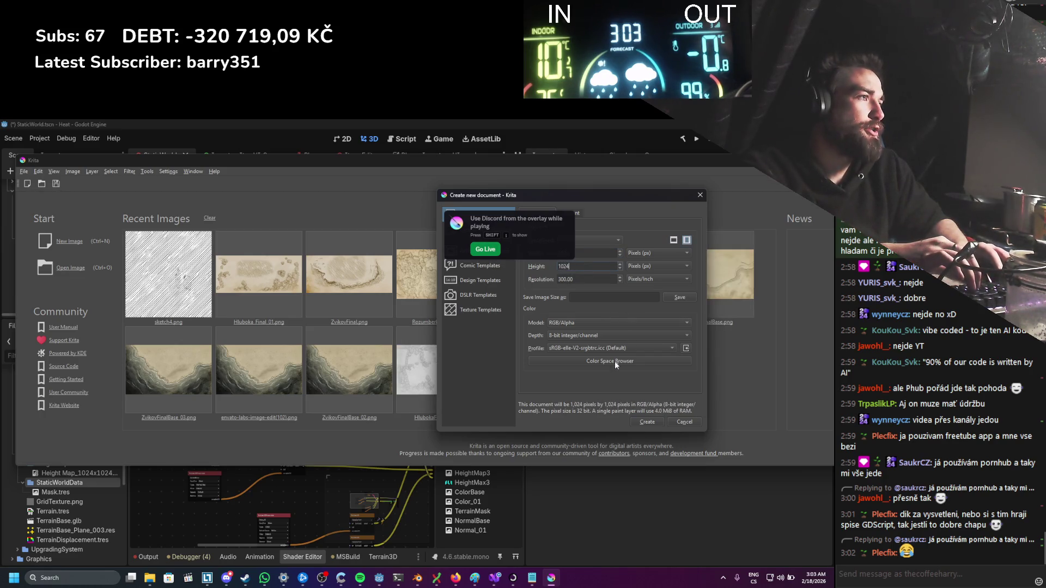
pyautogui.click(648, 422)
pyautogui.scroll(-2, 617, 396)
pyautogui.moveTo(502, 158); pyautogui.dragTo(289, 162)
pyautogui.moveTo(502, 184); pyautogui.dragTo(306, 172)
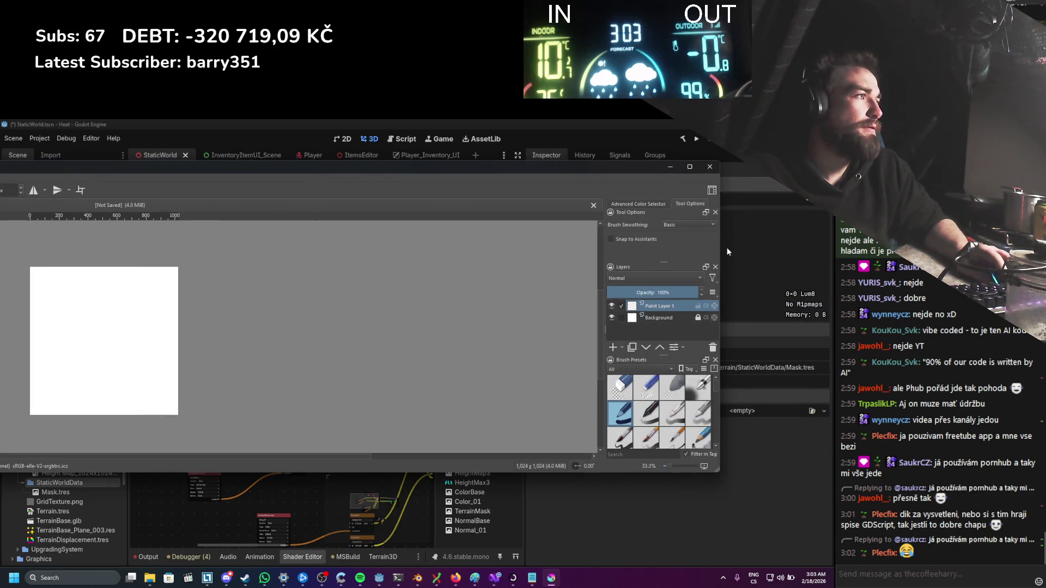
# Step: Pick black as the painting colour and paint the entire canvas black with a large brush
pyautogui.moveTo(549, 171)
pyautogui.mouseDown()
pyautogui.moveTo(233, 171)
pyautogui.moveTo(634, 176)
pyautogui.mouseUp()
pyautogui.click(735, 211)
pyautogui.click(751, 241)
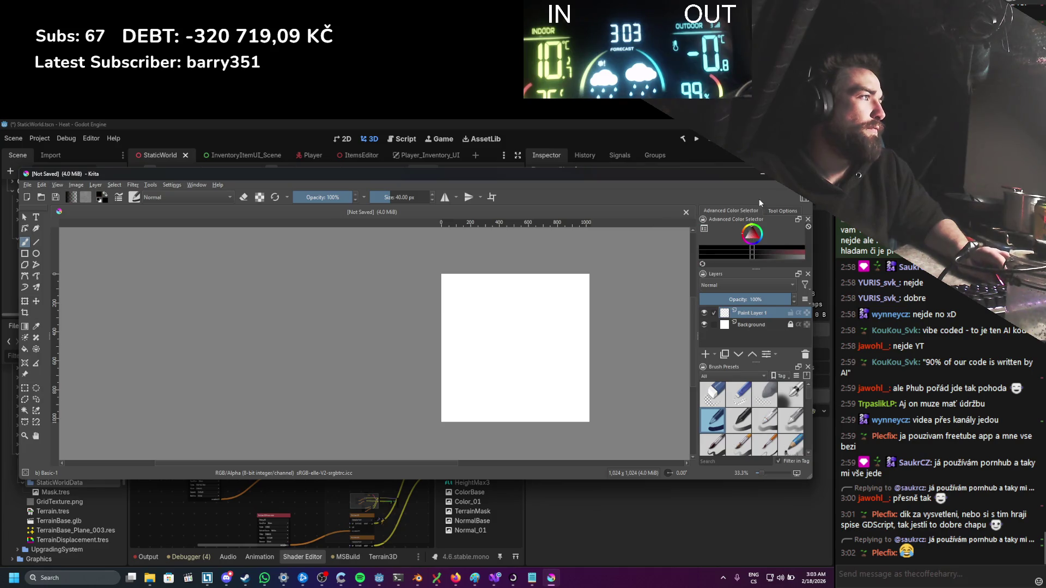
pyautogui.hotkey('shift', 'i')
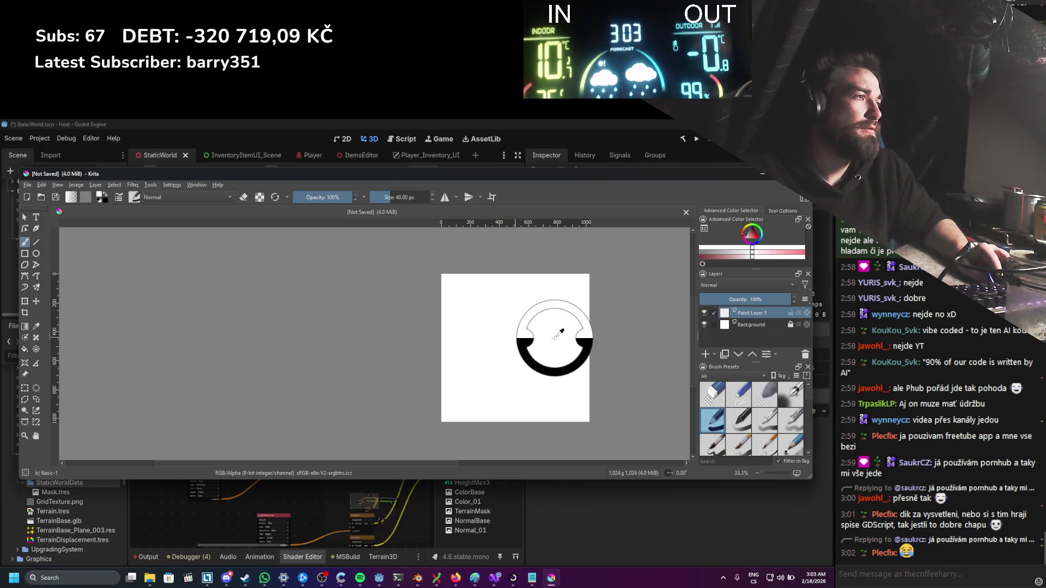
pyautogui.click(525, 341)
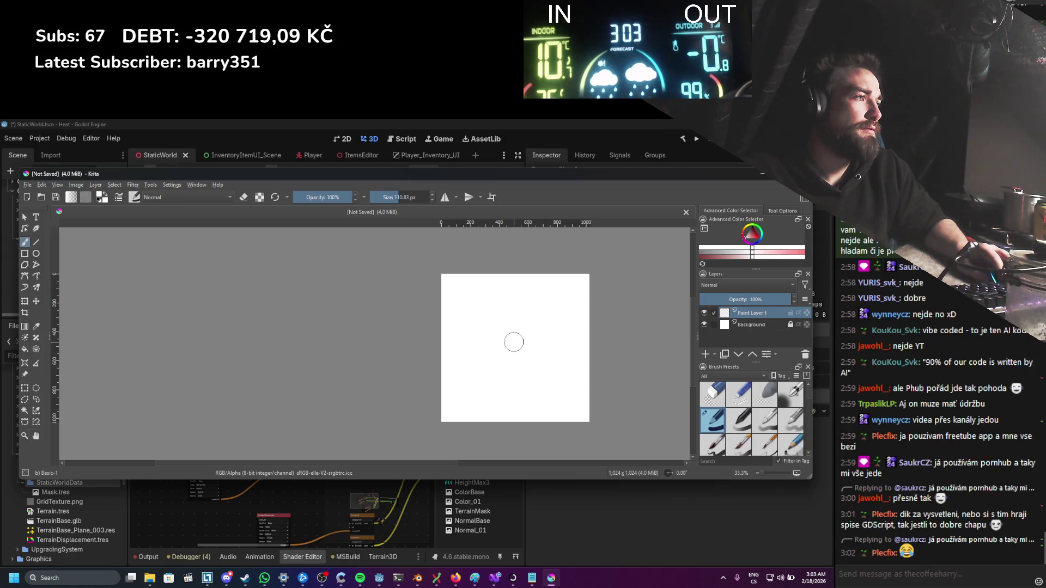
pyautogui.click(761, 234)
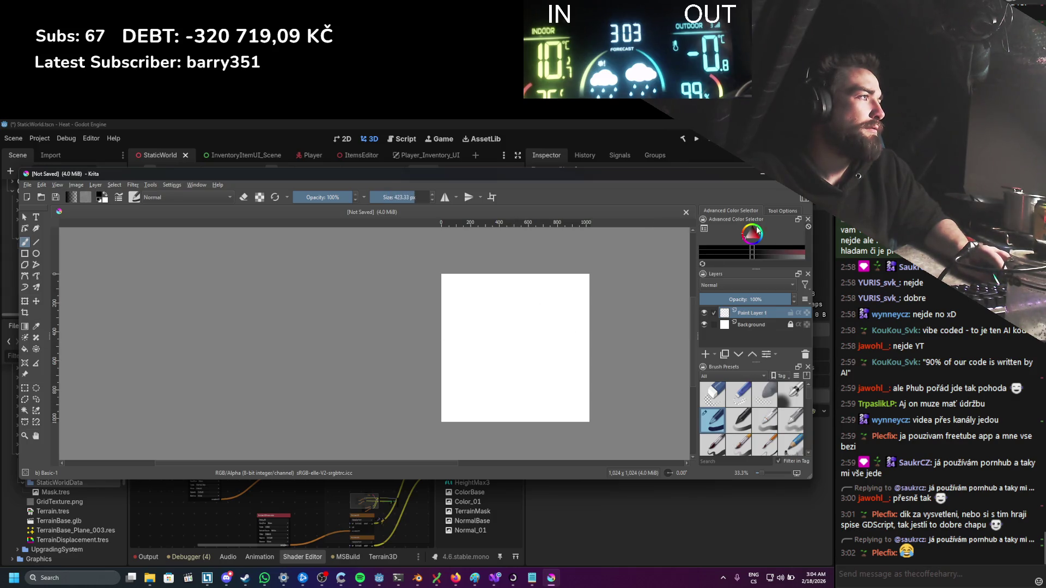
pyautogui.moveTo(594, 297)
pyautogui.mouseDown()
pyautogui.moveTo(461, 319)
pyautogui.moveTo(455, 367)
pyautogui.moveTo(557, 412)
pyautogui.mouseUp()
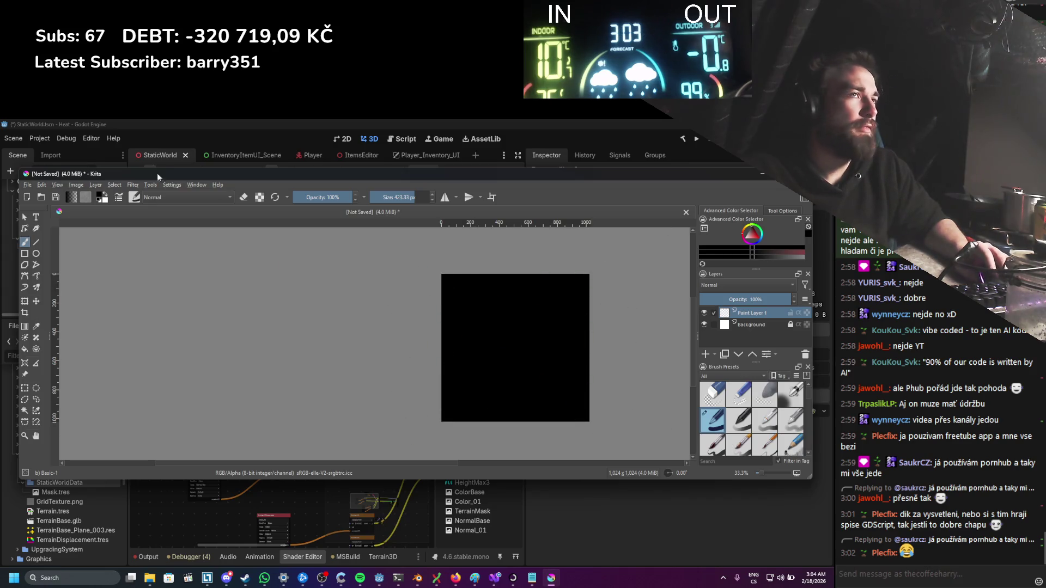
pyautogui.click(26, 186)
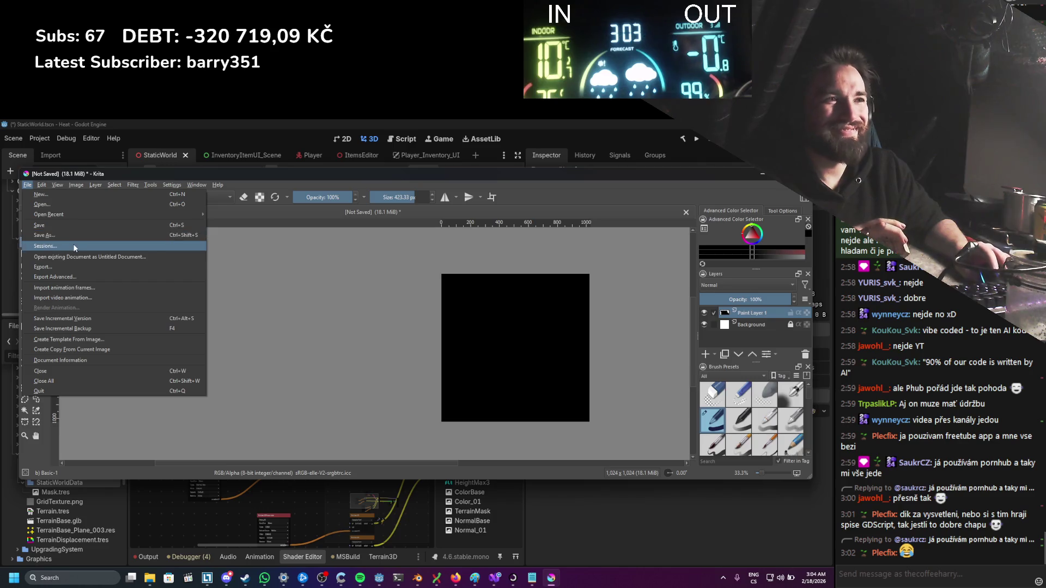
# Step: Start exporting the image and browse to the Heat_Assets > Terrain folder
pyautogui.click(323, 302)
pyautogui.hotkey('ctrl', 'shift', 'e')
pyautogui.scroll(-3, 174, 305)
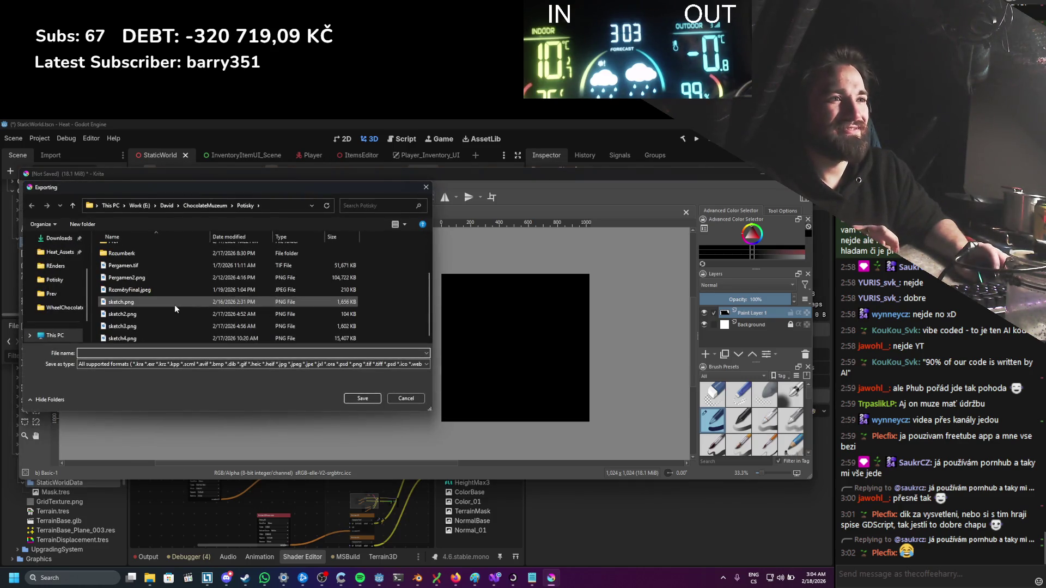
pyautogui.scroll(2, 74, 299)
pyautogui.click(55, 283)
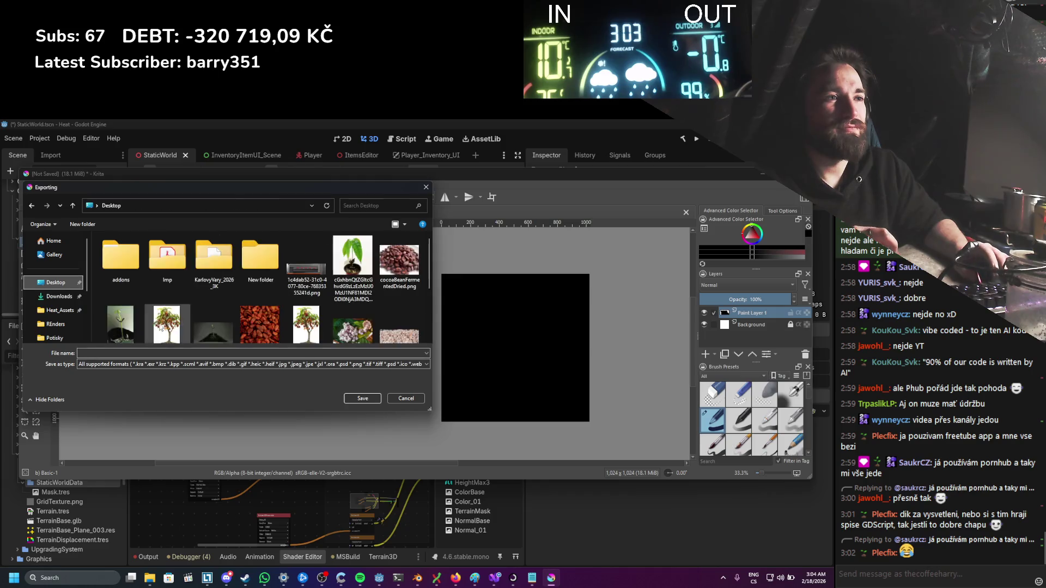
pyautogui.scroll(-2, 71, 303)
pyautogui.click(71, 280)
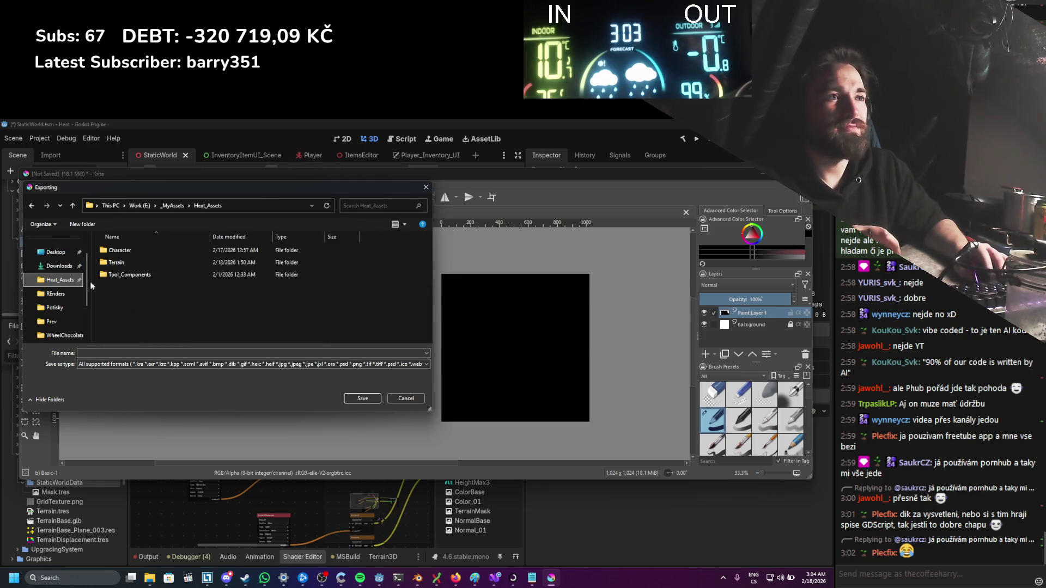
pyautogui.rightClick(171, 293)
pyautogui.doubleClick(141, 264)
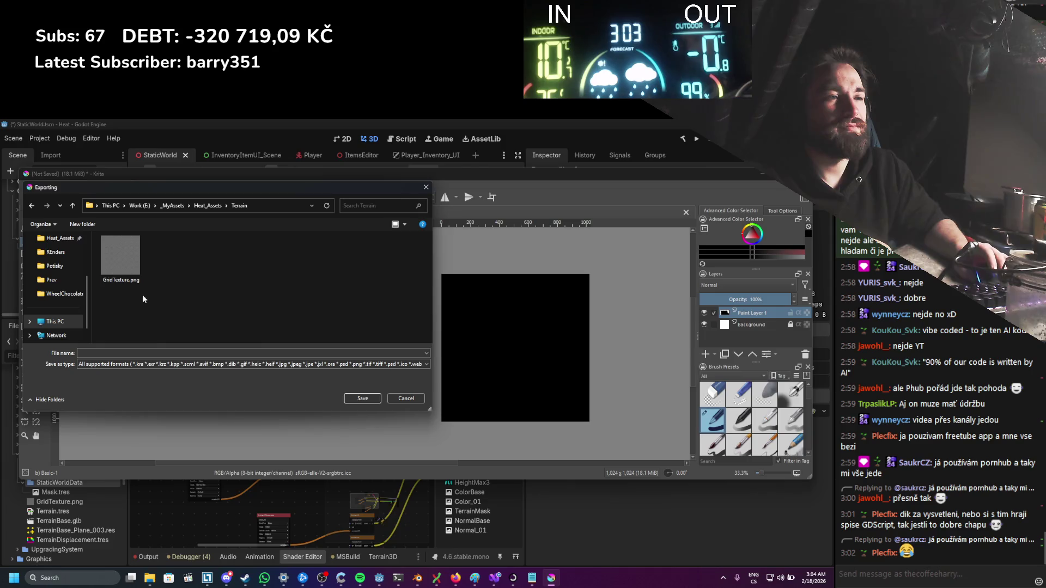
# Step: Create a new folder named StaticTerrainTExtures inside Terrain, then cancel the export
pyautogui.rightClick(143, 296)
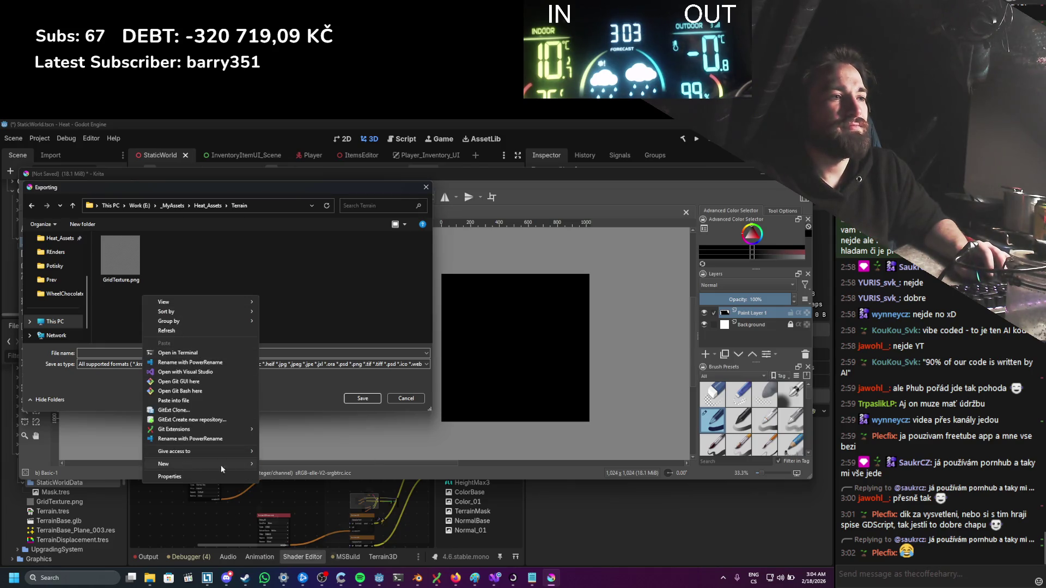
pyautogui.moveTo(220, 465)
pyautogui.click(283, 466)
pyautogui.write('Static')
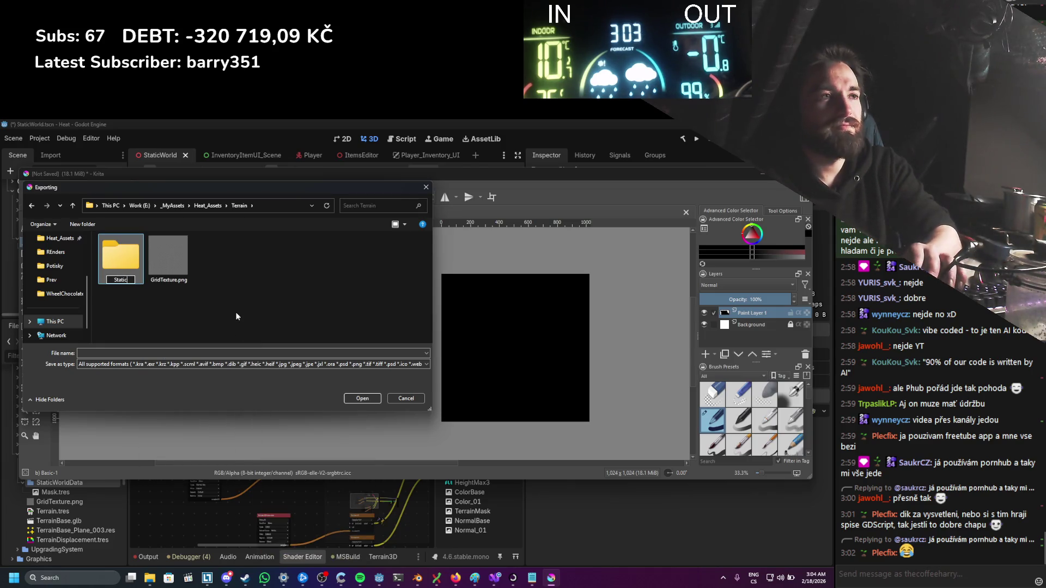
pyautogui.press('BackSpace')
pyautogui.press('BackSpace')
pyautogui.press('BackSpace')
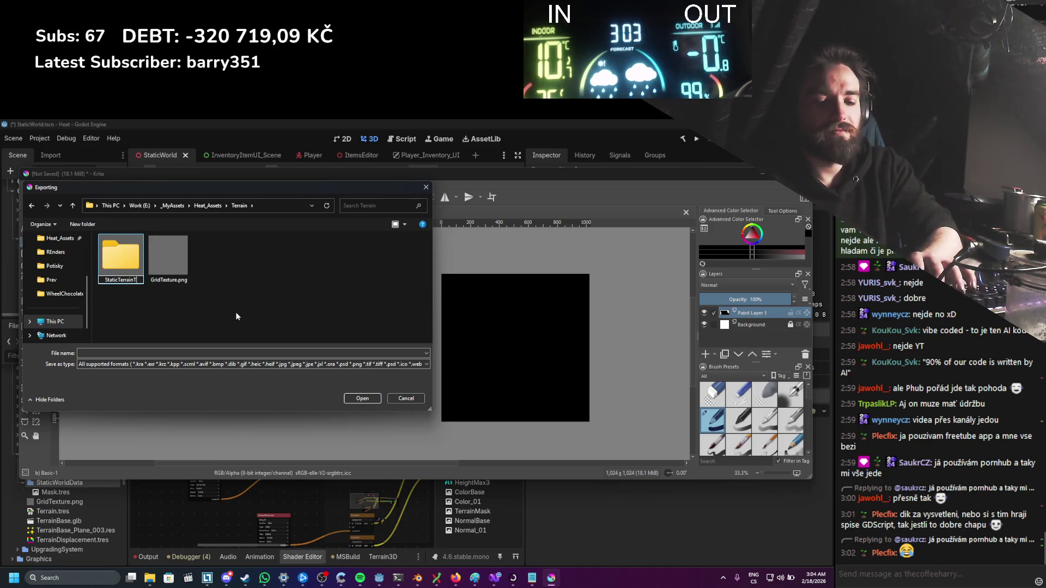
pyautogui.write('Extures')
pyautogui.press('Return')
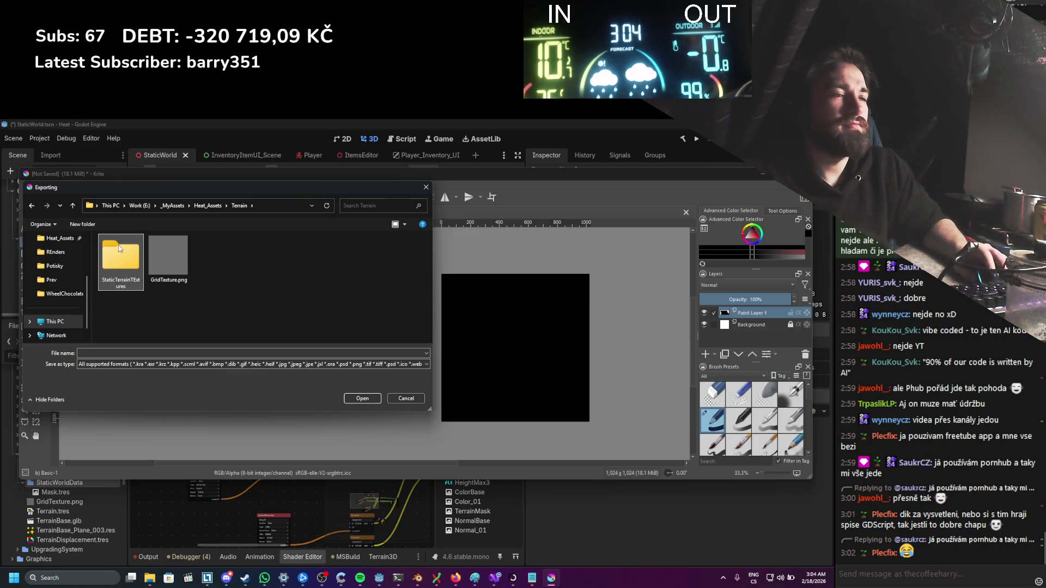
pyautogui.press('Return')
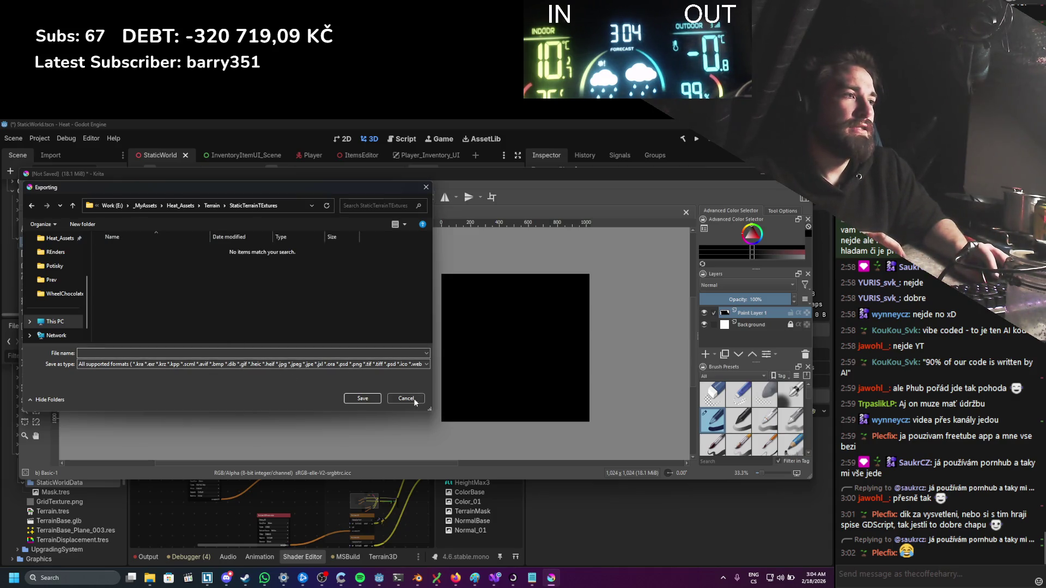
pyautogui.click(413, 399)
# Step: Export the image as TerrainMask.png into StaticTerrainTExtures, accept the PNG options, and quit Krita
pyautogui.click(27, 185)
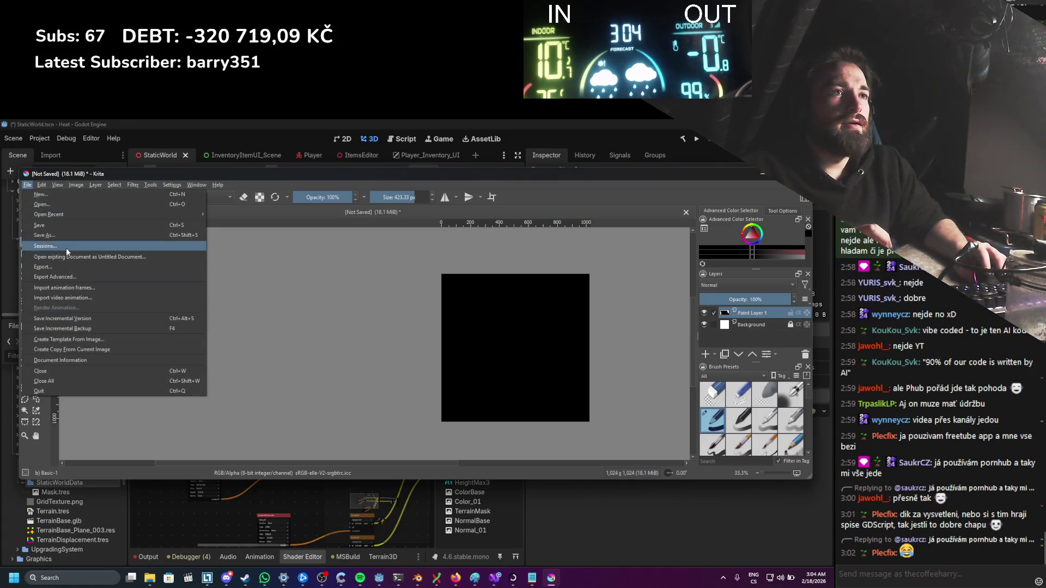
pyautogui.click(53, 267)
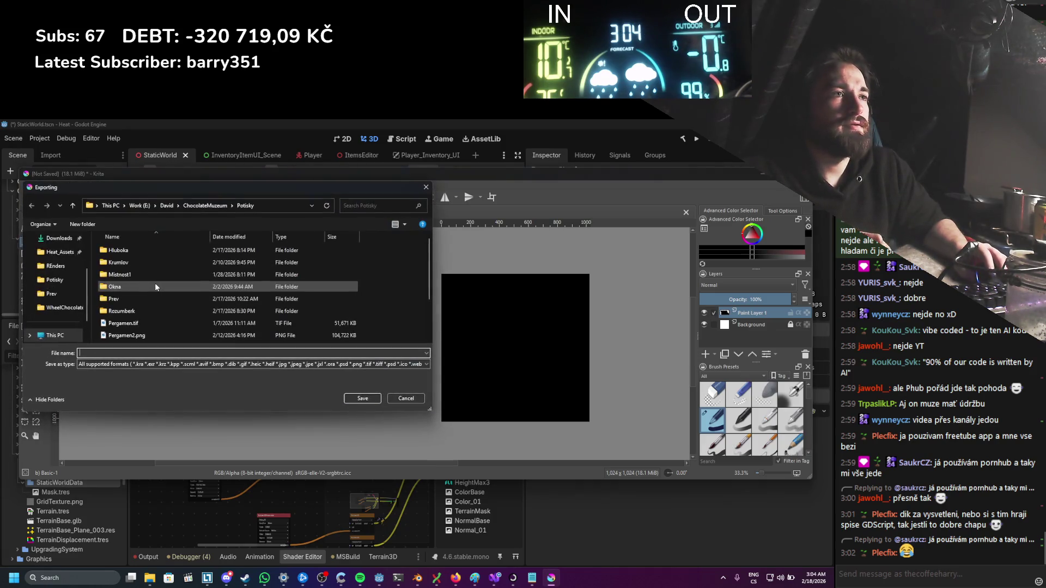
pyautogui.click(57, 253)
pyautogui.click(116, 264)
pyautogui.doubleClick(116, 265)
pyautogui.doubleClick(171, 256)
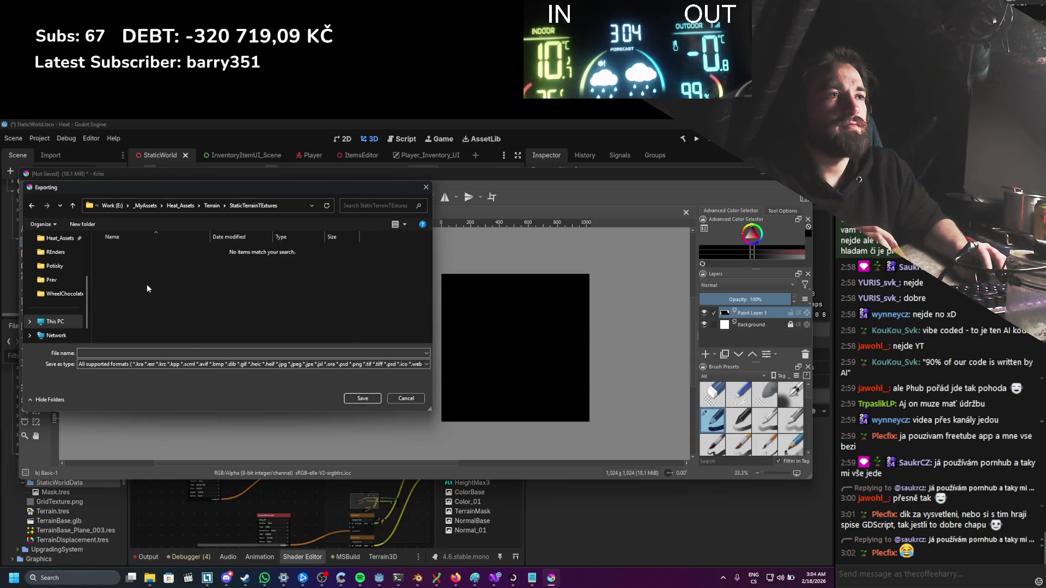
pyautogui.click(177, 352)
pyautogui.write('errainMask.png')
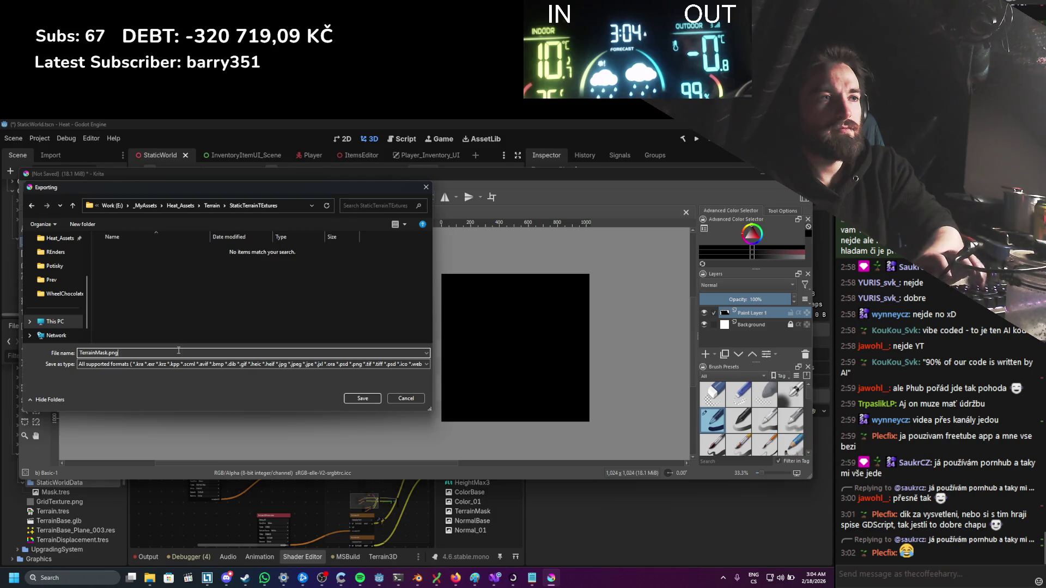
pyautogui.press('Return')
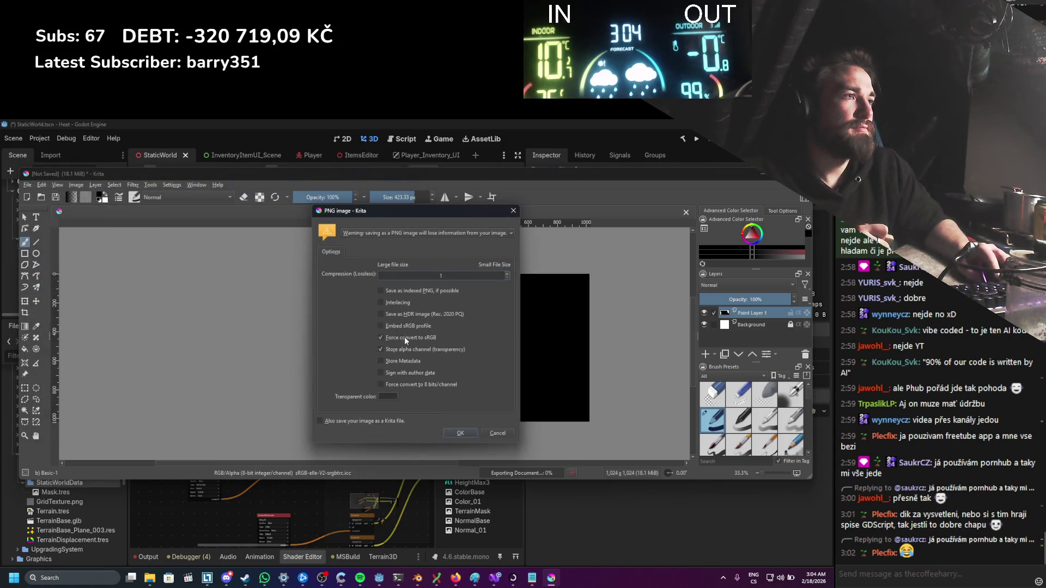
pyautogui.click(452, 433)
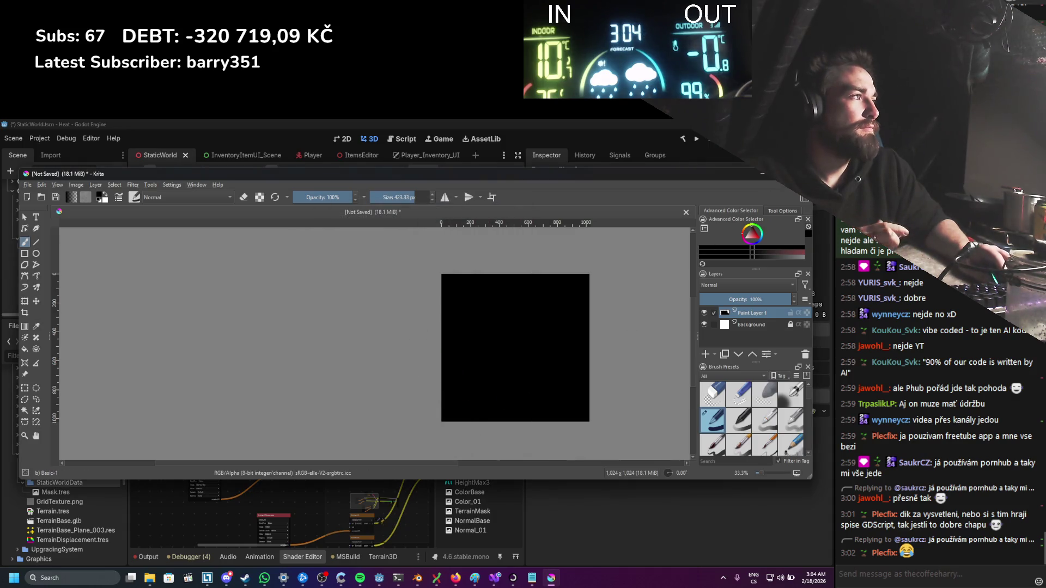
pyautogui.hotkey('ctrl', 'q')
# Step: Close Krita without saving and browse Explorer to Heat_Assets > Terrain > StaticTerrainTExtures
pyautogui.click(475, 328)
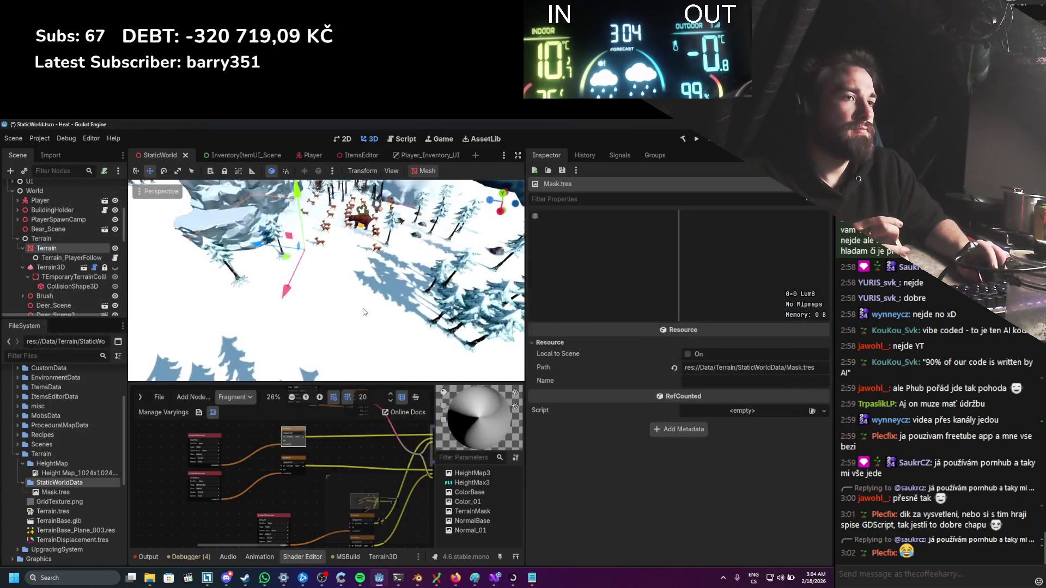
pyautogui.moveTo(150, 577)
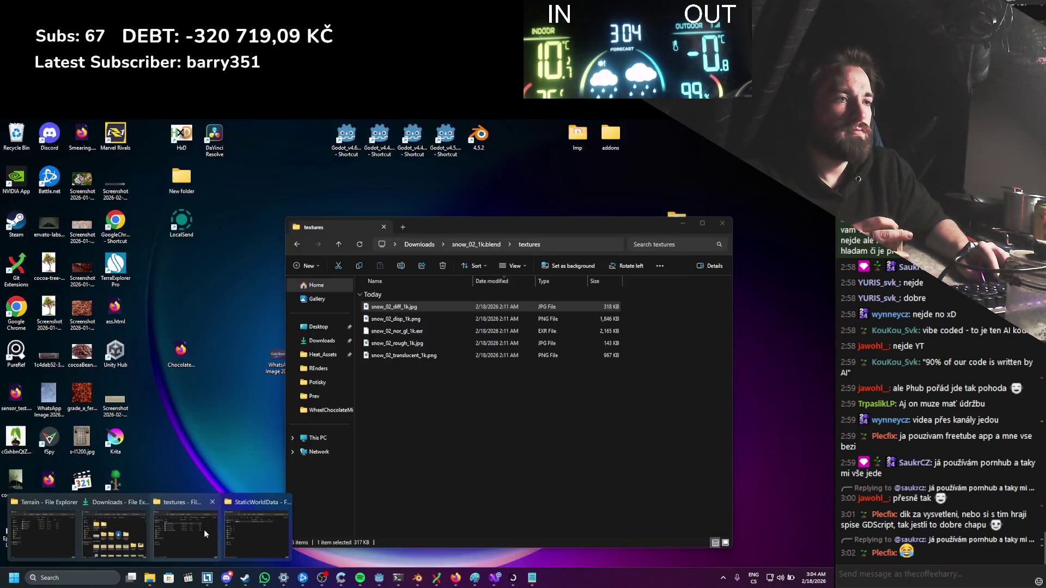
pyautogui.click(197, 530)
pyautogui.click(577, 245)
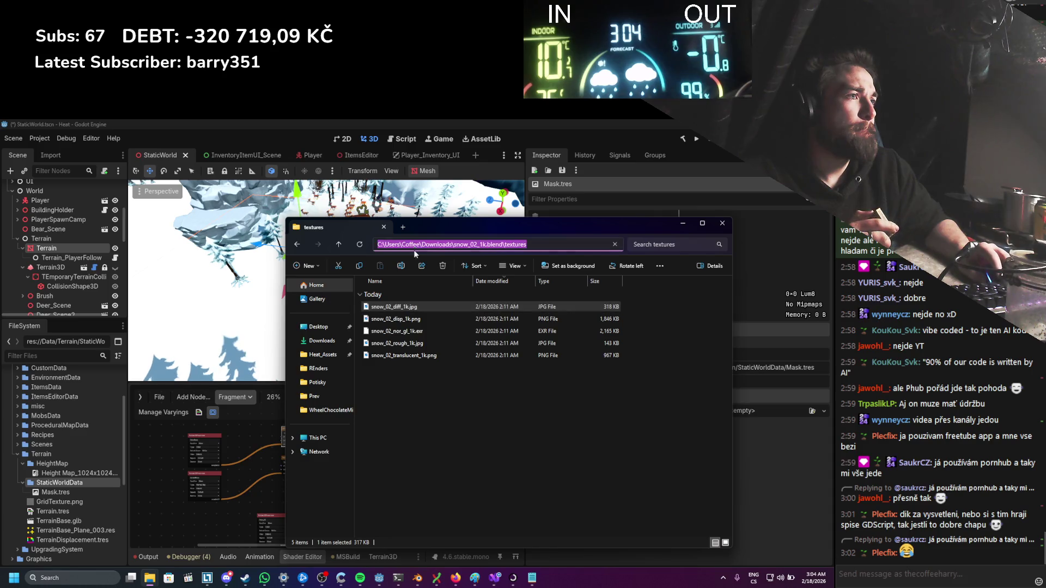
pyautogui.click(322, 355)
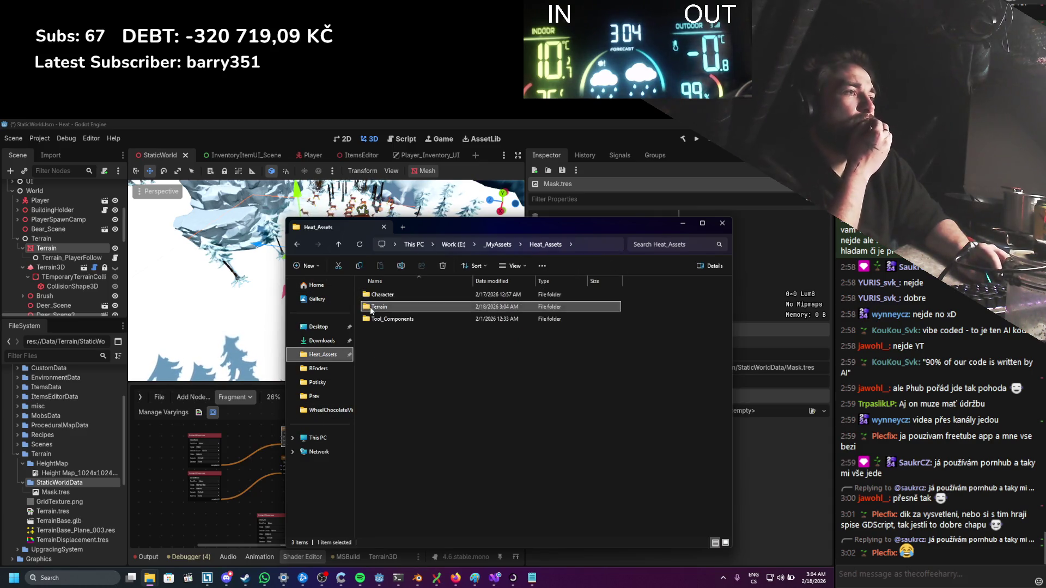
pyautogui.doubleClick(371, 308)
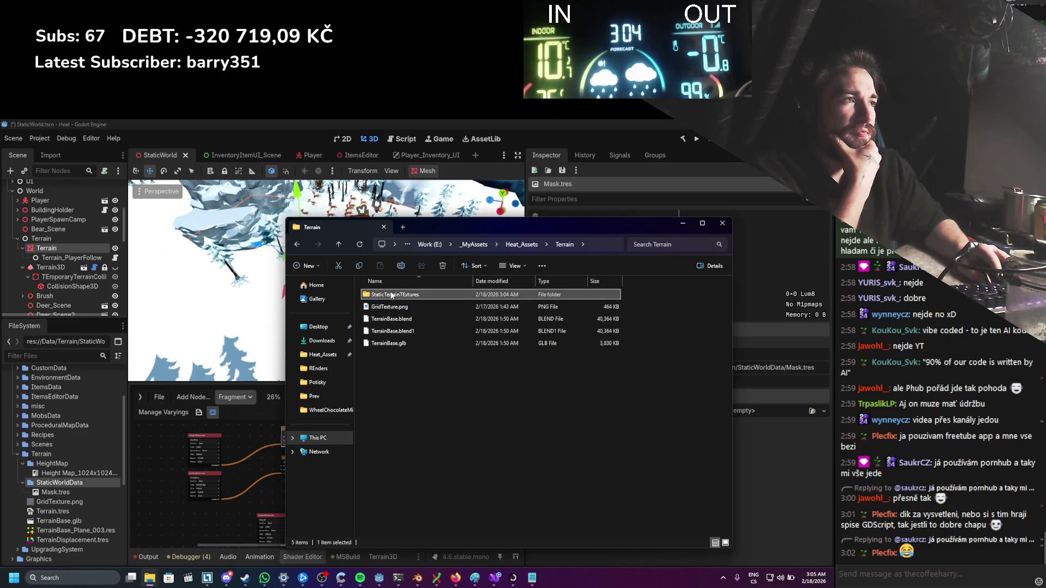
pyautogui.doubleClick(384, 296)
# Step: Copy TerrainMask.png into Godot's StaticWorldData folder and inspect the imported texture
pyautogui.click(381, 305)
pyautogui.moveTo(56, 485); pyautogui.dragTo(56, 485)
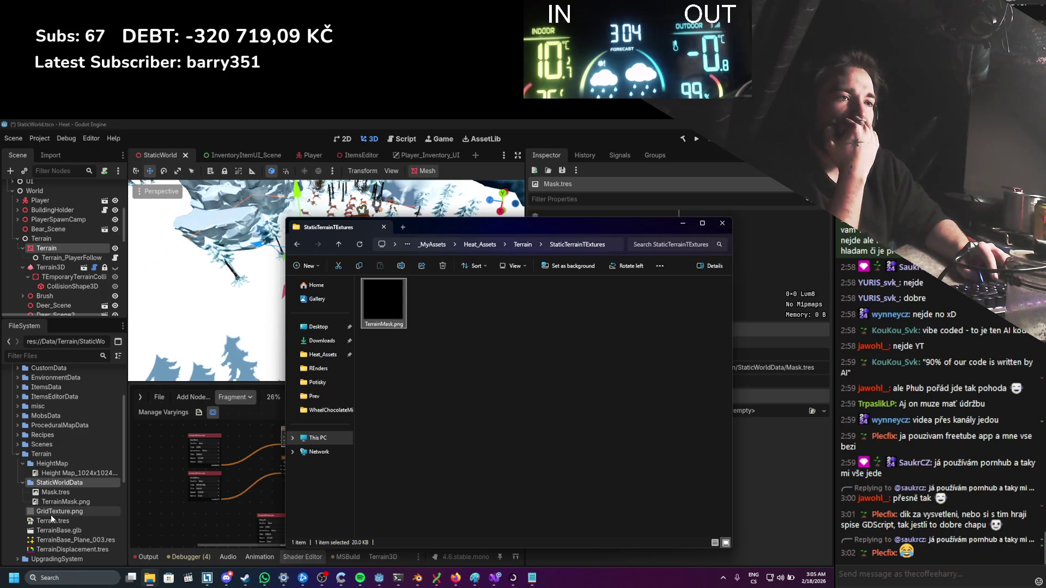
pyautogui.click(50, 514)
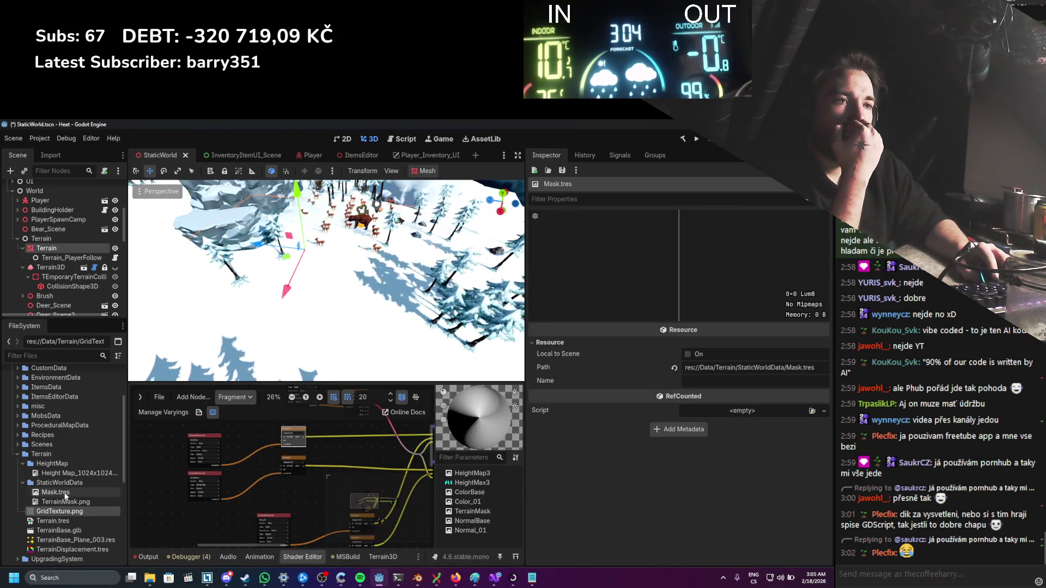
pyautogui.click(65, 502)
# Step: Delete the old Mask.tres resource from the StaticWorldData folder
pyautogui.click(66, 493)
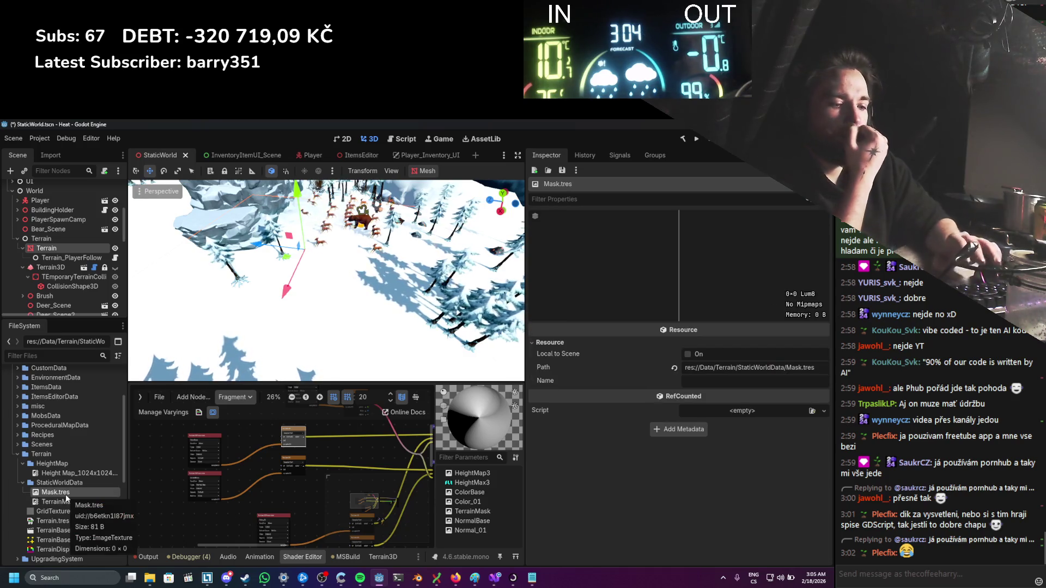
pyautogui.press('Delete')
pyautogui.press('Return')
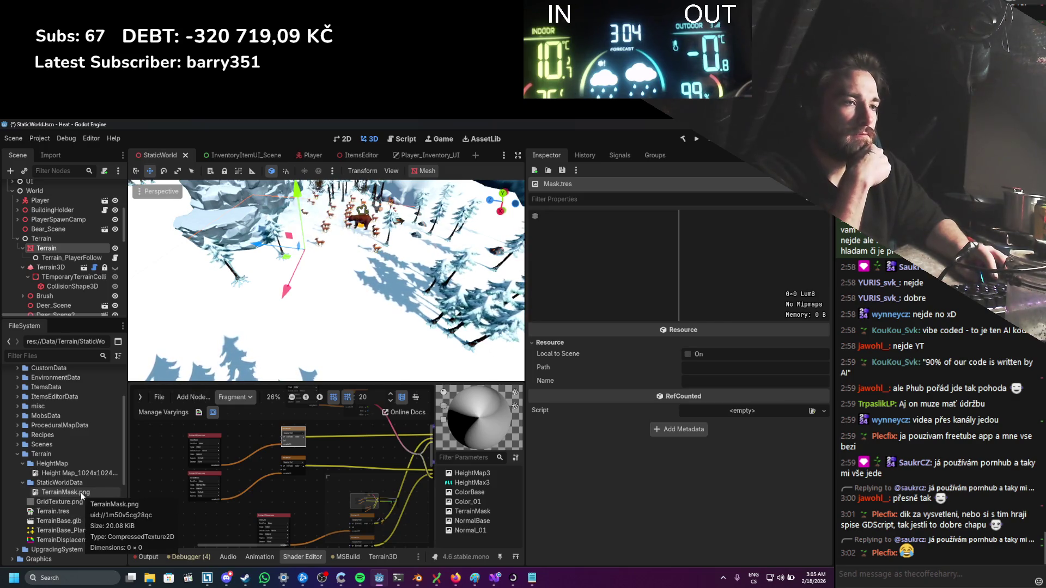
# Step: Review TerrainMask.png's import settings and compression modes, then inspect the Terrain_PlayerFollow node
pyautogui.click(81, 492)
pyautogui.click(50, 155)
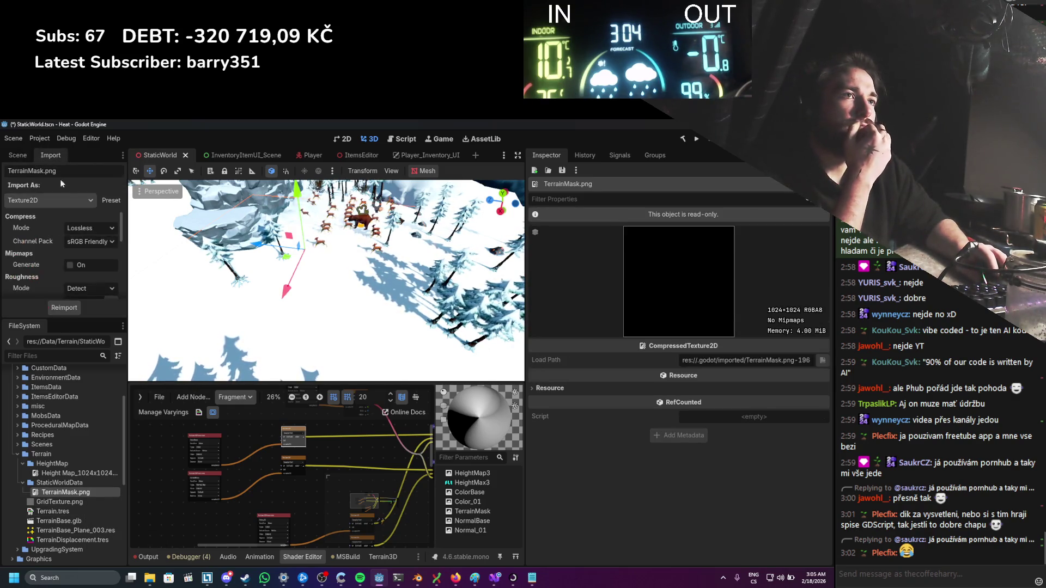
pyautogui.click(83, 228)
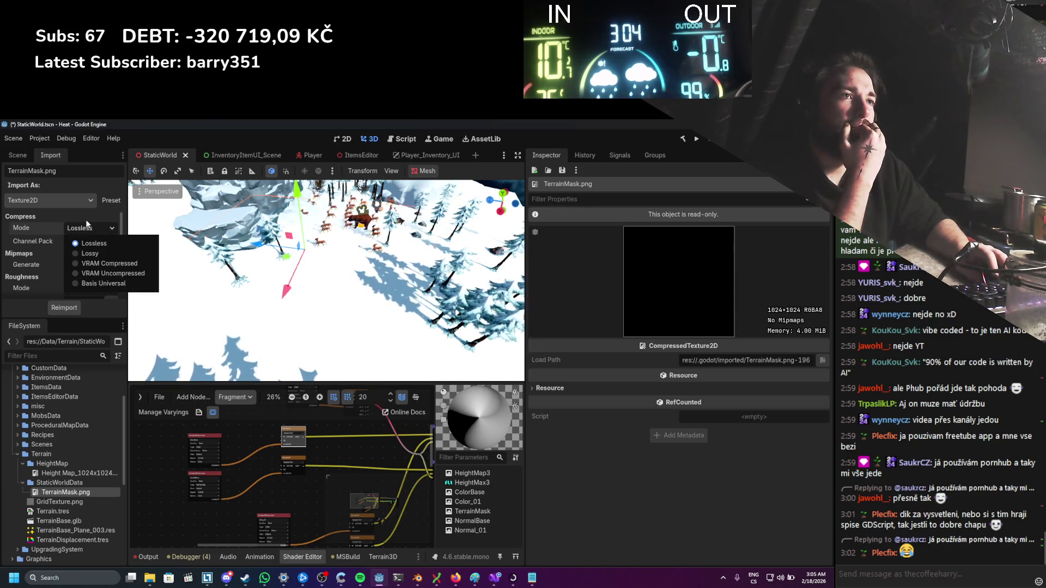
pyautogui.click(85, 220)
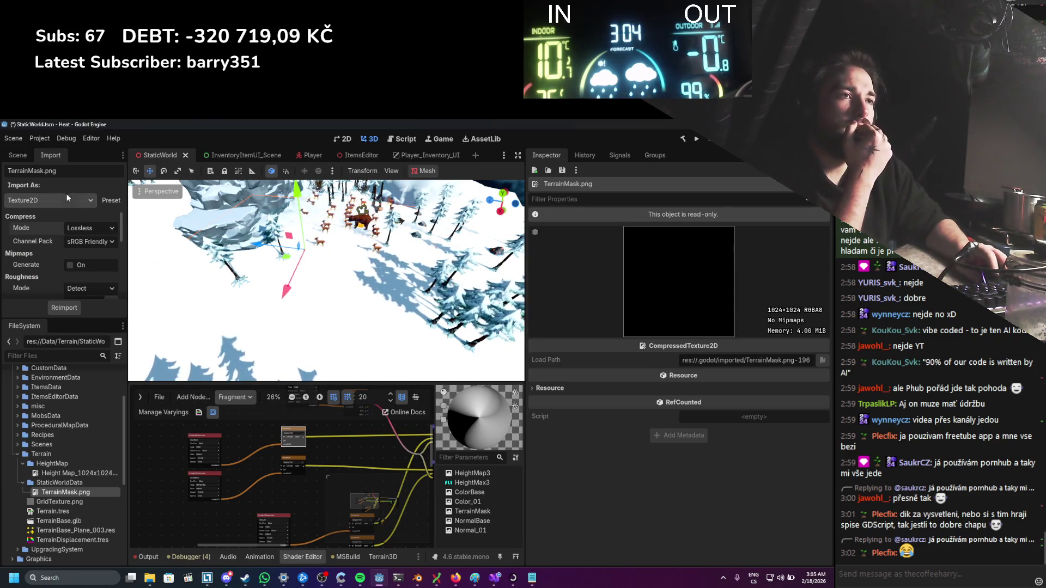
pyautogui.scroll(-1, 50, 251)
pyautogui.scroll(-4, 50, 251)
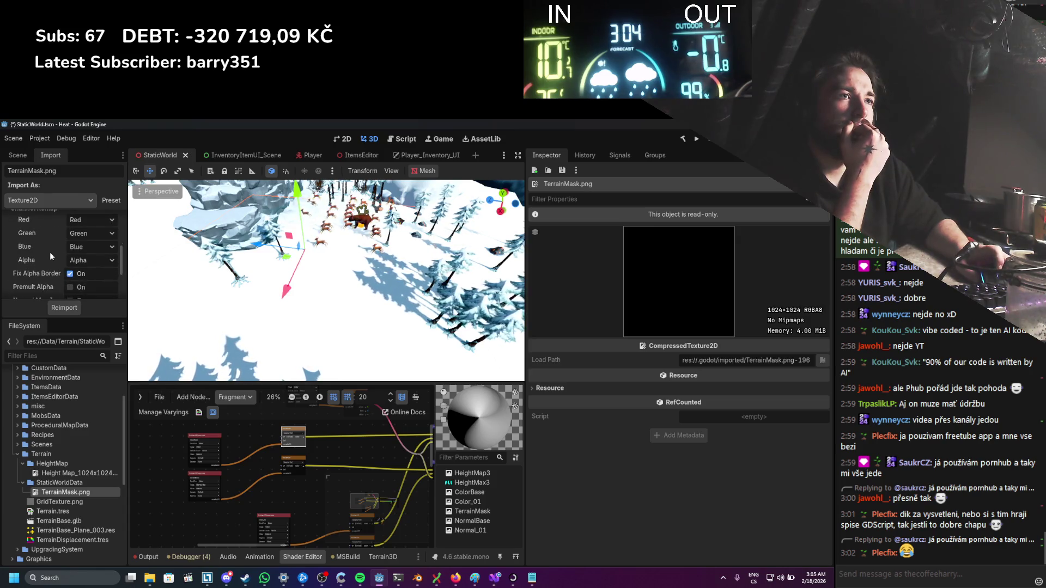
pyautogui.scroll(5, 50, 251)
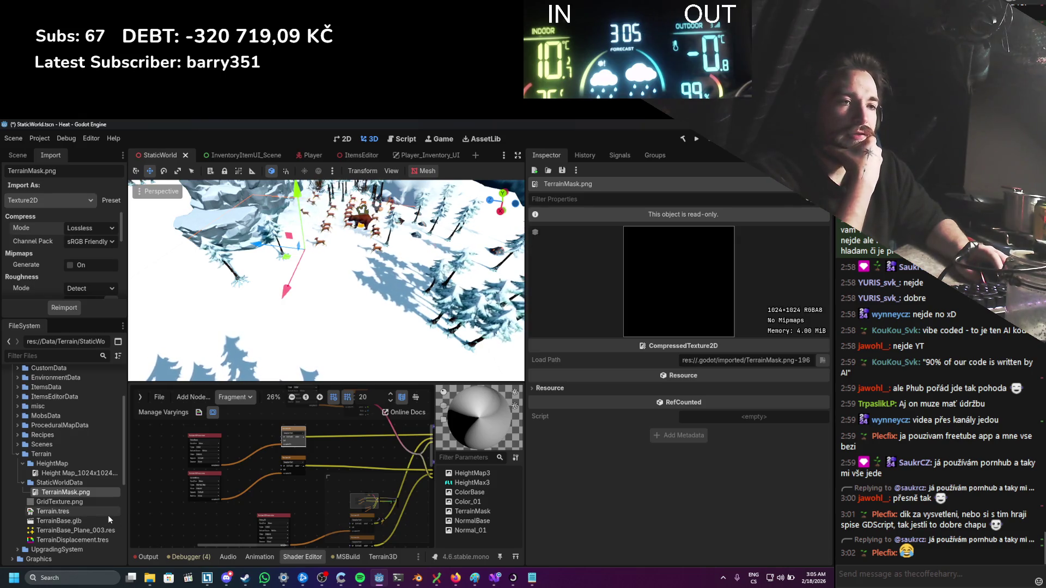
pyautogui.moveTo(79, 521)
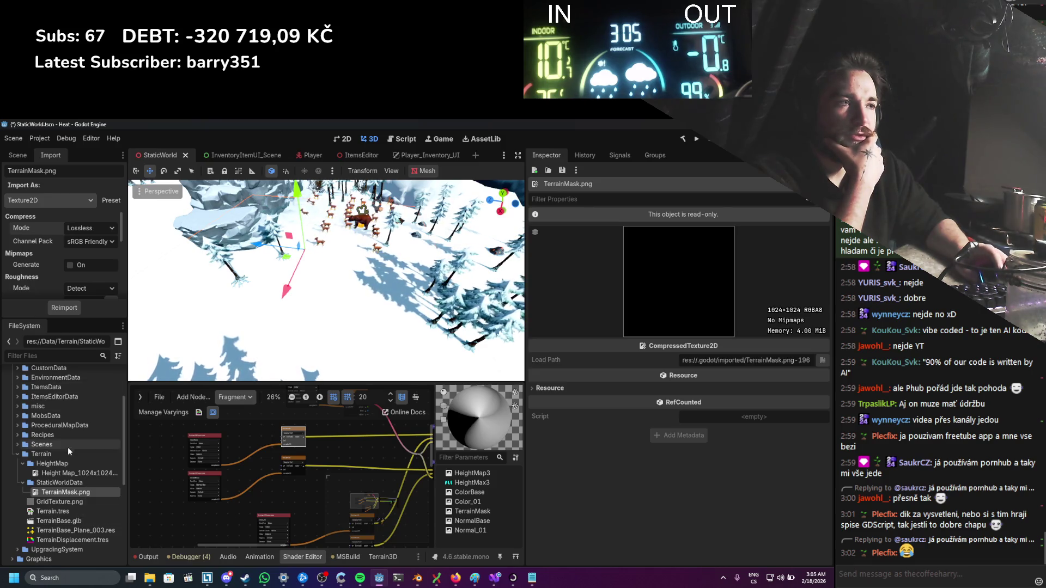
pyautogui.click(18, 156)
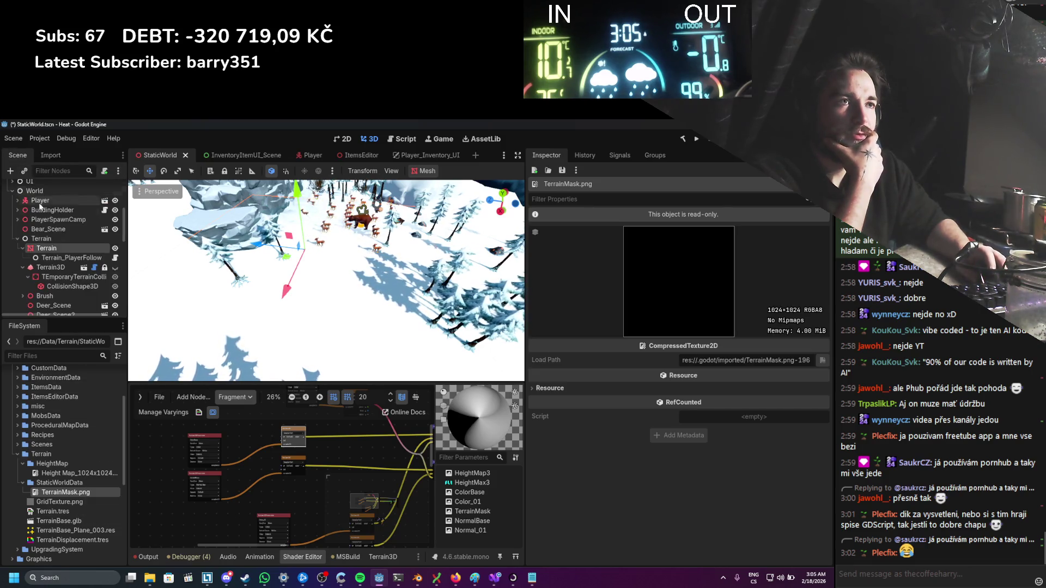
pyautogui.click(55, 258)
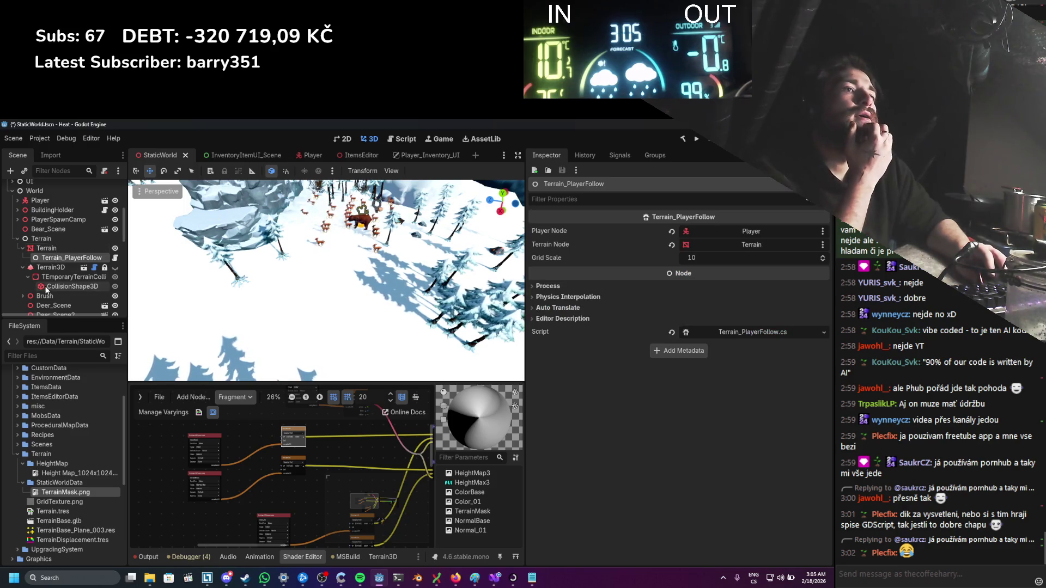
# Step: On the Terrain node, assign TerrainMask.png to Terrain Mask and GridTexture.png to Color Base
pyautogui.click(50, 248)
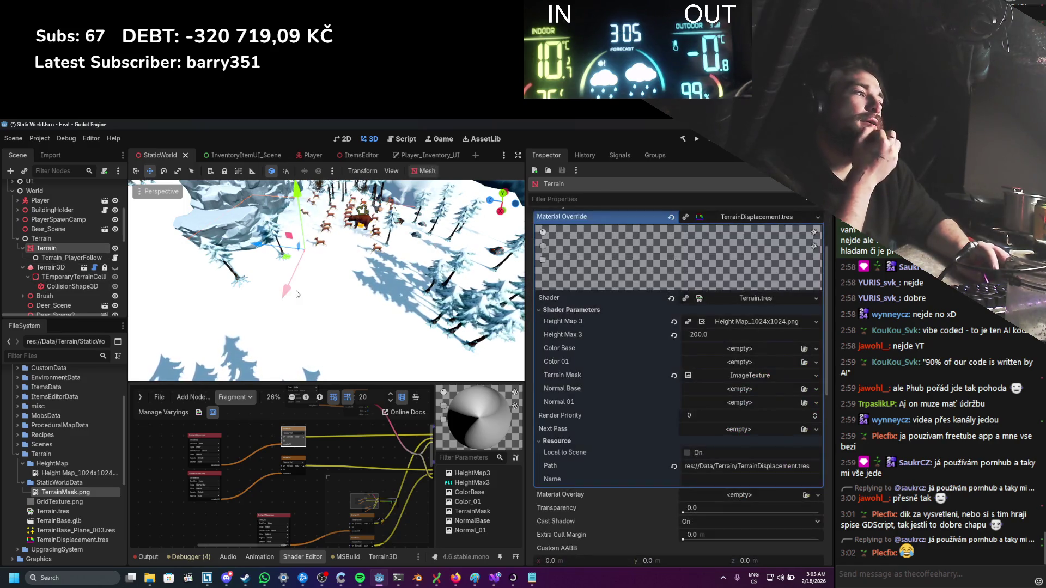
pyautogui.moveTo(61, 492)
pyautogui.mouseDown()
pyautogui.moveTo(733, 456)
pyautogui.moveTo(724, 375)
pyautogui.mouseUp()
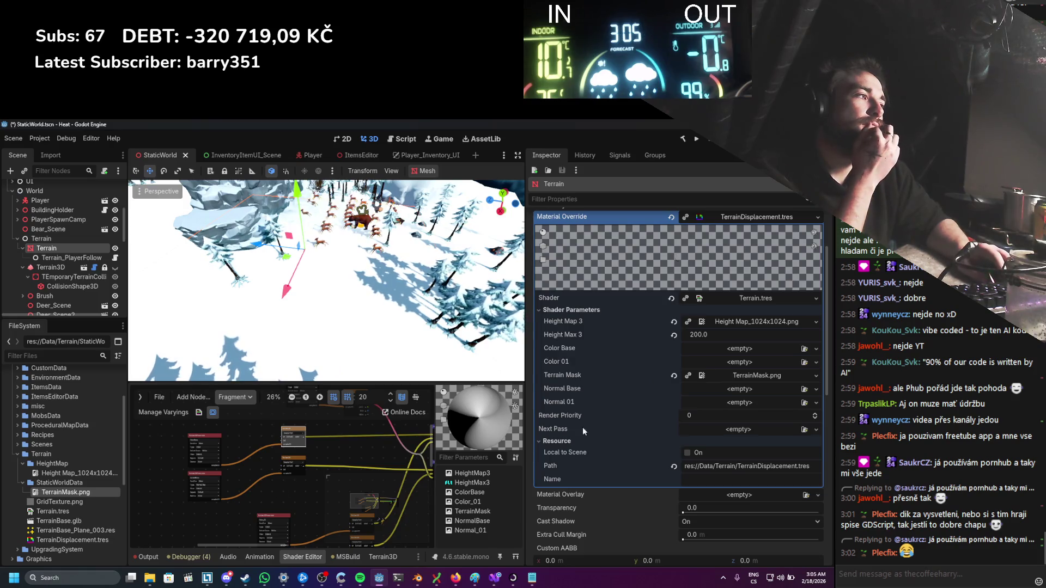
pyautogui.moveTo(76, 502); pyautogui.dragTo(832, 460)
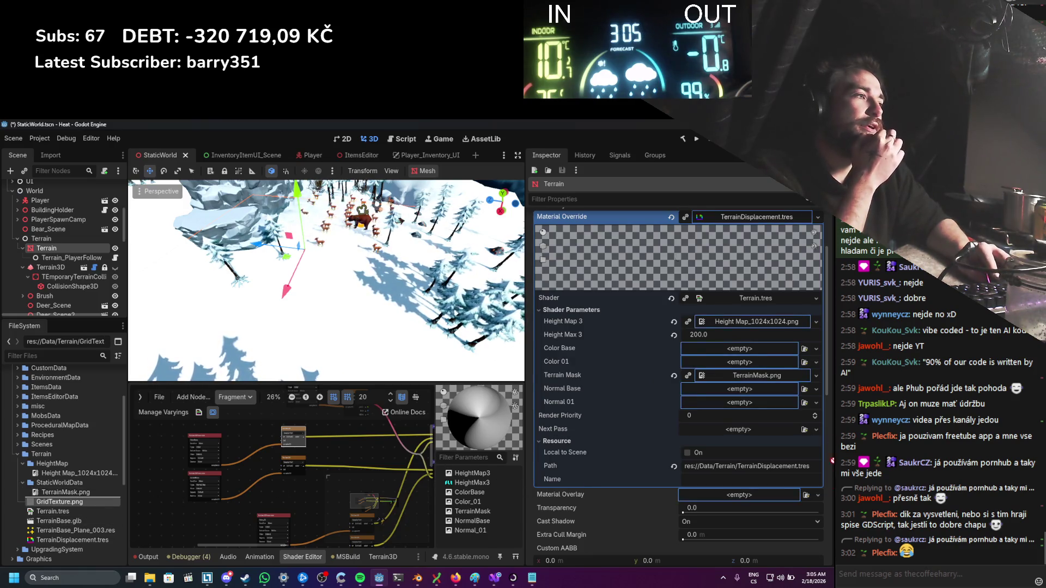
pyautogui.moveTo(736, 351); pyautogui.dragTo(736, 349)
pyautogui.scroll(-1, 313, 292)
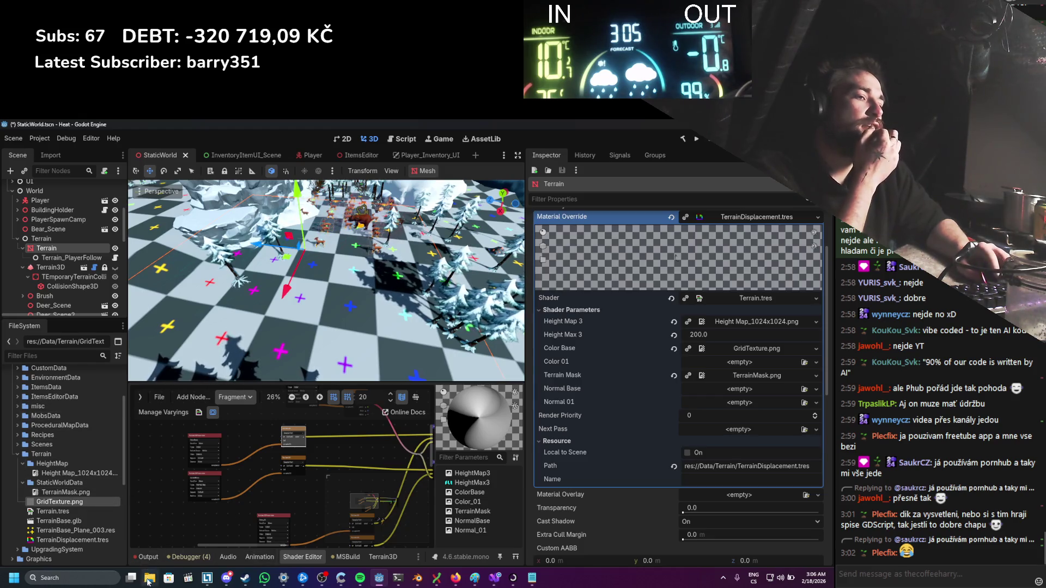
# Step: Browse Explorer to Downloads > snow_02_1k.blend > textures
pyautogui.moveTo(150, 577)
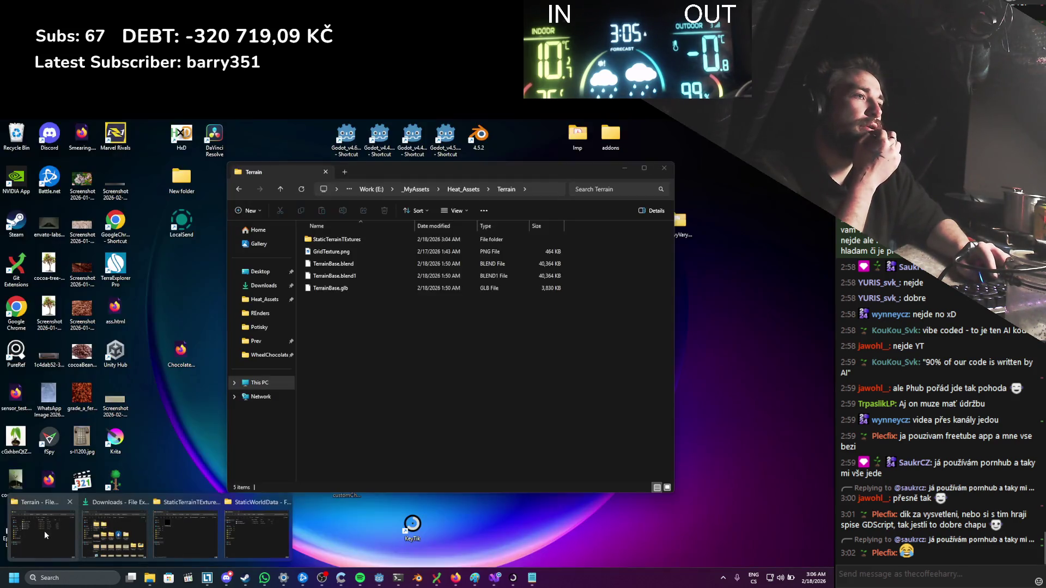
pyautogui.click(44, 531)
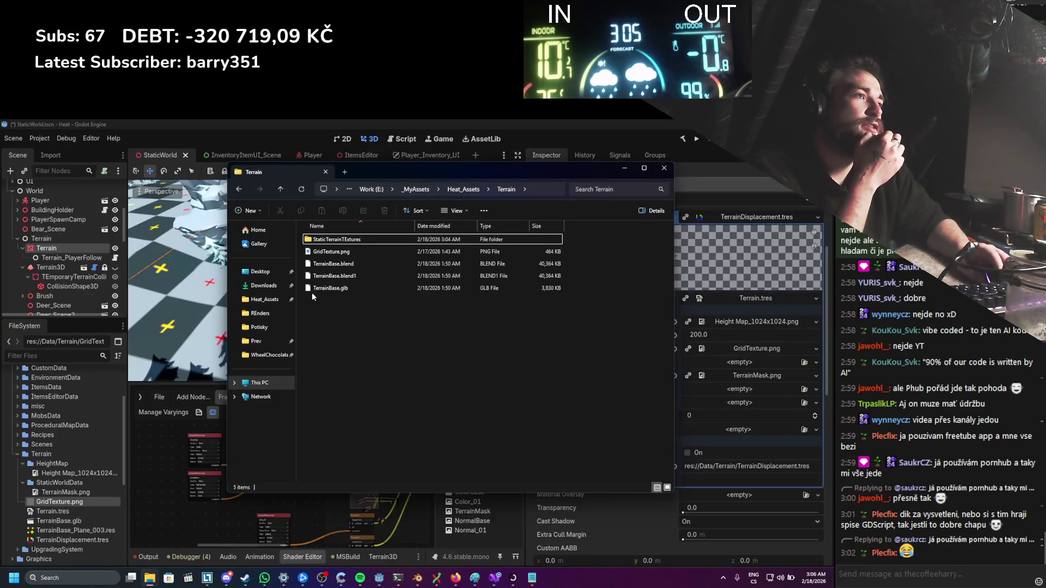
pyautogui.doubleClick(333, 239)
pyautogui.click(464, 189)
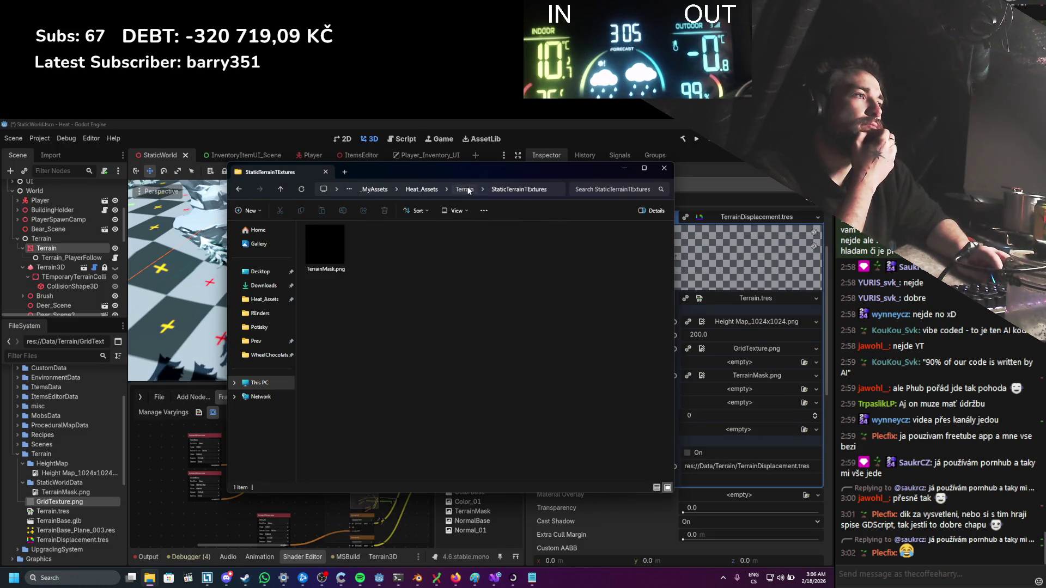
pyautogui.click(264, 285)
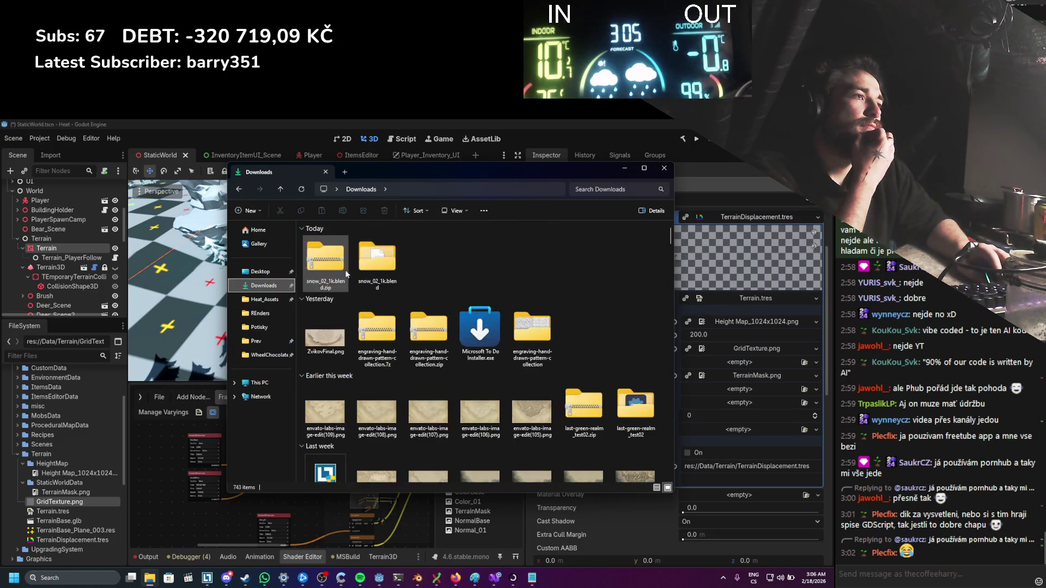
pyautogui.click(375, 266)
pyautogui.doubleClick(375, 265)
pyautogui.doubleClick(338, 260)
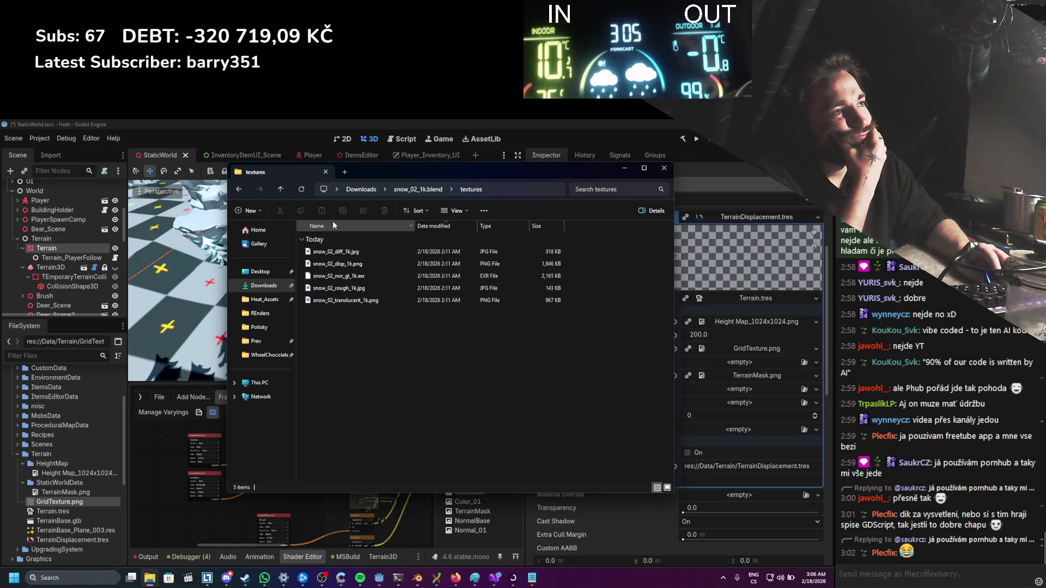
# Step: Copy snow_02_diff_1k.jpg and snow_02_nor_gl_1k.exr into Godot's Terrain project folder
pyautogui.click(349, 252)
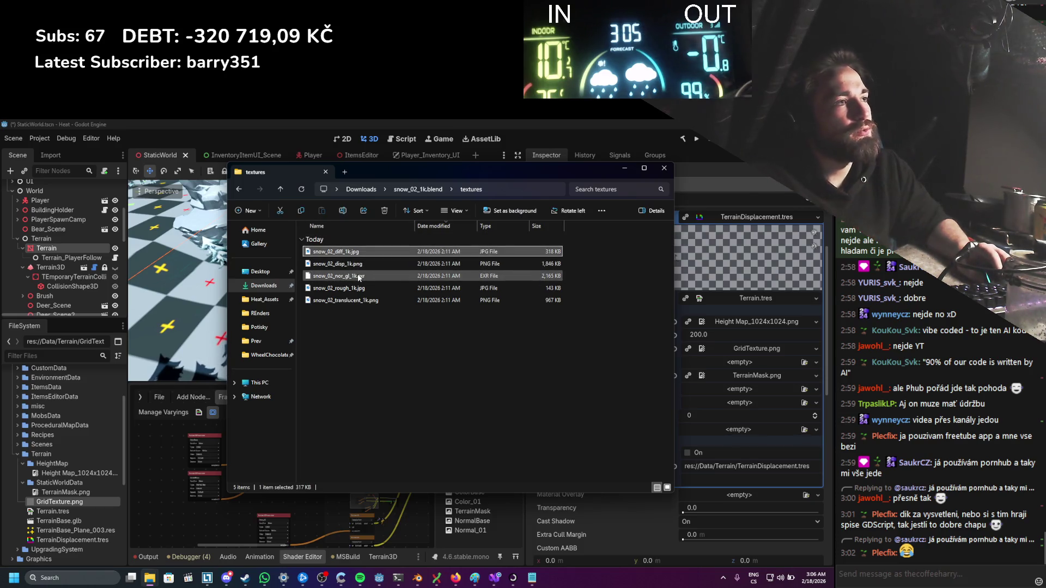
pyautogui.keyDown('ctrl'); pyautogui.click(357, 275); pyautogui.keyUp('ctrl')
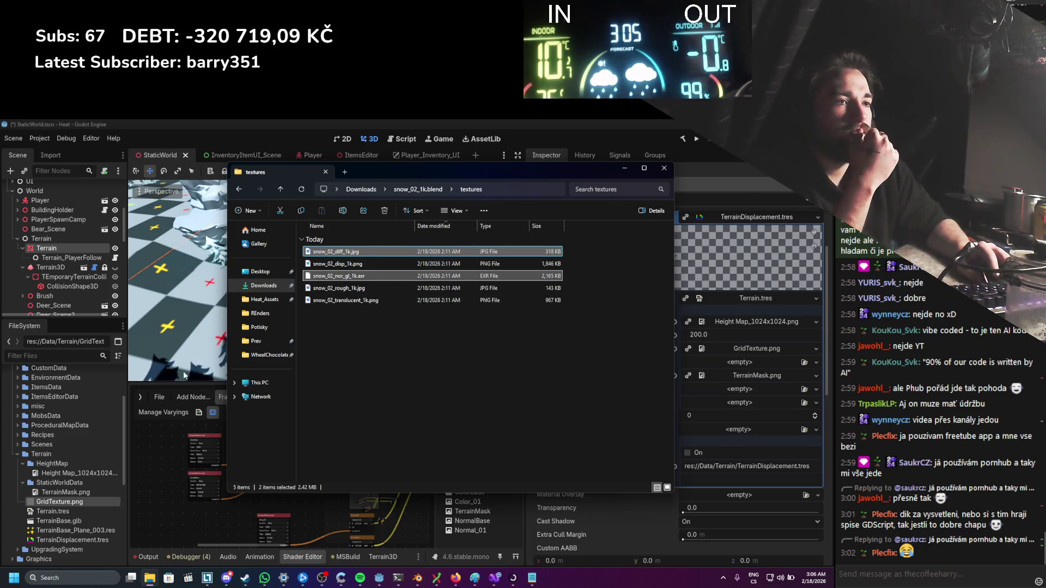
pyautogui.moveTo(55, 501); pyautogui.dragTo(63, 498)
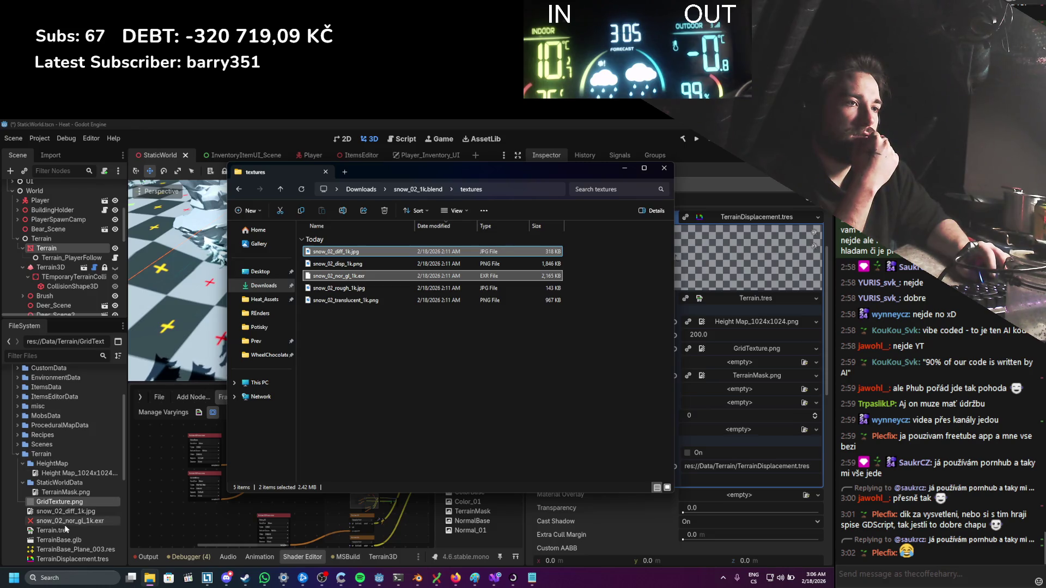
pyautogui.click(64, 522)
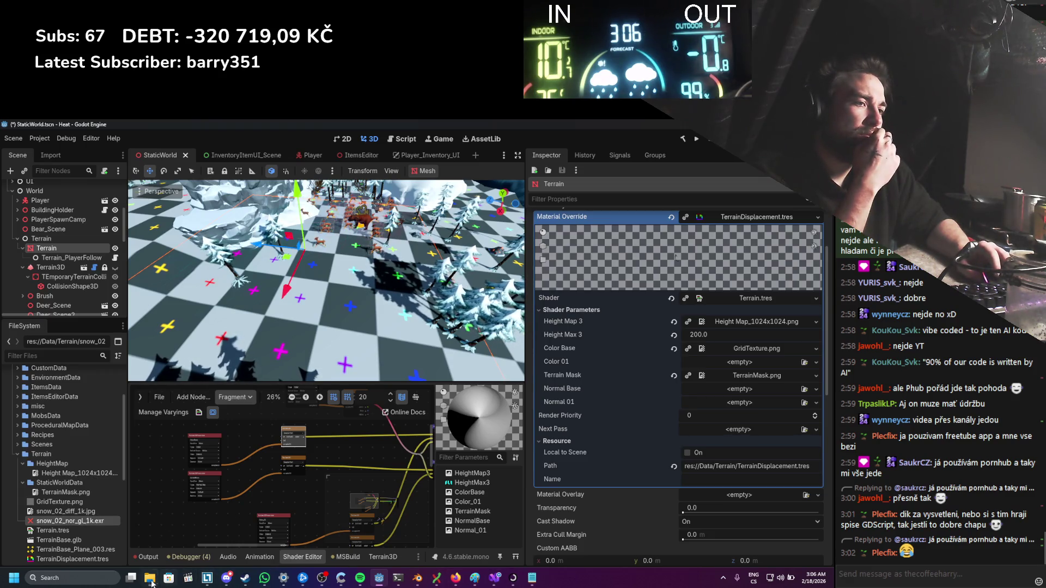
# Step: Assign snow_02_nor_gl_1k.exr to the Normal 01 parameter, then select only that file in Explorer
pyautogui.moveTo(150, 577)
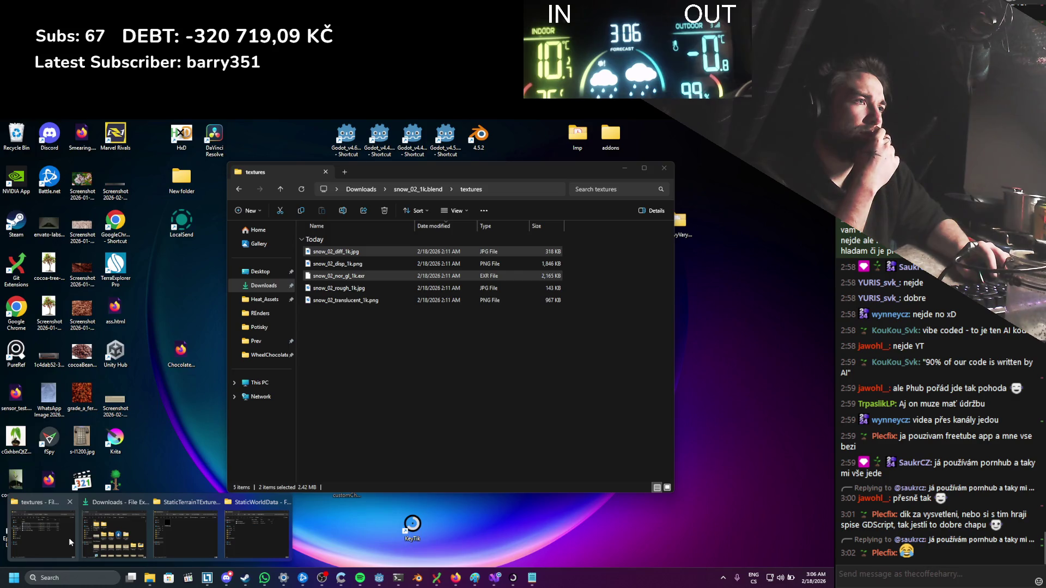
pyautogui.click(70, 538)
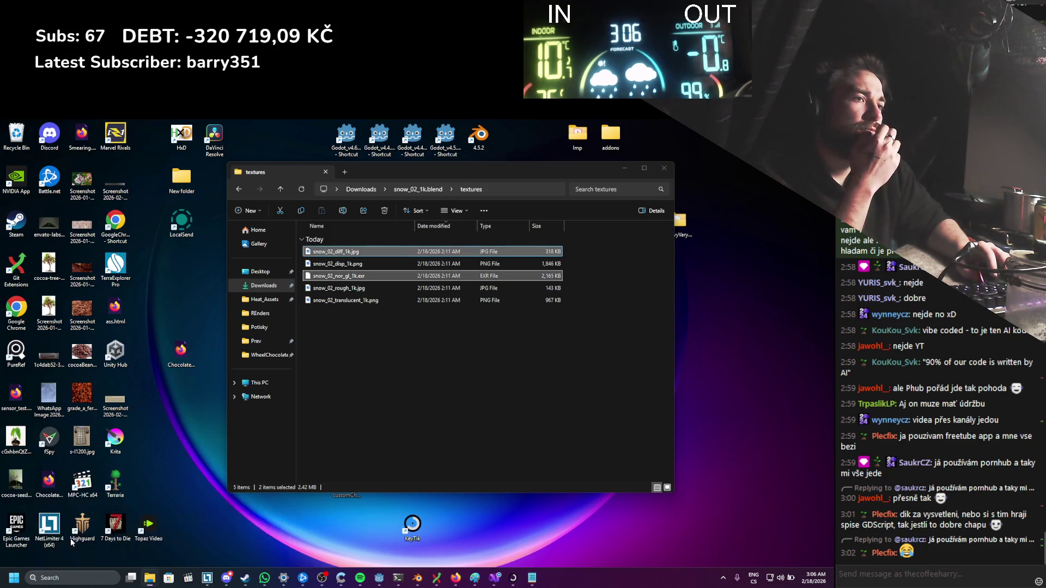
pyautogui.click(145, 485)
pyautogui.moveTo(76, 522)
pyautogui.mouseDown()
pyautogui.moveTo(668, 452)
pyautogui.moveTo(704, 397)
pyautogui.mouseUp()
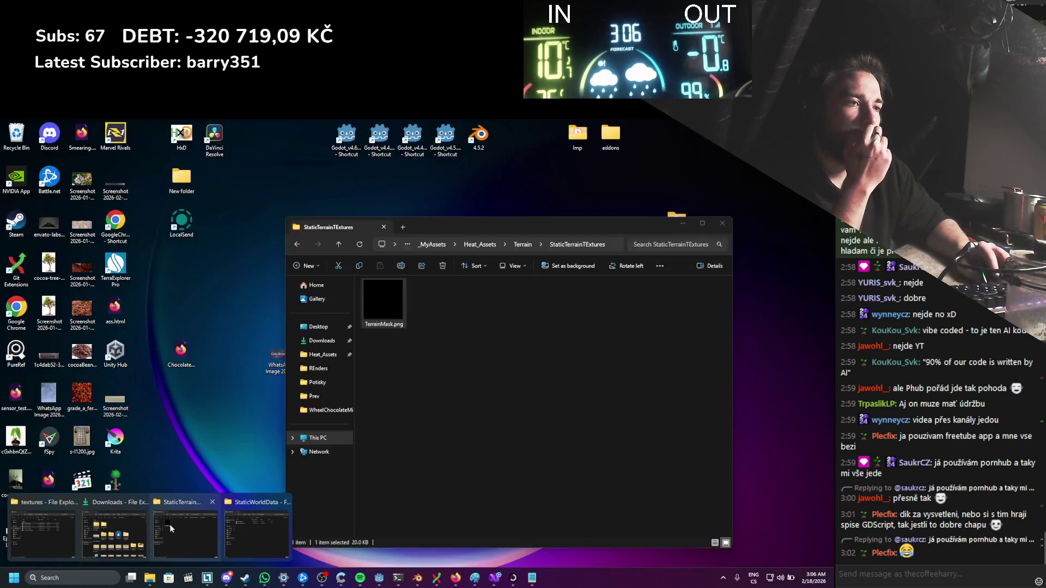
pyautogui.click(47, 531)
pyautogui.click(348, 276)
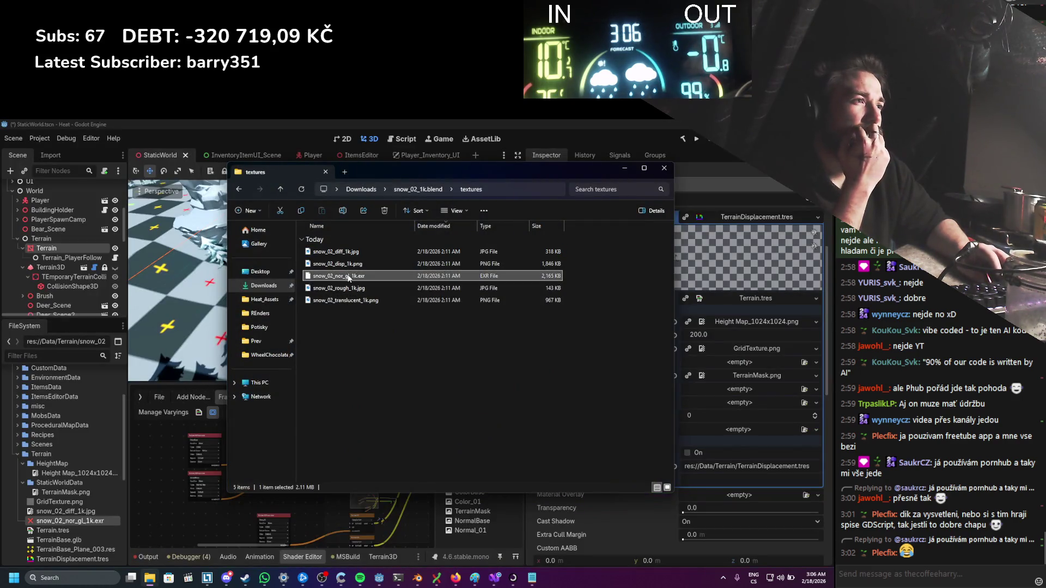
# Step: Open snow_02_nor_gl_1k.exr in Krita using Explorer's Open with menu
pyautogui.rightClick(347, 276)
pyautogui.moveTo(397, 309)
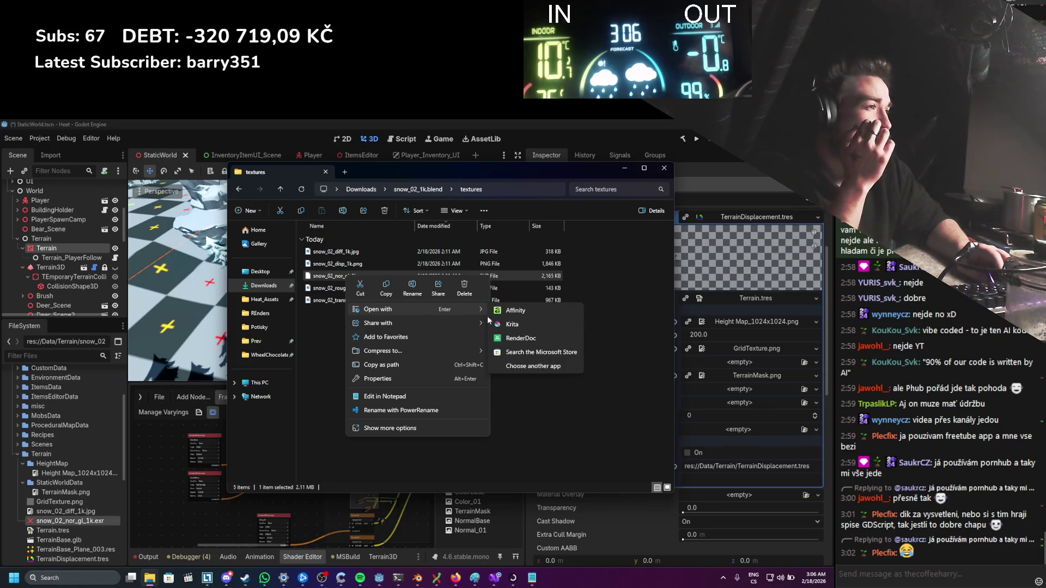
pyautogui.click(506, 325)
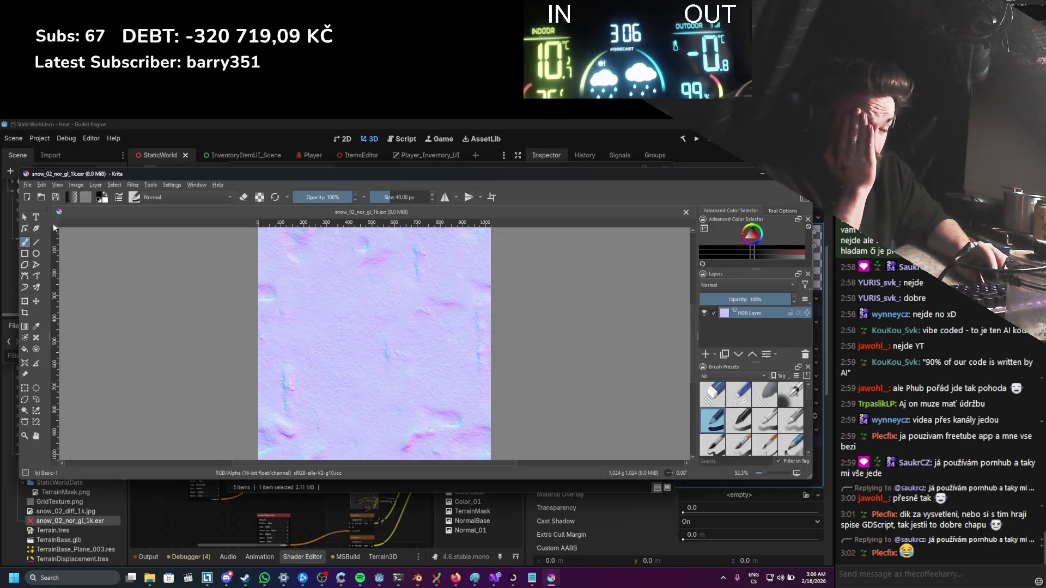
pyautogui.click(30, 185)
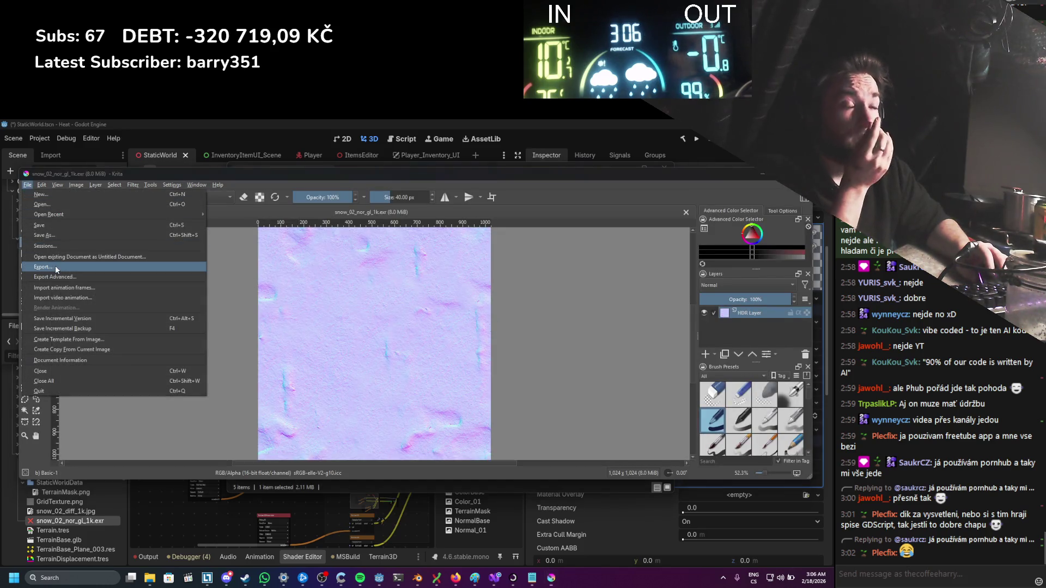
# Step: Export the snow normal map from Krita as snow_02_nor_gl_1k.png with default PNG options
pyautogui.click(54, 266)
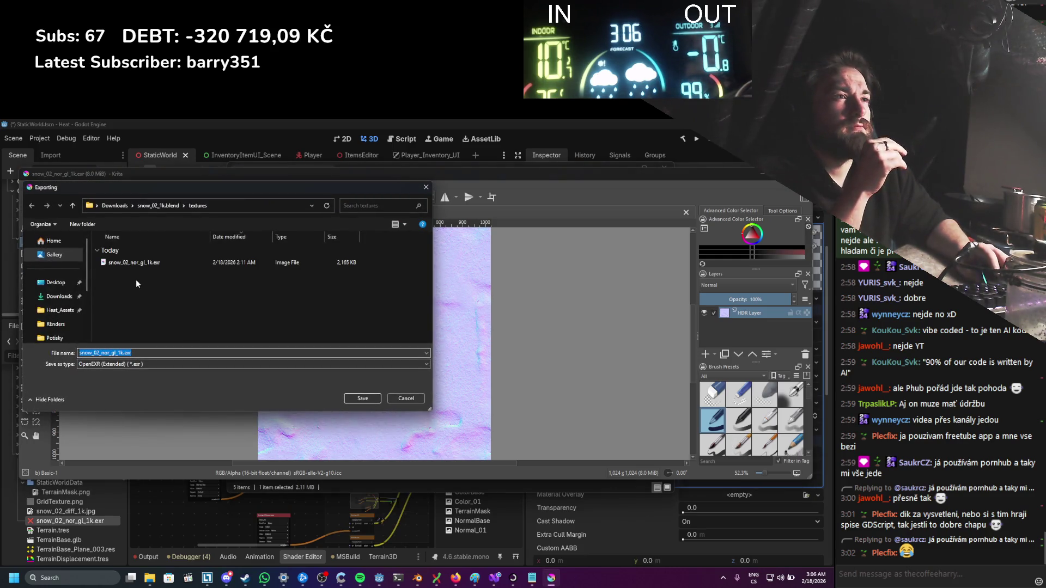
pyautogui.click(139, 364)
pyautogui.click(137, 471)
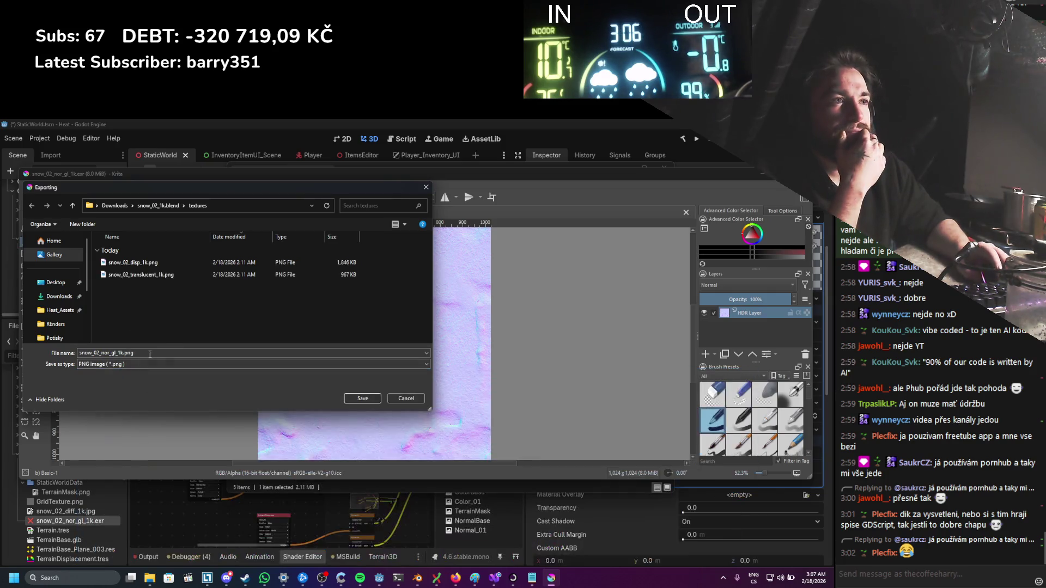
pyautogui.click(381, 402)
pyautogui.press('Return')
pyautogui.click(761, 173)
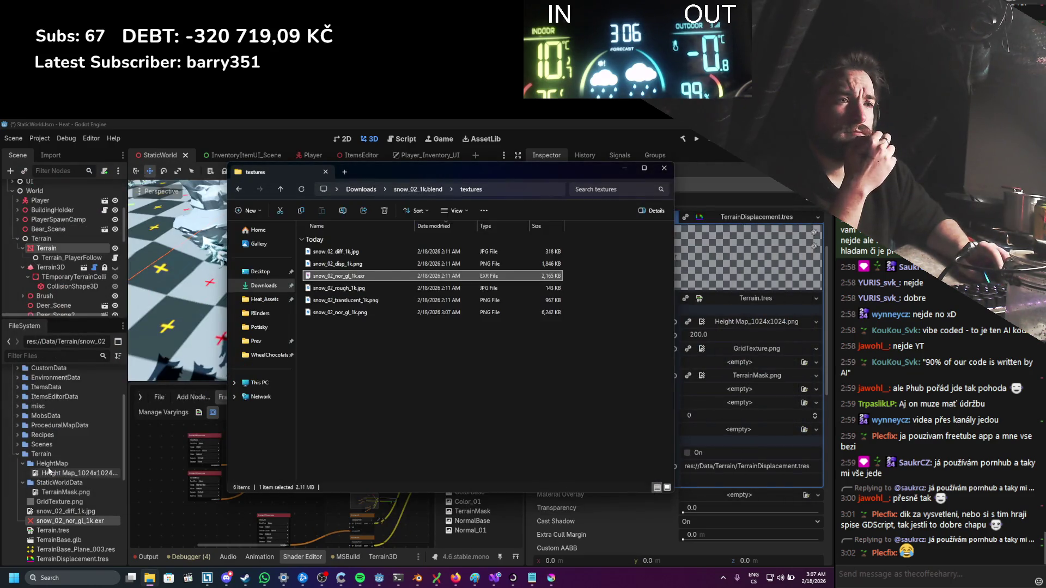
# Step: Create a Snow folder under Textures and move both snow_02 textures into it
pyautogui.rightClick(47, 408)
pyautogui.moveTo(136, 418)
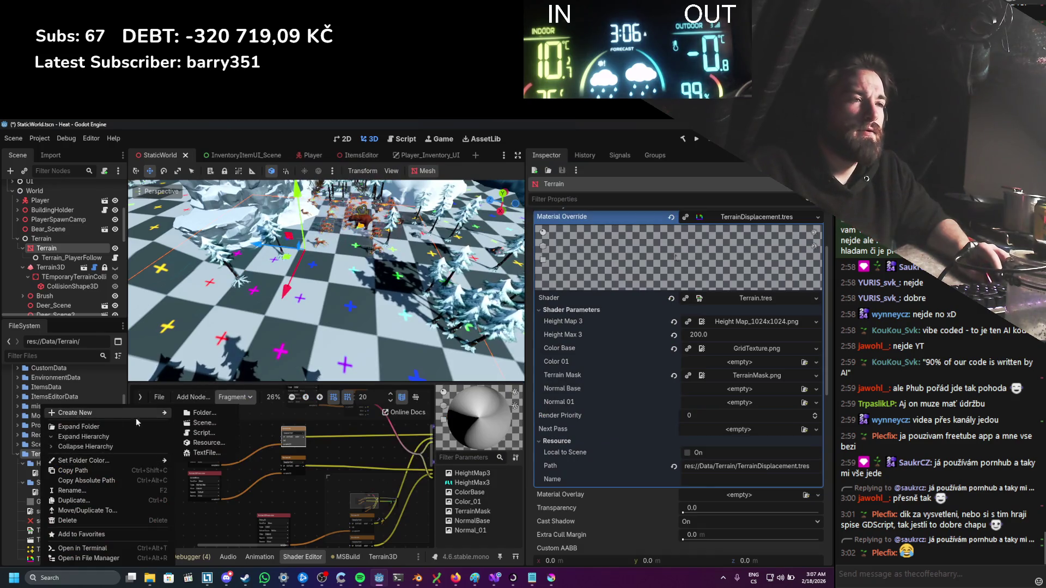
pyautogui.click(190, 414)
pyautogui.write('Snow')
pyautogui.press('Return')
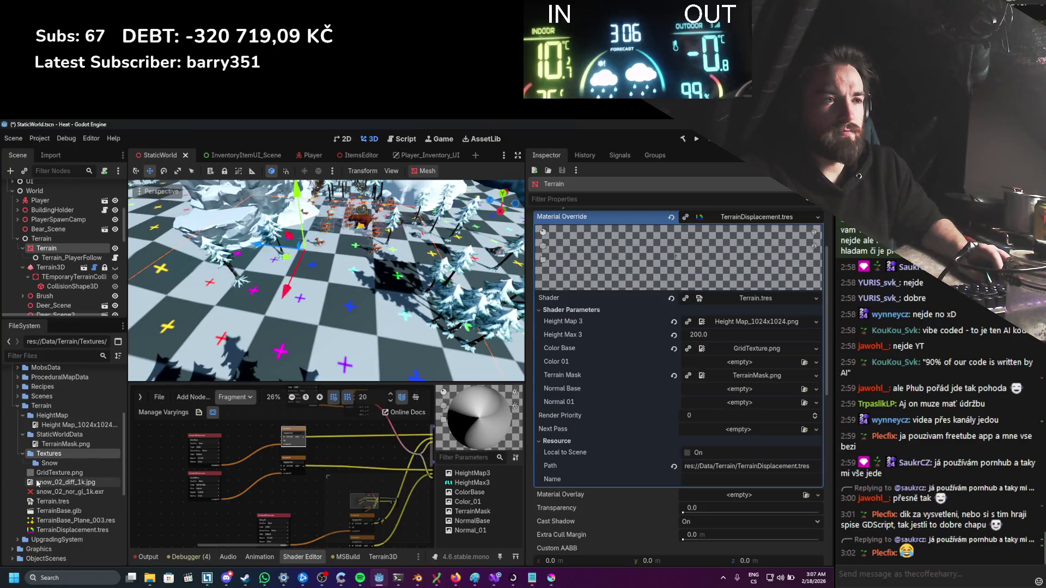
pyautogui.click(37, 483)
pyautogui.keyDown('shift'); pyautogui.click(54, 491); pyautogui.keyUp('shift')
pyautogui.moveTo(55, 492); pyautogui.dragTo(60, 464)
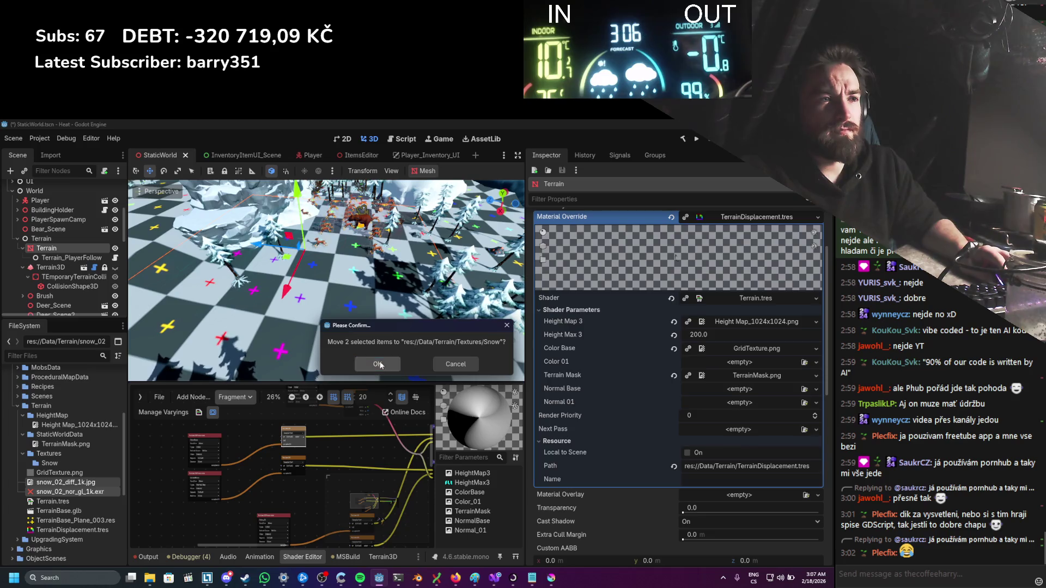
pyautogui.click(378, 364)
# Step: Create a Base folder in Textures and move GridTexture.png into it
pyautogui.rightClick(53, 453)
pyautogui.moveTo(157, 415)
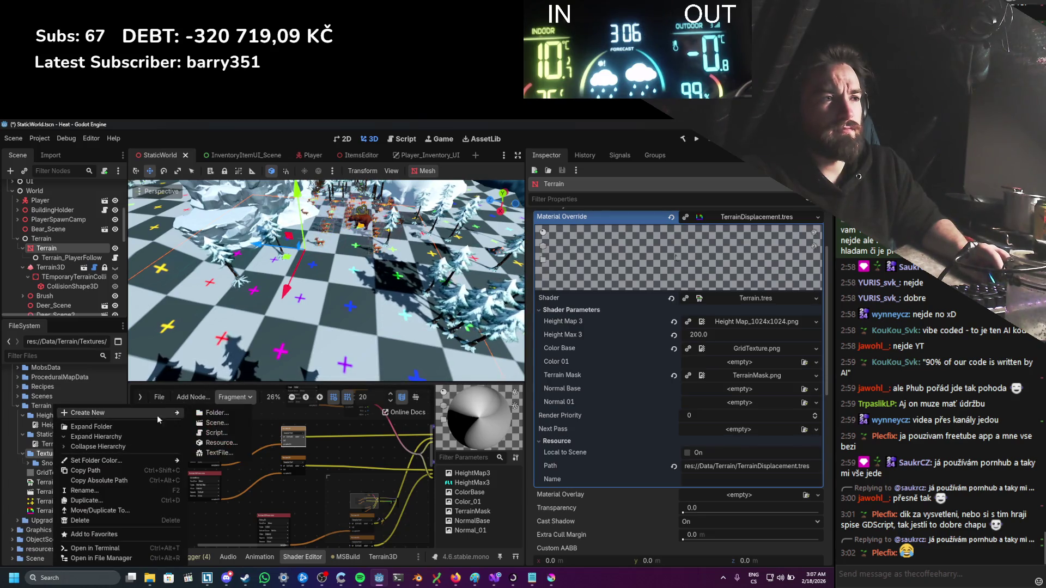
pyautogui.click(229, 415)
pyautogui.write('Base')
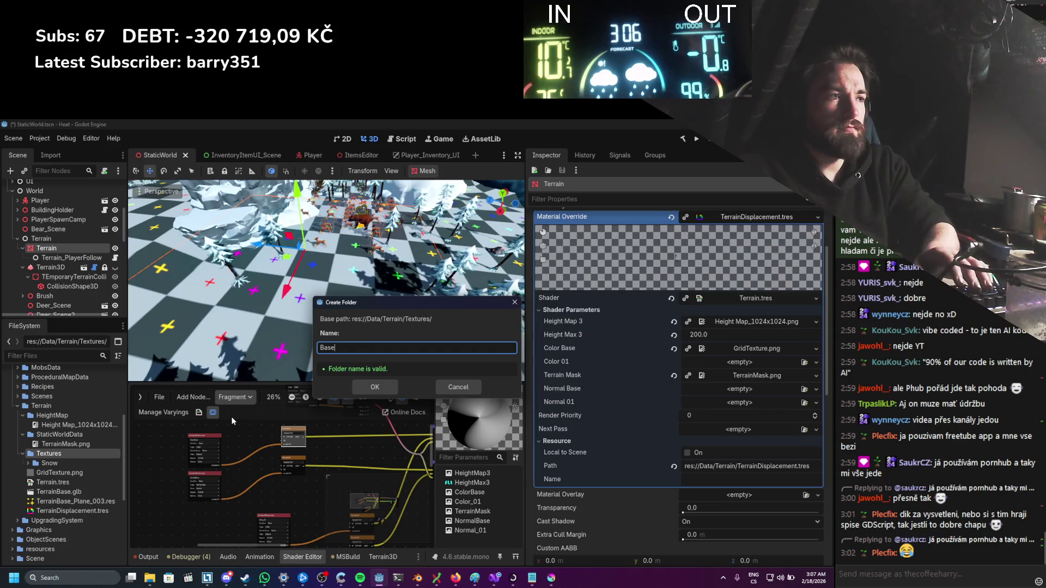
pyautogui.press('Return')
pyautogui.click(60, 484)
pyautogui.moveTo(59, 484); pyautogui.dragTo(49, 464)
pyautogui.press('Return')
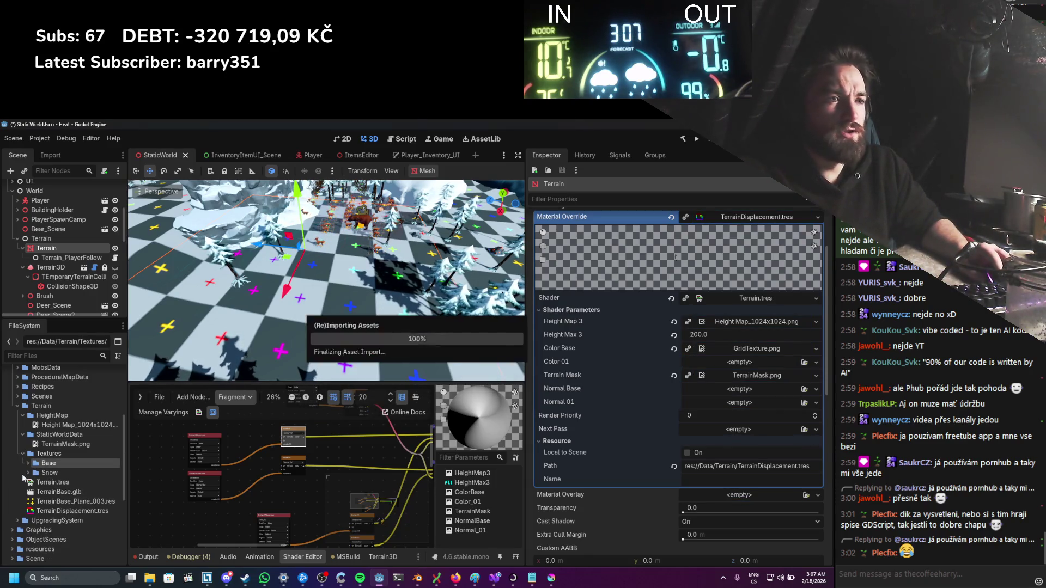
# Step: Delete snow_02_nor_gl_1k.exr from the Snow folder
pyautogui.click(28, 473)
pyautogui.click(62, 492)
pyautogui.press('Delete')
pyautogui.press('Return')
# Step: Copy snow_02_nor_gl_1k.png into Godot's Snow folder, then try it on Normal Base and clear it
pyautogui.moveTo(149, 577)
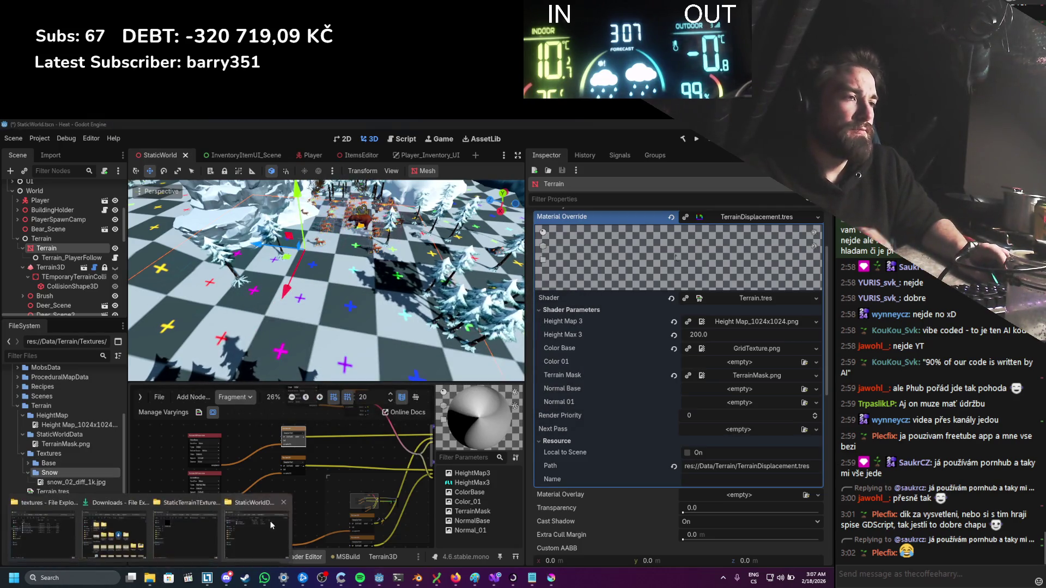
pyautogui.click(42, 531)
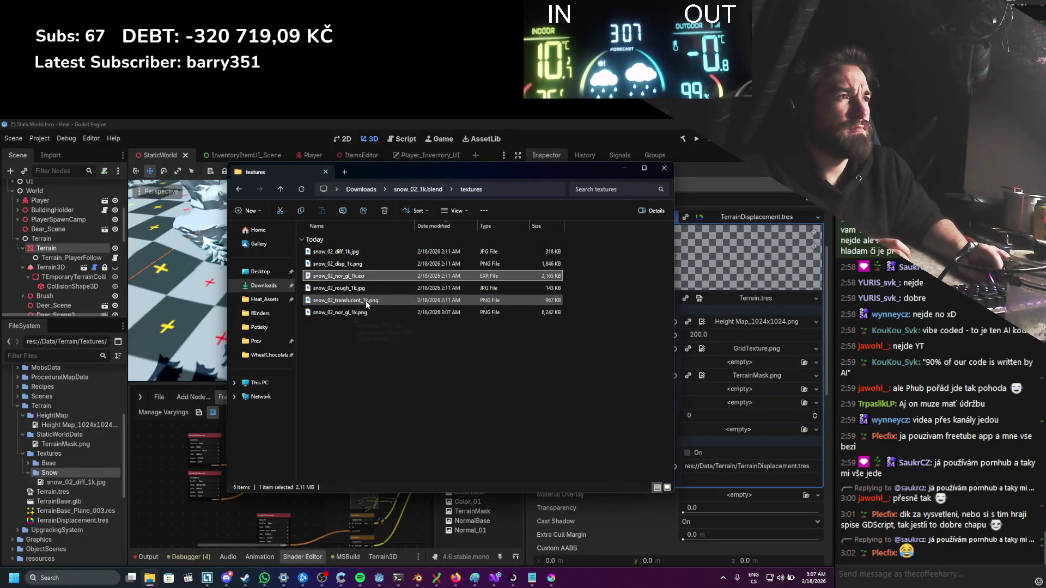
pyautogui.click(348, 314)
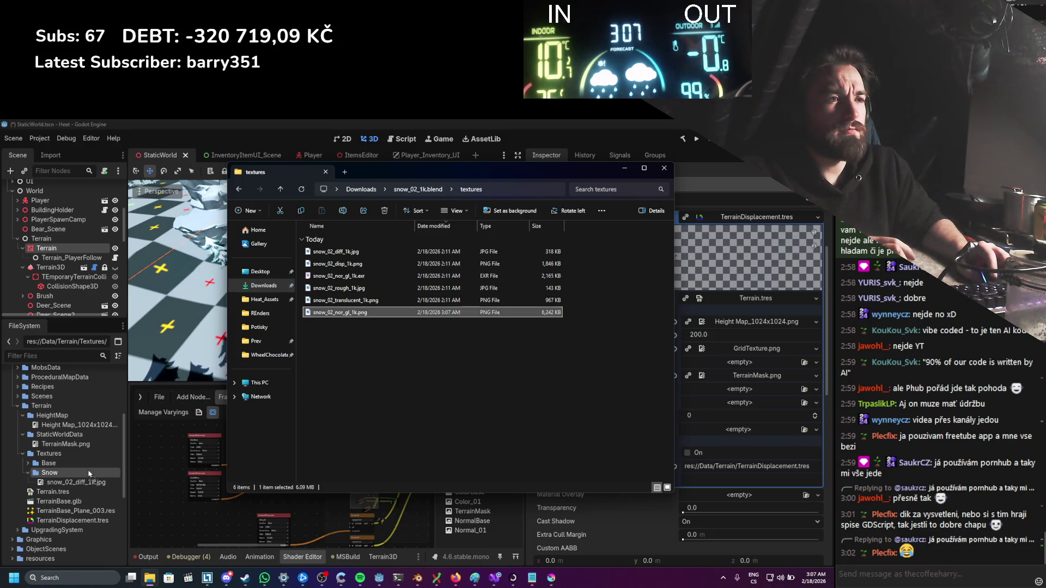
pyautogui.moveTo(94, 473)
pyautogui.mouseDown()
pyautogui.moveTo(758, 417)
pyautogui.moveTo(724, 392)
pyautogui.mouseUp()
pyautogui.moveTo(76, 492)
pyautogui.mouseDown()
pyautogui.moveTo(545, 414)
pyautogui.moveTo(740, 403)
pyautogui.moveTo(743, 390)
pyautogui.mouseUp()
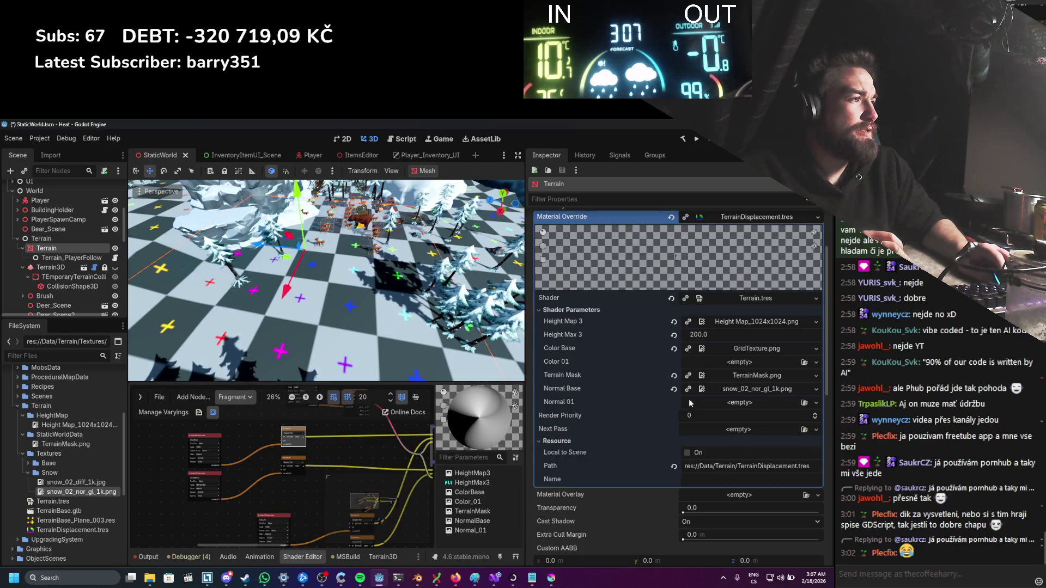
pyautogui.click(674, 390)
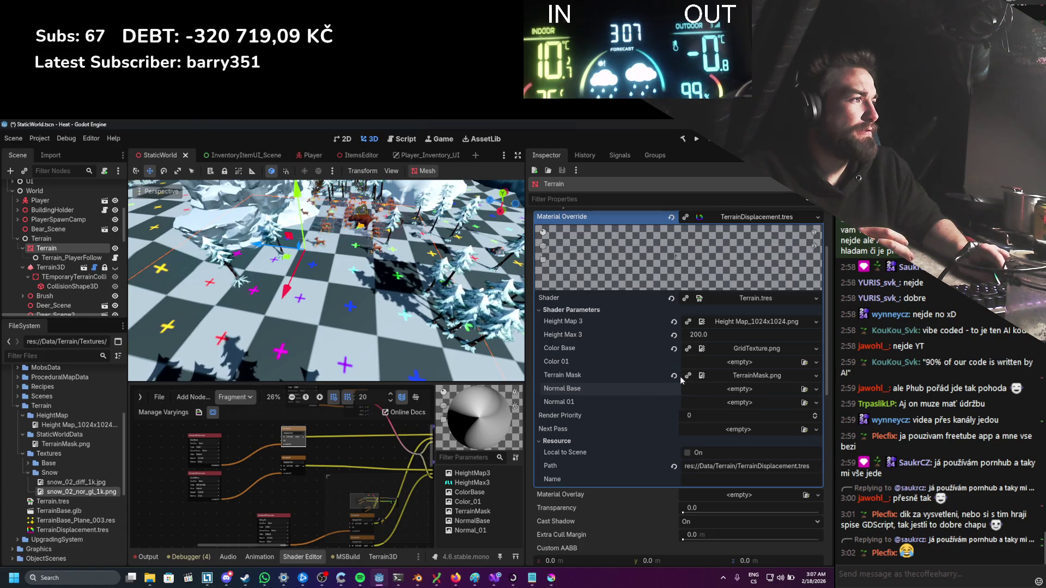
# Step: Assign snow_02_diff_1k.jpg to Color 01 and snow_02_nor_gl_1k.png to Normal 01, then save
pyautogui.moveTo(76, 482)
pyautogui.mouseDown()
pyautogui.moveTo(753, 430)
pyautogui.moveTo(739, 362)
pyautogui.mouseUp()
pyautogui.moveTo(93, 493)
pyautogui.mouseDown()
pyautogui.moveTo(626, 434)
pyautogui.moveTo(706, 406)
pyautogui.mouseUp()
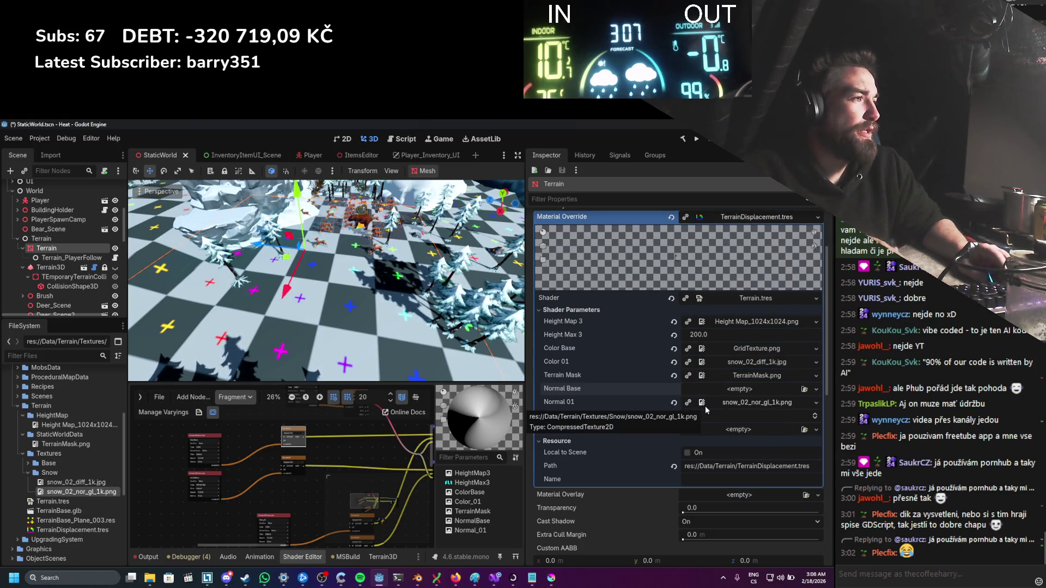
pyautogui.hotkey('ctrl', 's')
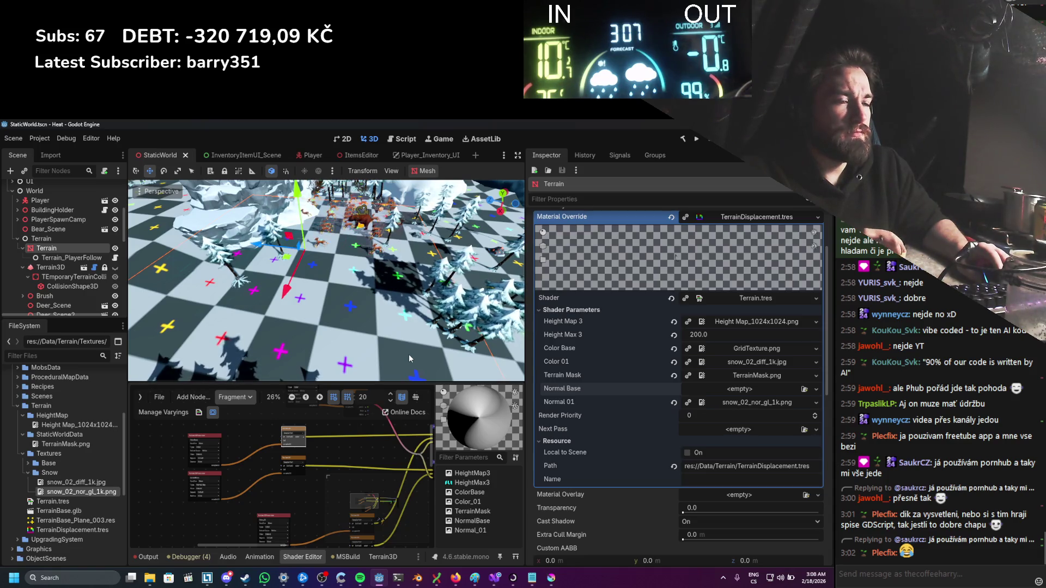
pyautogui.scroll(-10, 73, 288)
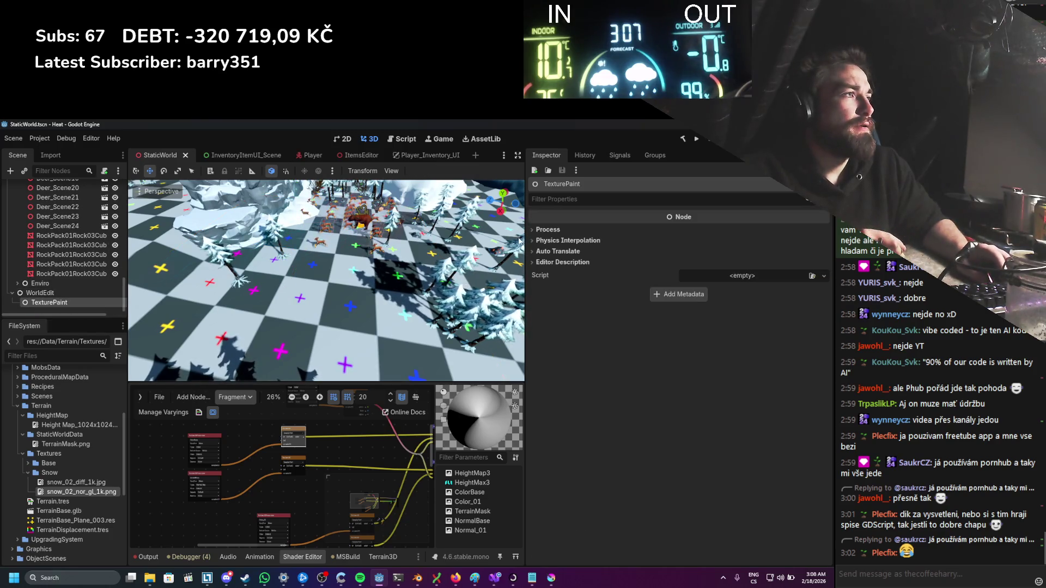
# Step: Attach TexturePaint.cs as the TexturePaint node's script
pyautogui.click(809, 276)
pyautogui.write('text')
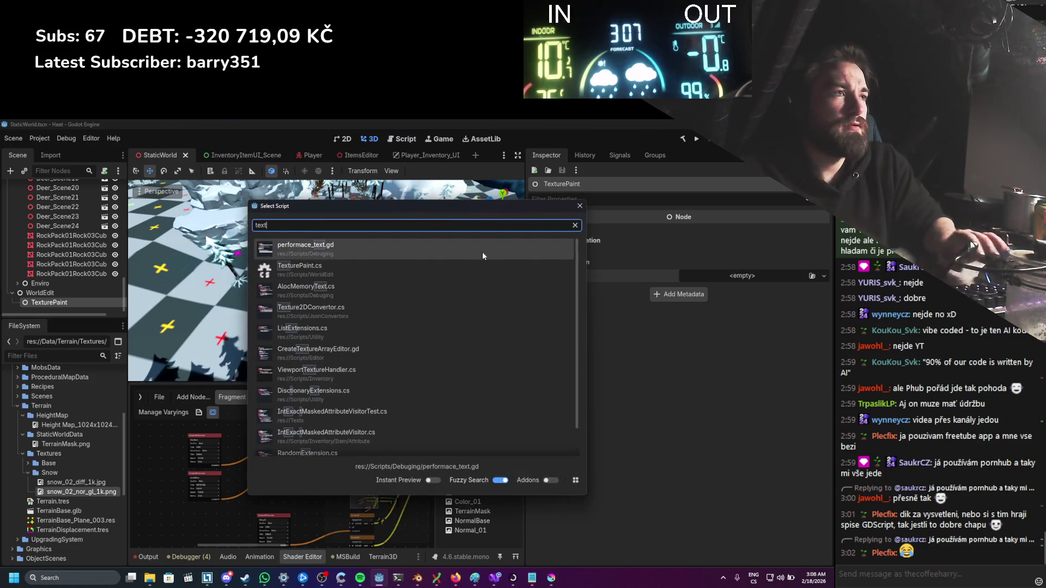
pyautogui.press('Escape')
pyautogui.click(468, 268)
pyautogui.scroll(10, 126, 187)
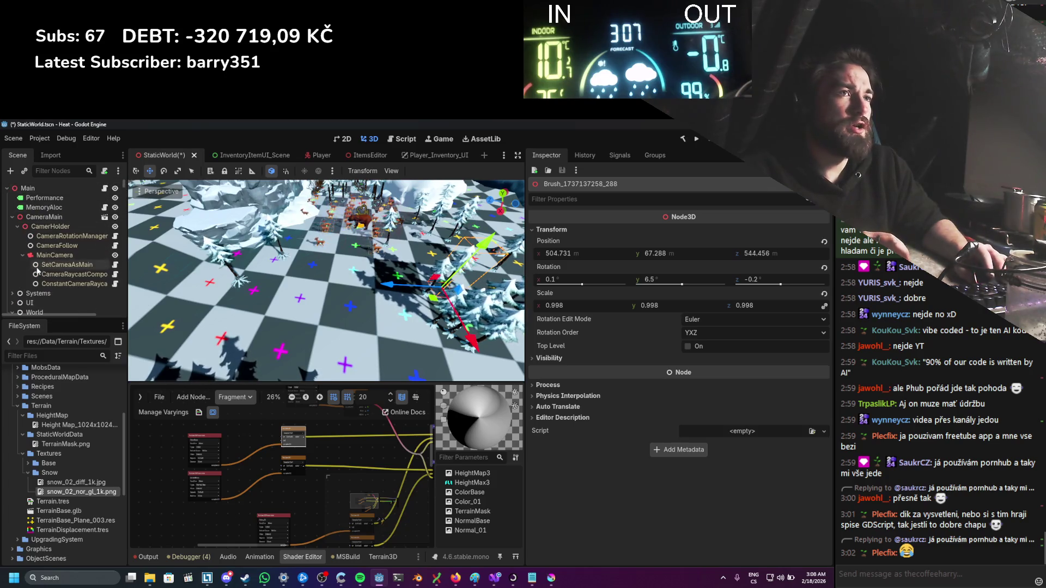
pyautogui.scroll(-5, 24, 279)
# Step: Save the scene, build the C# project, and select TexturePaint to see its properties
pyautogui.click(23, 278)
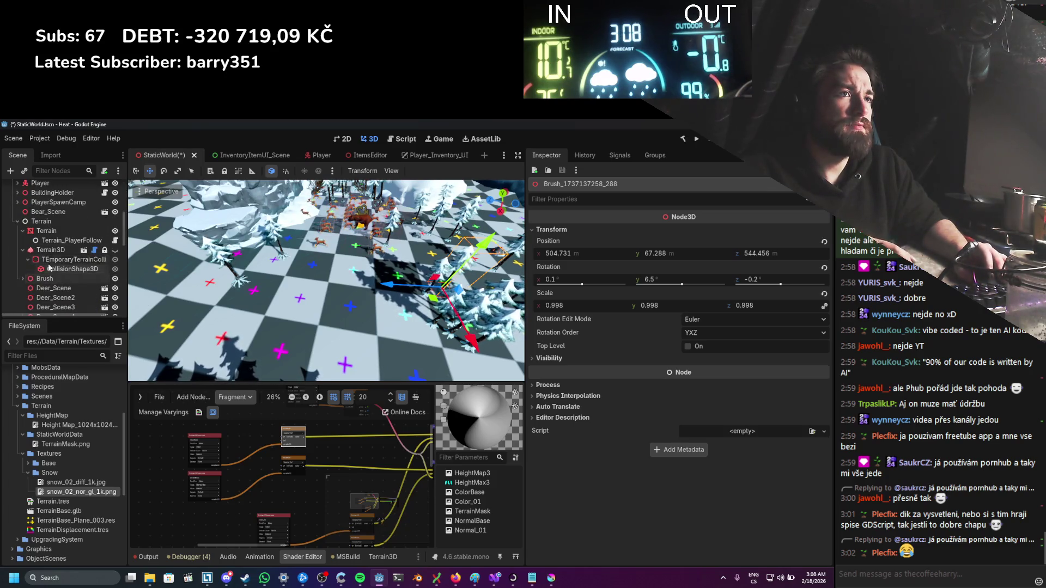
pyautogui.hotkey('ctrl', 's')
pyautogui.click(682, 139)
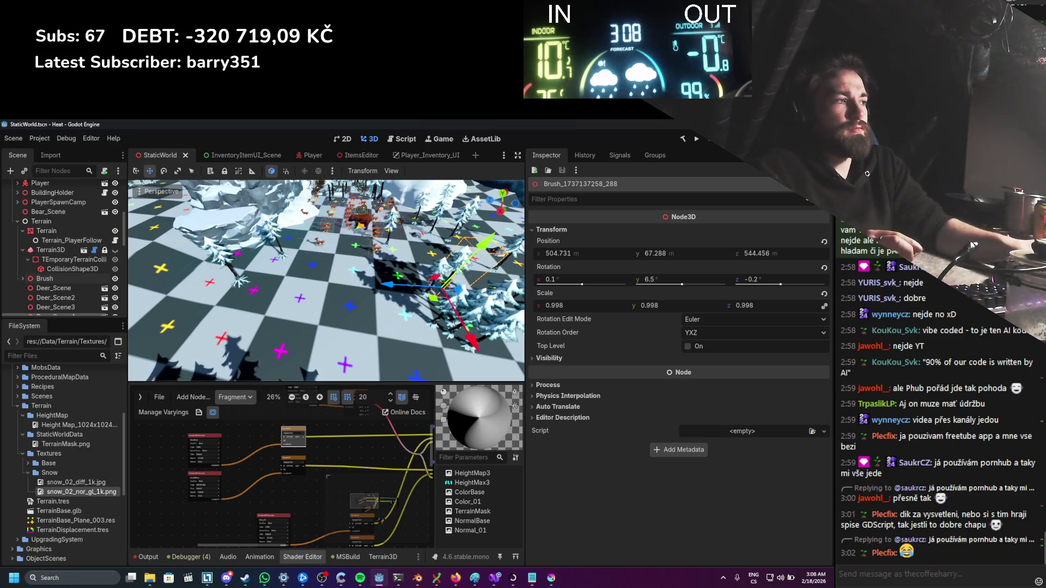
pyautogui.scroll(-10, 78, 262)
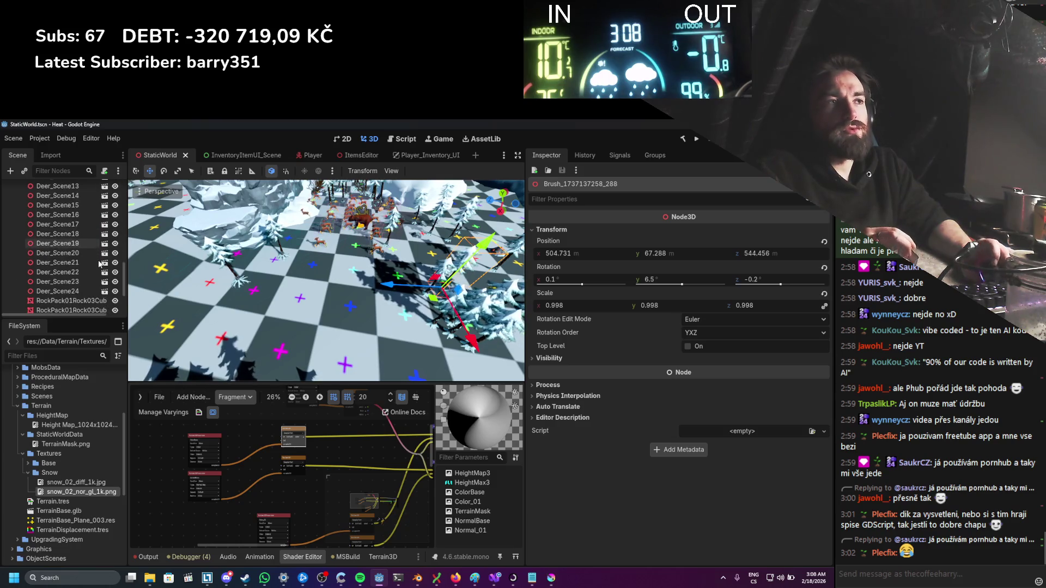
pyautogui.click(51, 300)
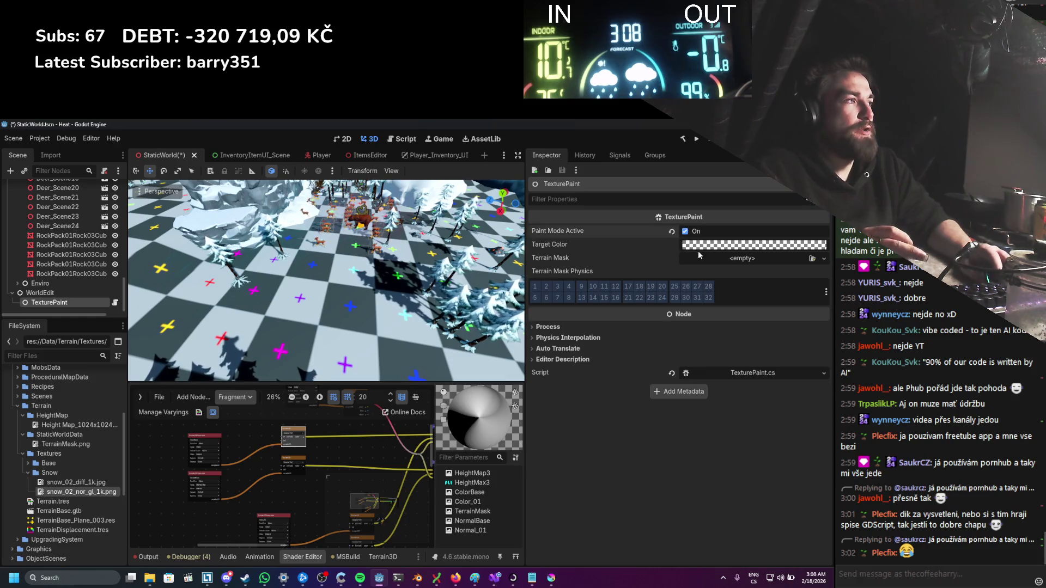
# Step: Set Target Color red to 255 and assign TerrainMask.png as the Terrain Mask, then save
pyautogui.click(720, 246)
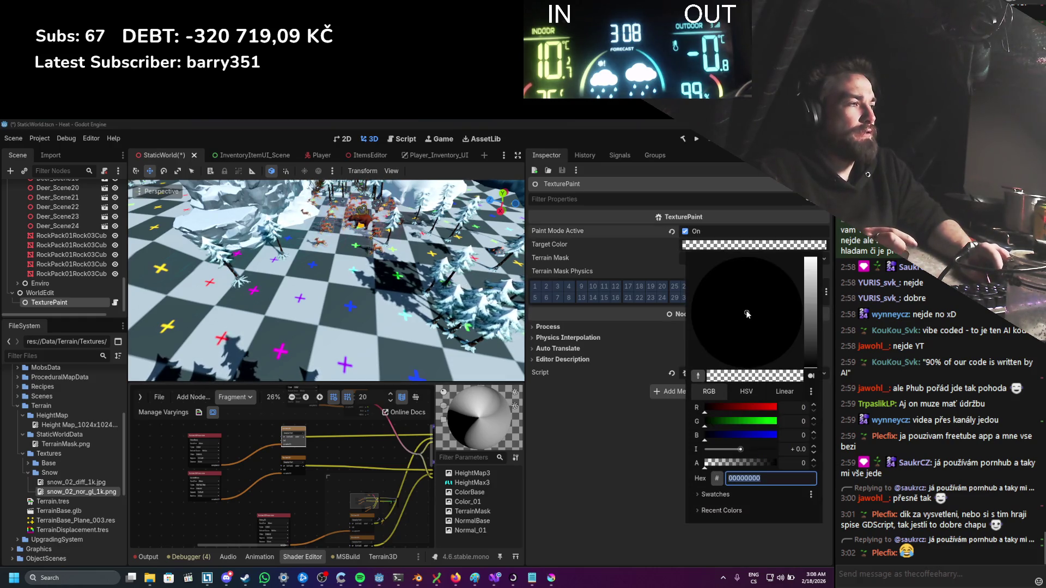
pyautogui.moveTo(708, 408); pyautogui.dragTo(819, 415)
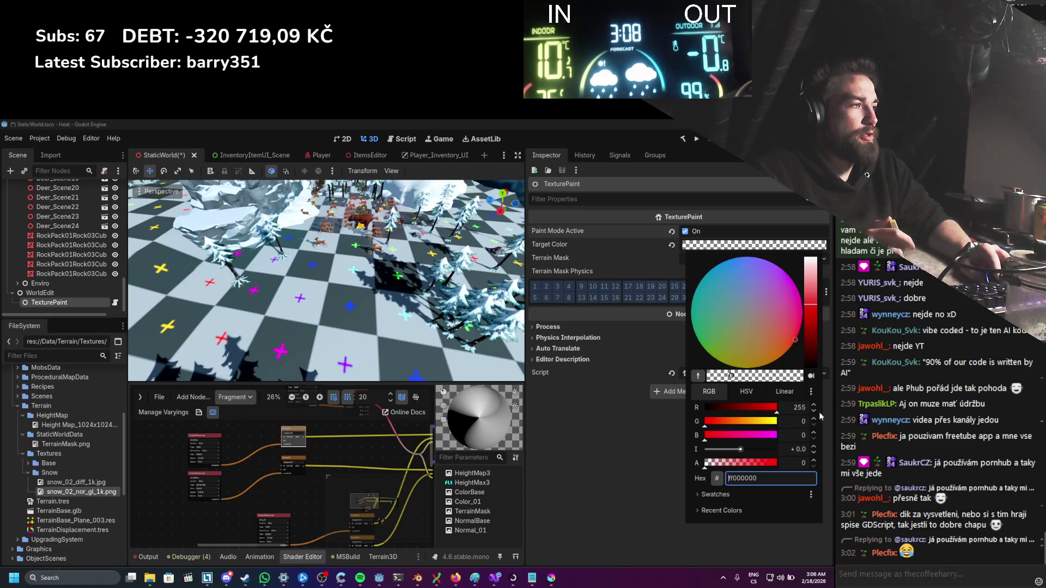
pyautogui.click(569, 445)
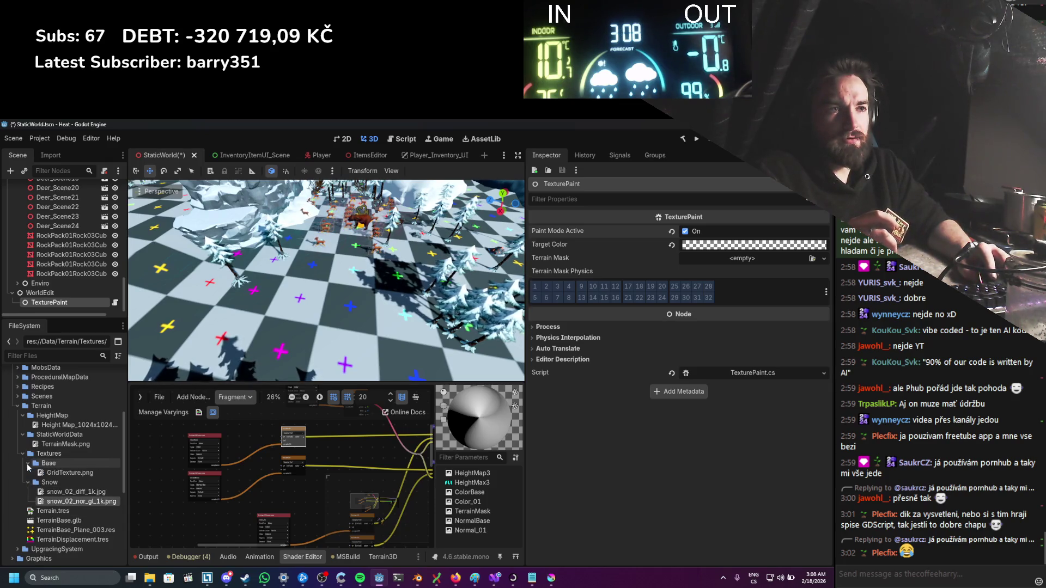
pyautogui.moveTo(65, 444); pyautogui.dragTo(134, 438)
pyautogui.moveTo(785, 242); pyautogui.dragTo(779, 258)
pyautogui.hotkey('ctrl', 's')
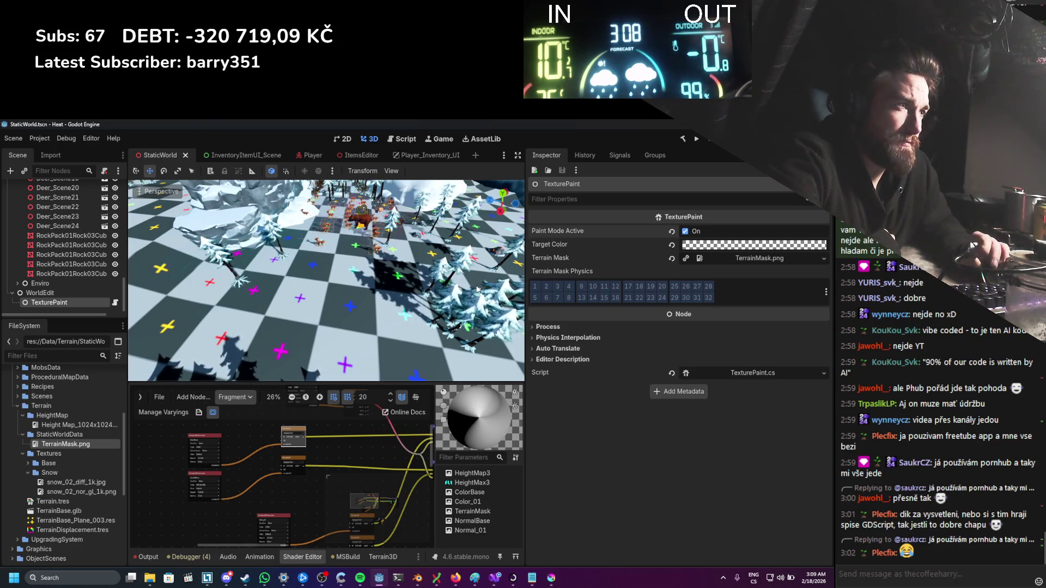
# Step: Enable physics layer 12 for Terrain Mask Physics and save the scene
pyautogui.moveTo(602, 315)
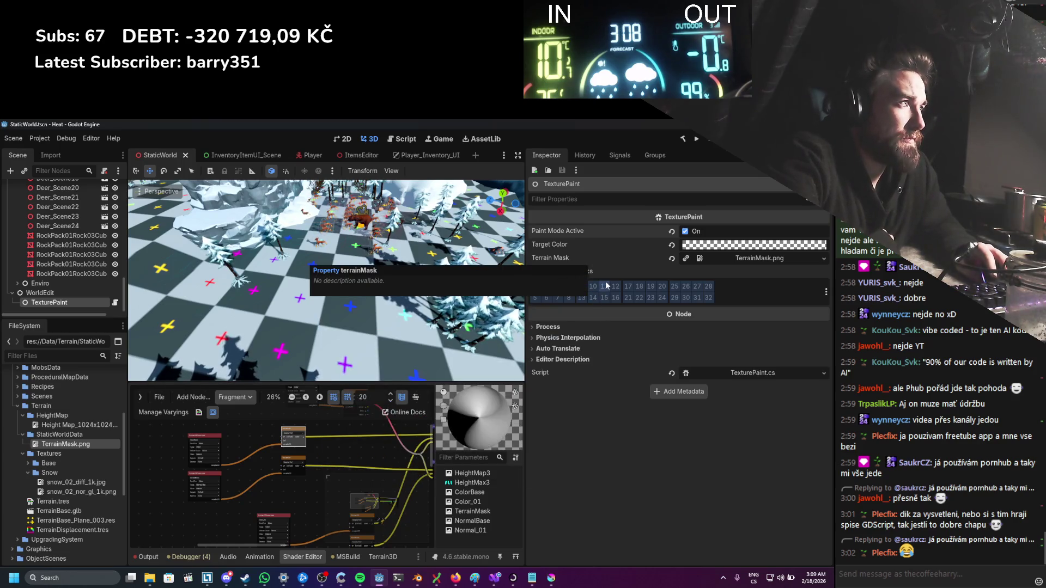
pyautogui.click(825, 292)
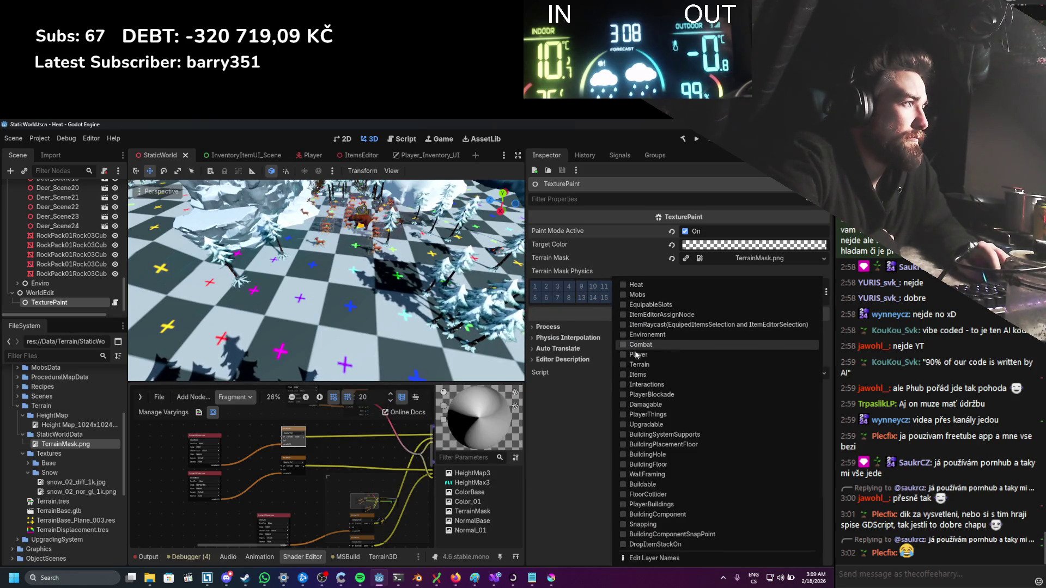
pyautogui.click(622, 364)
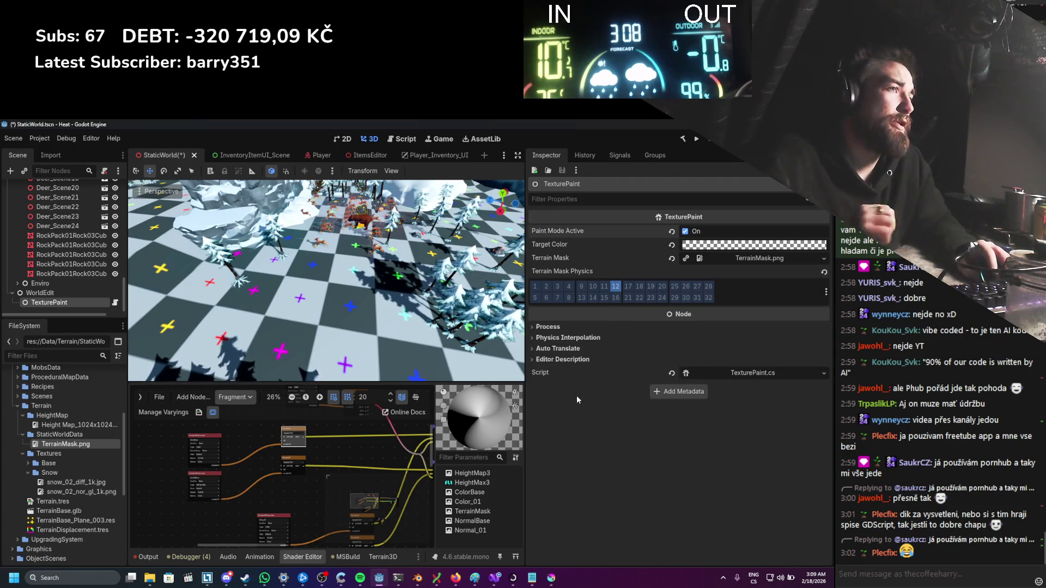
pyautogui.hotkey('ctrl', 's')
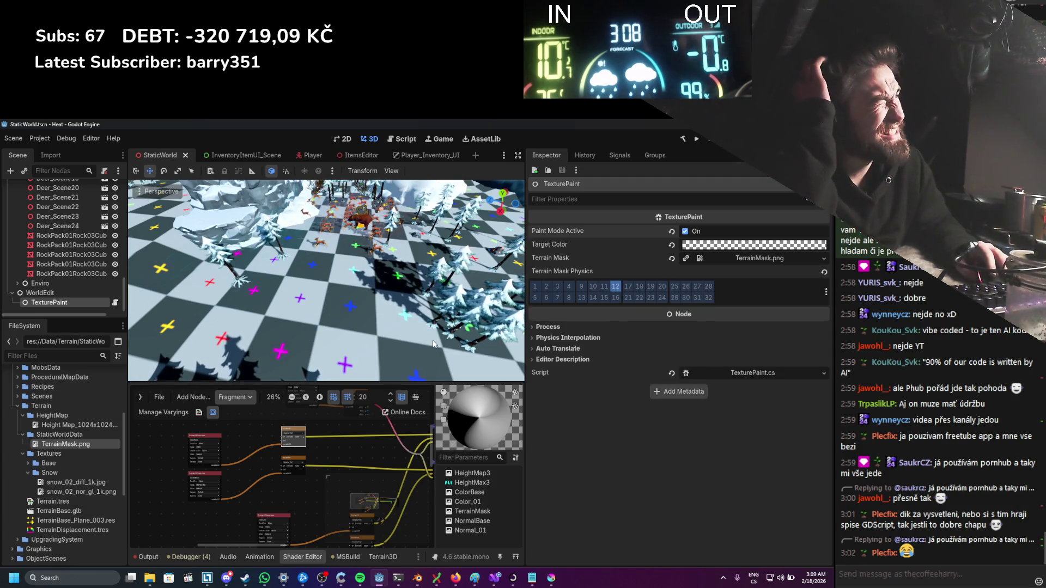
pyautogui.scroll(10, 91, 280)
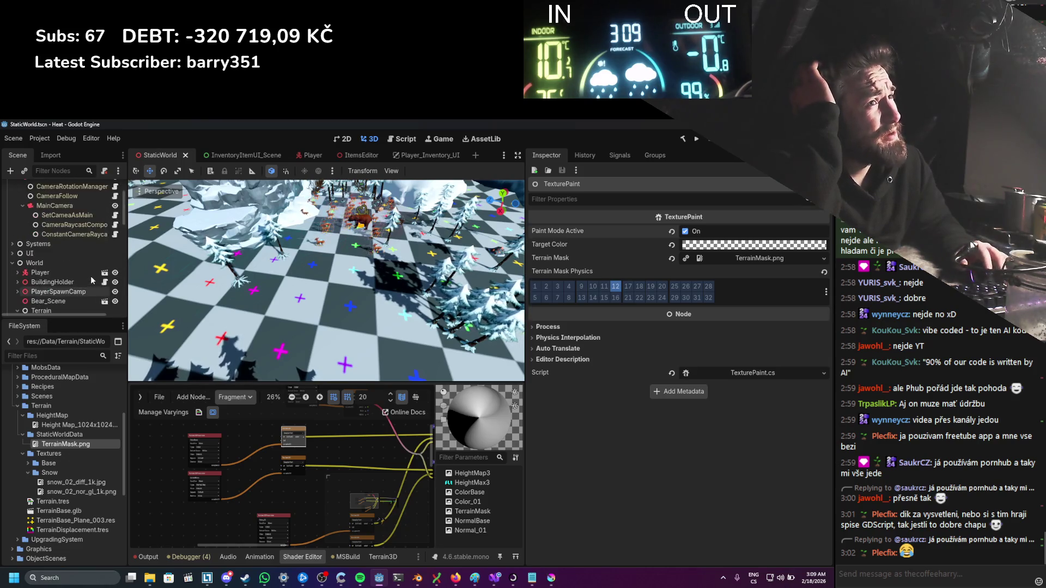
pyautogui.scroll(-5, 90, 277)
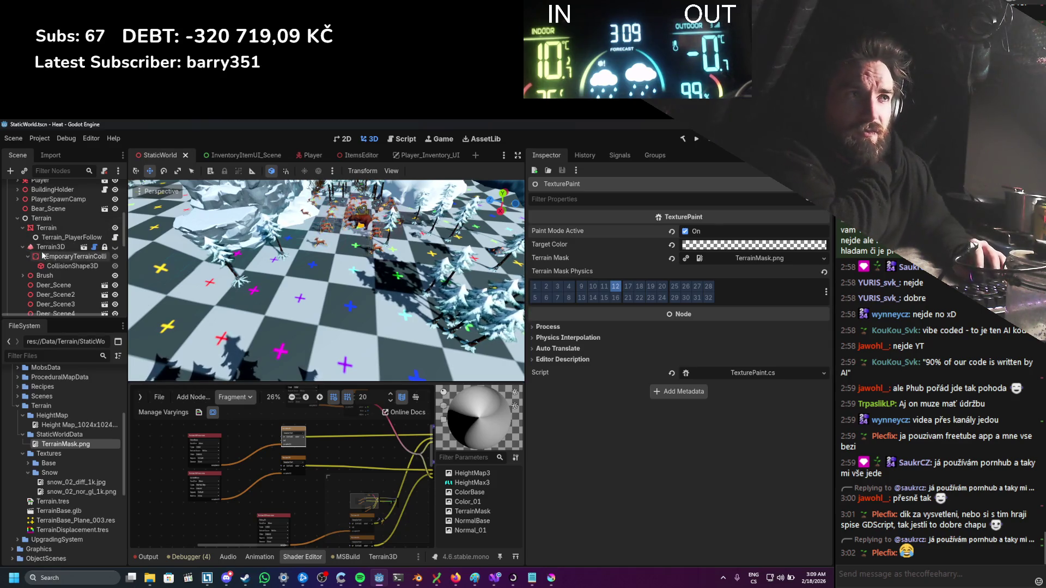
pyautogui.click(47, 229)
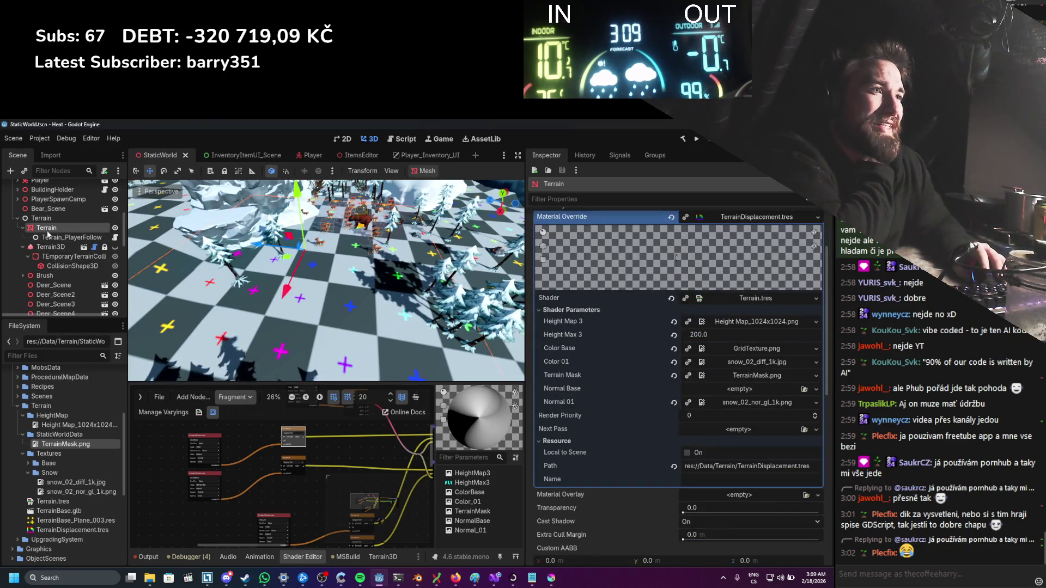
# Step: Generate a collision shape from the Terrain mesh, placed as a Static Body Child
pyautogui.click(420, 170)
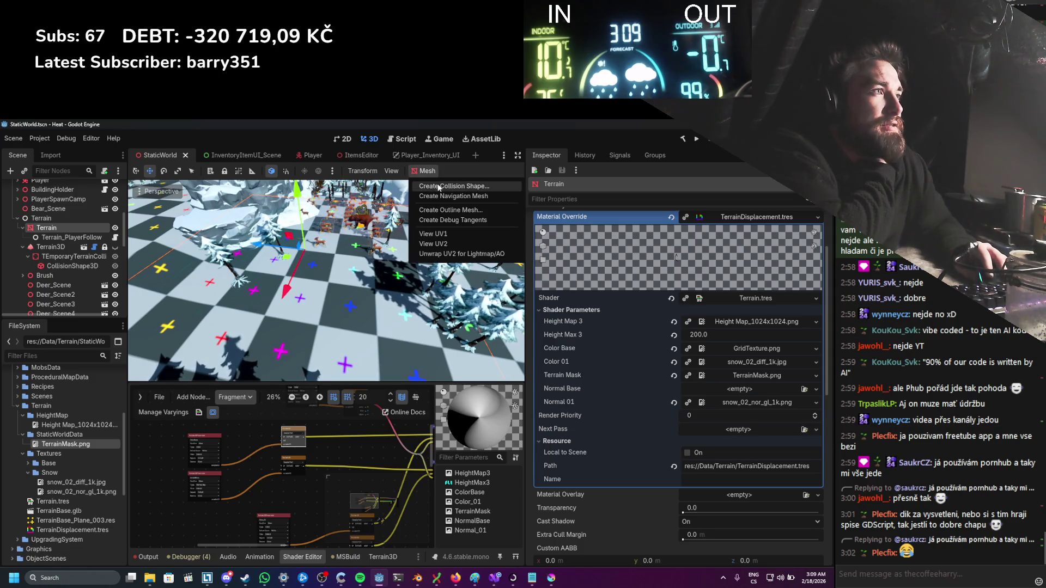
pyautogui.click(436, 192)
pyautogui.click(397, 320)
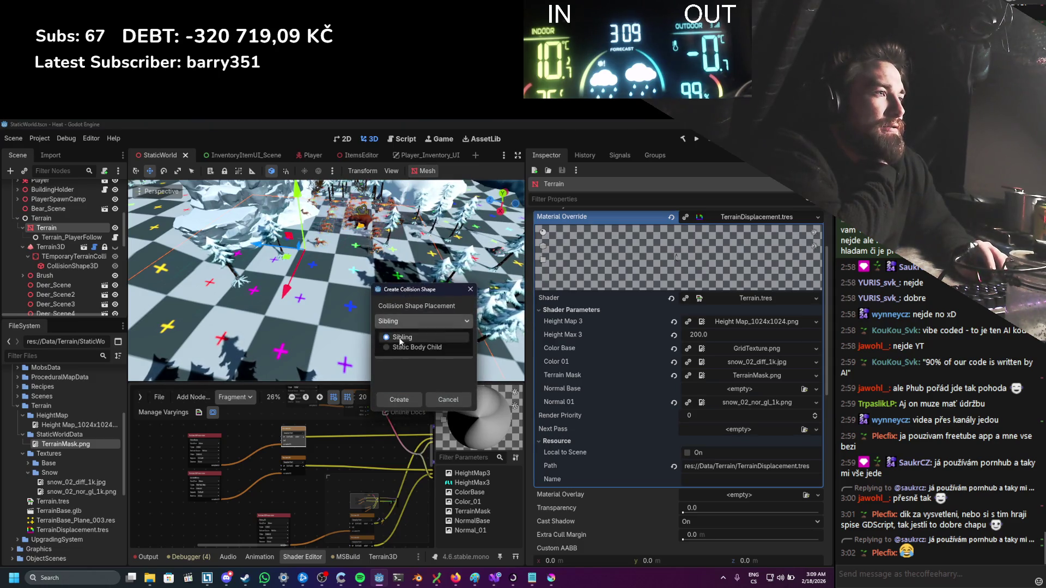
pyautogui.click(403, 348)
pyautogui.click(398, 400)
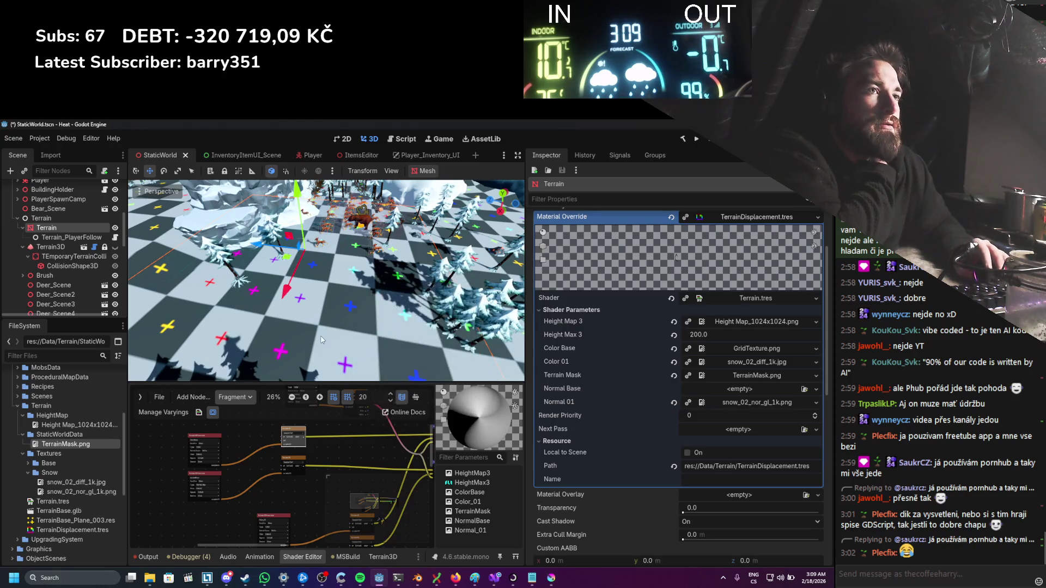
pyautogui.scroll(-5, 299, 289)
pyautogui.scroll(5, 299, 290)
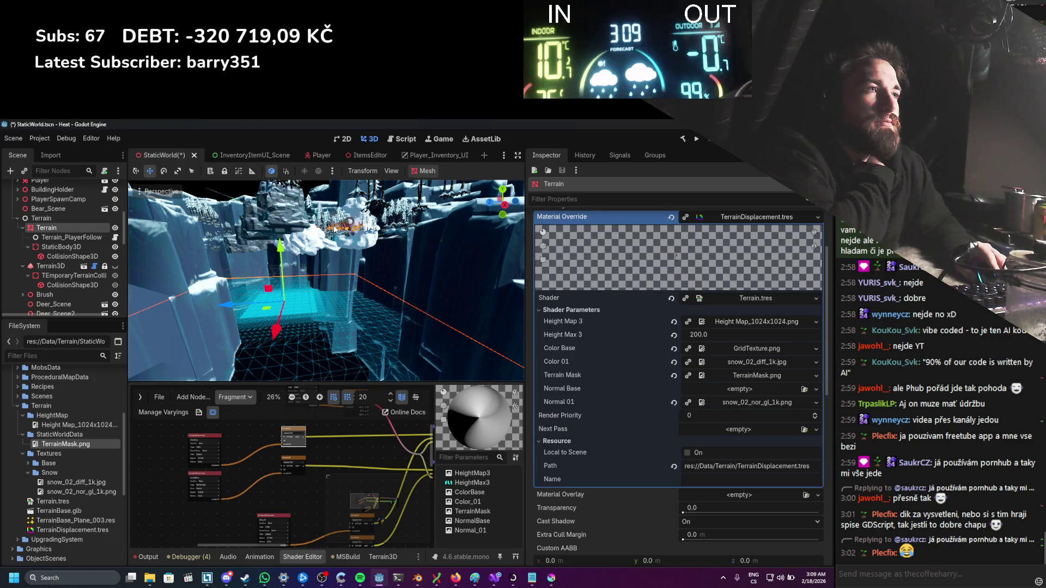
pyautogui.scroll(-2, 332, 232)
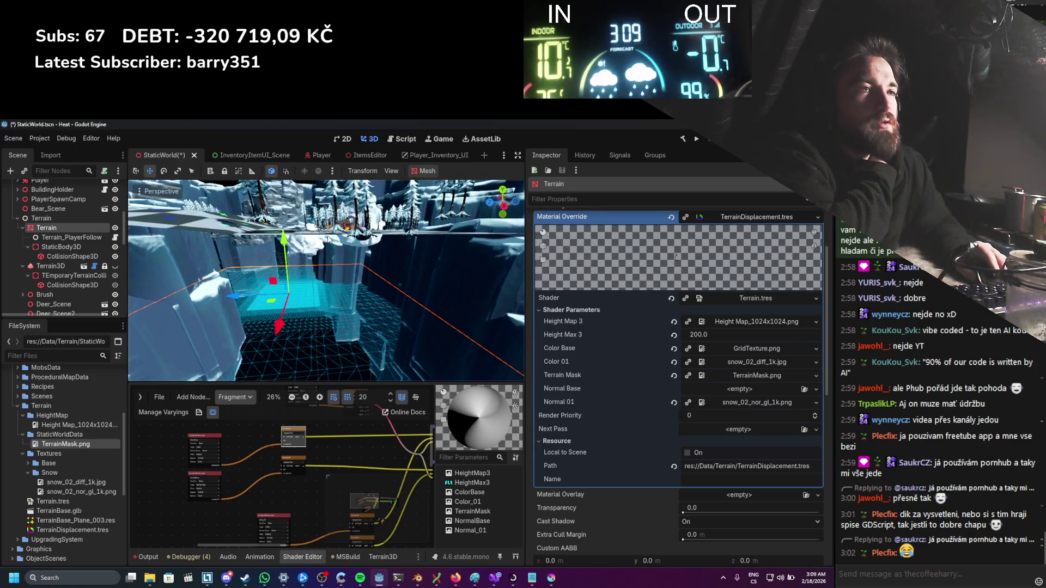
pyautogui.scroll(-4, 329, 239)
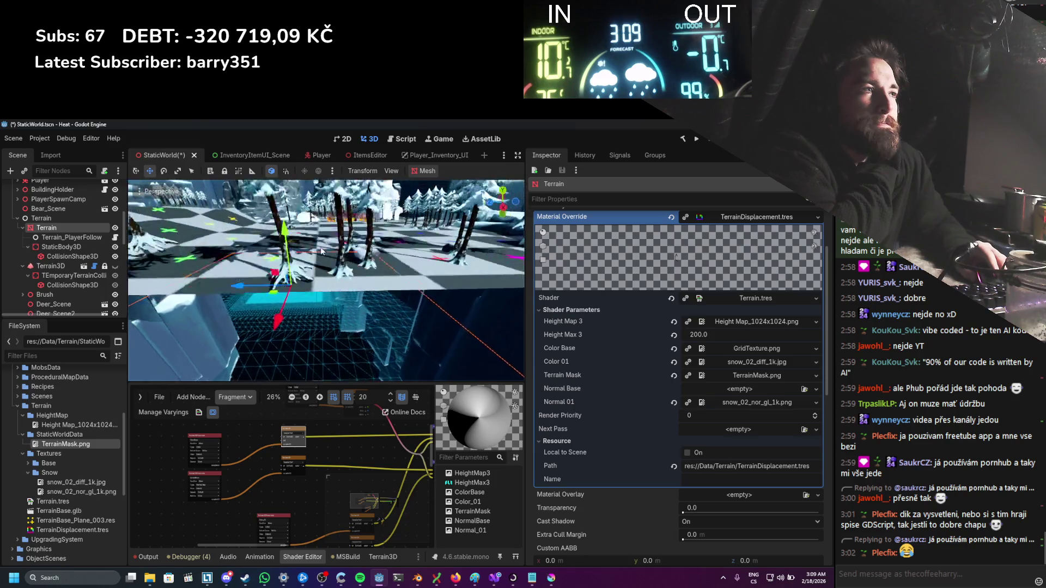
pyautogui.scroll(-6, 314, 291)
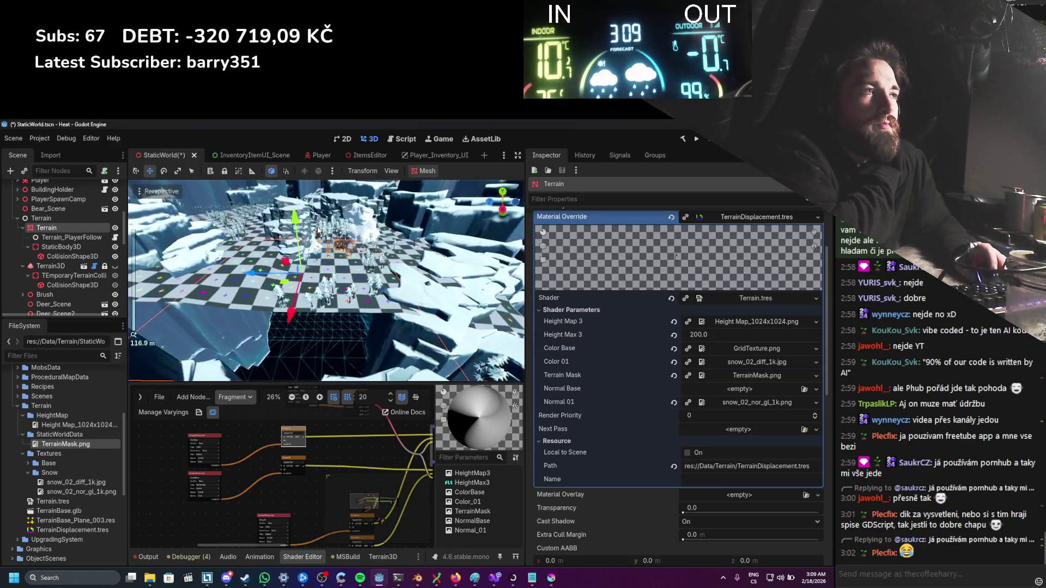
# Step: Select the new StaticBody3D and save the StaticWorld scene
pyautogui.click(71, 249)
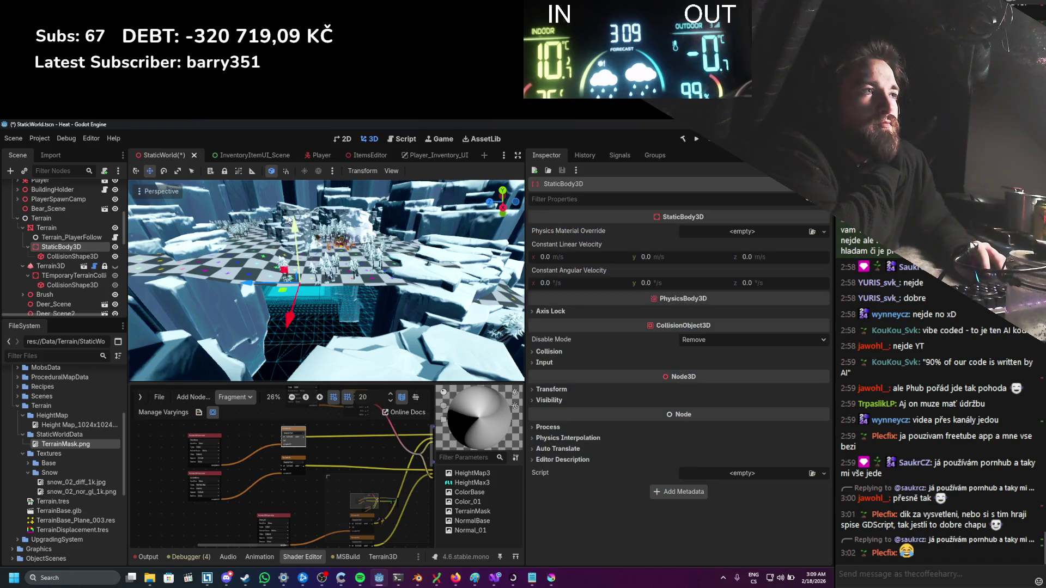
pyautogui.scroll(5, 316, 294)
pyautogui.scroll(3, 316, 295)
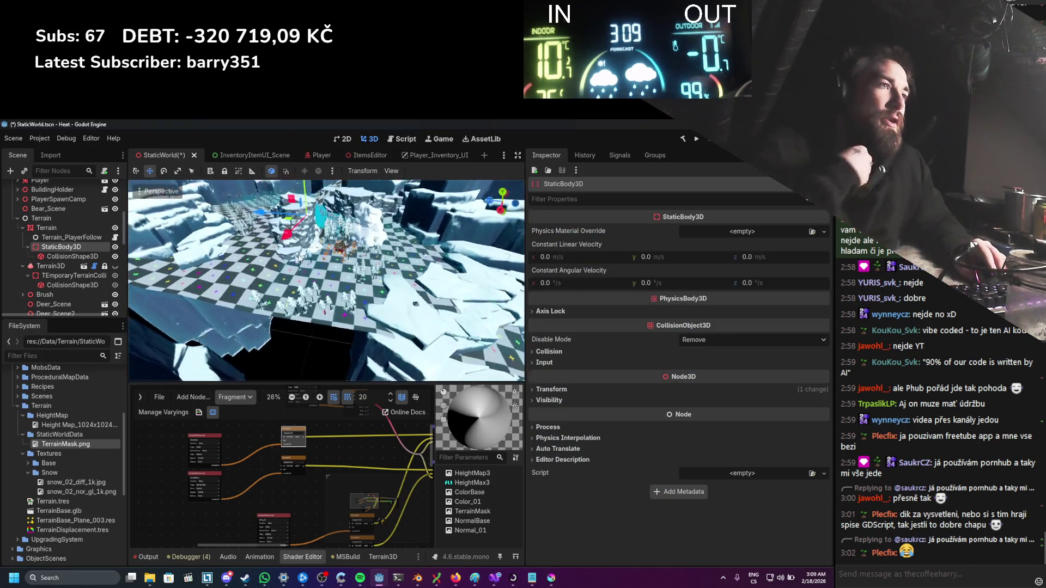
pyautogui.hotkey('ctrl', 's')
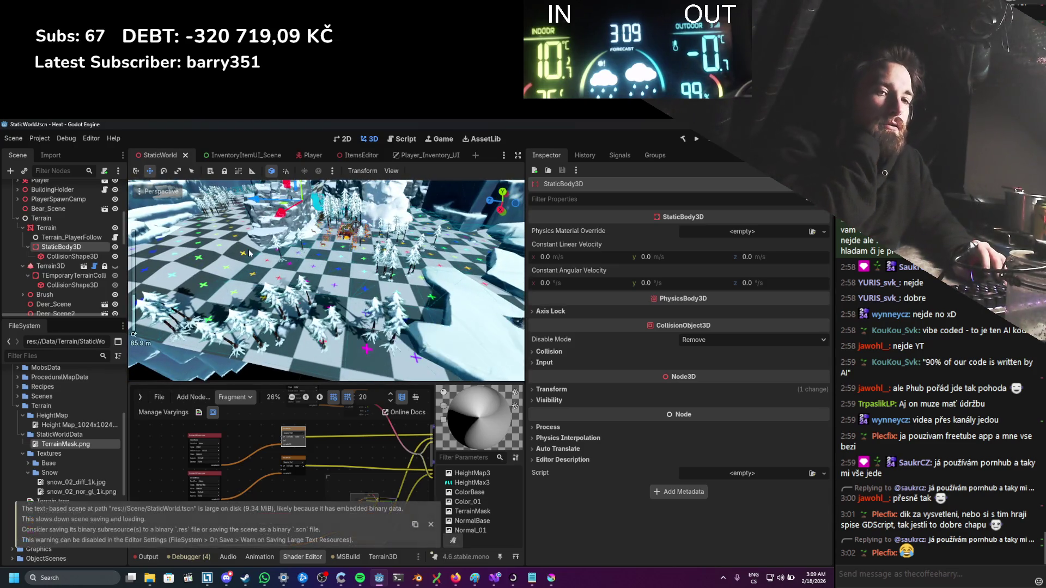
pyautogui.scroll(3, 324, 320)
pyautogui.scroll(-3, 324, 320)
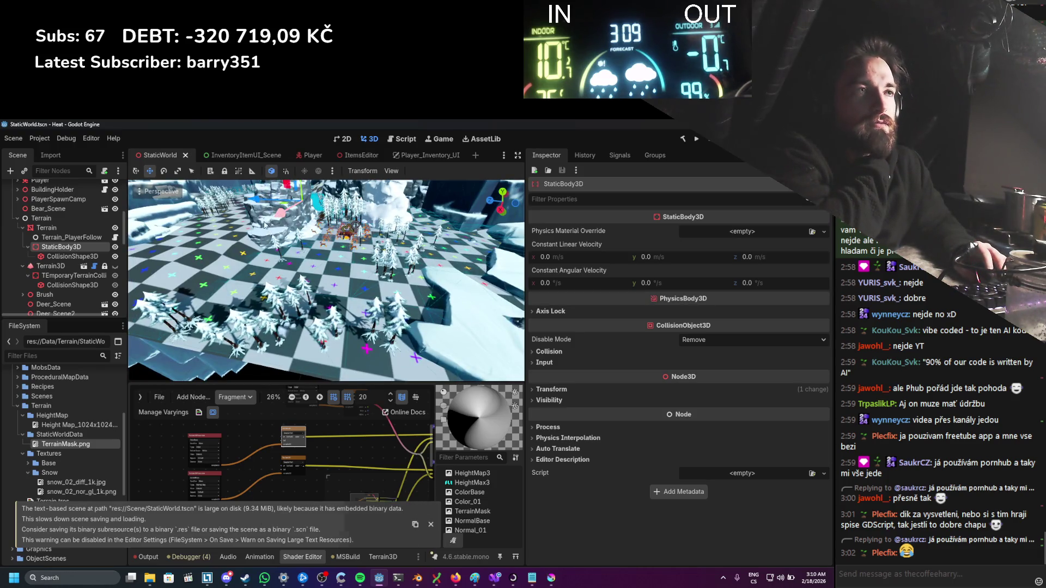
# Step: Replace the generated collision shape with a newly added CollisionShape3D child of StaticBody3D
pyautogui.click(72, 256)
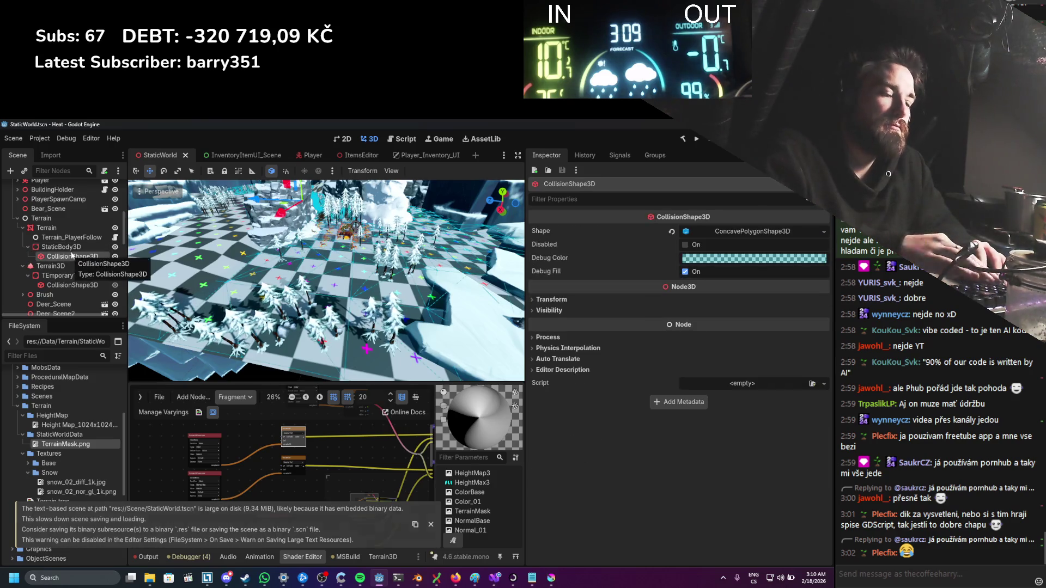
pyautogui.press('Delete')
pyautogui.press('Return')
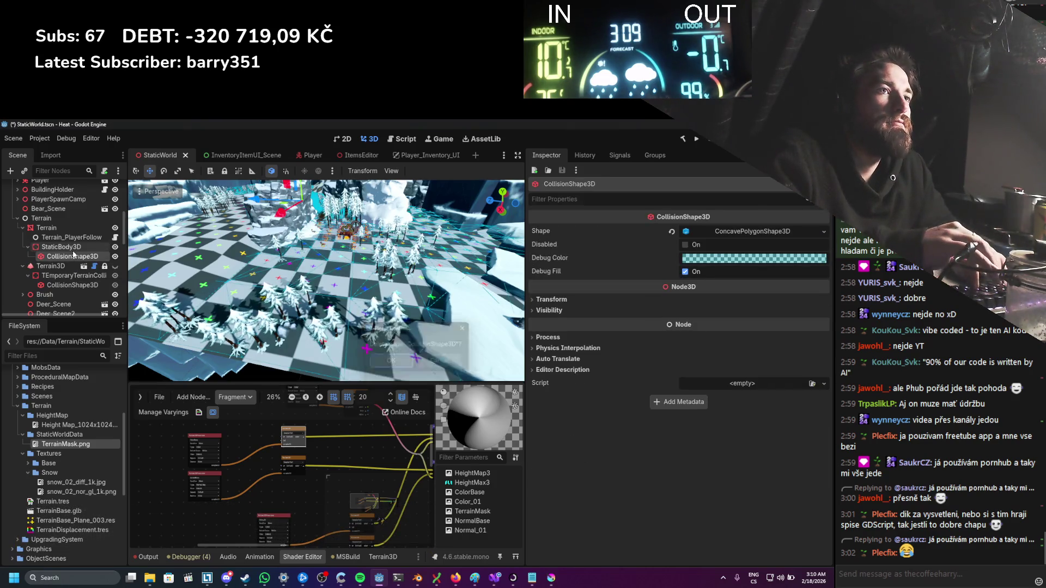
pyautogui.rightClick(65, 248)
pyautogui.click(92, 257)
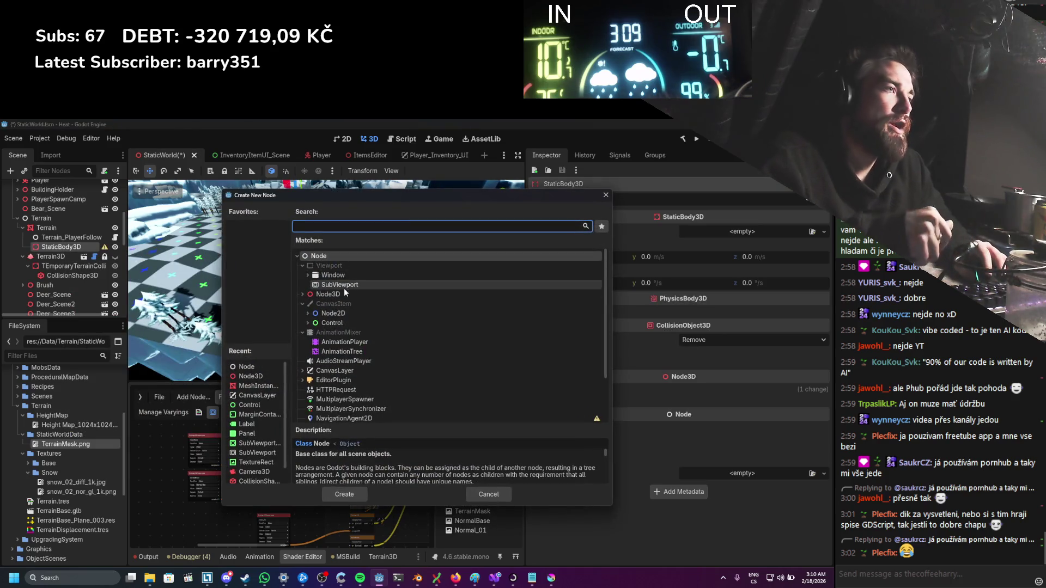
pyautogui.write('collisi')
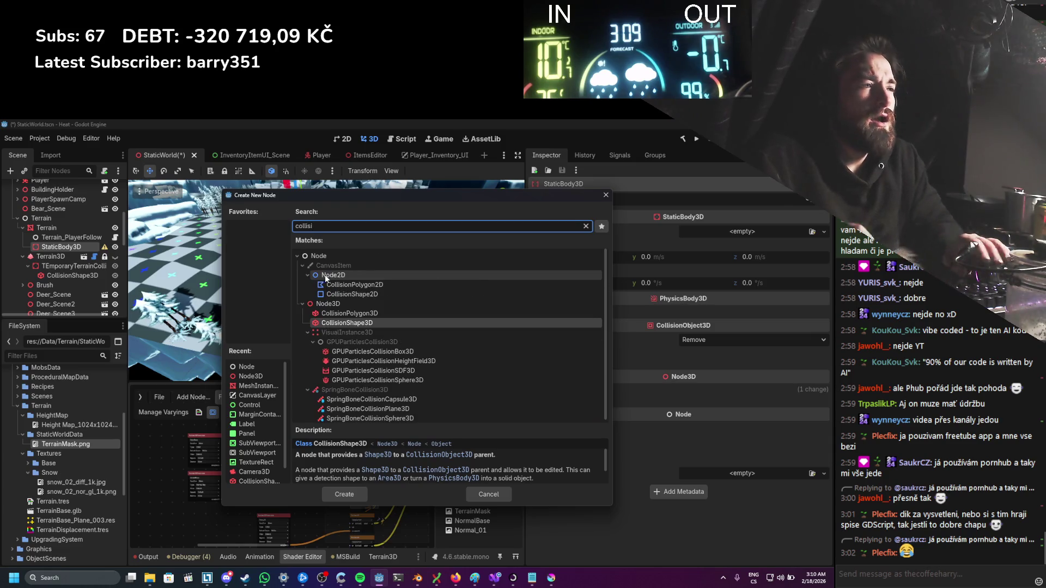
pyautogui.doubleClick(336, 325)
# Step: Give the CollisionShape3D a new BoxShape3D sized 200 × 1 × 200 m and save
pyautogui.click(812, 231)
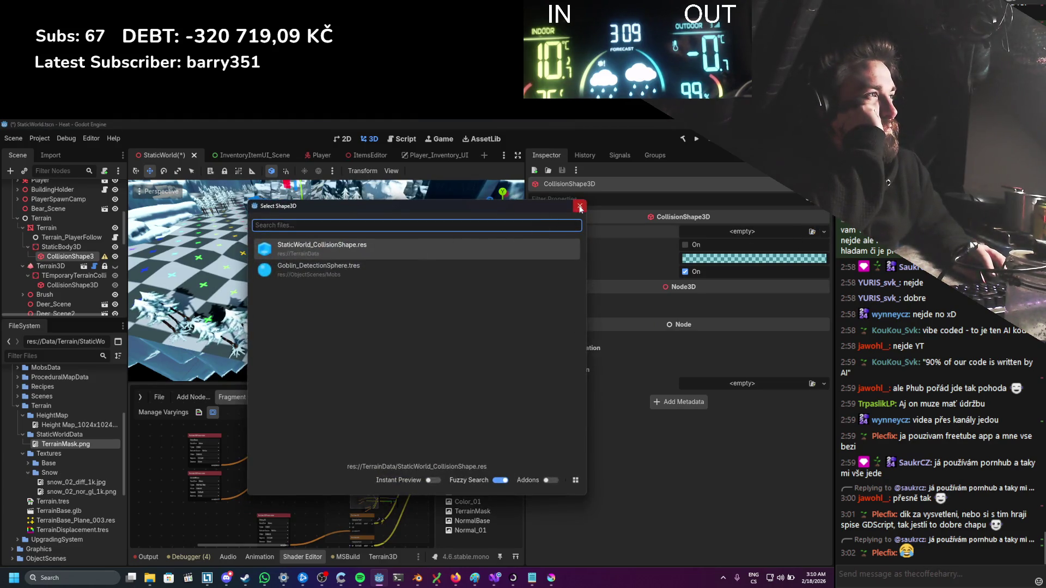
pyautogui.click(580, 207)
pyautogui.click(824, 232)
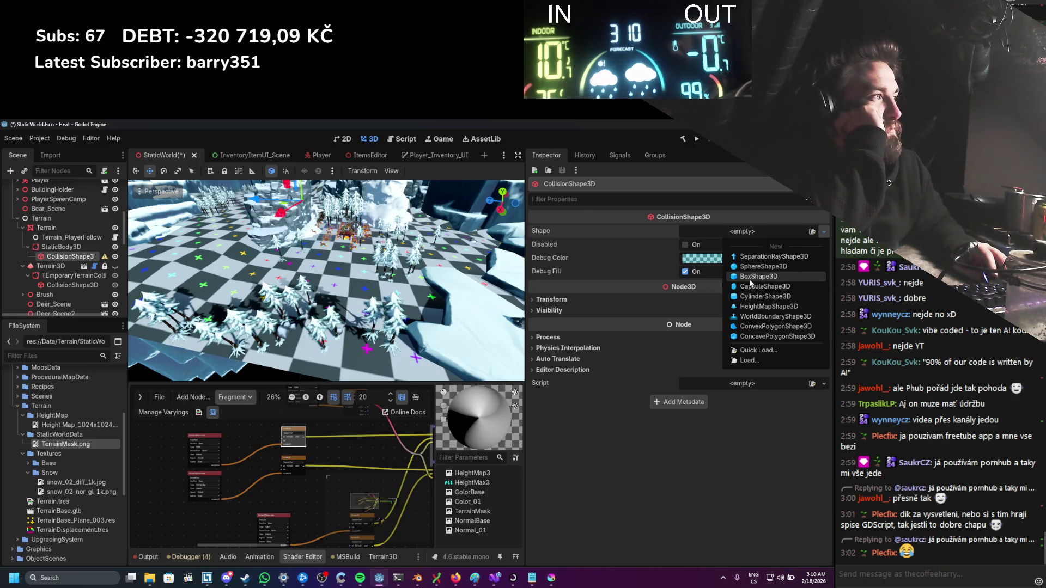
pyautogui.click(750, 277)
pyautogui.scroll(5, 316, 252)
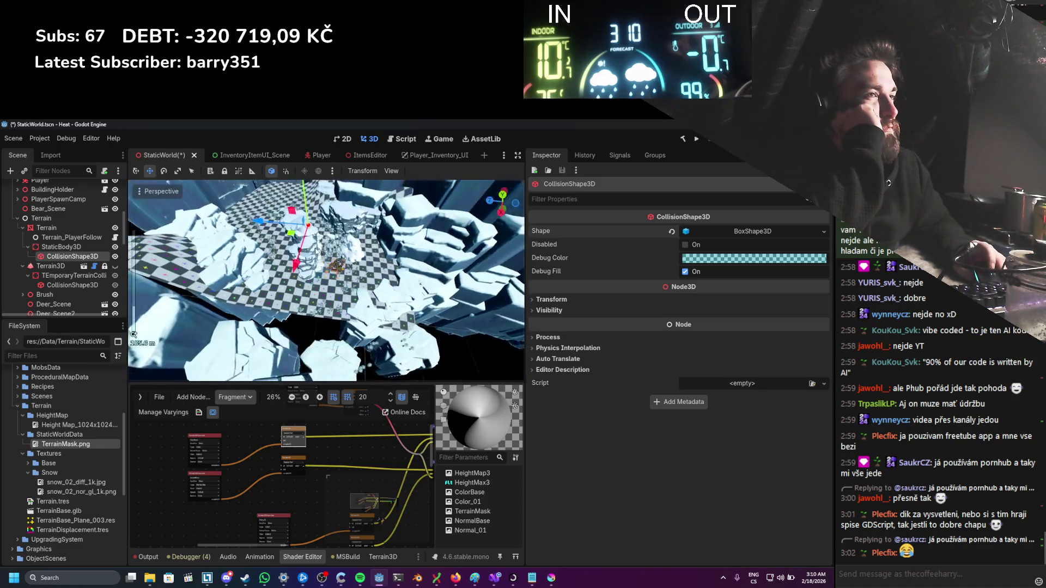
pyautogui.scroll(3, 314, 229)
pyautogui.click(721, 237)
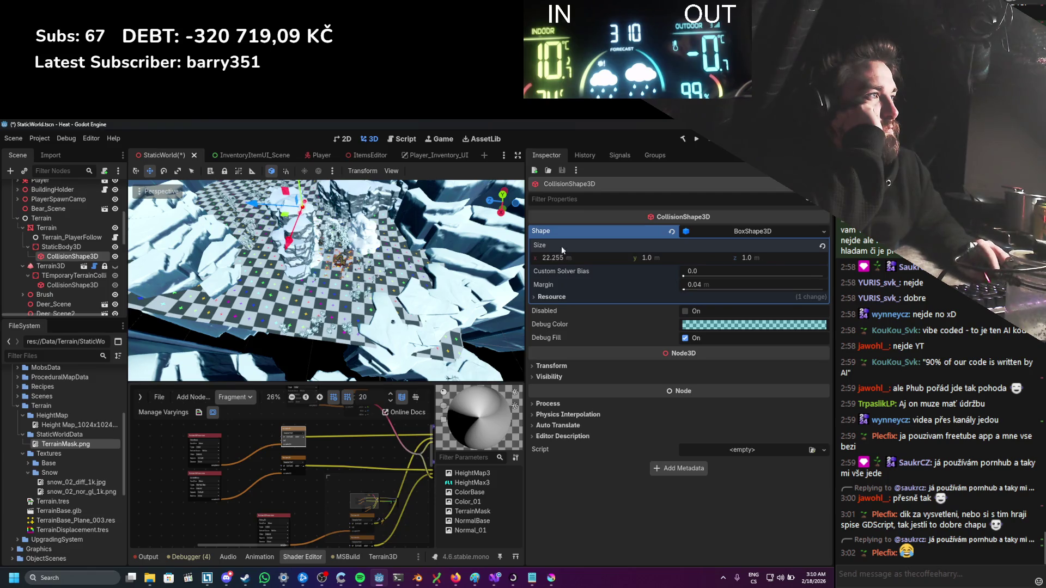
pyautogui.click(597, 259)
pyautogui.write('200.0')
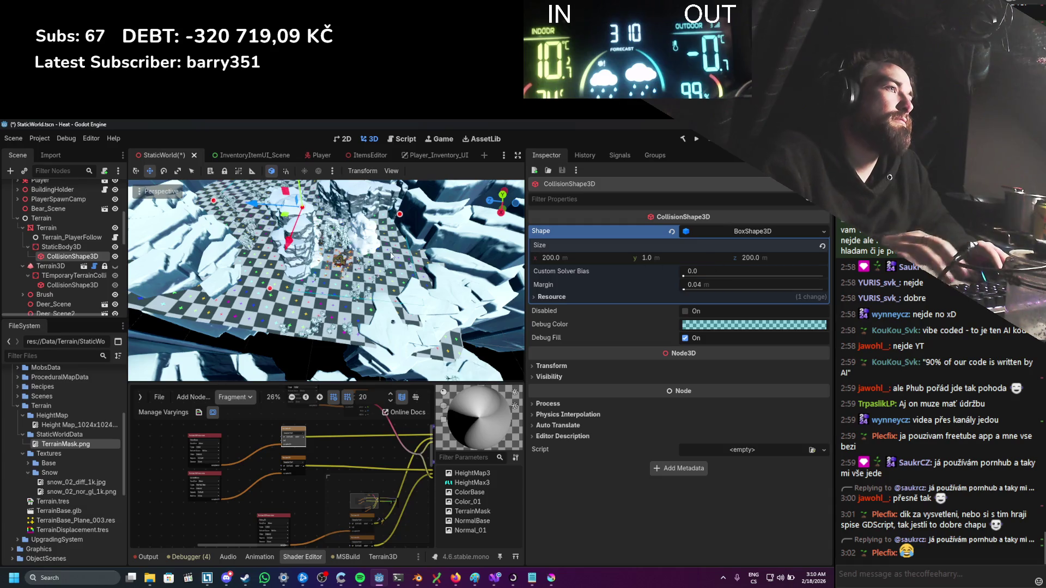
pyautogui.hotkey('ctrl', 's')
pyautogui.scroll(2, 357, 210)
pyautogui.scroll(3, 357, 211)
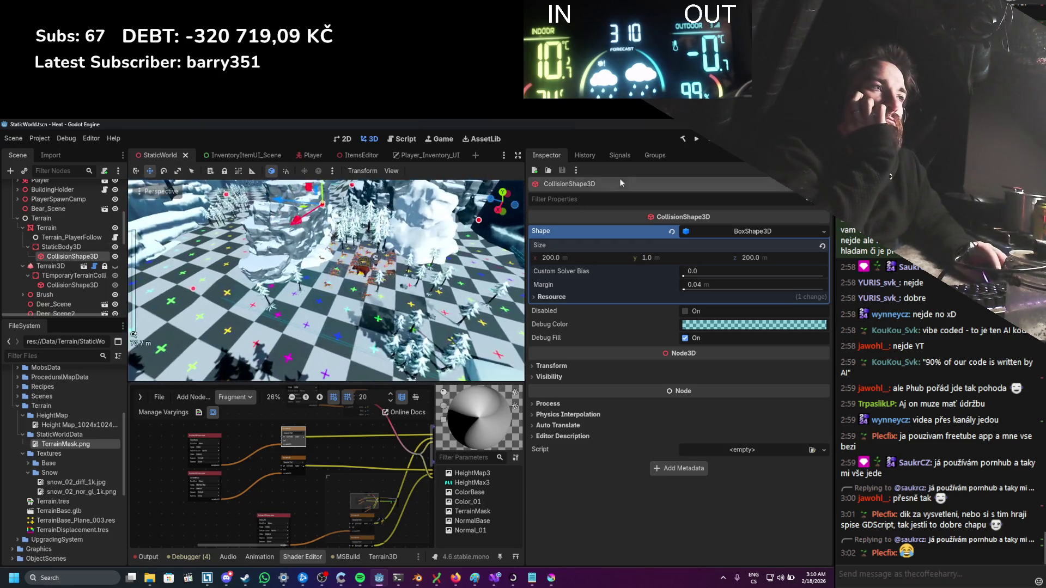
pyautogui.scroll(-10, 71, 280)
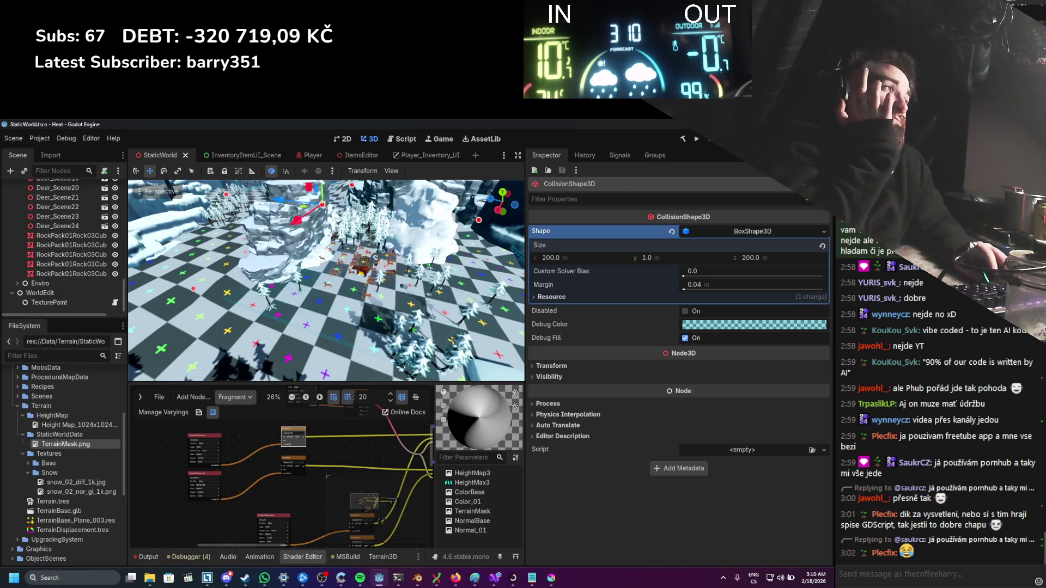
# Step: Test-run the game, review TexturePaint.Paint NullReferenceException errors, then open TexturePaint.cs in Visual Studio
pyautogui.click(697, 139)
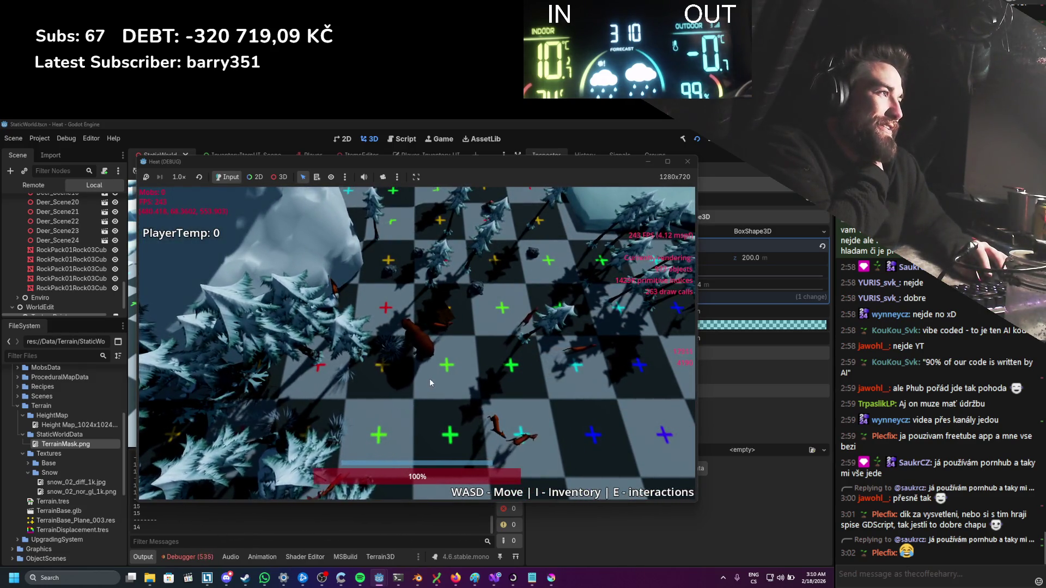
pyautogui.click(687, 162)
pyautogui.click(185, 557)
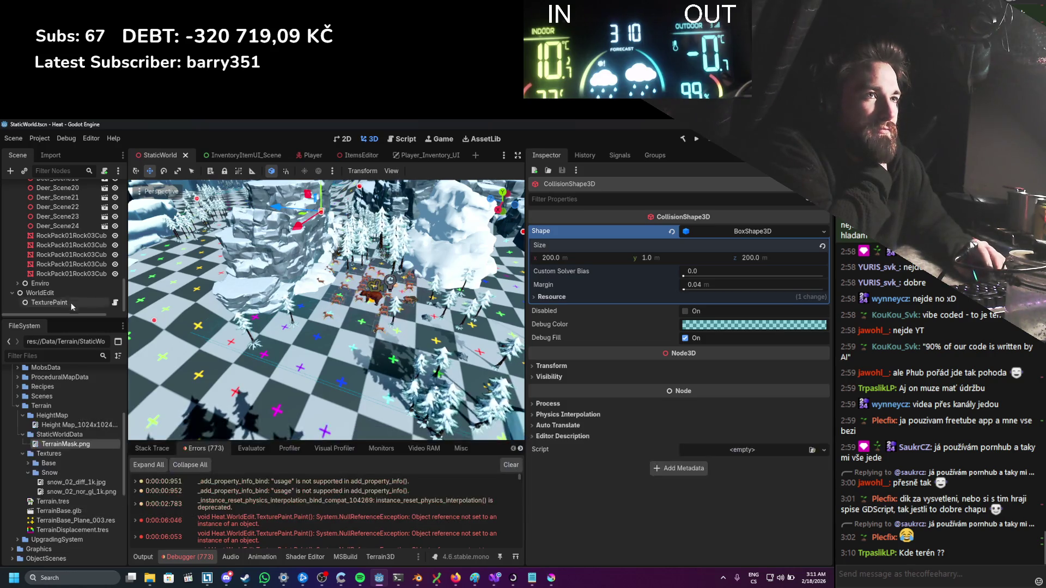
pyautogui.click(55, 302)
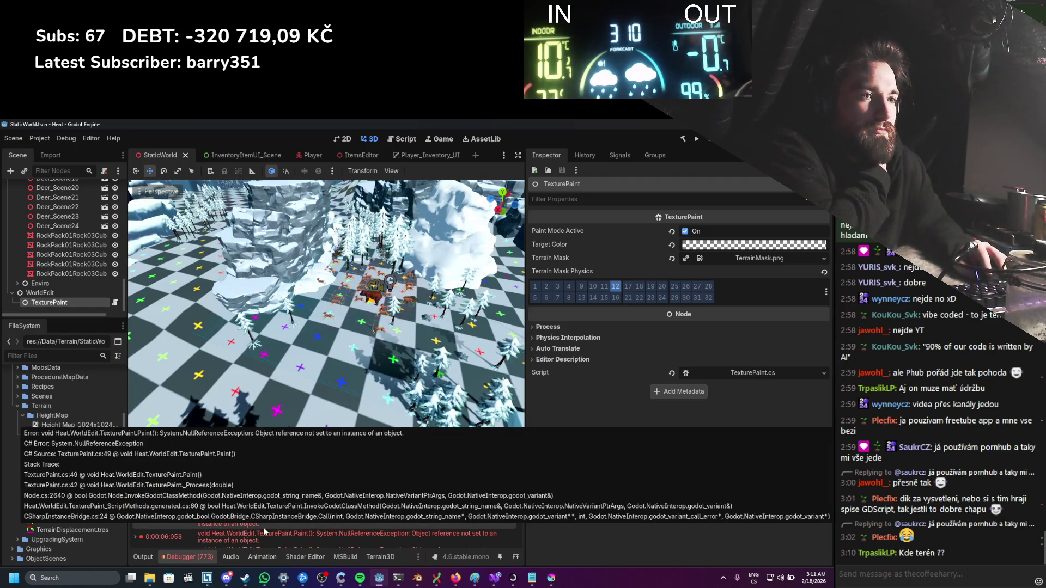
pyautogui.moveTo(495, 578)
pyautogui.click(453, 537)
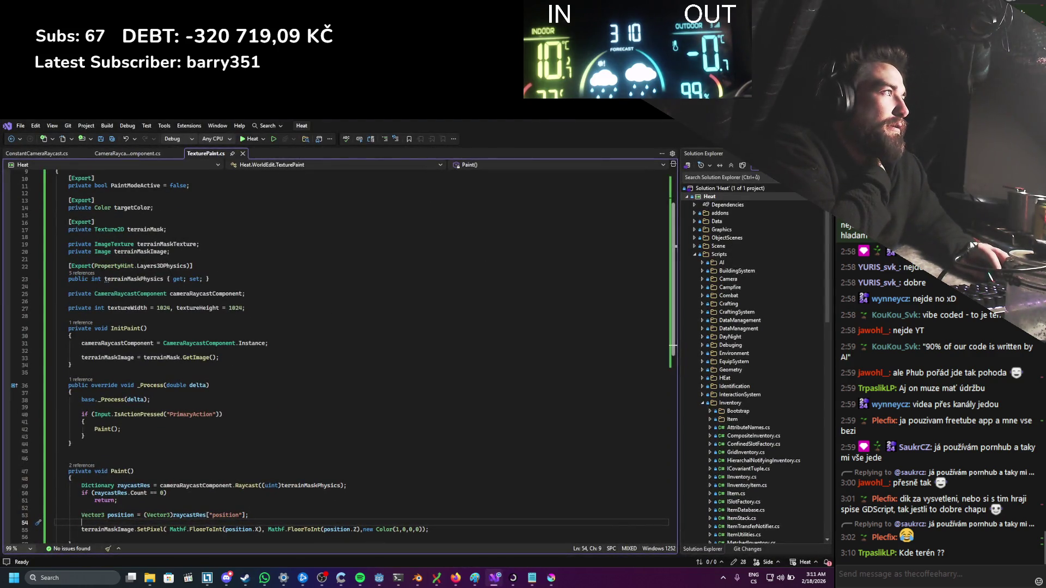
# Step: Add a _Ready() override calling base._Ready() above InitPaint in TexturePaint.cs, then launch the game
pyautogui.hotkey('alt', 'Tab')
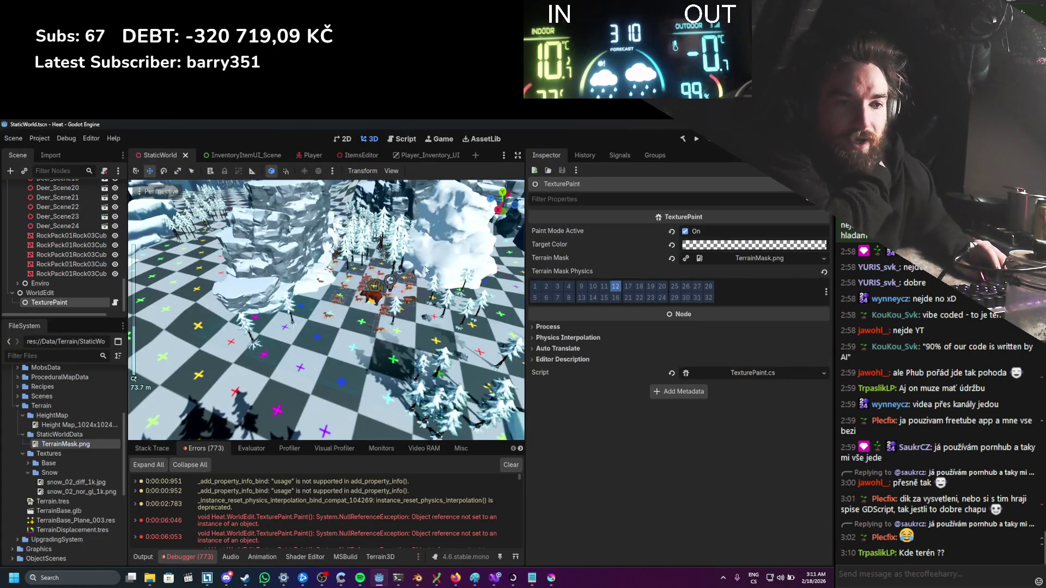
pyautogui.click(505, 581)
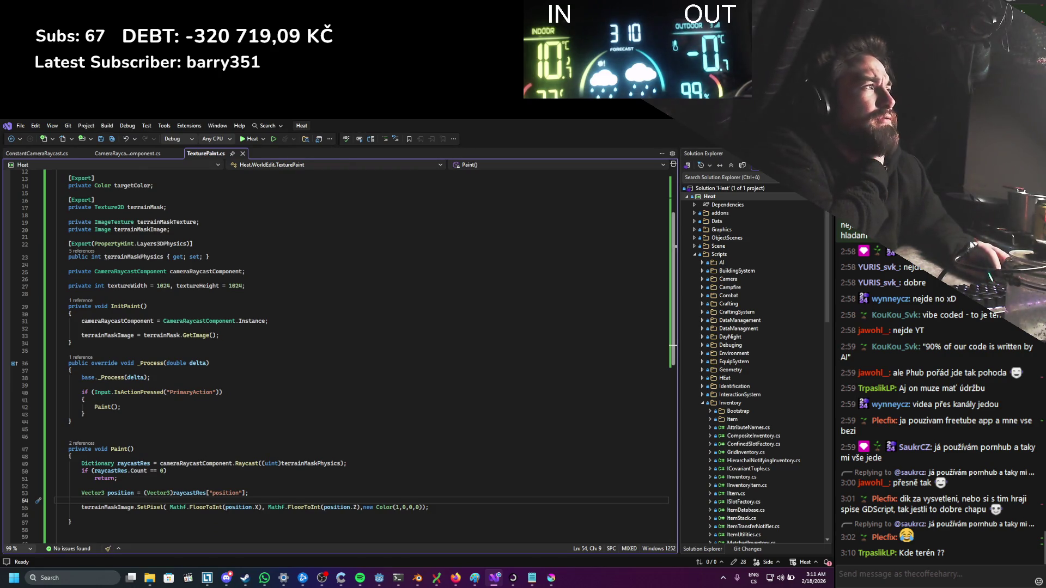
pyautogui.click(171, 300)
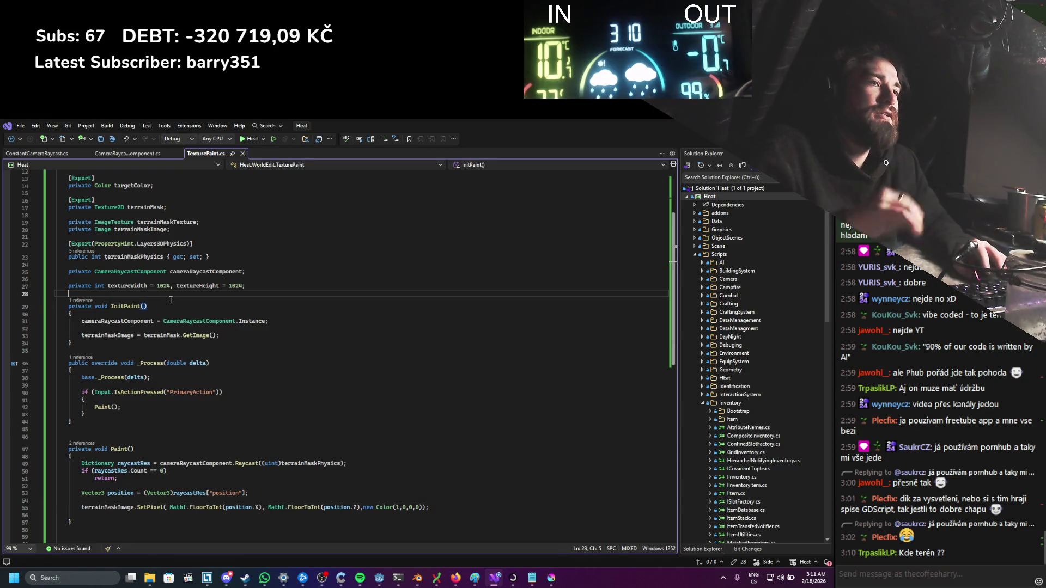
pyautogui.press('Return')
pyautogui.press('Return')
pyautogui.press('Up')
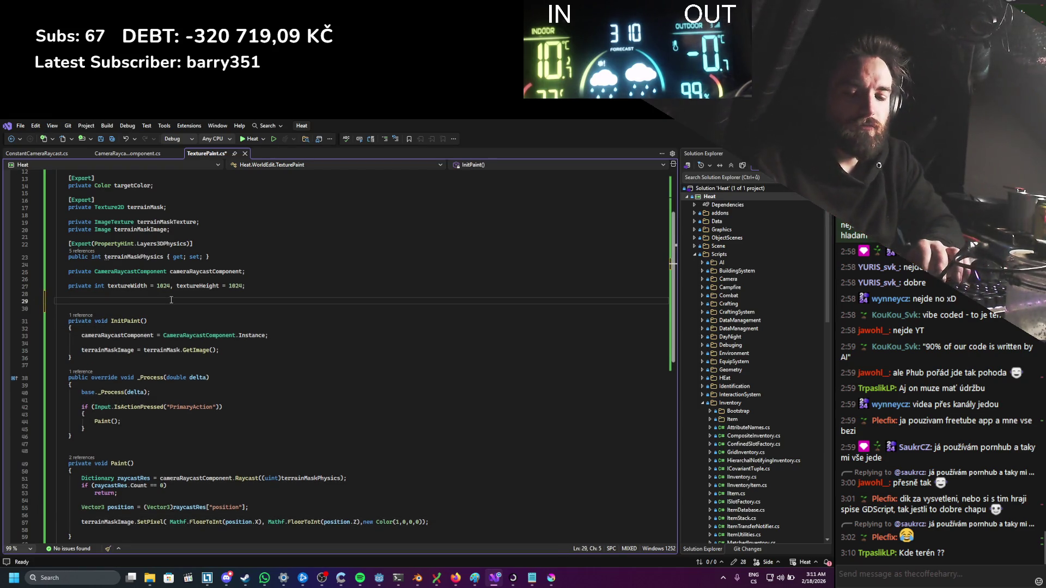
pyautogui.write('ov')
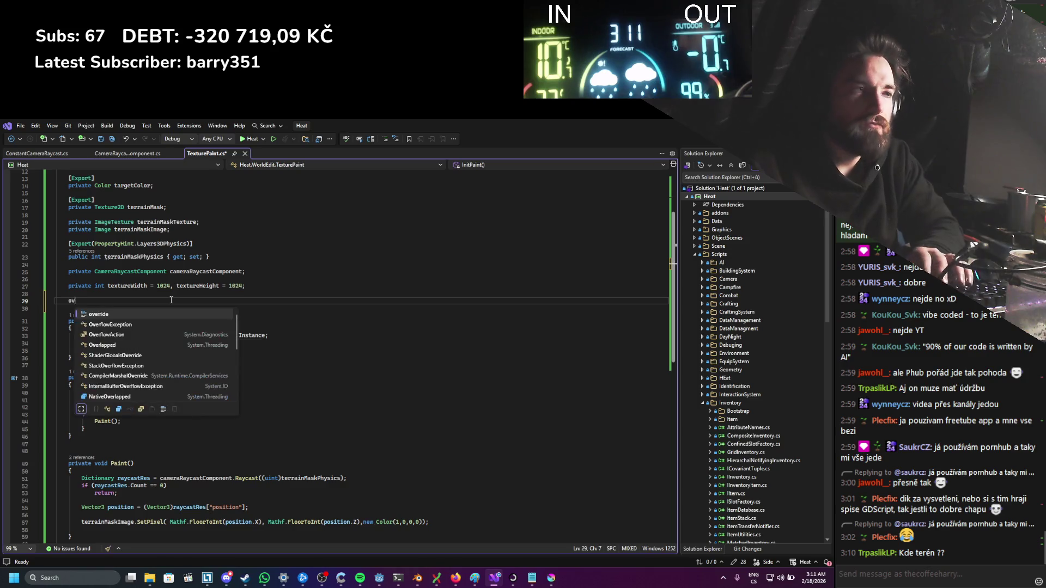
pyautogui.write('erriderad')
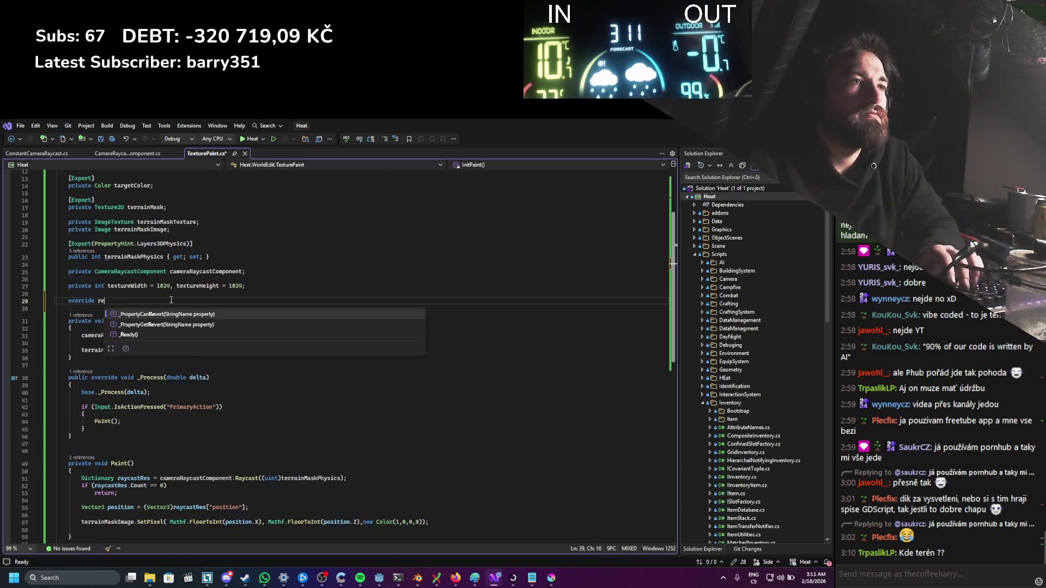
pyautogui.press('Tab')
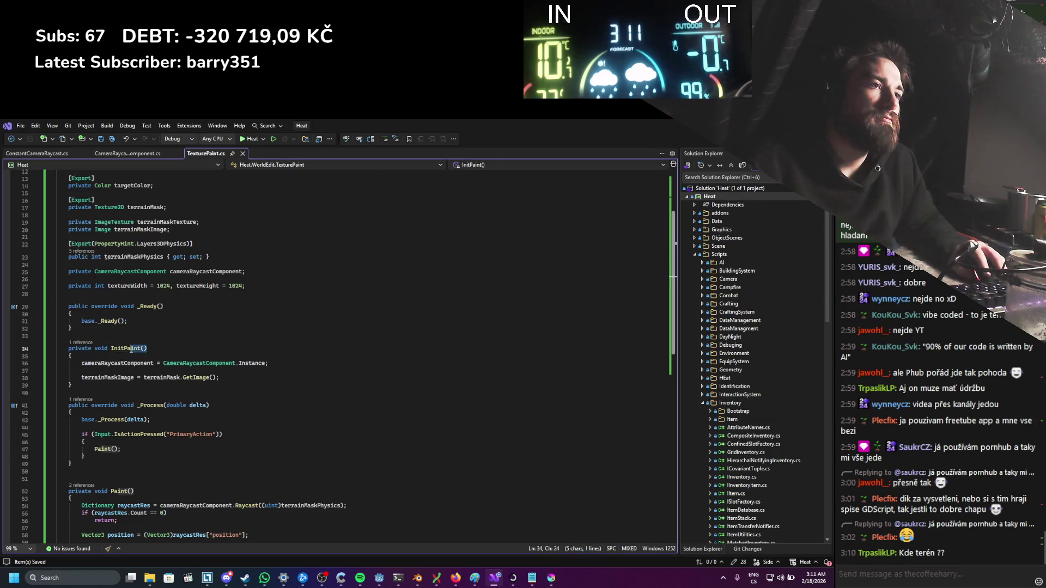
pyautogui.press('Return')
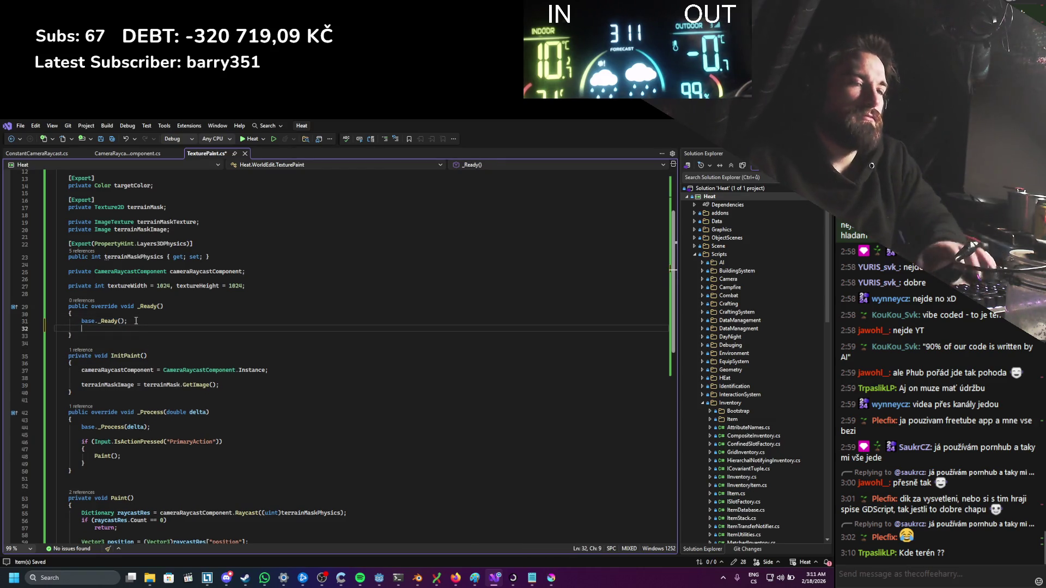
pyautogui.write('InitPaint();')
pyautogui.hotkey('alt', 'Tab')
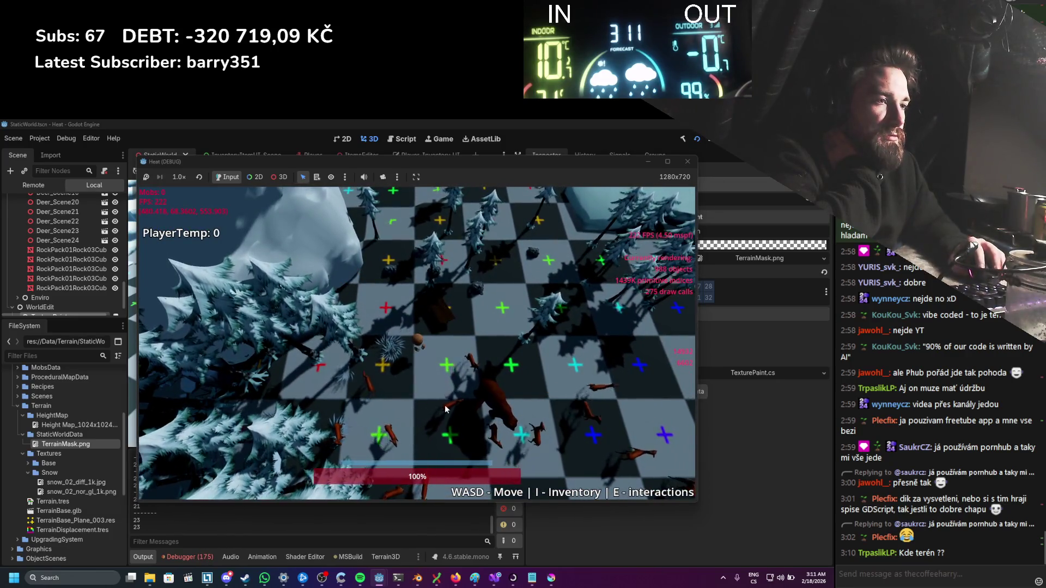
# Step: Stop the game, reimport TerrainMask.png with VRAM Uncompressed compression, and run the game again
pyautogui.click(687, 161)
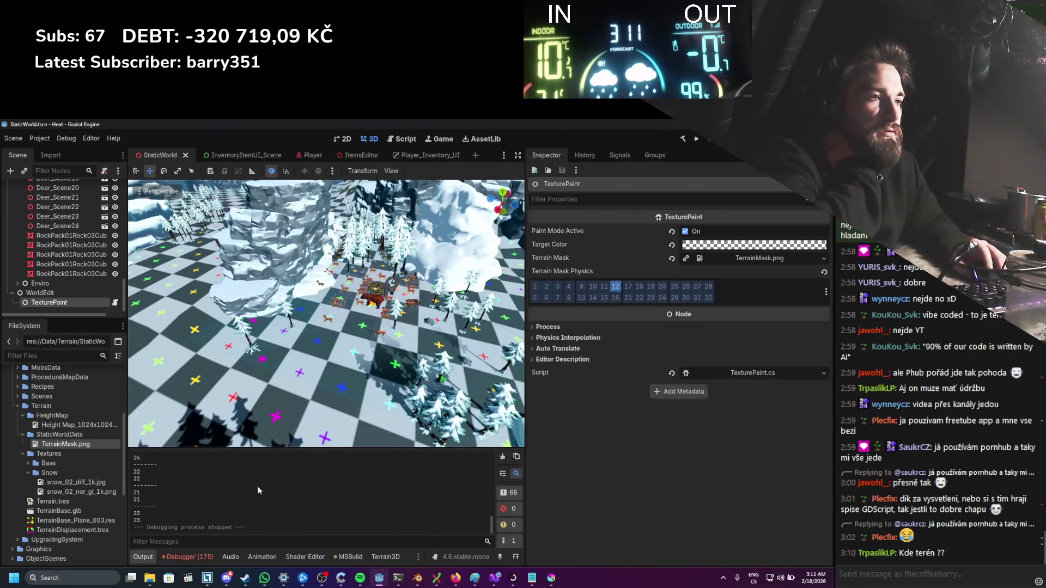
pyautogui.click(490, 580)
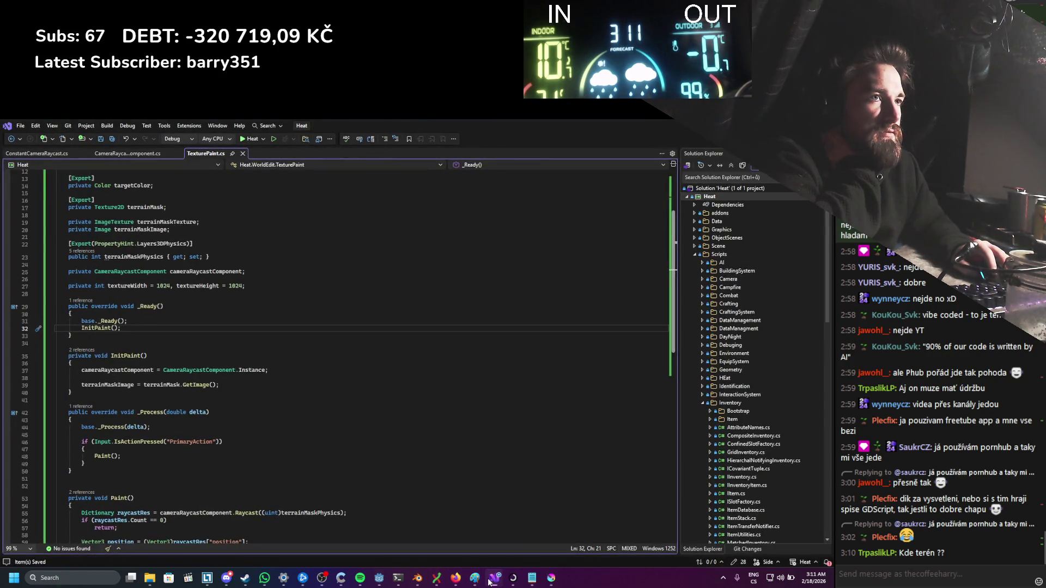
pyautogui.click(379, 577)
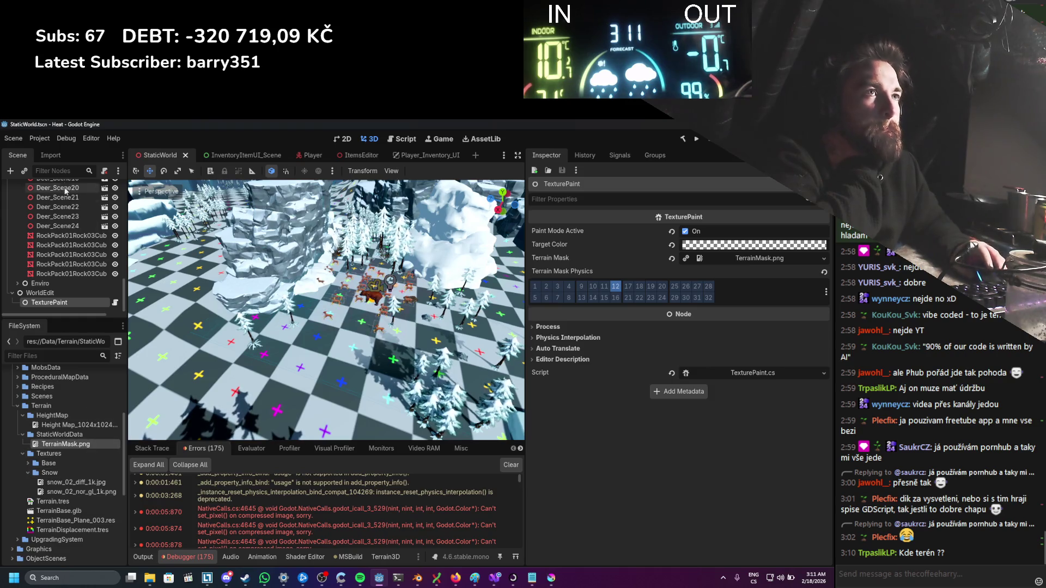
pyautogui.click(52, 156)
pyautogui.click(85, 228)
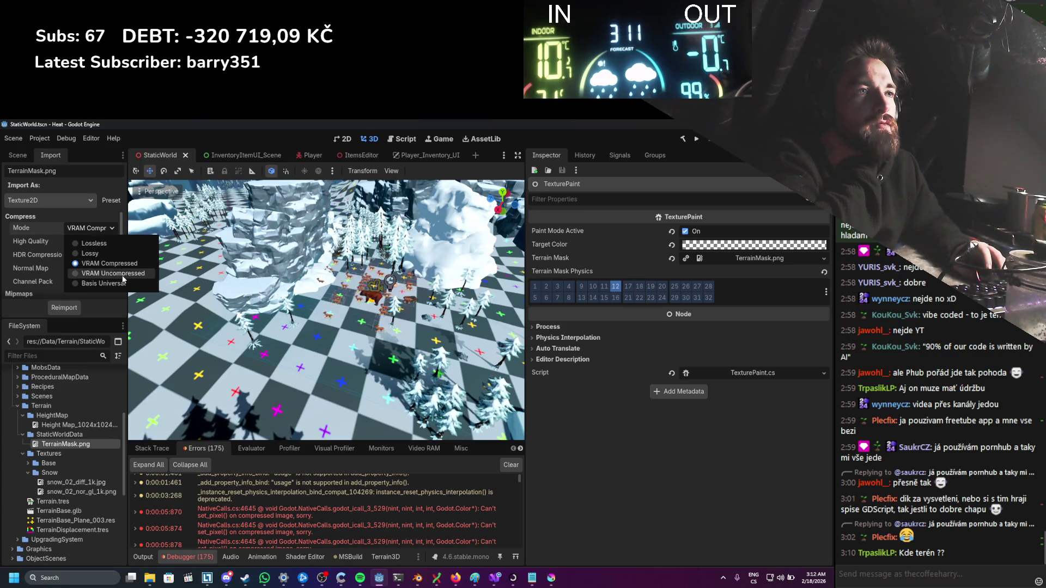
pyautogui.click(115, 272)
pyautogui.click(63, 308)
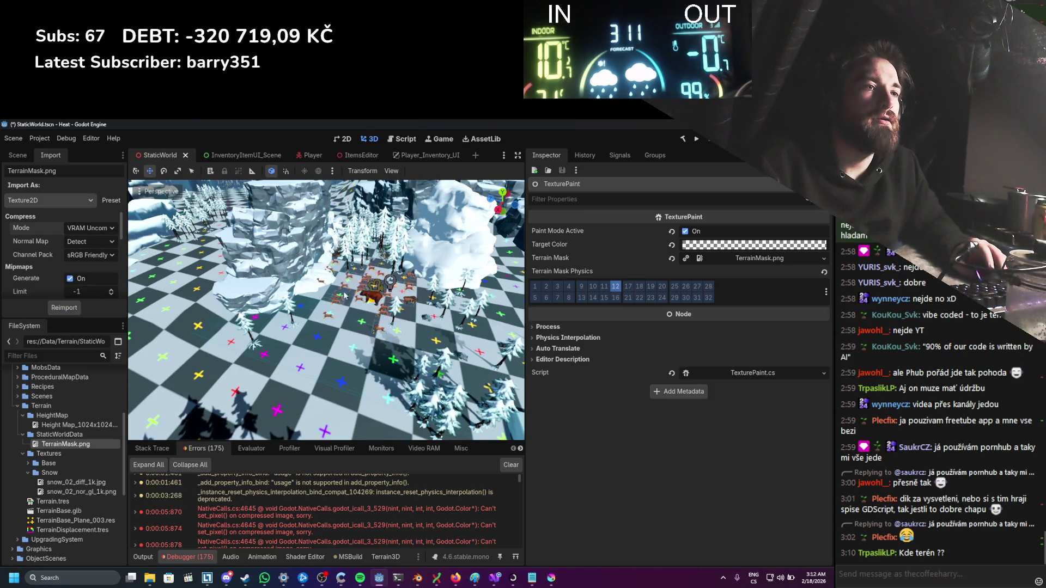
pyautogui.press('F5')
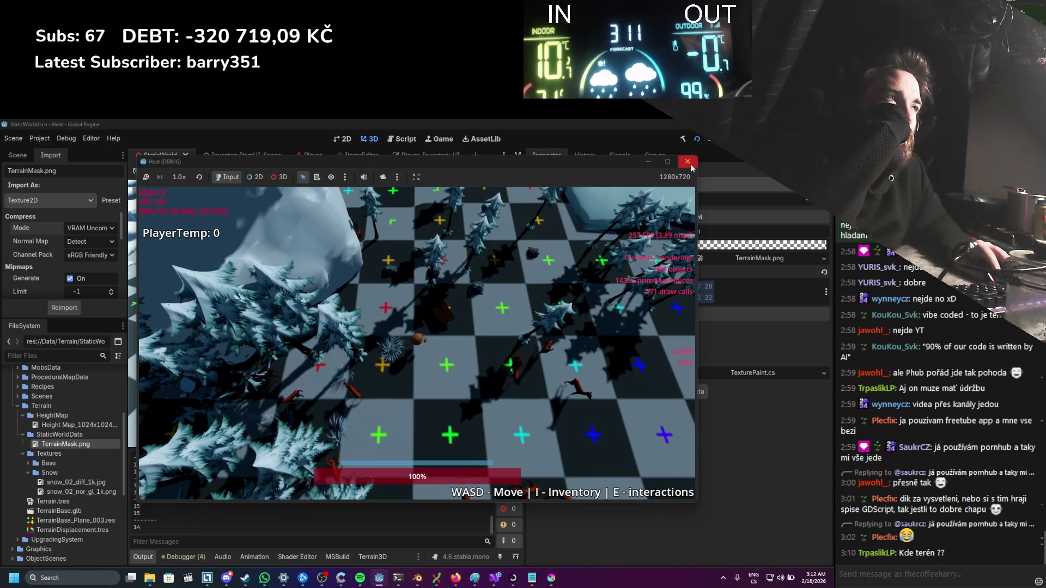
# Step: Stop the game and set TexturePaint's Target Color to solid red (ff0000)
pyautogui.click(723, 138)
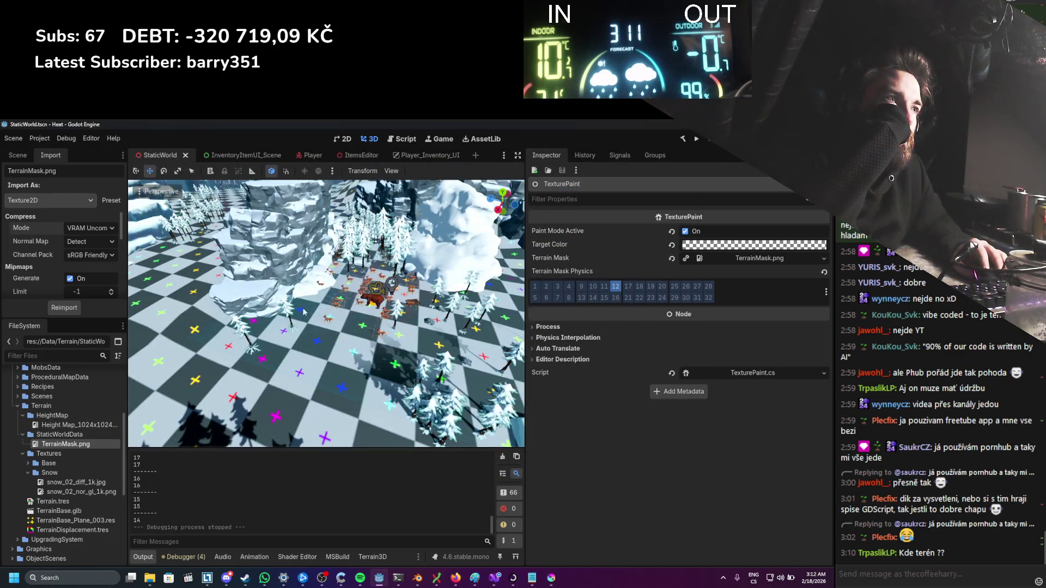
pyautogui.click(718, 245)
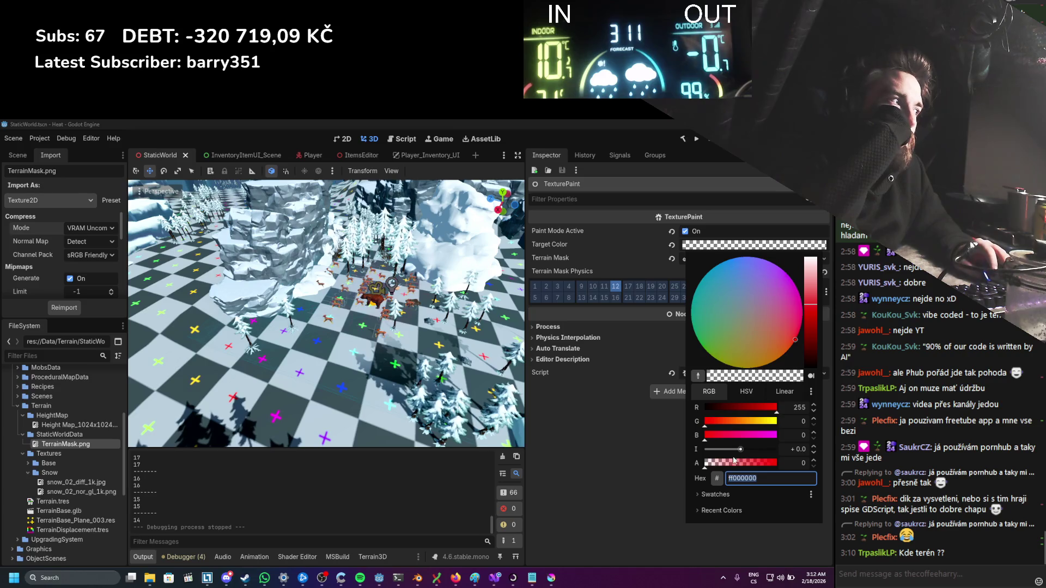
pyautogui.write('ff0000')
pyautogui.press('Return')
pyautogui.click(596, 435)
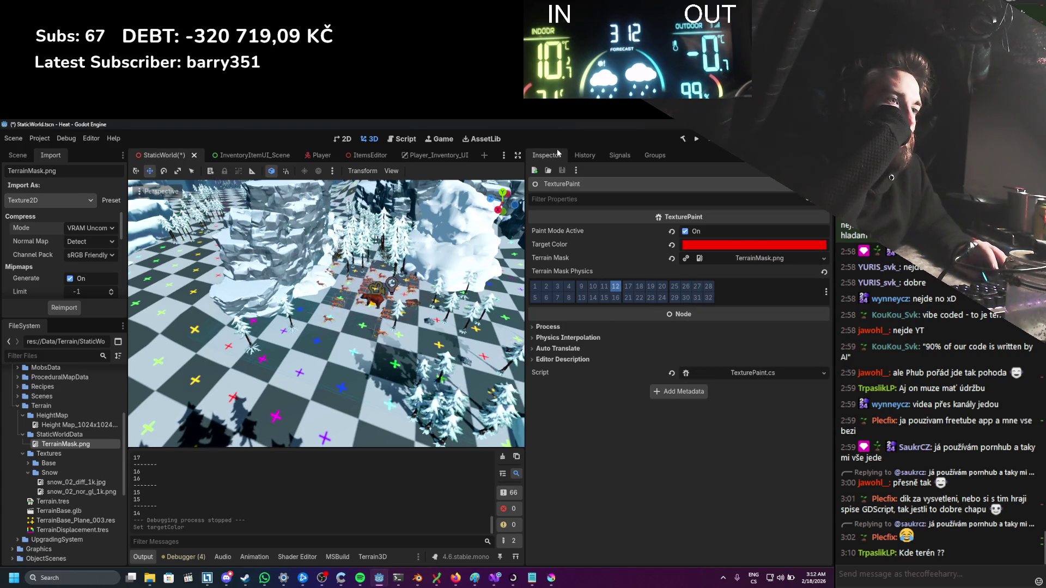
# Step: Run and stop the game, then bring up the ImageTexture documentation in the browser
pyautogui.scroll(-5, 355, 326)
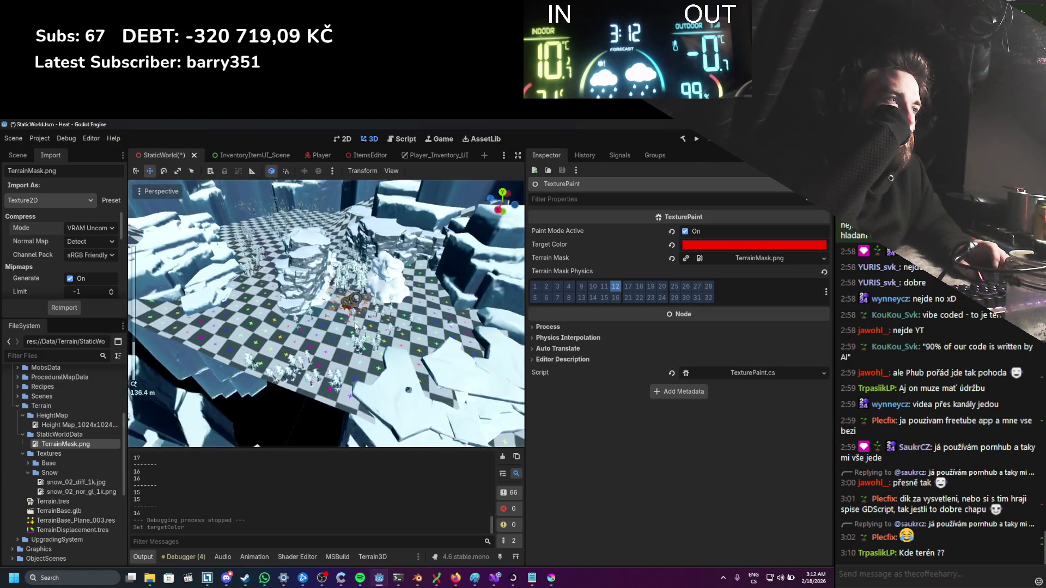
pyautogui.scroll(3, 355, 326)
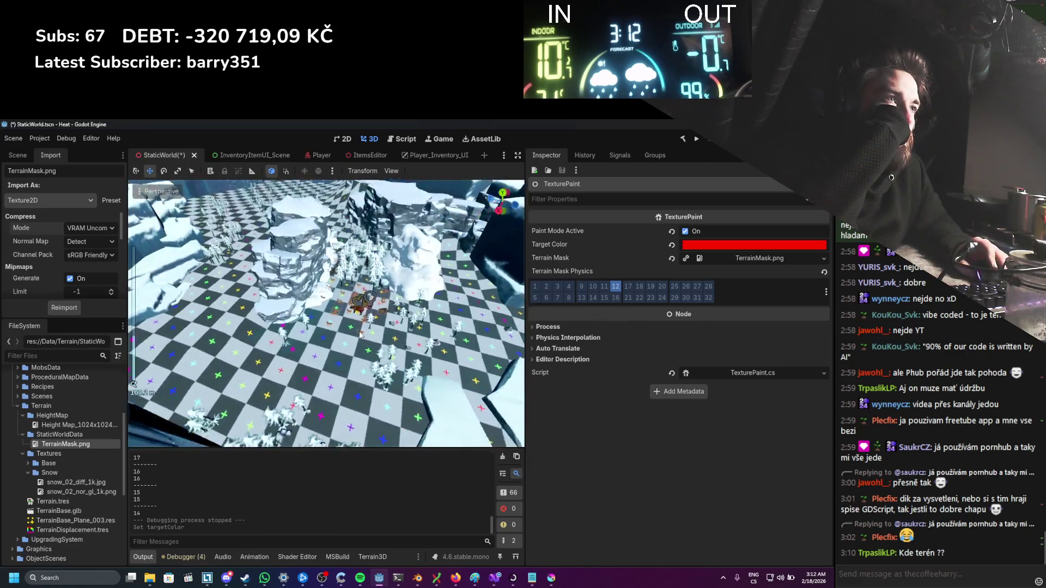
pyautogui.moveTo(359, 334); pyautogui.dragTo(362, 320)
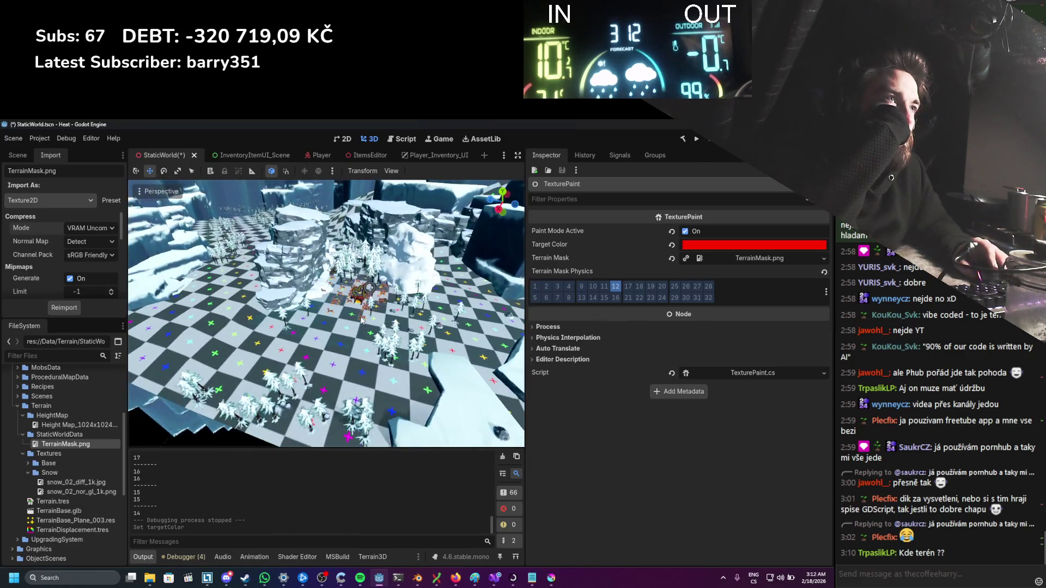
pyautogui.click(697, 139)
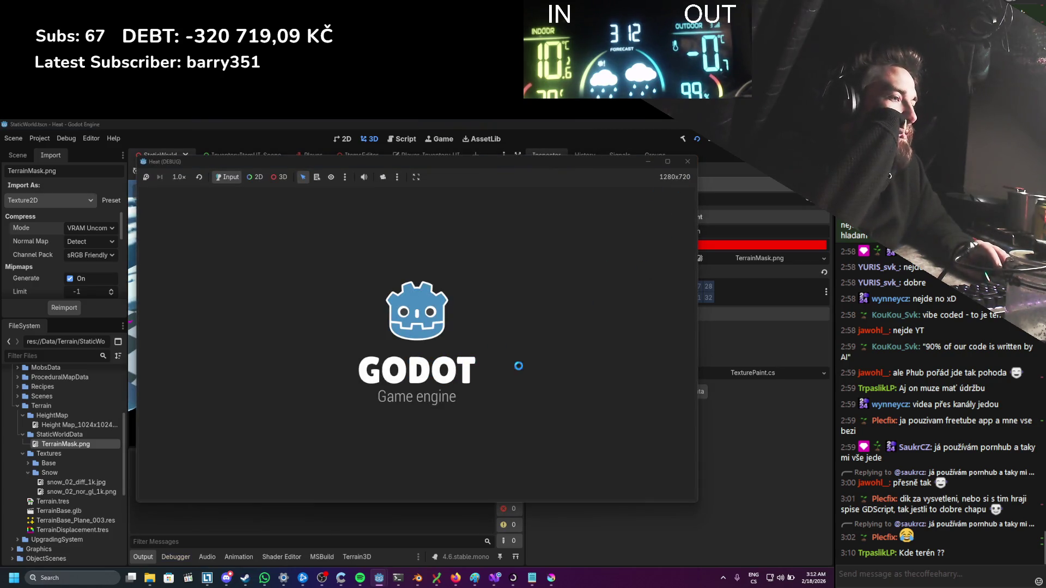
pyautogui.hotkey('alt', 'Tab')
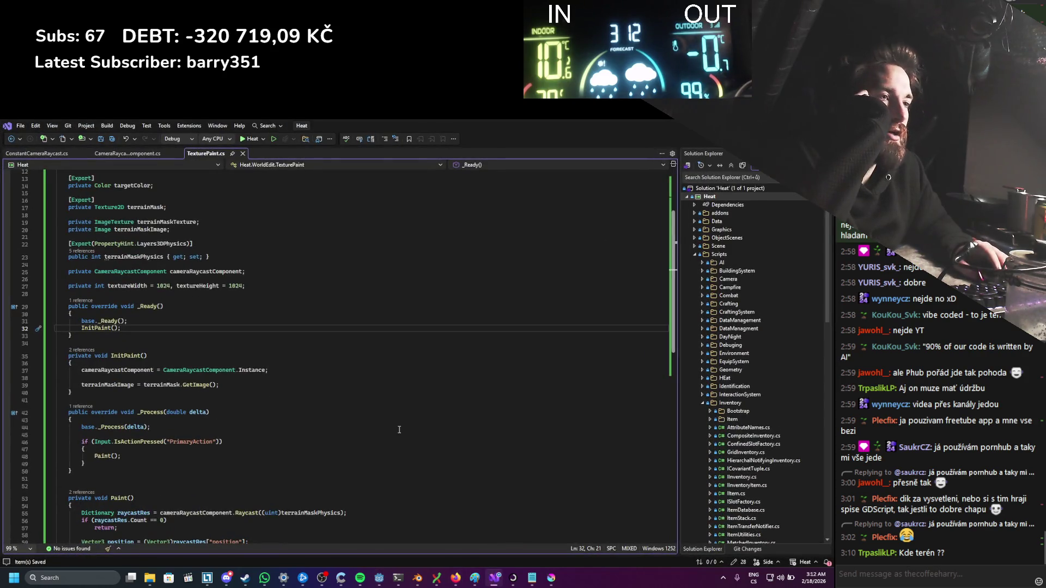
pyautogui.scroll(-6, 323, 465)
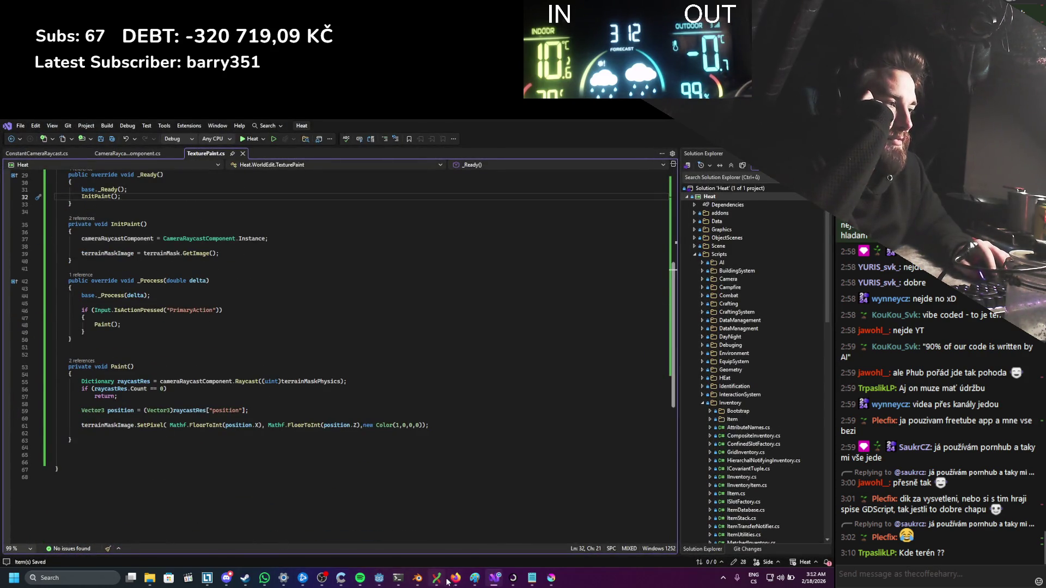
pyautogui.click(453, 578)
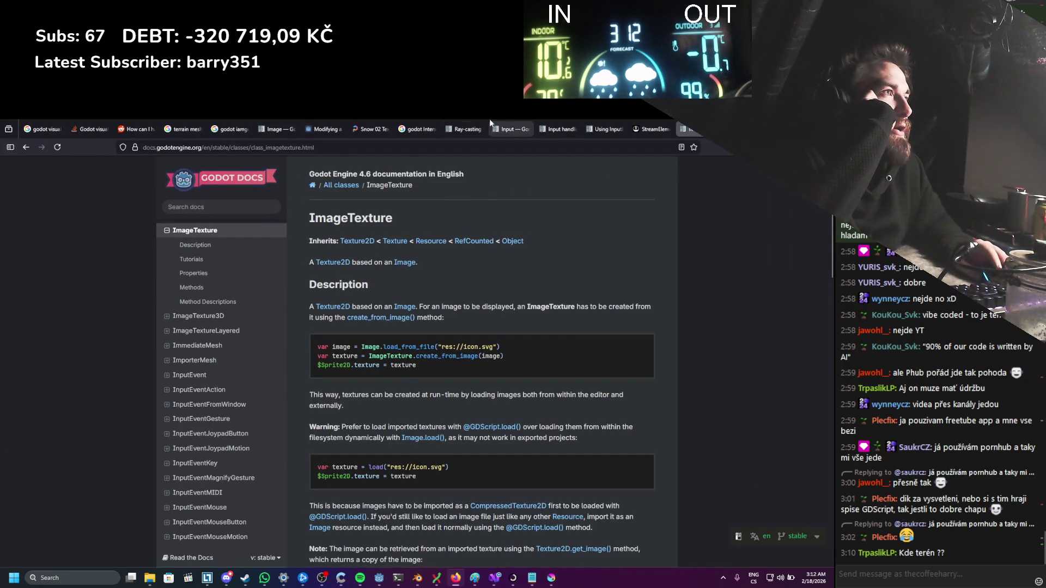
# Step: Copy the create_from_image line from the forum's 'Modifying a texture at run time' thread, back to Paint()
pyautogui.click(414, 121)
pyautogui.click(328, 121)
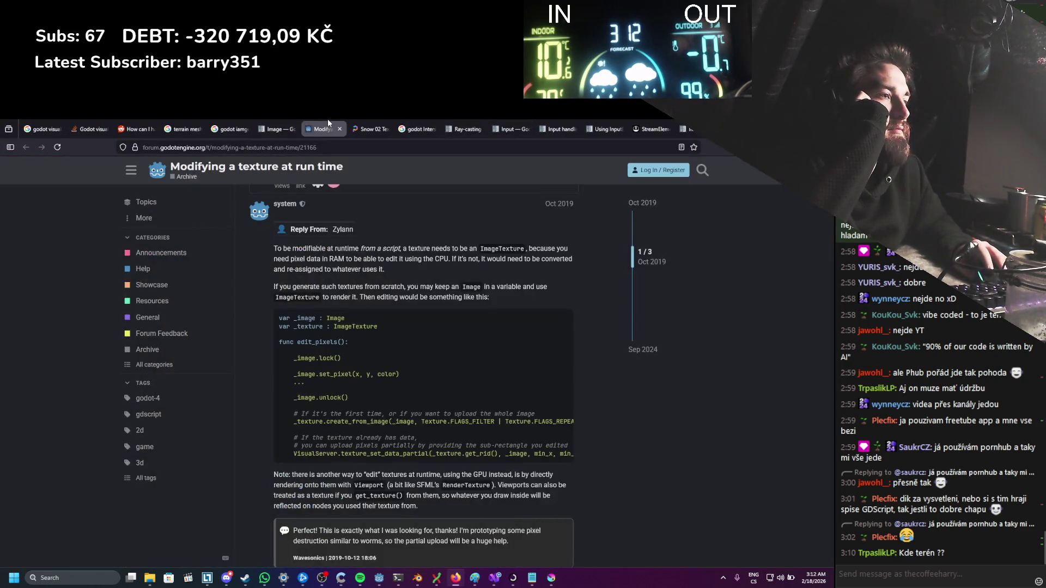
pyautogui.moveTo(403, 462); pyautogui.dragTo(466, 458)
pyautogui.moveTo(501, 425)
pyautogui.mouseDown()
pyautogui.moveTo(275, 422)
pyautogui.moveTo(295, 422)
pyautogui.mouseUp()
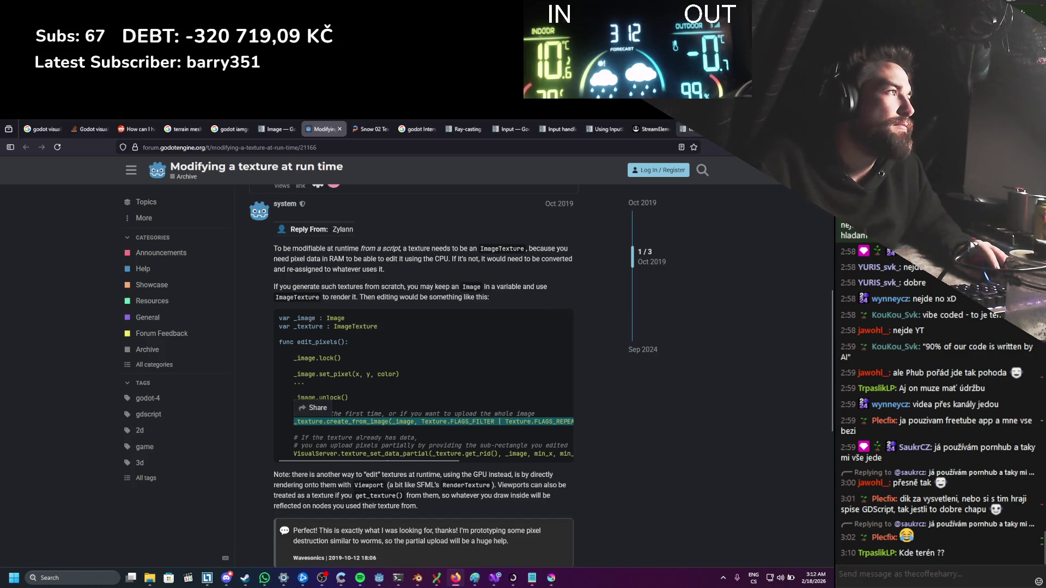
pyautogui.hotkey('alt', 'Tab')
pyautogui.click(293, 442)
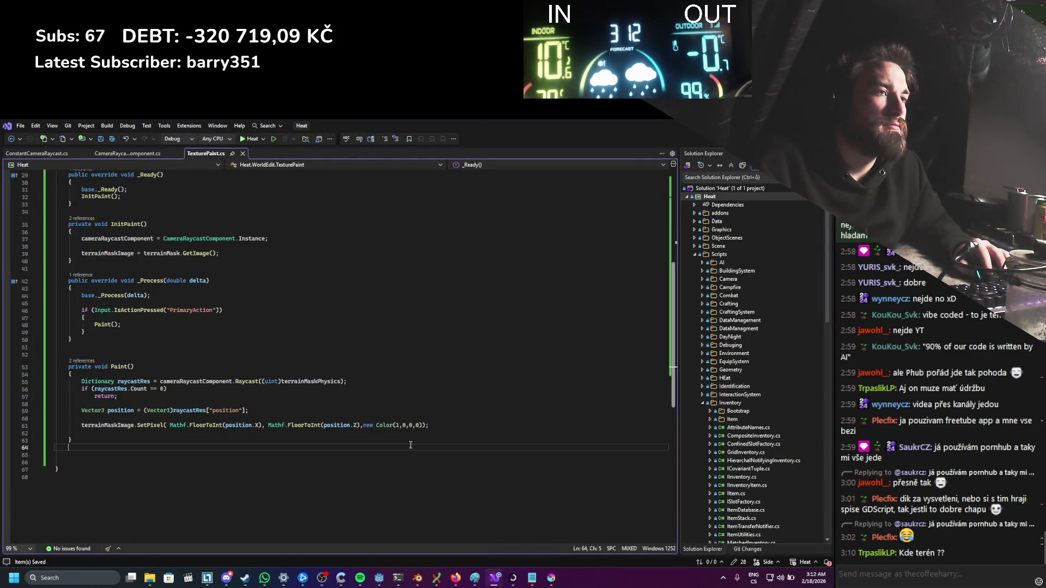
# Step: Paste the create_from_image line into Paint() and replace _texture with terrainMask
pyautogui.write('_texture.create_from_image(_image, Texture.FLAGS_FILTER | Texture.FLAGS_REPEAT)')
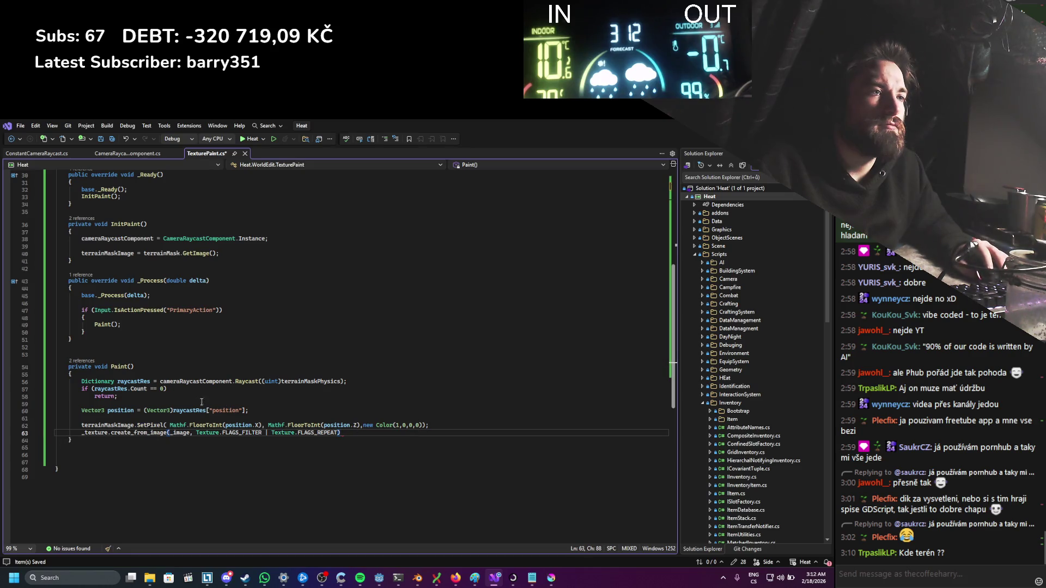
pyautogui.scroll(5, 144, 314)
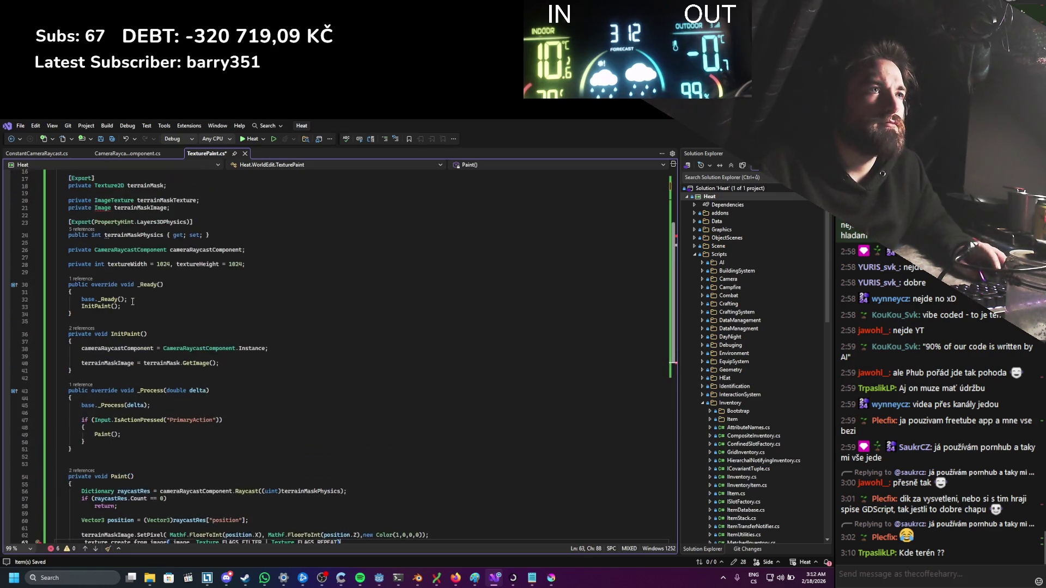
pyautogui.doubleClick(153, 200)
pyautogui.doubleClick(150, 186)
pyautogui.hotkey('ctrl', 'c')
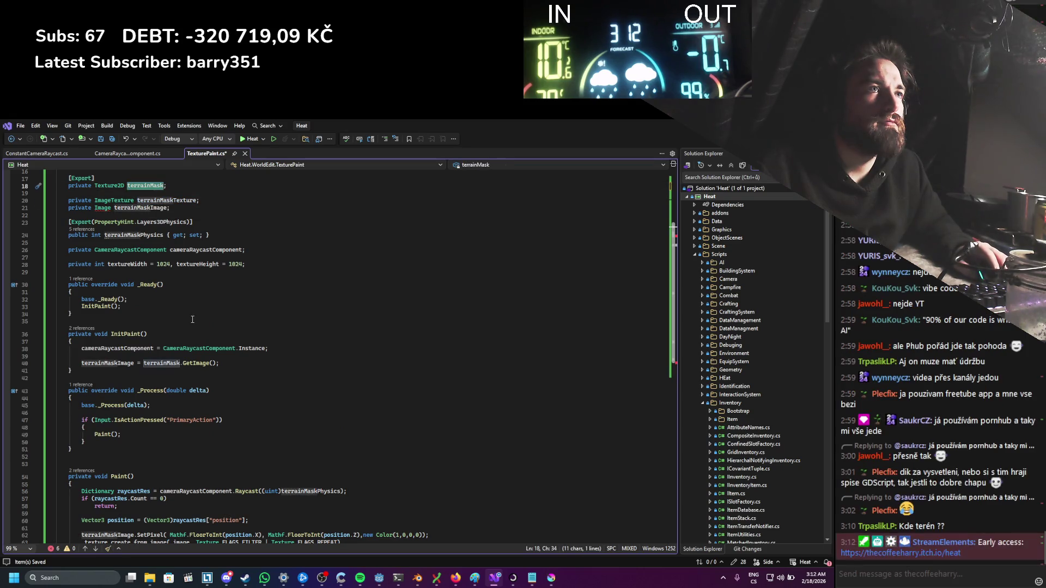
pyautogui.scroll(-3, 192, 319)
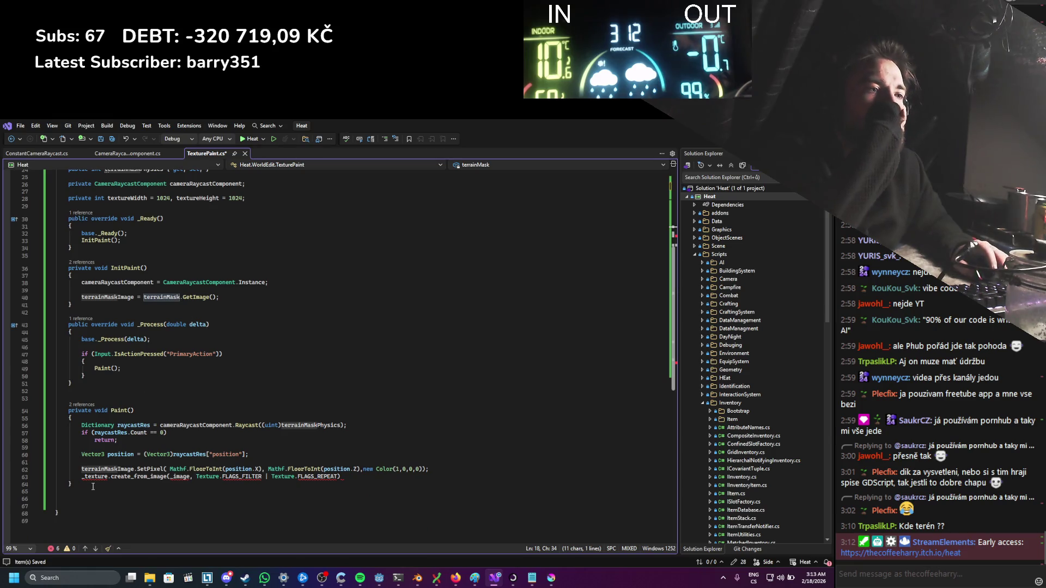
pyautogui.doubleClick(93, 476)
pyautogui.hotkey('ctrl', 'v')
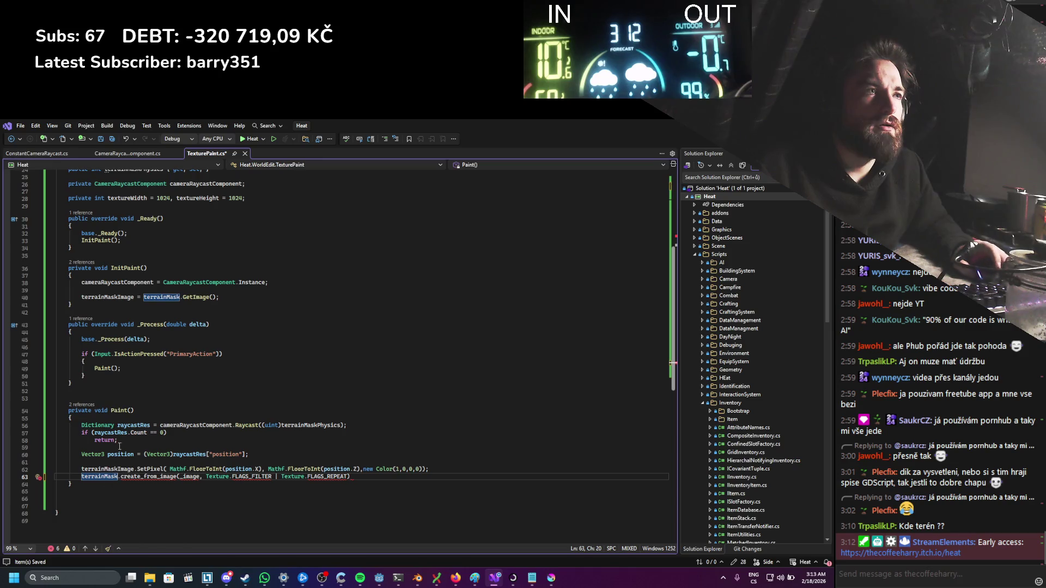
# Step: Delete the leftover create_from_image line from Paint(), keeping only SetPixel, and save TexturePaint.cs
pyautogui.scroll(3, 119, 446)
pyautogui.doubleClick(176, 201)
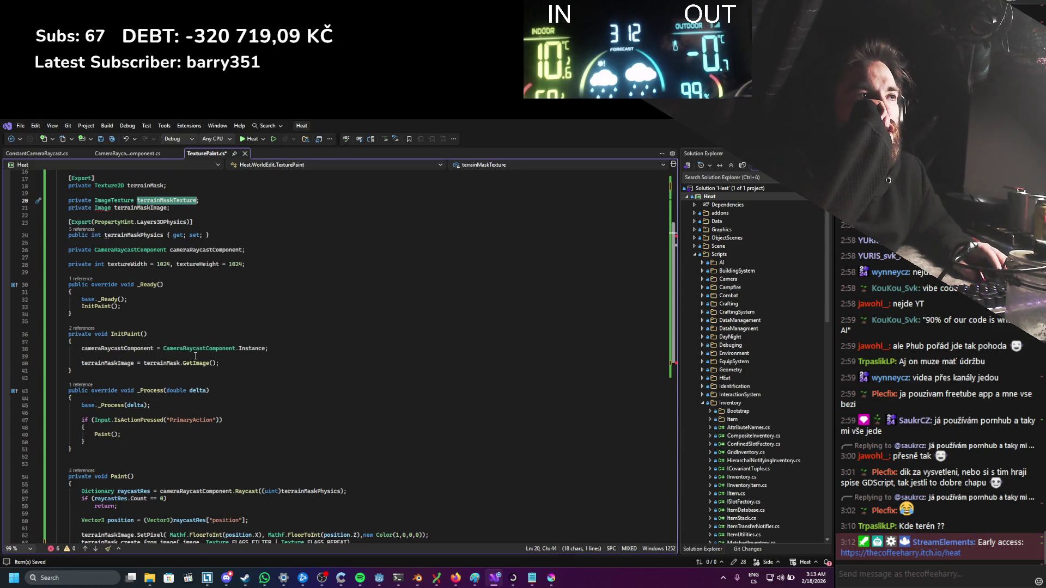
pyautogui.click(24, 199)
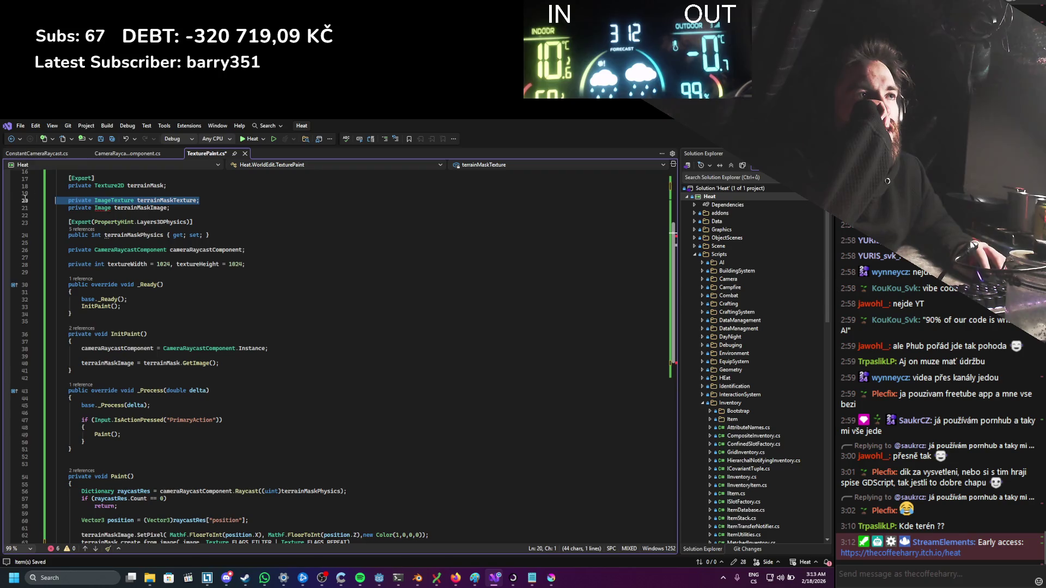
pyautogui.moveTo(102, 209)
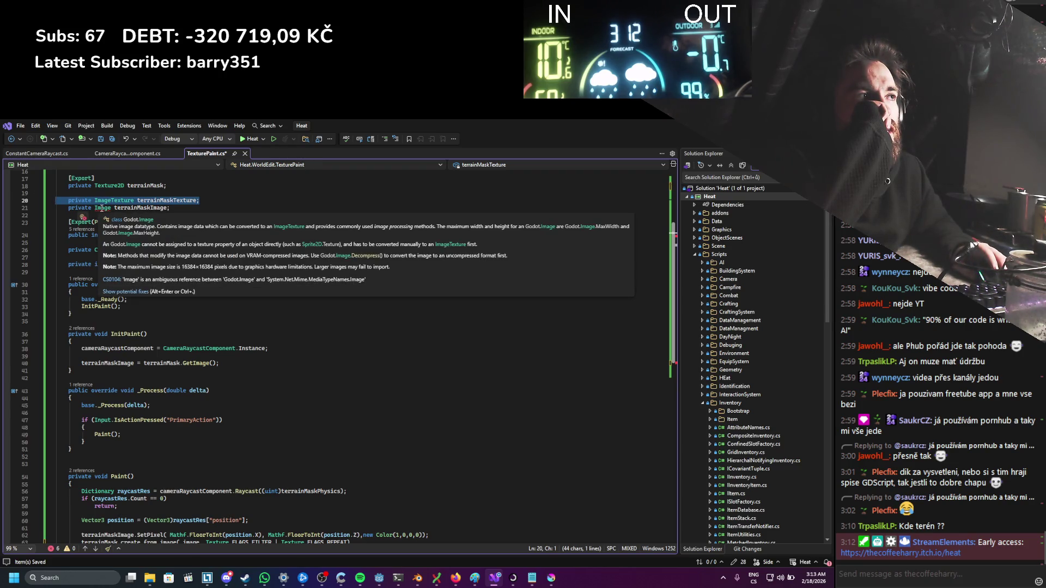
pyautogui.scroll(-4, 102, 306)
pyautogui.moveTo(103, 317)
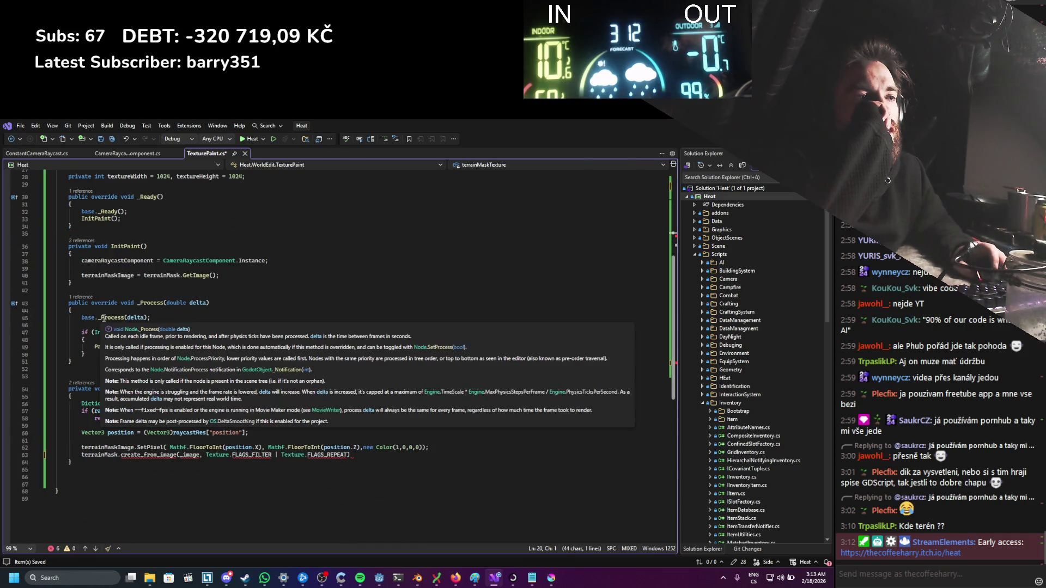
pyautogui.scroll(1, 166, 472)
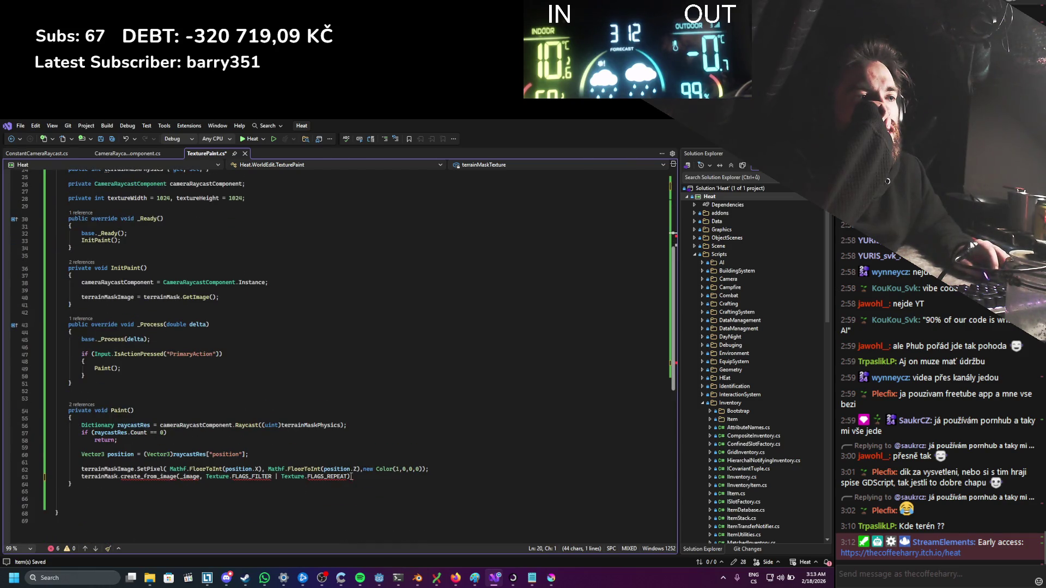
pyautogui.moveTo(357, 478); pyautogui.dragTo(82, 477)
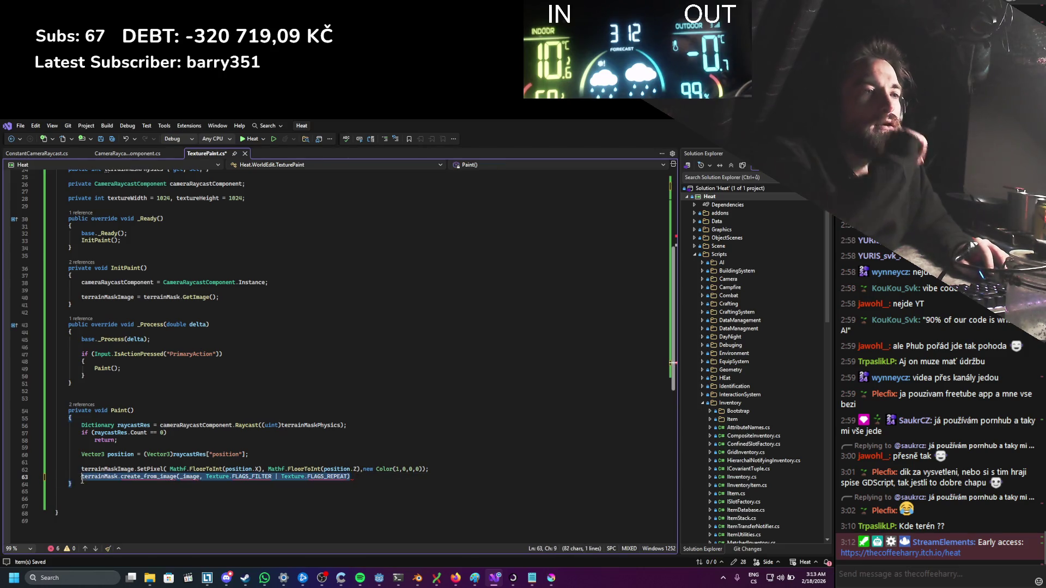
pyautogui.press('Delete')
pyautogui.hotkey('ctrl', 's')
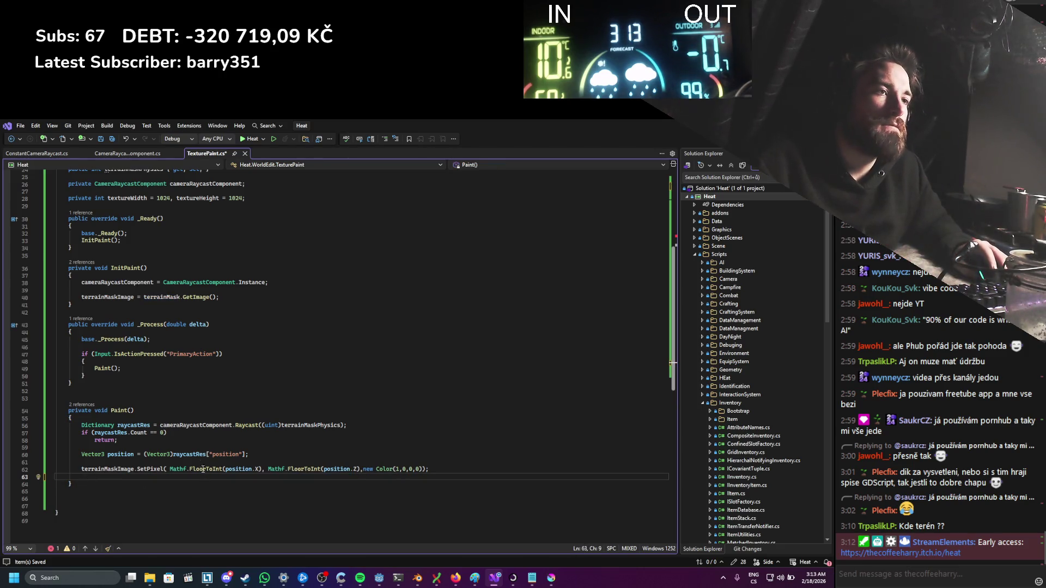
pyautogui.scroll(3, 161, 419)
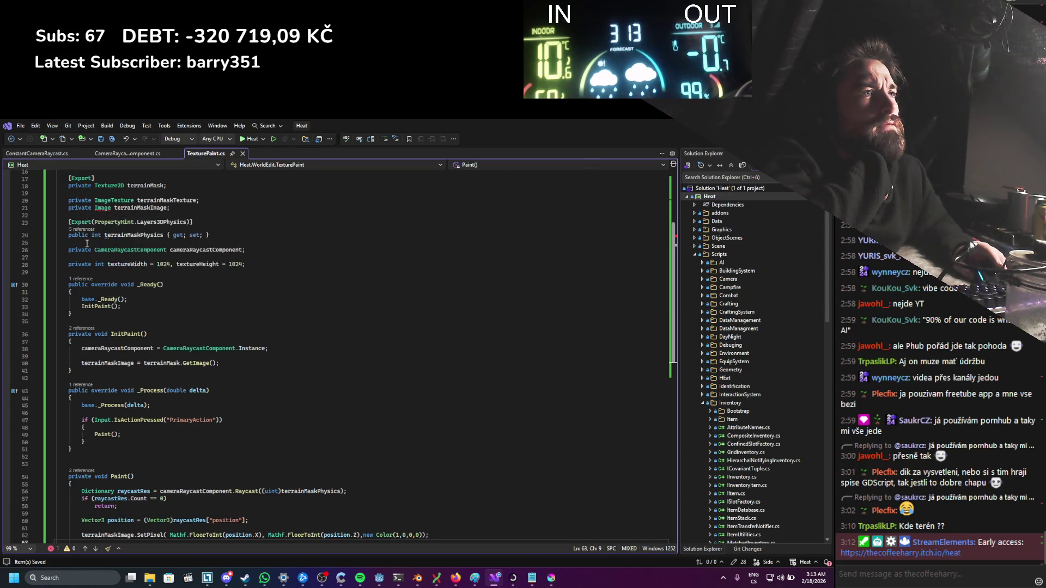
# Step: Qualify the ambiguous Image field type as Godot.Image
pyautogui.rightClick(101, 207)
pyautogui.click(123, 215)
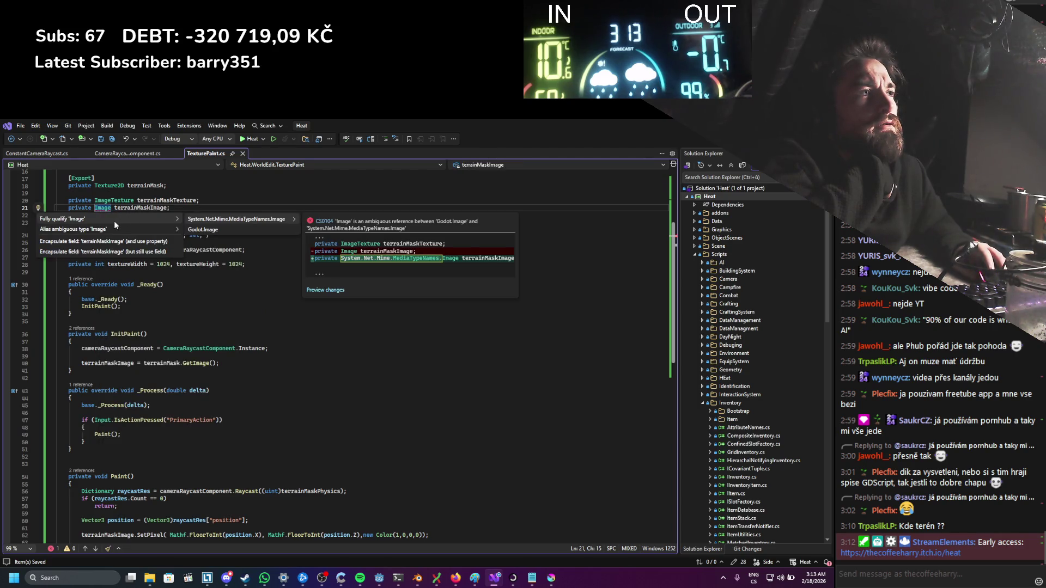
pyautogui.press('Escape')
pyautogui.press('Escape')
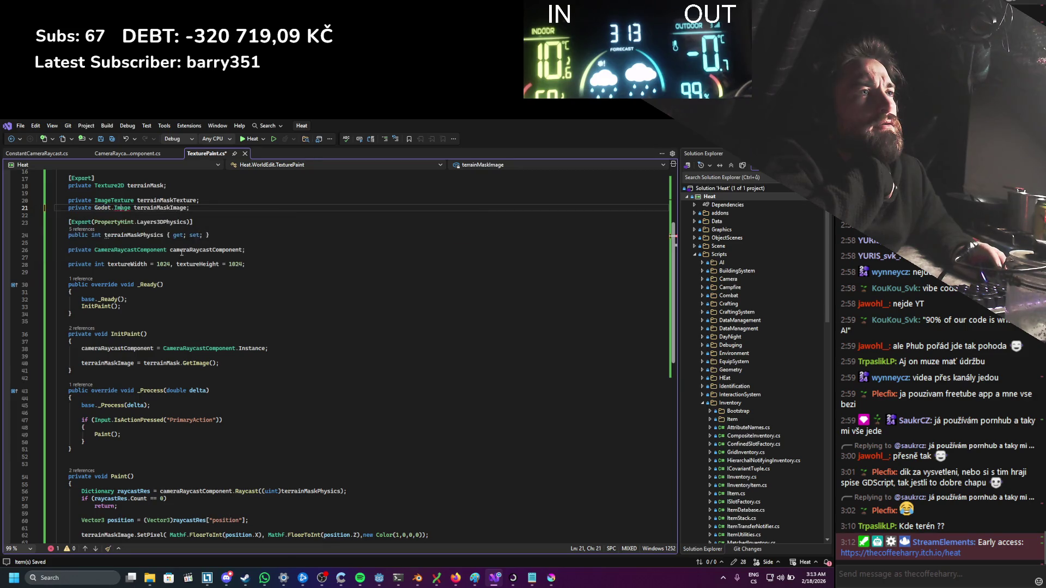
pyautogui.scroll(4, 181, 252)
# Step: Move [Export] onto terrainMaskTexture and delete the unused Texture2D terrainMask field
pyautogui.click(175, 266)
pyautogui.hotkey('alt', 'Down')
pyautogui.hotkey('alt', 'Down')
pyautogui.moveTo(175, 267); pyautogui.dragTo(54, 265)
pyautogui.press('BackSpace')
pyautogui.press('BackSpace')
pyautogui.press('BackSpace')
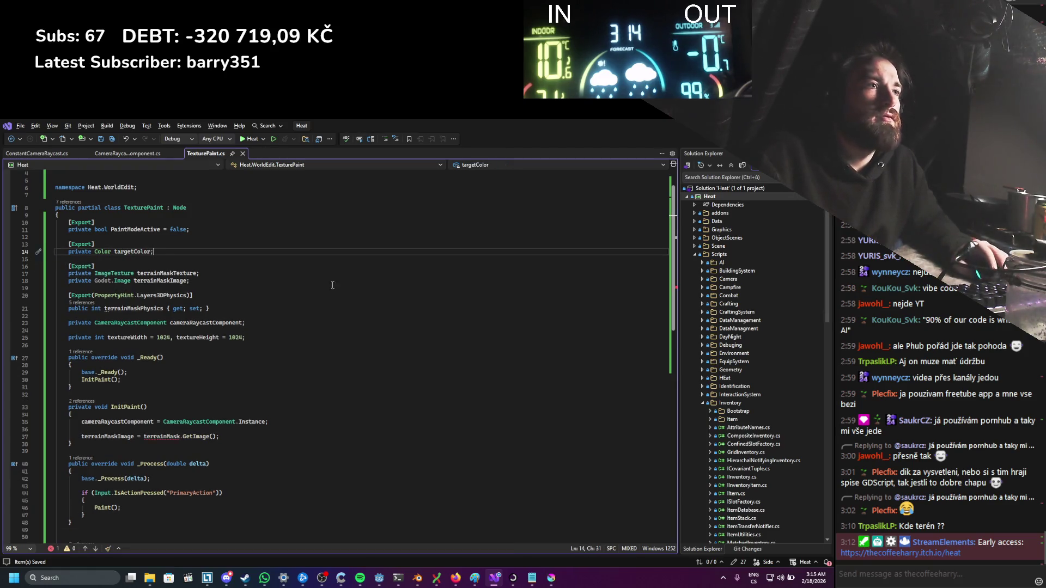
# Step: Make InitPaint set terrainMaskImage from terrainMaskTexture.GetImage() instead of the old terrainMask
pyautogui.scroll(-3, 332, 284)
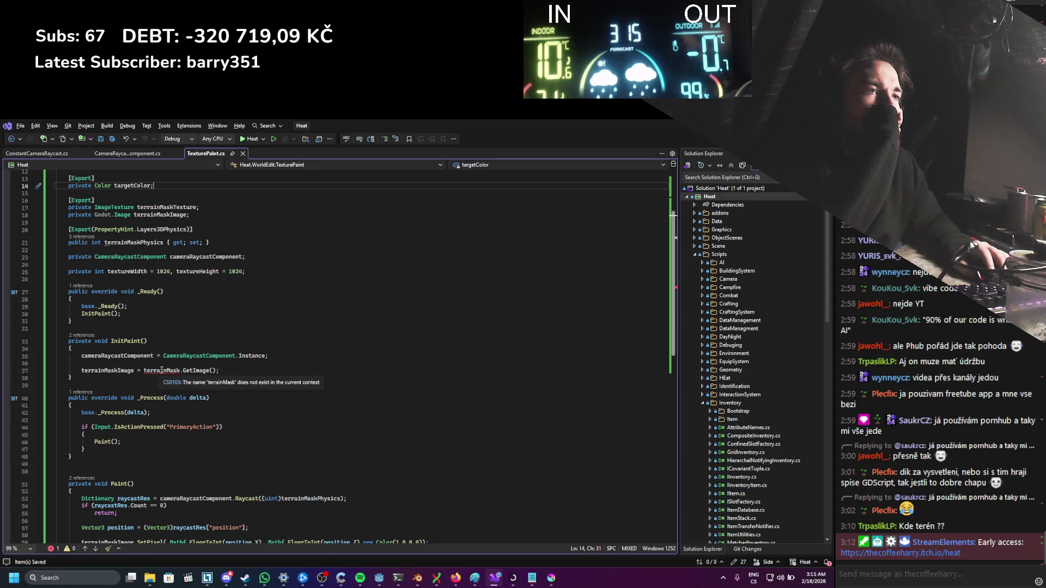
pyautogui.doubleClick(192, 370)
pyautogui.press('BackSpace')
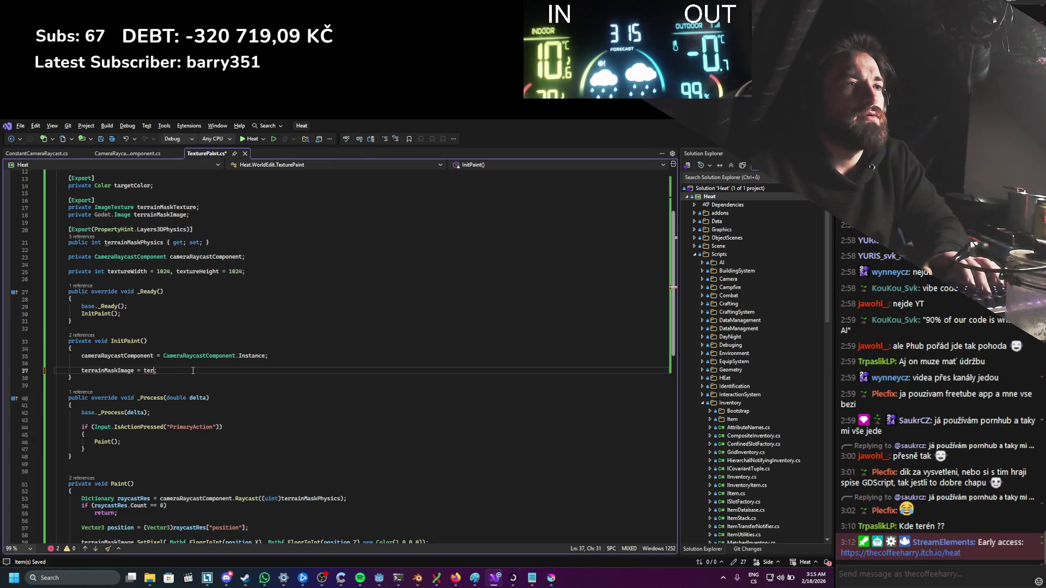
pyautogui.write('terra')
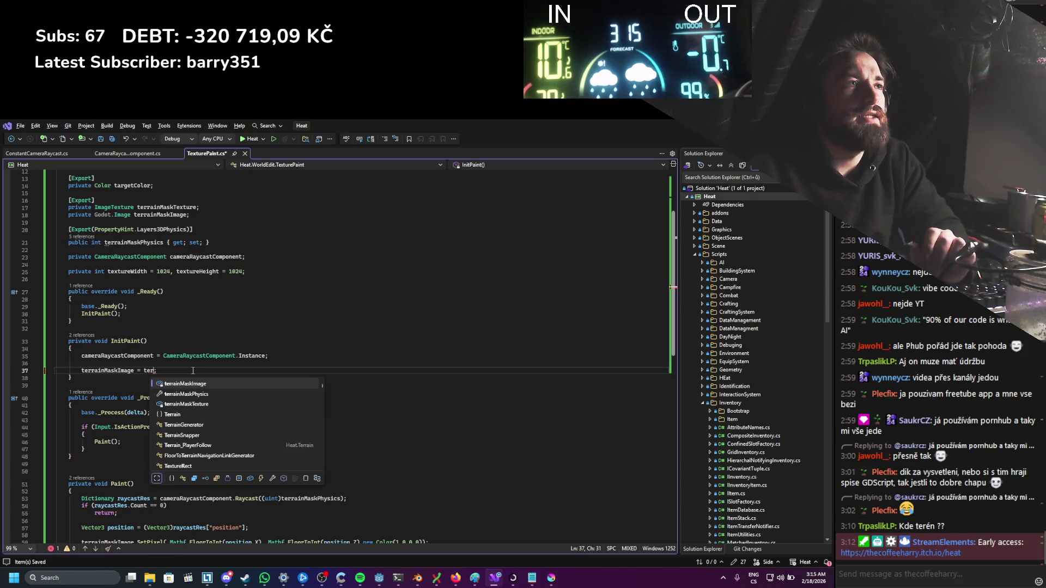
pyautogui.press('Down')
pyautogui.press('Down')
pyautogui.press('Tab')
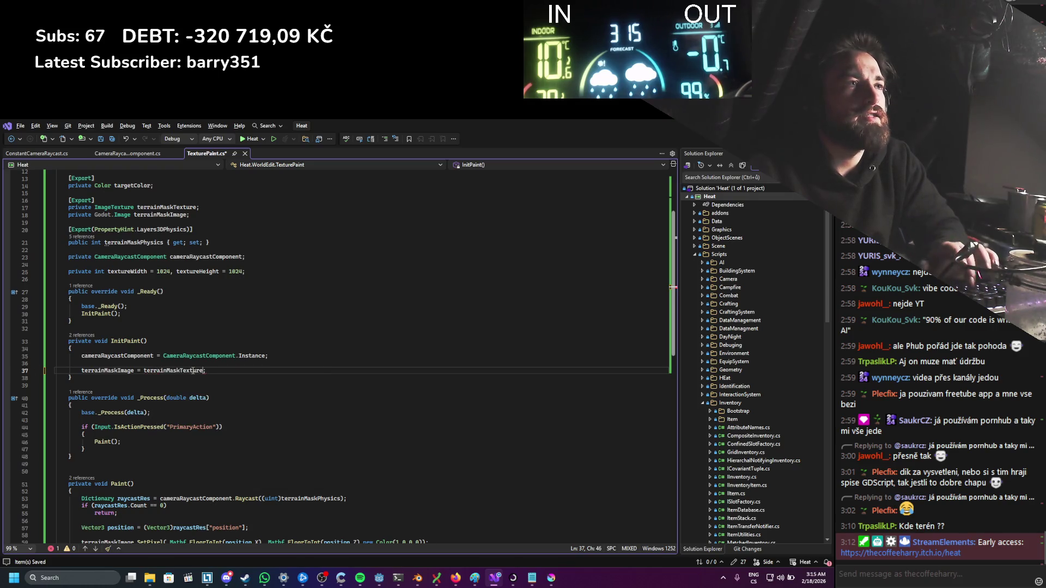
pyautogui.write('.')
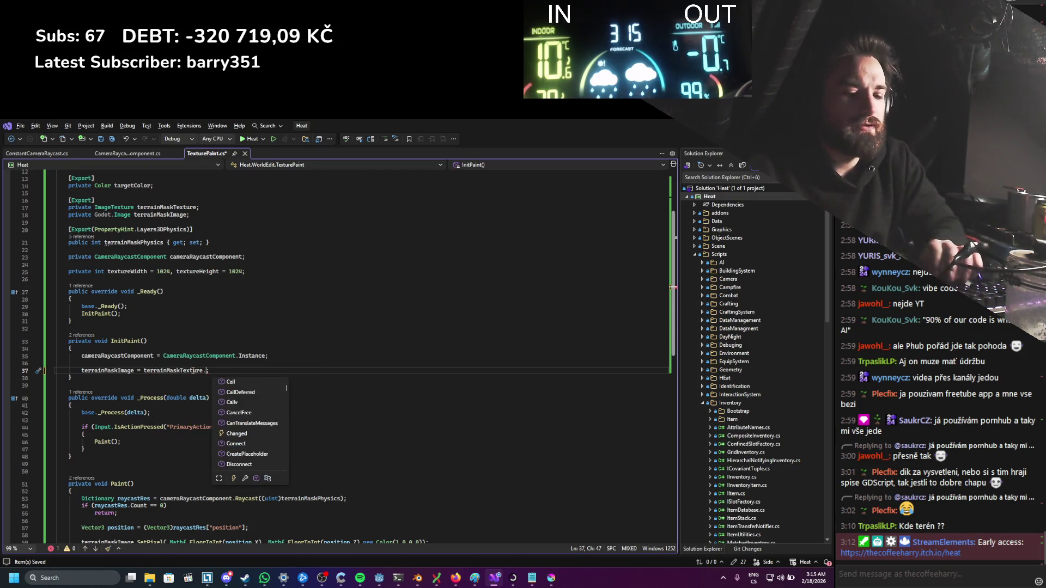
pyautogui.write('image')
pyautogui.press('Tab')
pyautogui.write('()')
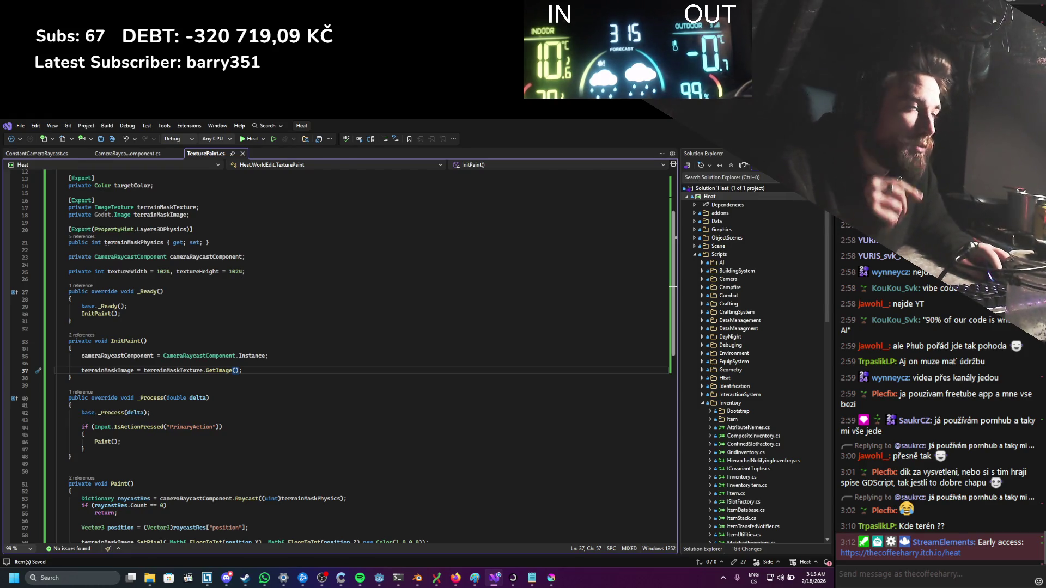
pyautogui.hotkey('alt', 'Tab')
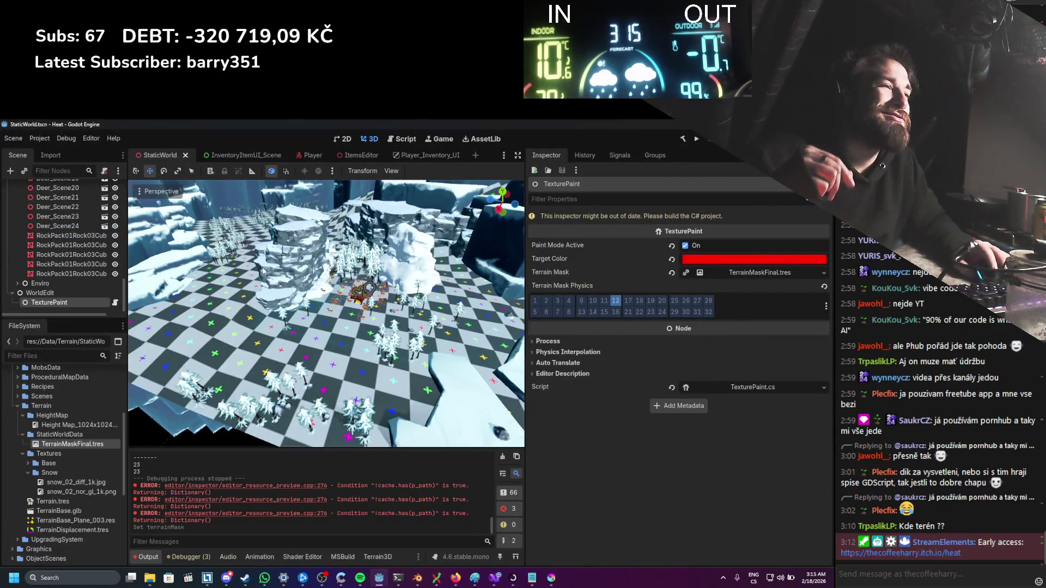
# Step: Rebuild, then assign TerrainMaskFinal.tres to TexturePaint's Terrain Mask Texture and the Terrain shader's Terrain Mask
pyautogui.click(683, 141)
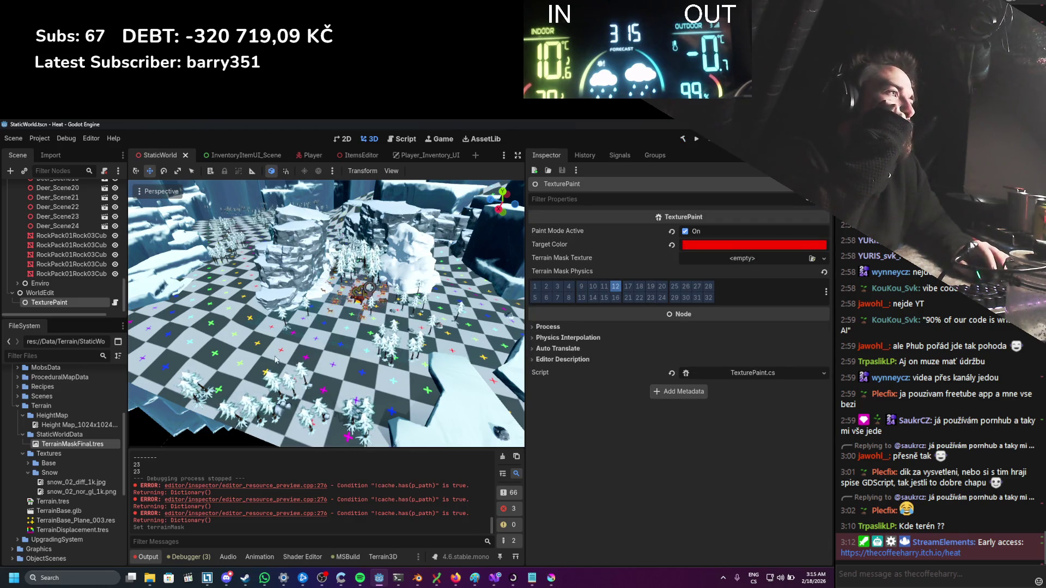
pyautogui.moveTo(73, 444)
pyautogui.mouseDown()
pyautogui.moveTo(599, 305)
pyautogui.moveTo(698, 267)
pyautogui.mouseUp()
pyautogui.scroll(3, 79, 277)
pyautogui.scroll(10, 79, 277)
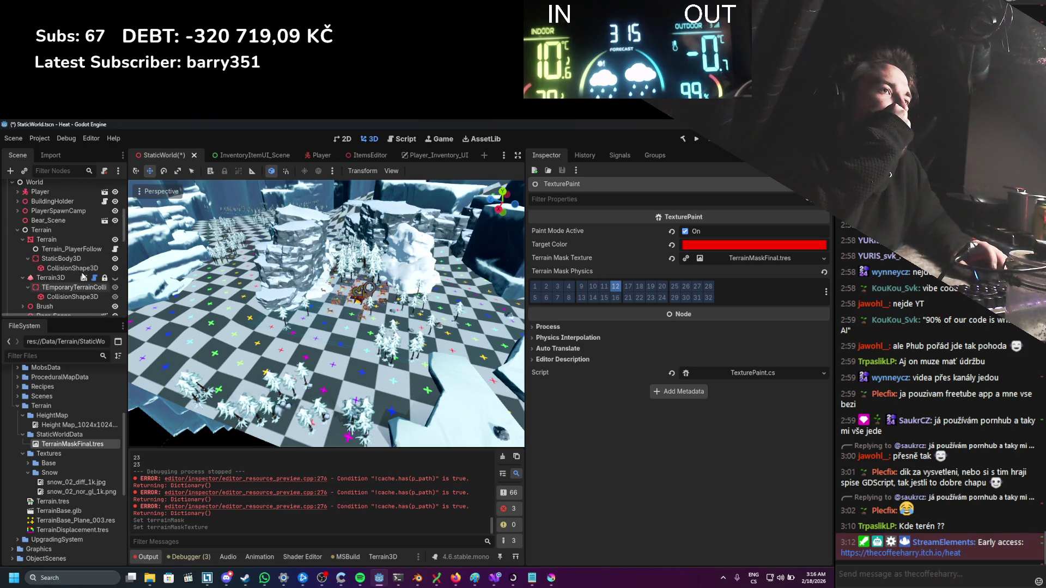
pyautogui.click(70, 242)
pyautogui.moveTo(73, 444)
pyautogui.mouseDown()
pyautogui.moveTo(715, 408)
pyautogui.moveTo(708, 364)
pyautogui.moveTo(694, 368)
pyautogui.moveTo(732, 357)
pyautogui.moveTo(709, 397)
pyautogui.moveTo(706, 379)
pyautogui.mouseUp()
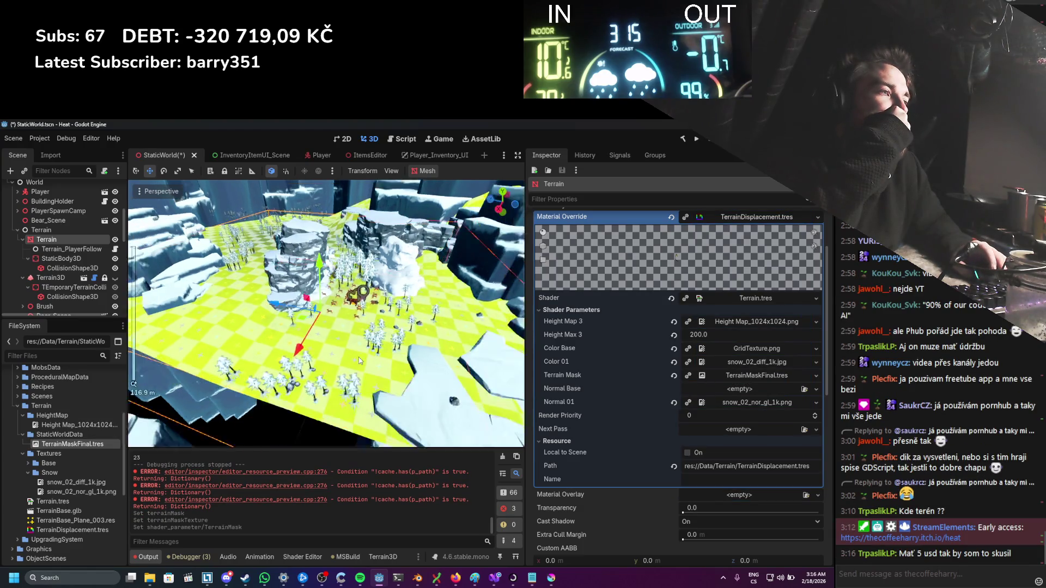
# Step: Save the StaticWorld scene and clear the Output log
pyautogui.scroll(4, 358, 358)
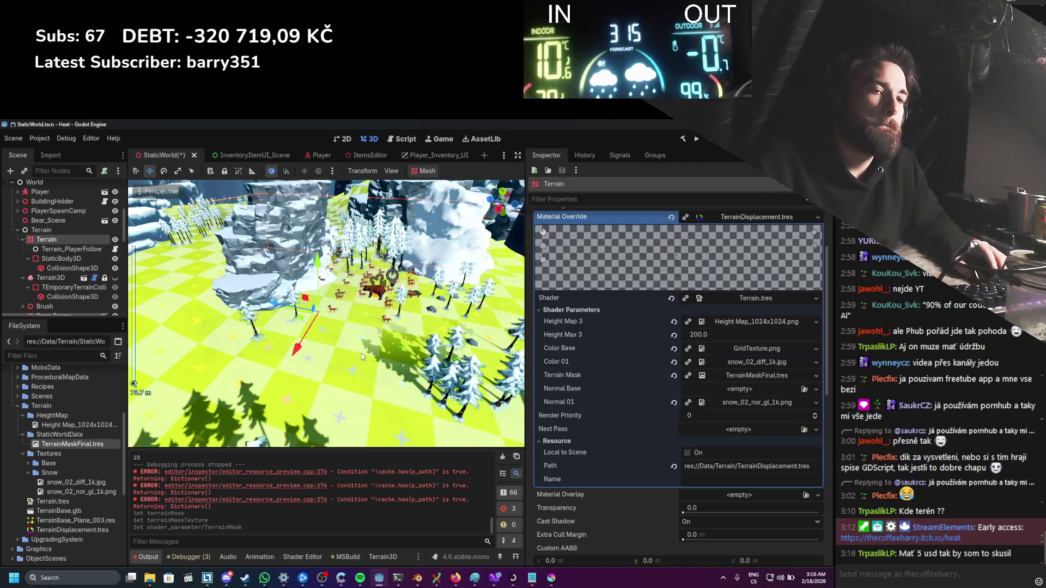
pyautogui.hotkey('ctrl', 's')
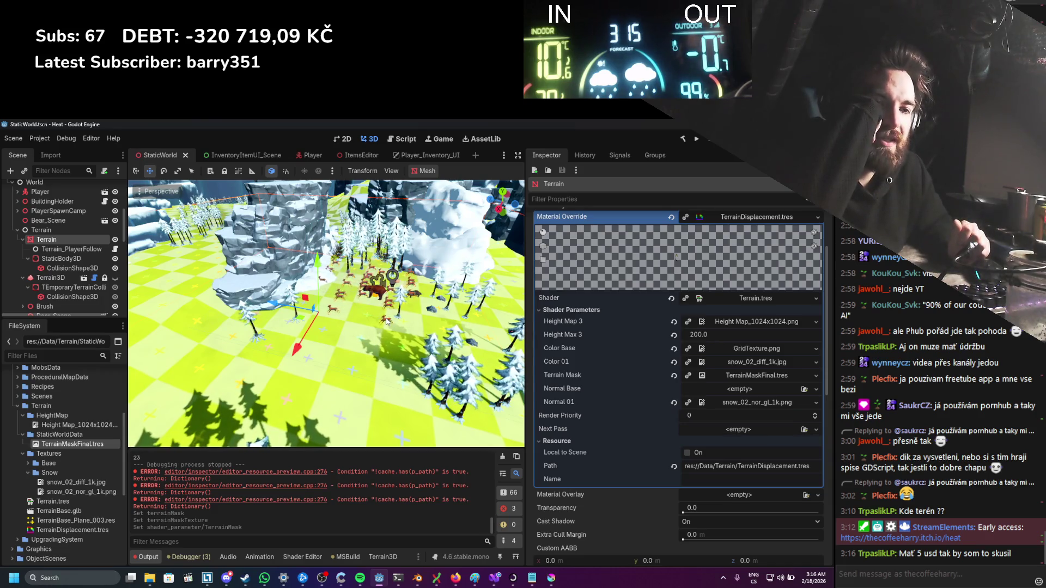
pyautogui.scroll(-5, 346, 261)
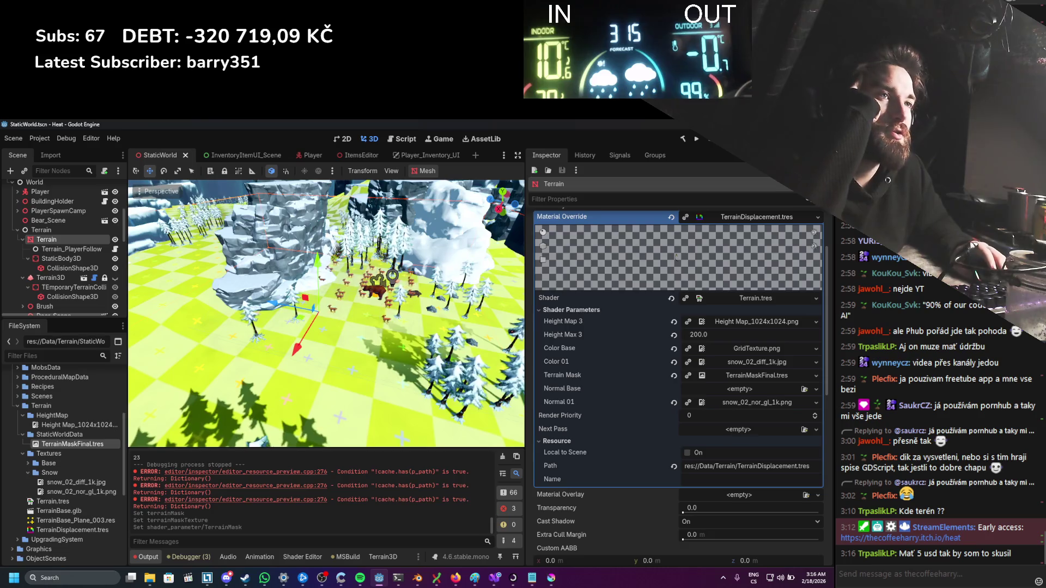
pyautogui.scroll(4, 346, 261)
pyautogui.scroll(5, 349, 260)
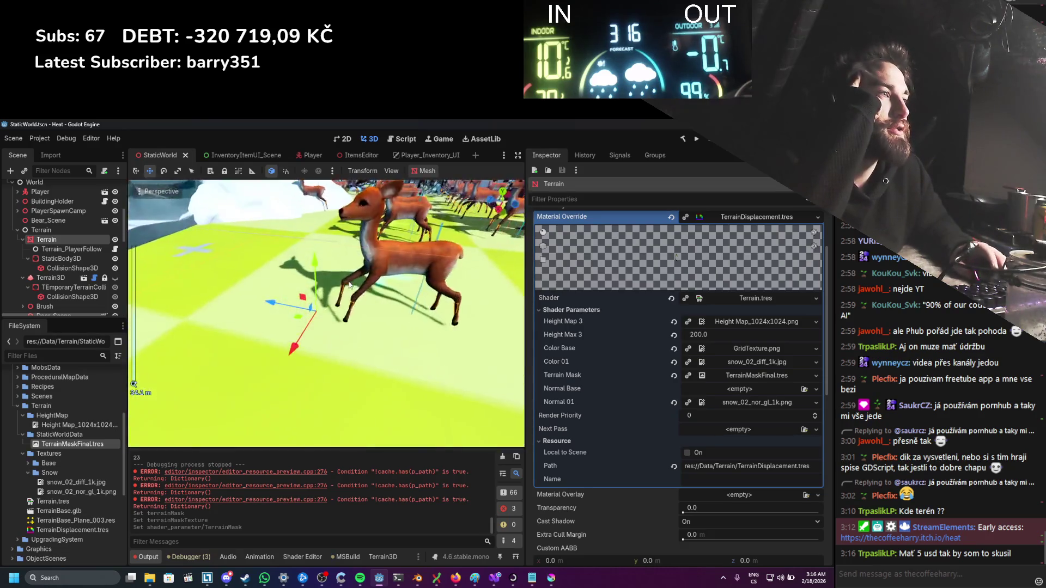
pyautogui.scroll(-8, 349, 273)
pyautogui.scroll(4, 350, 285)
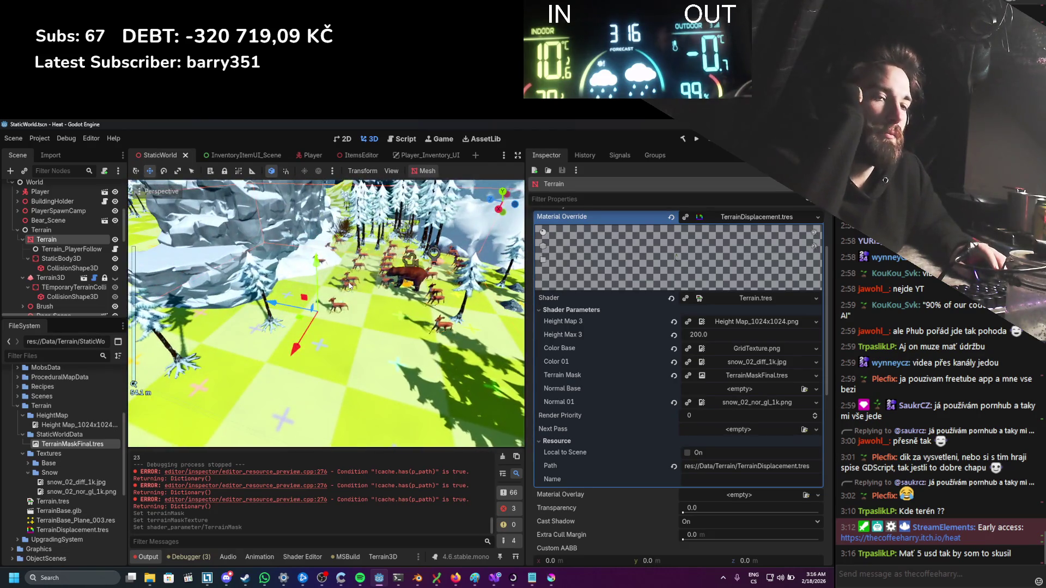
pyautogui.scroll(-6, 349, 285)
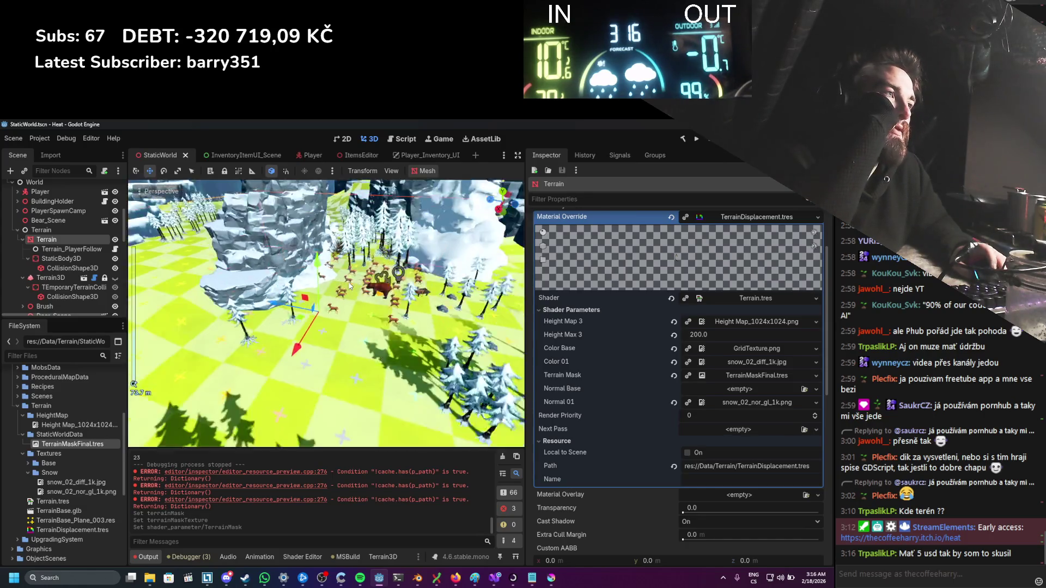
pyautogui.scroll(4, 350, 286)
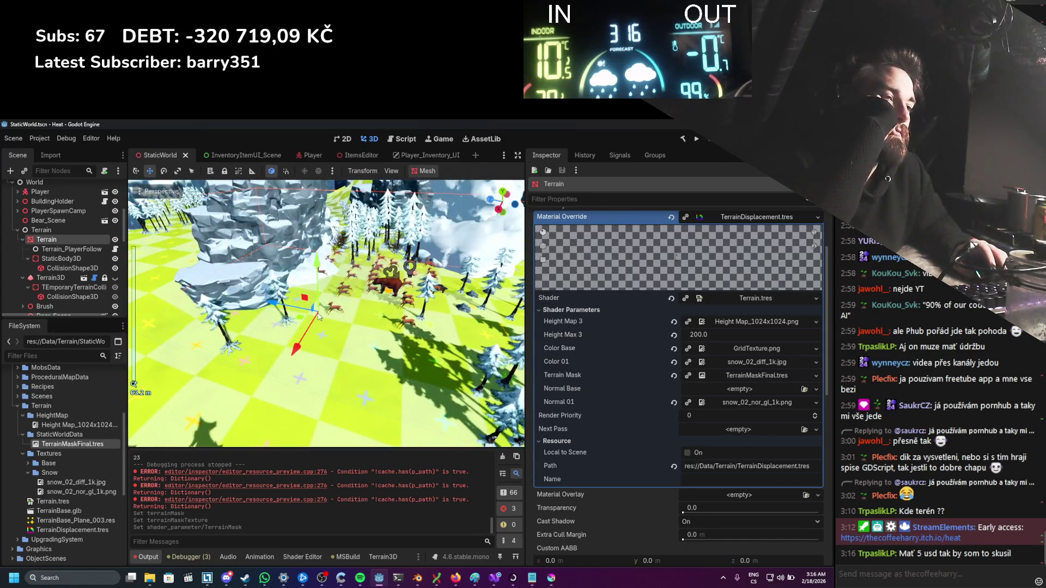
pyautogui.click(501, 457)
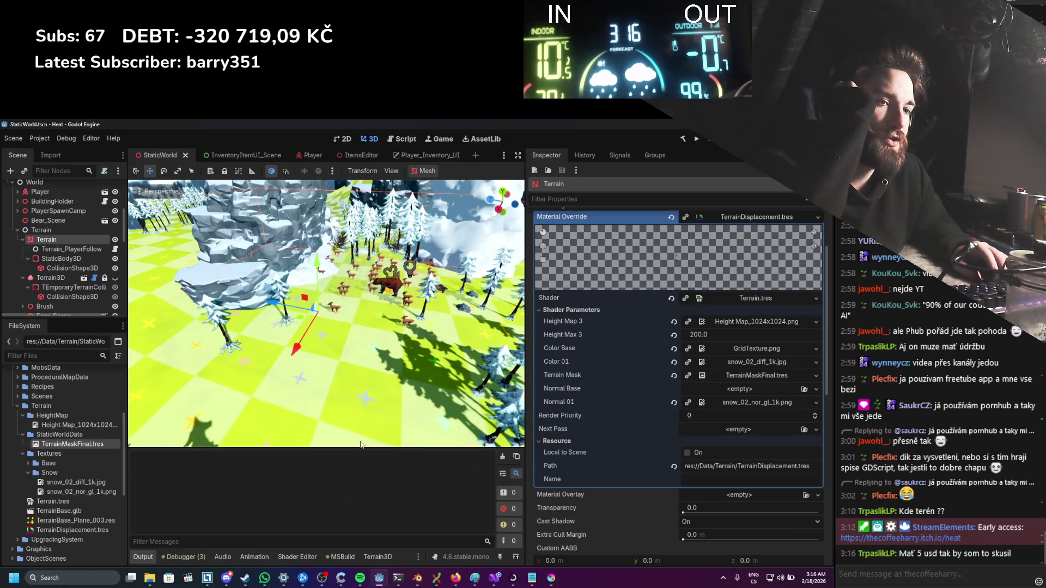
# Step: Check the script in Visual Studio, then select the TexturePaint node and run the game
pyautogui.scroll(-6, 267, 391)
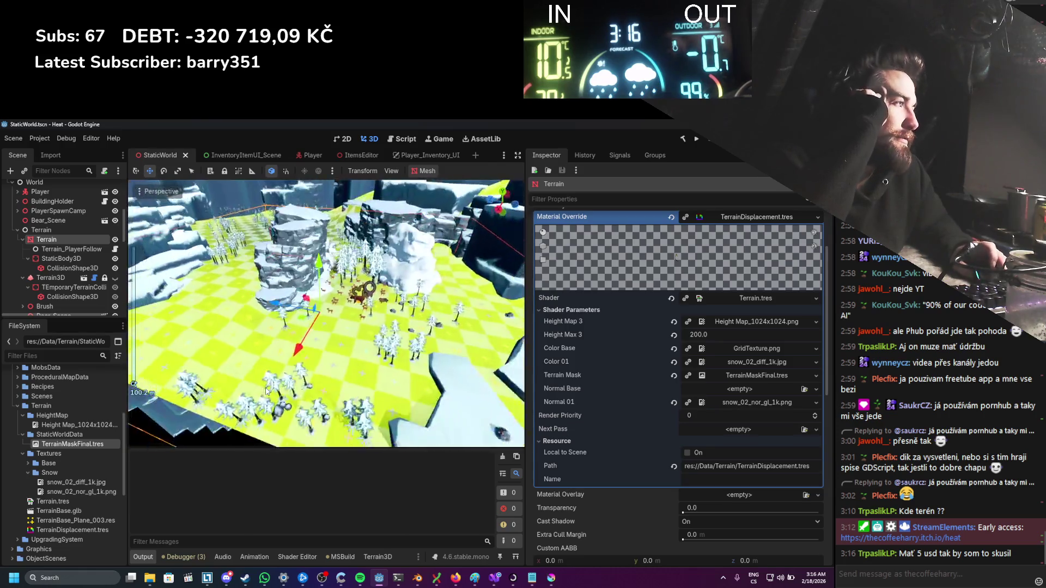
pyautogui.scroll(5, 267, 391)
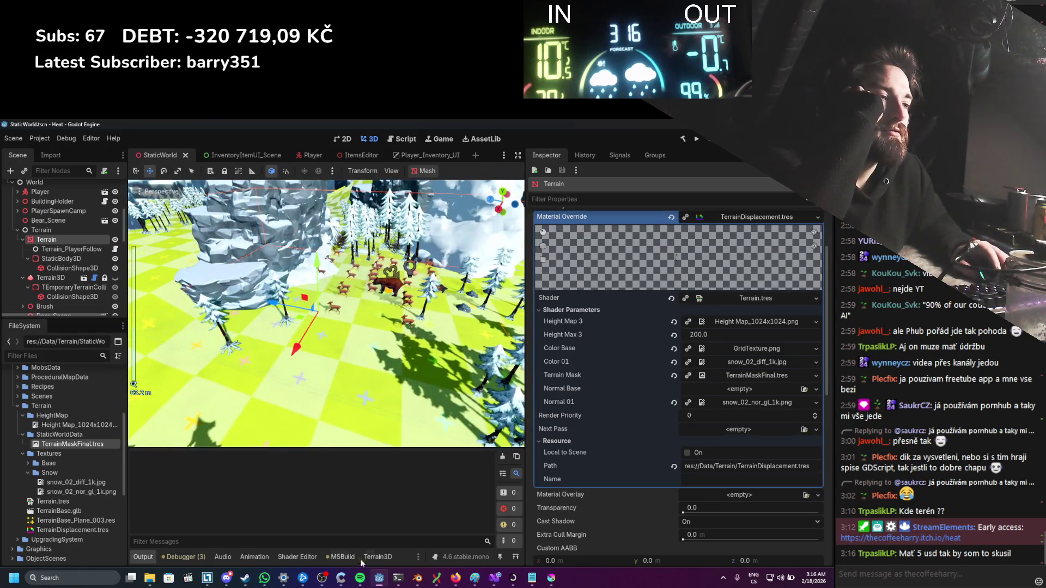
pyautogui.click(492, 582)
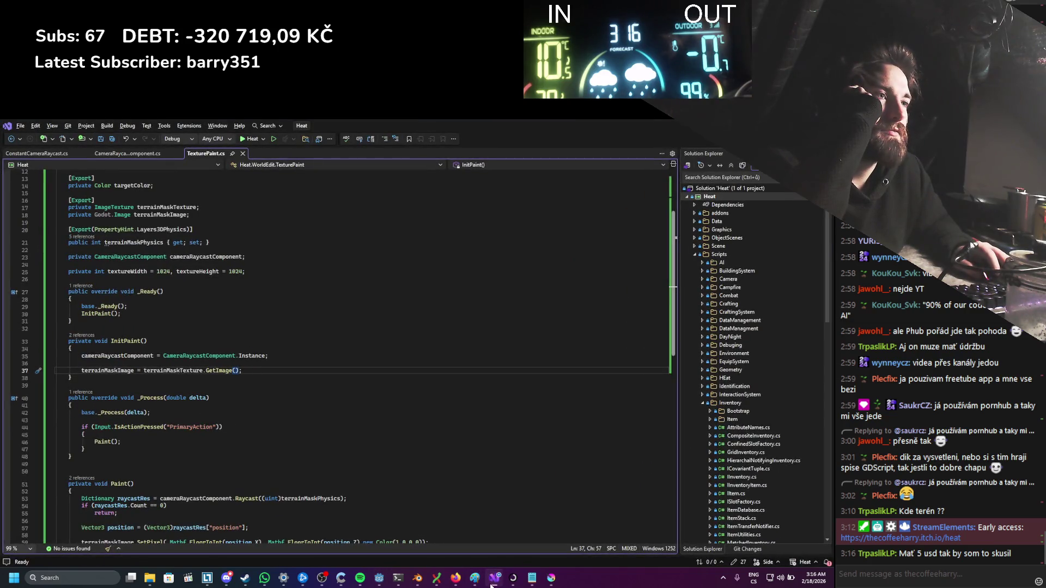
pyautogui.click(379, 577)
pyautogui.scroll(-15, 60, 273)
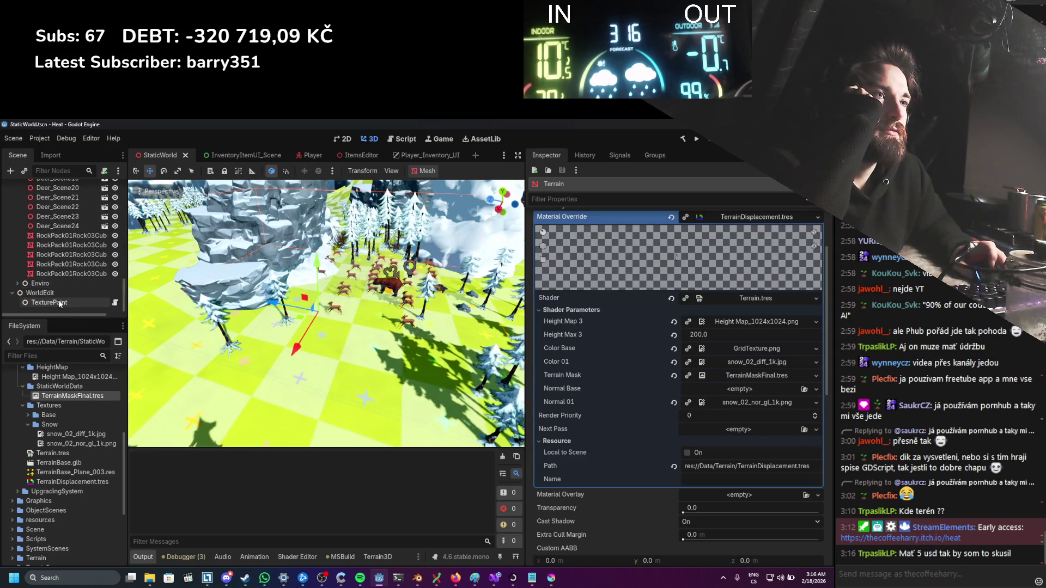
pyautogui.click(49, 303)
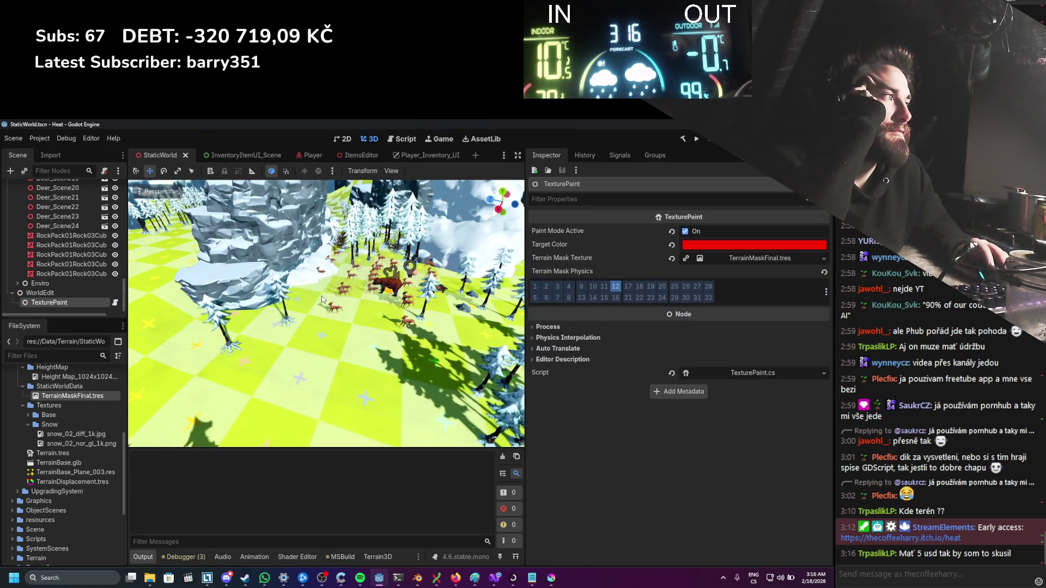
pyautogui.press('F5')
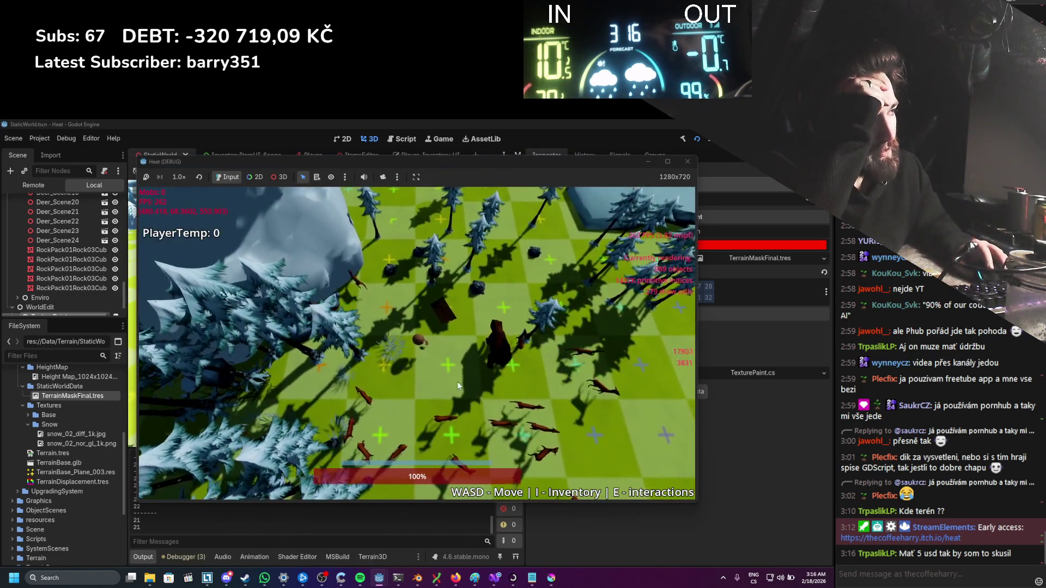
# Step: Close the game and jump from the TexturePaint.Paint() NullReferenceException to its code in Visual Studio
pyautogui.click(687, 161)
pyautogui.click(190, 556)
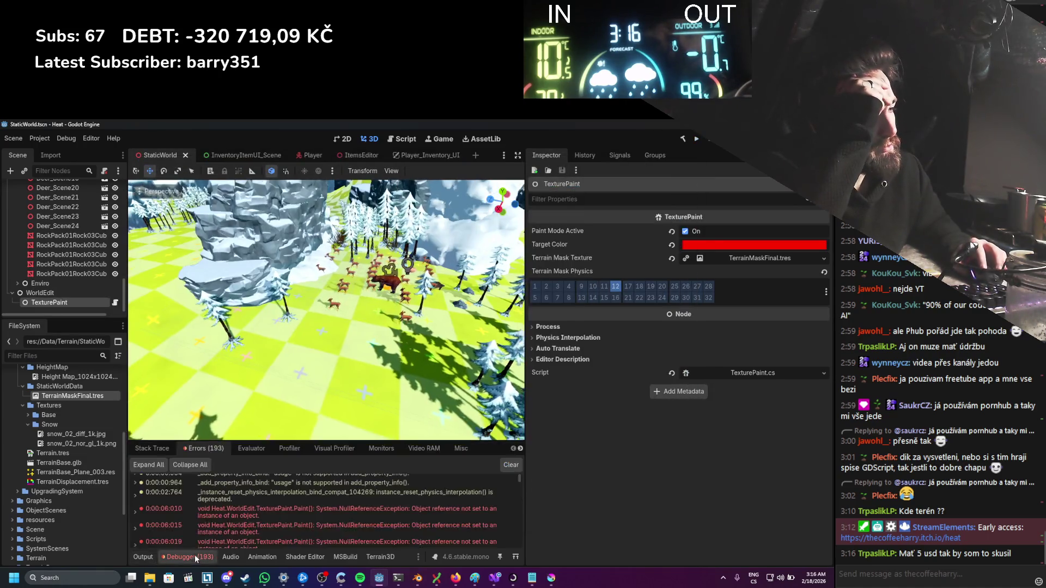
pyautogui.doubleClick(279, 508)
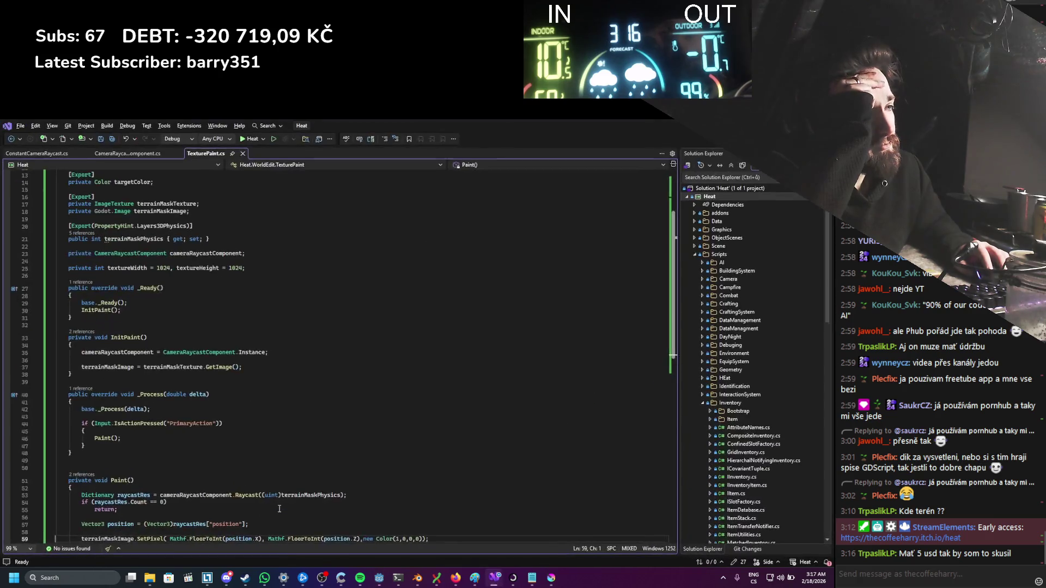
# Step: Inspect the terrainMaskTexture.GetImage() assignment on line 37 of InitPaint, then return to Godot
pyautogui.scroll(-2, 281, 428)
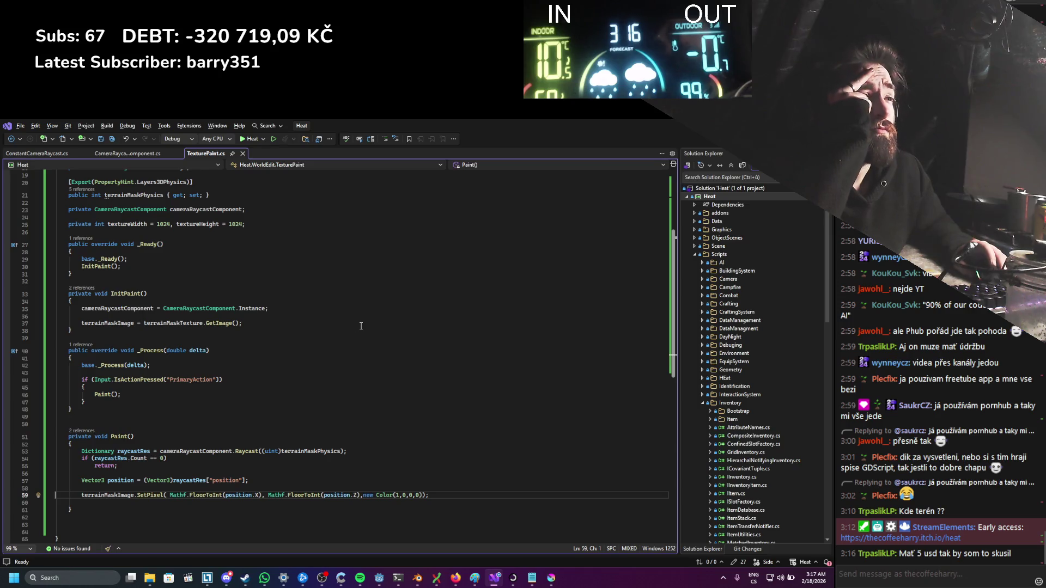
pyautogui.doubleClick(183, 323)
pyautogui.scroll(4, 321, 408)
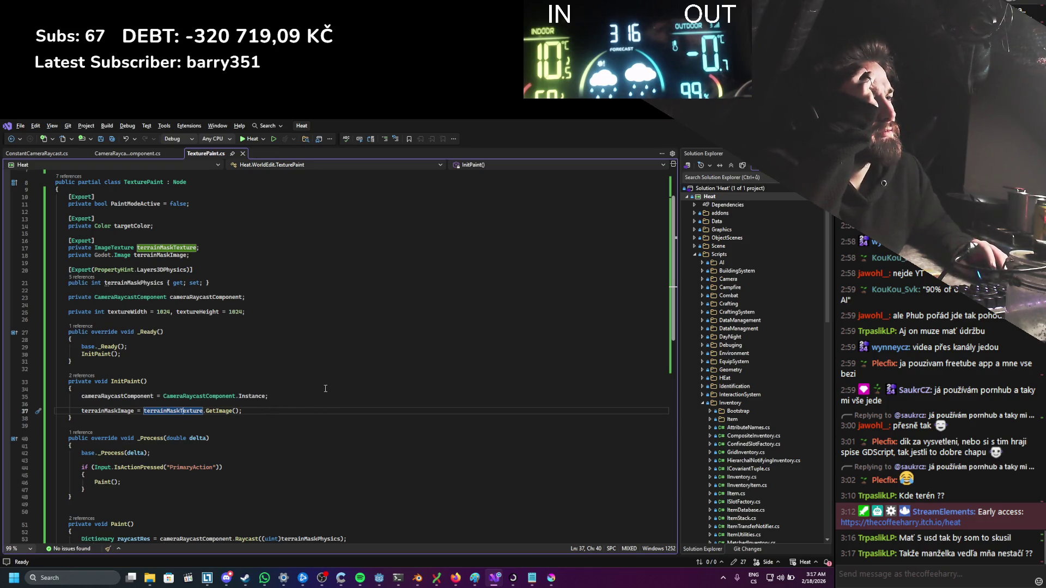
pyautogui.hotkey('alt', 'Tab')
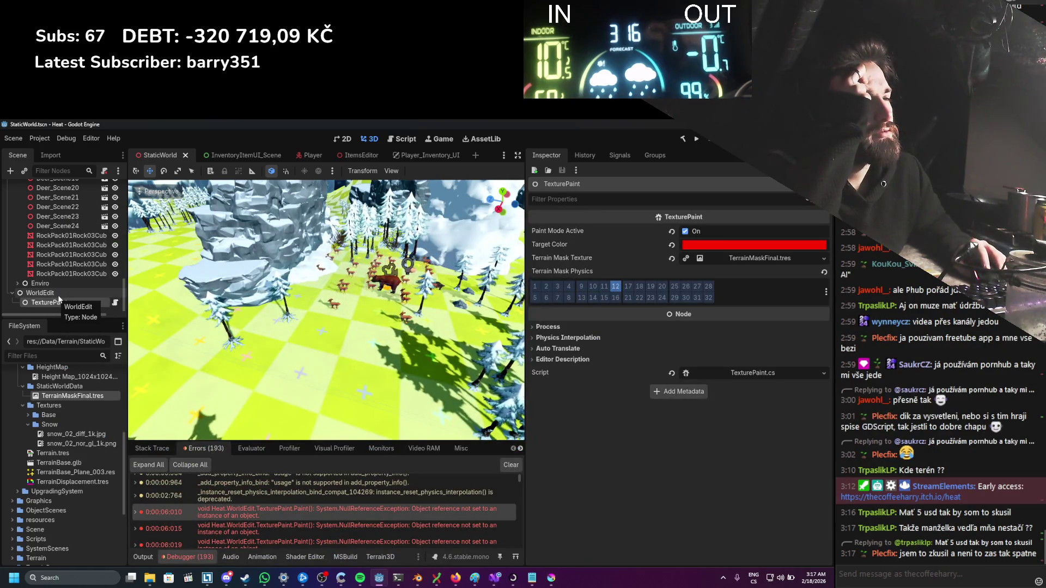
# Step: Copy TerrainMask.png from the StaticTerrainTExtures window into StaticWorldData and view its import settings
pyautogui.click(66, 386)
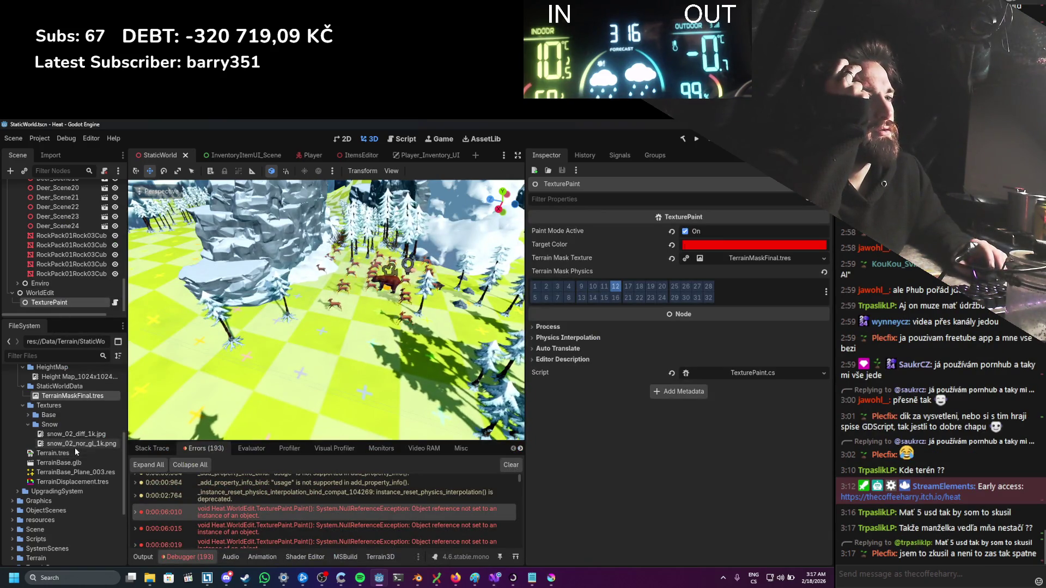
pyautogui.scroll(1, 94, 439)
pyautogui.moveTo(150, 578)
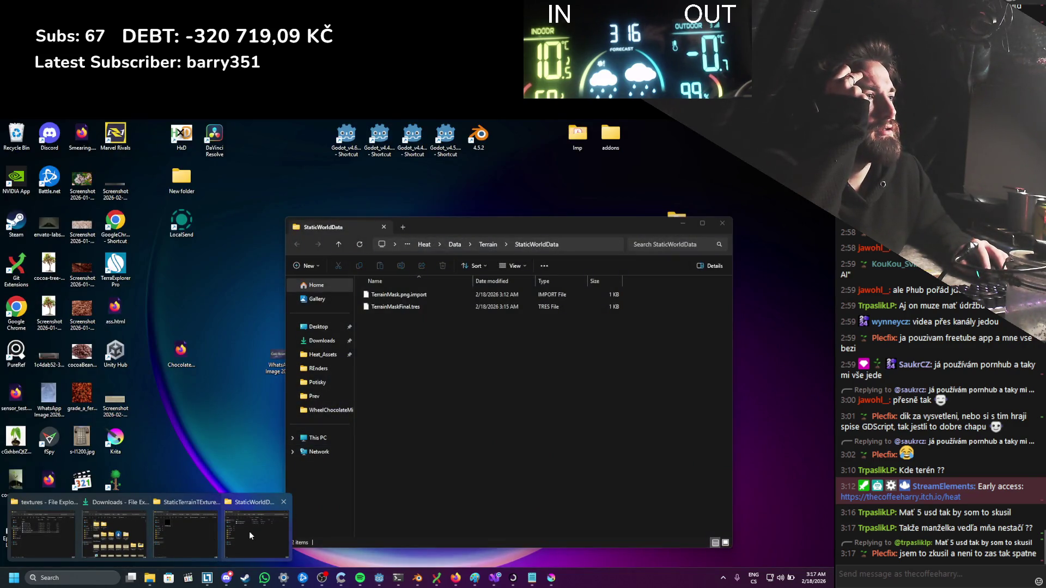
pyautogui.click(179, 539)
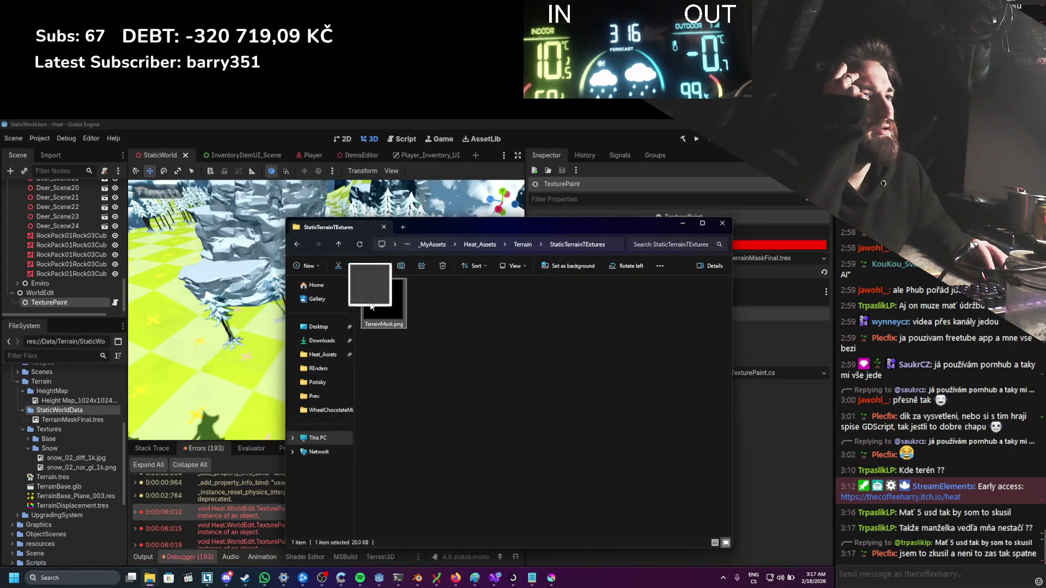
pyautogui.moveTo(76, 414); pyautogui.dragTo(76, 415)
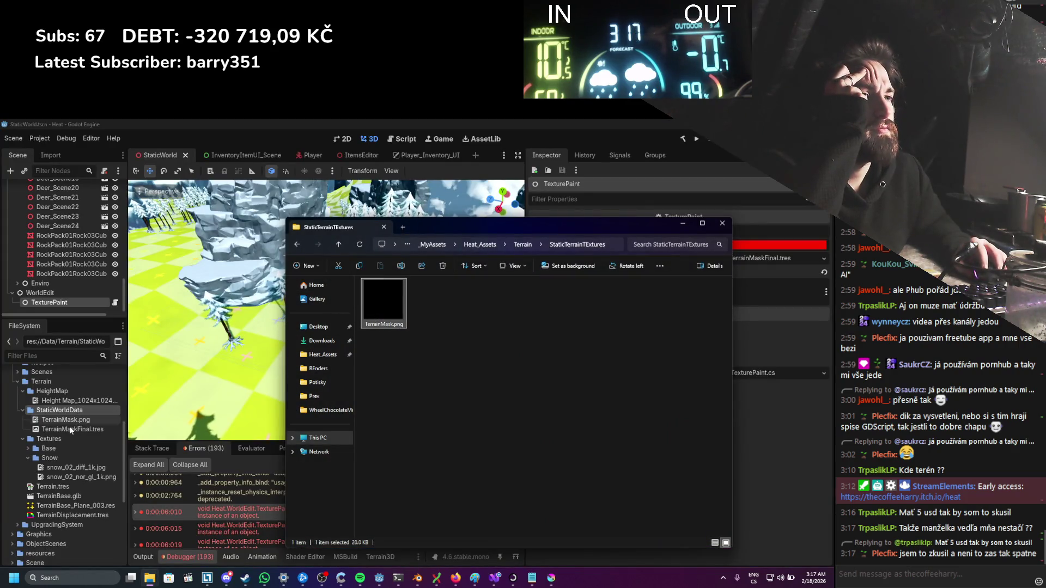
pyautogui.click(71, 422)
pyautogui.click(62, 159)
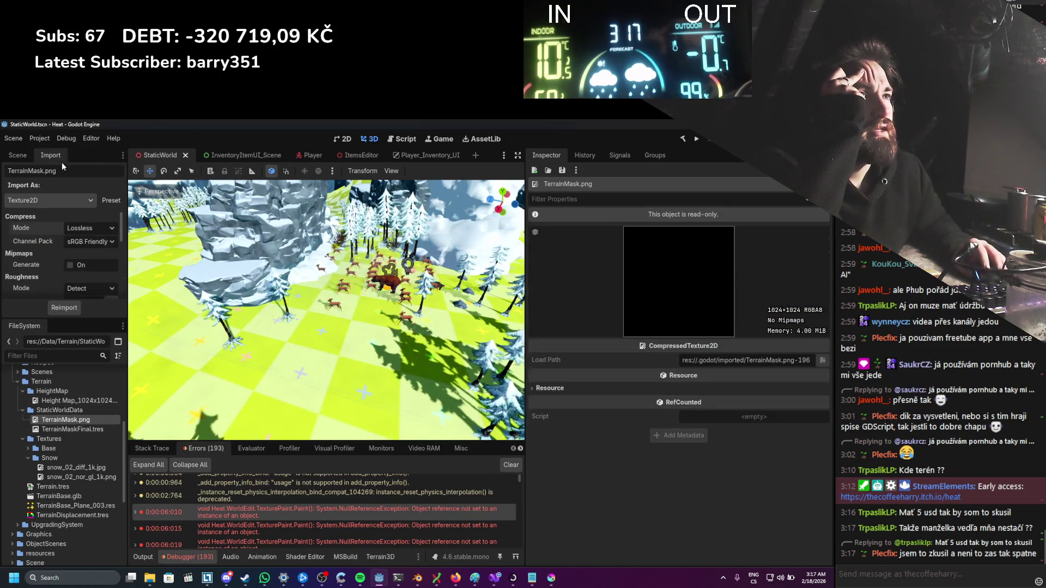
# Step: Keep Texture2D as TerrainMask.png's import type, glancing briefly at the script in Visual Studio
pyautogui.click(55, 200)
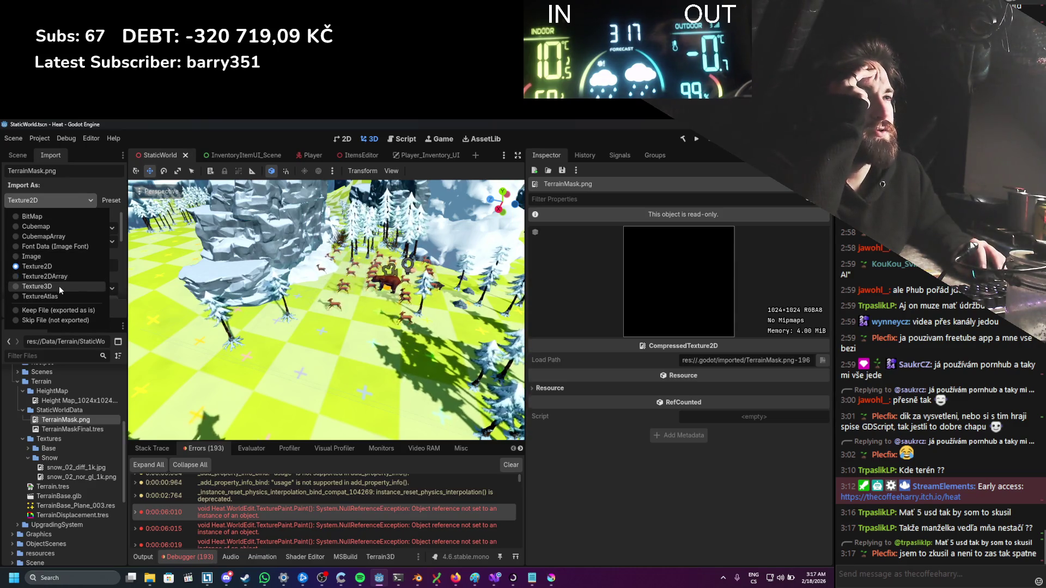
pyautogui.click(68, 420)
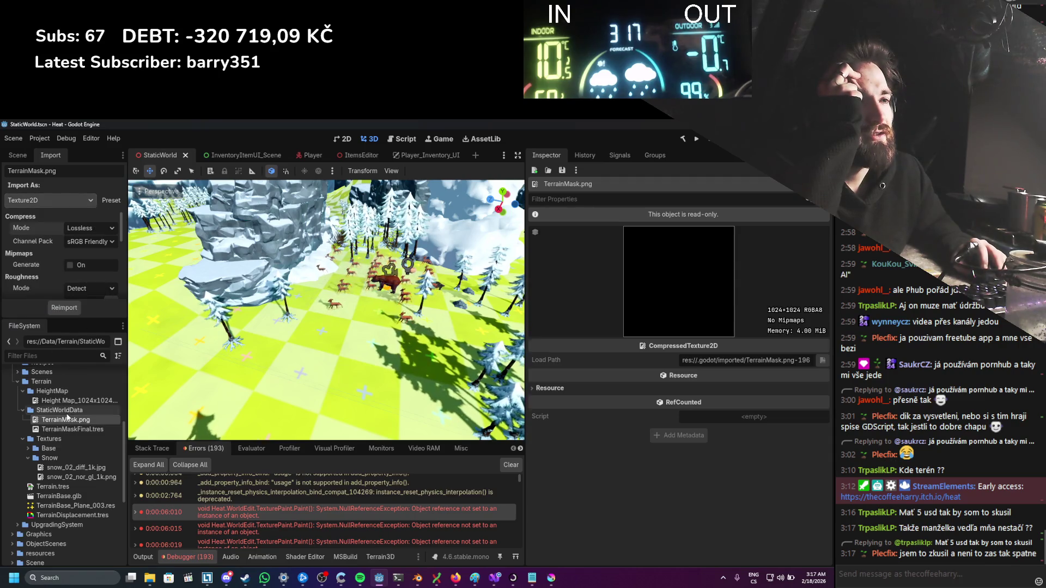
pyautogui.click(493, 578)
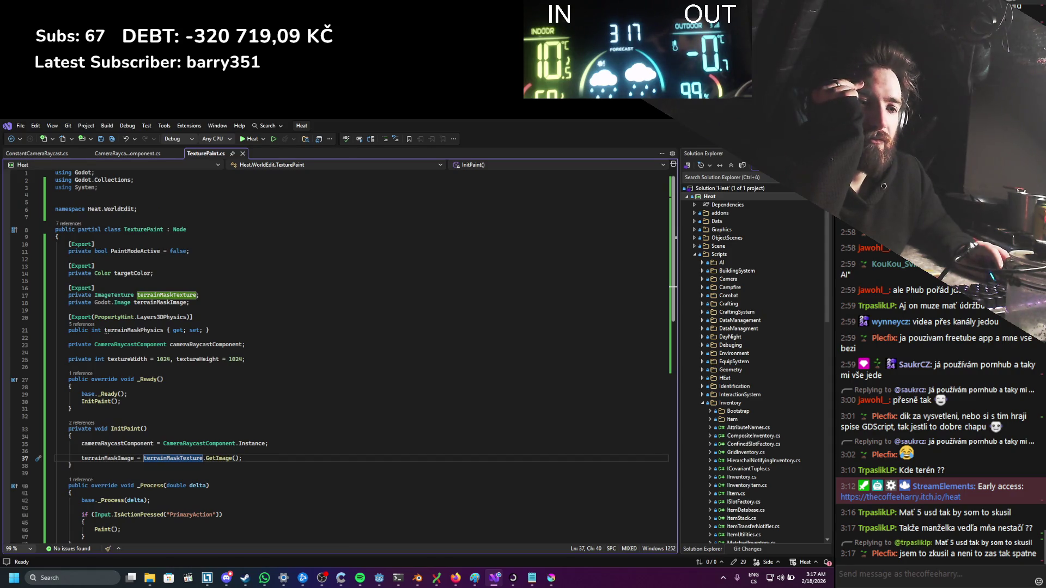
pyautogui.hotkey('alt', 'Tab')
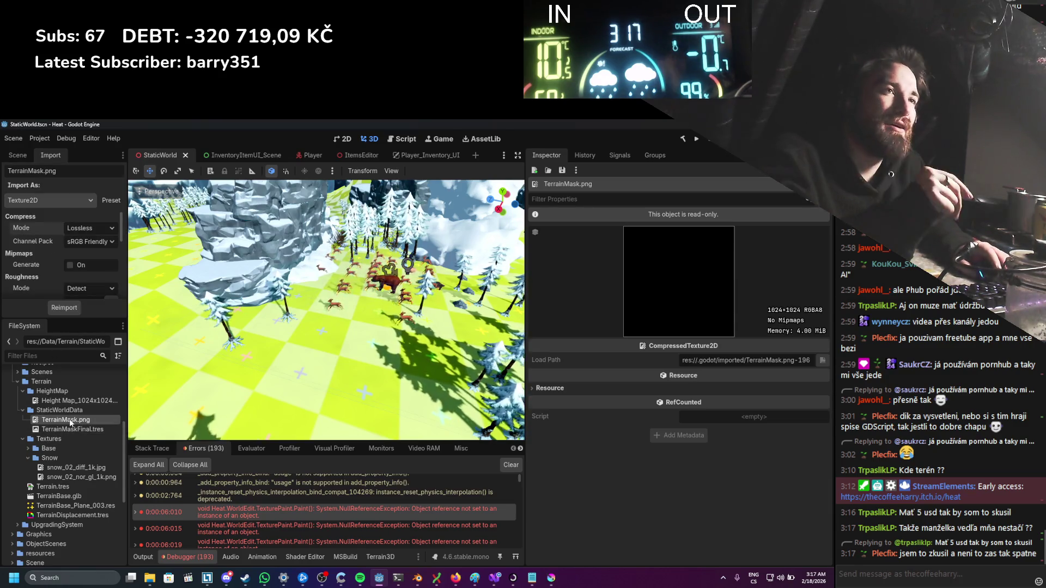
# Step: Delete TerrainMask.png from StaticWorldData and inspect TerrainMaskFinal.tres instead
pyautogui.moveTo(70, 424)
pyautogui.press('Delete')
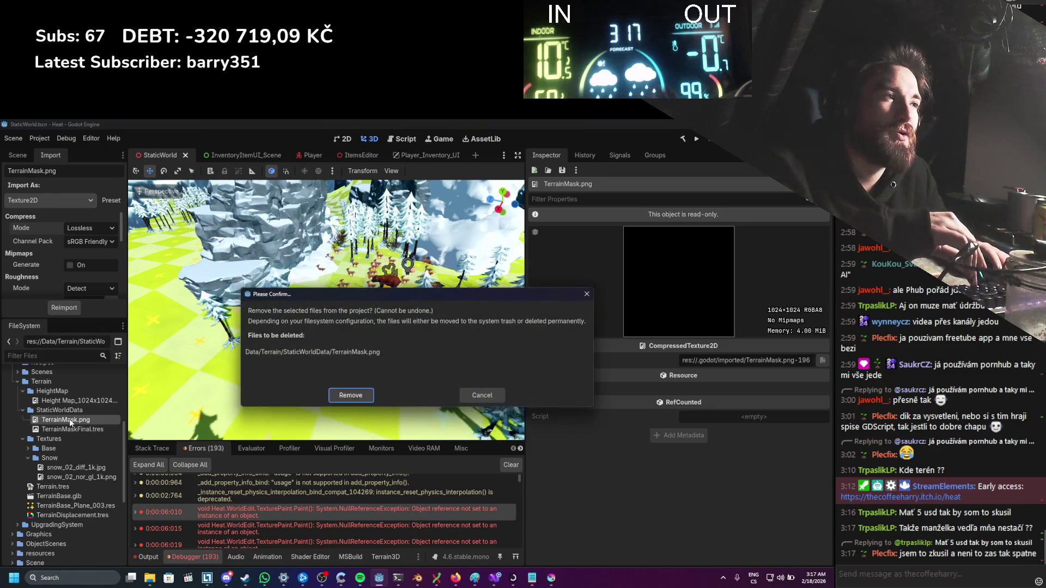
pyautogui.press('Return')
pyautogui.click(70, 419)
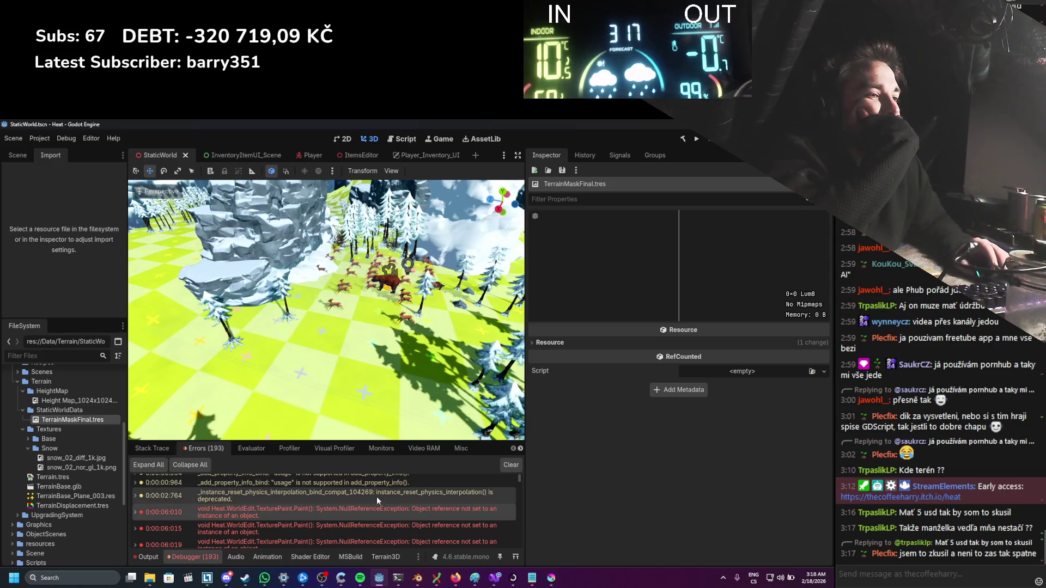
# Step: Replace terrainMaskTexture.GetImage() on line 37 with new Image() and save TexturePaint.cs
pyautogui.click(494, 577)
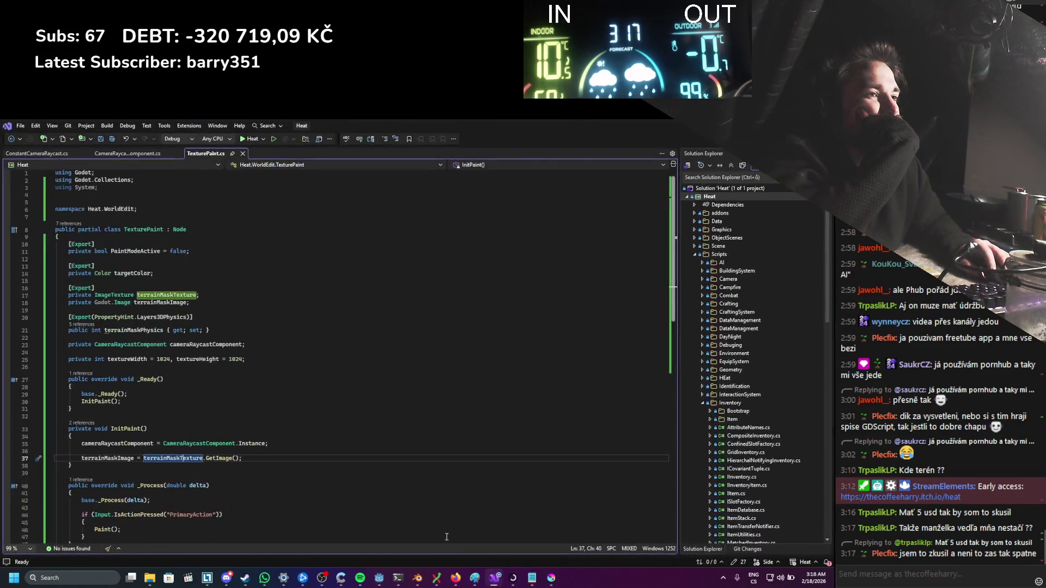
pyautogui.scroll(-2, 274, 436)
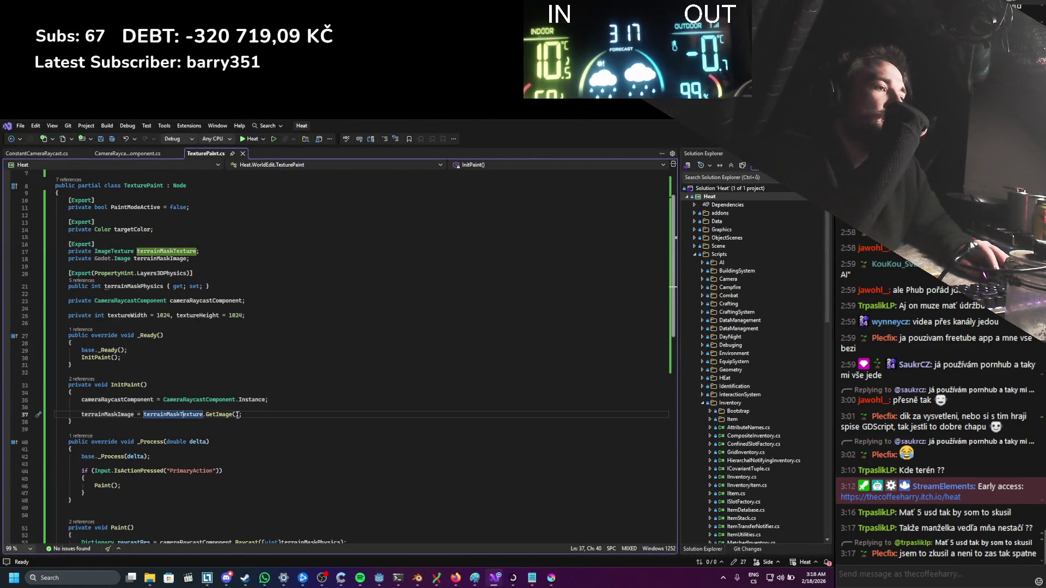
pyautogui.moveTo(240, 415); pyautogui.dragTo(139, 418)
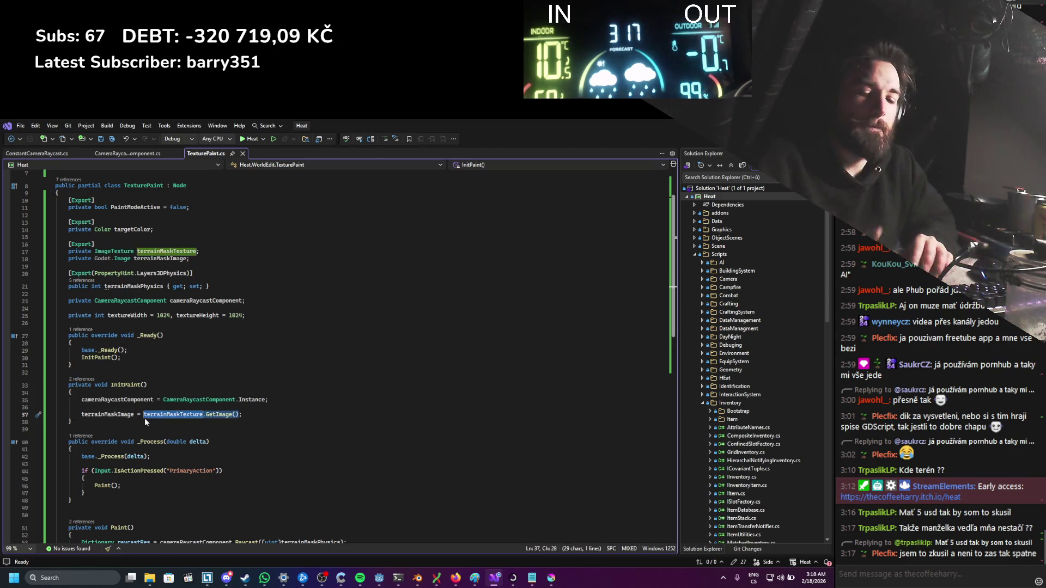
pyautogui.write('new image(')
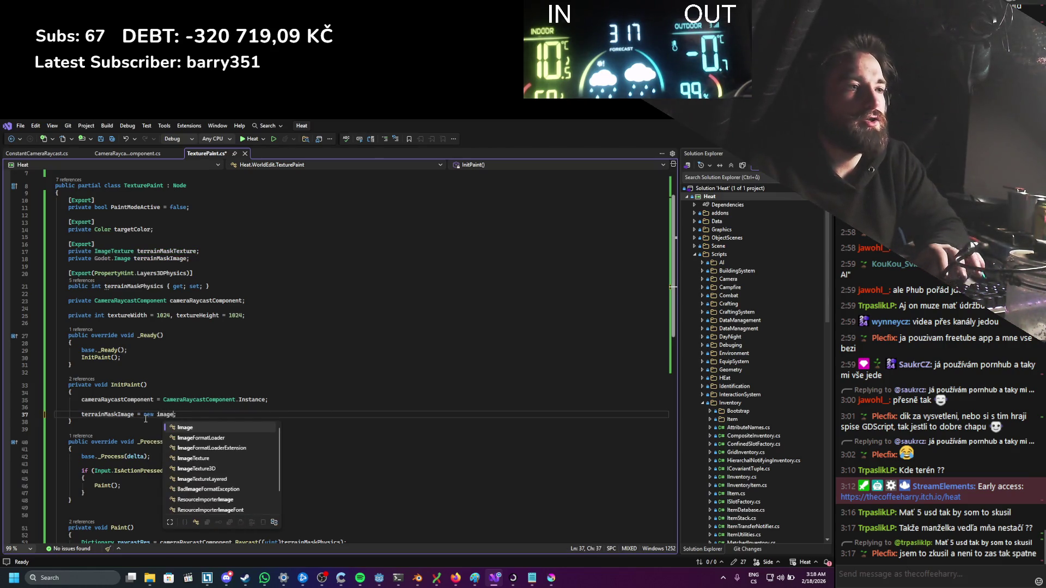
pyautogui.press('Left')
pyautogui.hotkey('ctrl', 's')
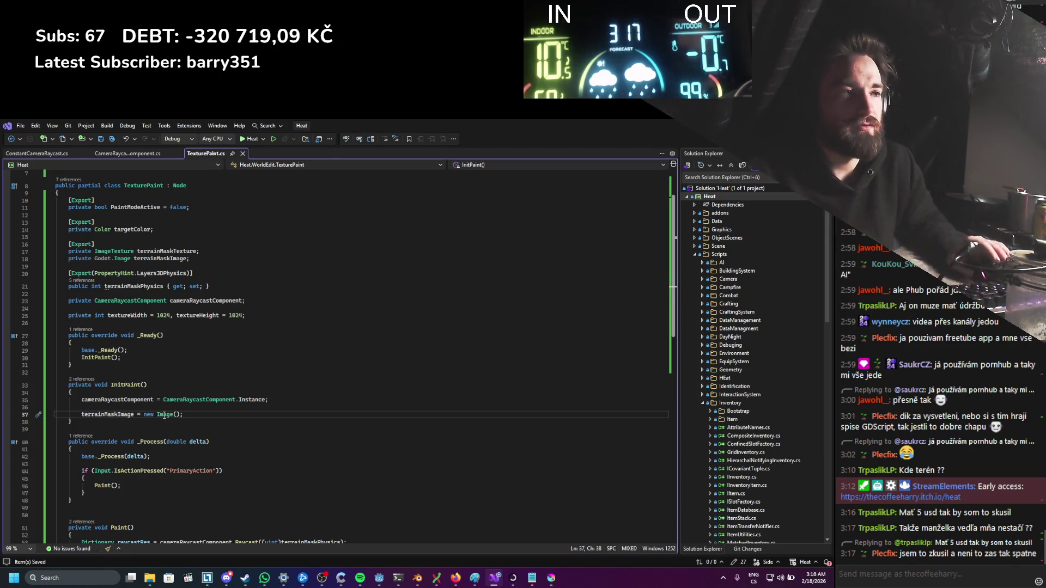
# Step: Read through the Image class definition, close it, and return to Godot
pyautogui.keyDown('ctrl'); pyautogui.click(166, 414); pyautogui.keyUp('ctrl')
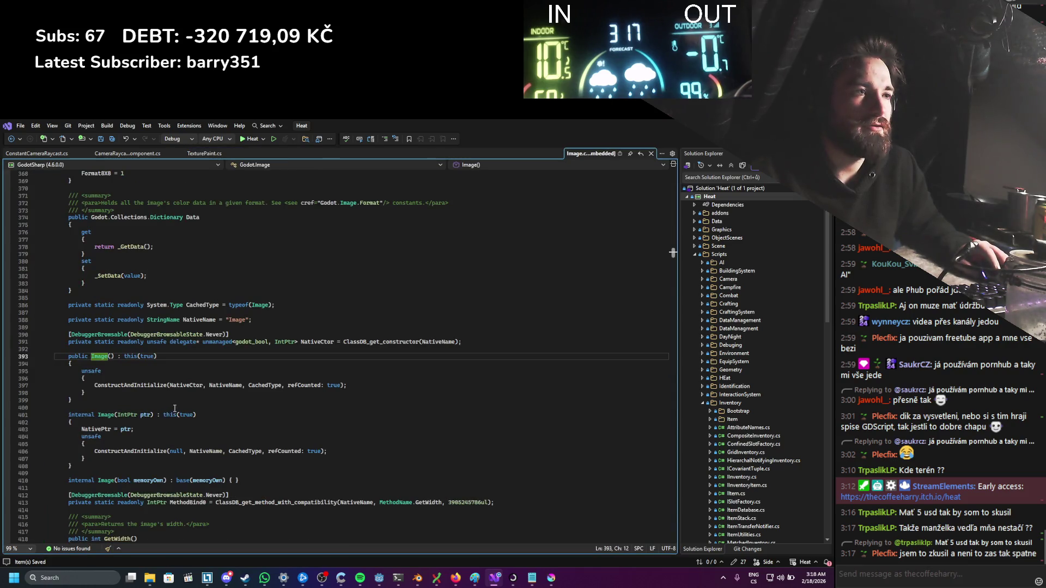
pyautogui.scroll(-4, 203, 391)
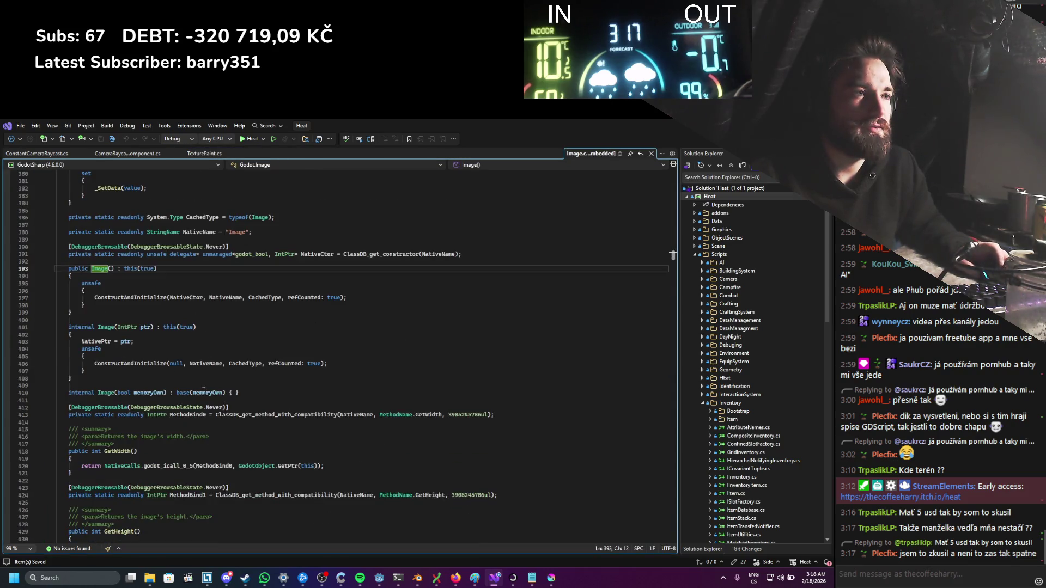
pyautogui.scroll(-4, 206, 388)
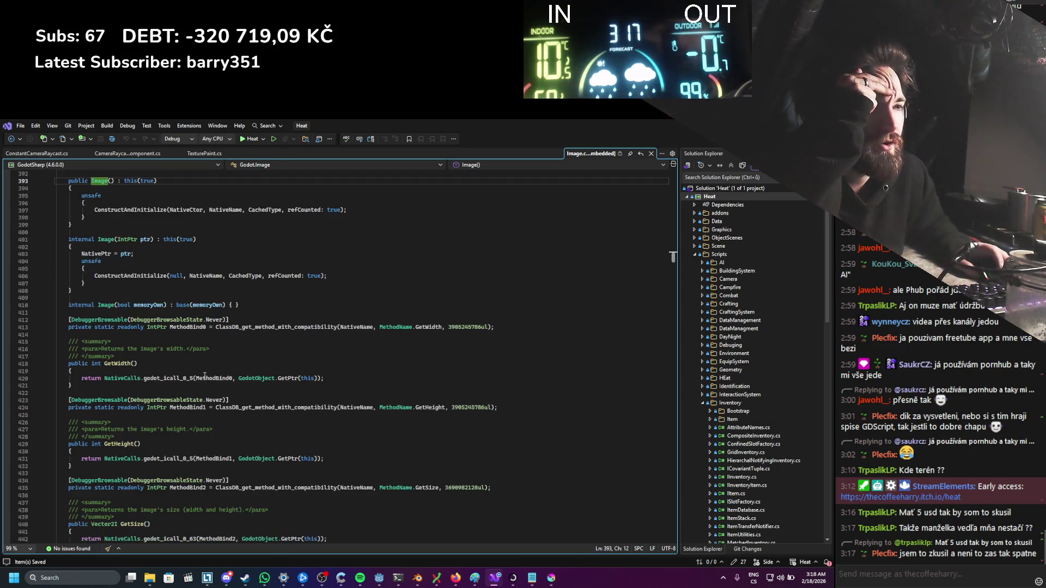
pyautogui.scroll(-17, 221, 341)
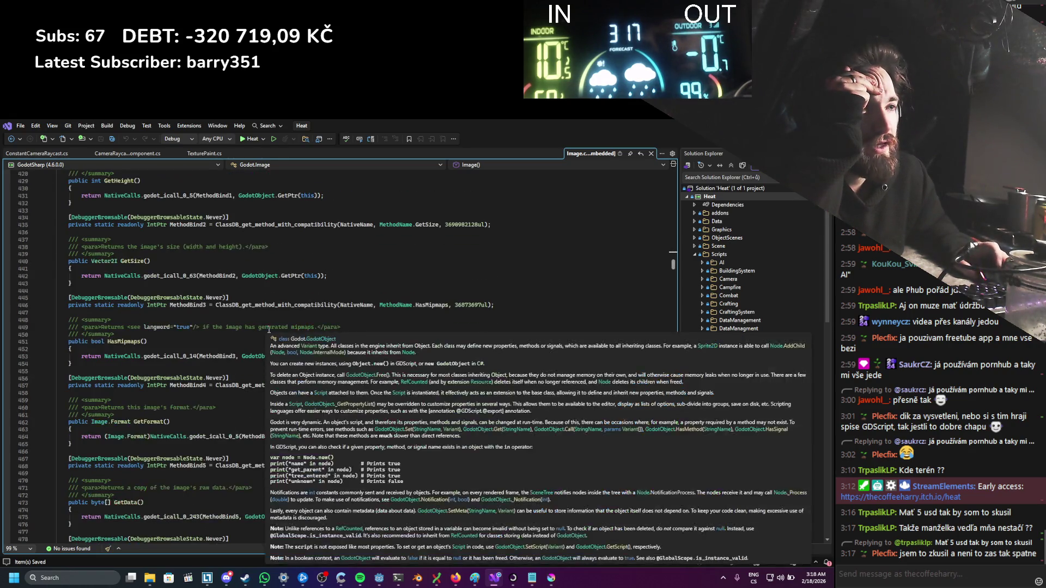
pyautogui.scroll(-6, 272, 309)
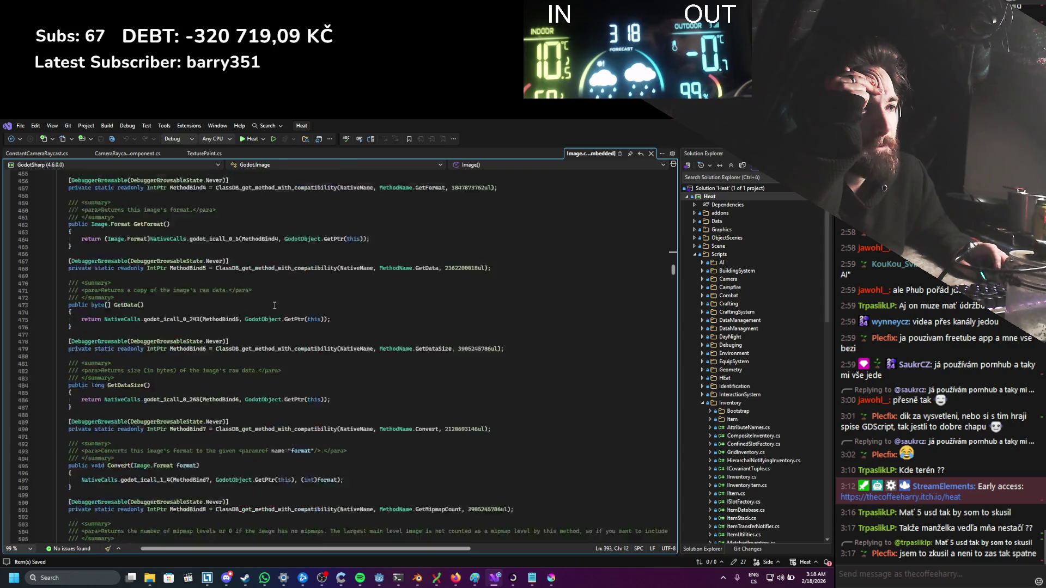
pyautogui.click(652, 155)
pyautogui.scroll(-2, 349, 339)
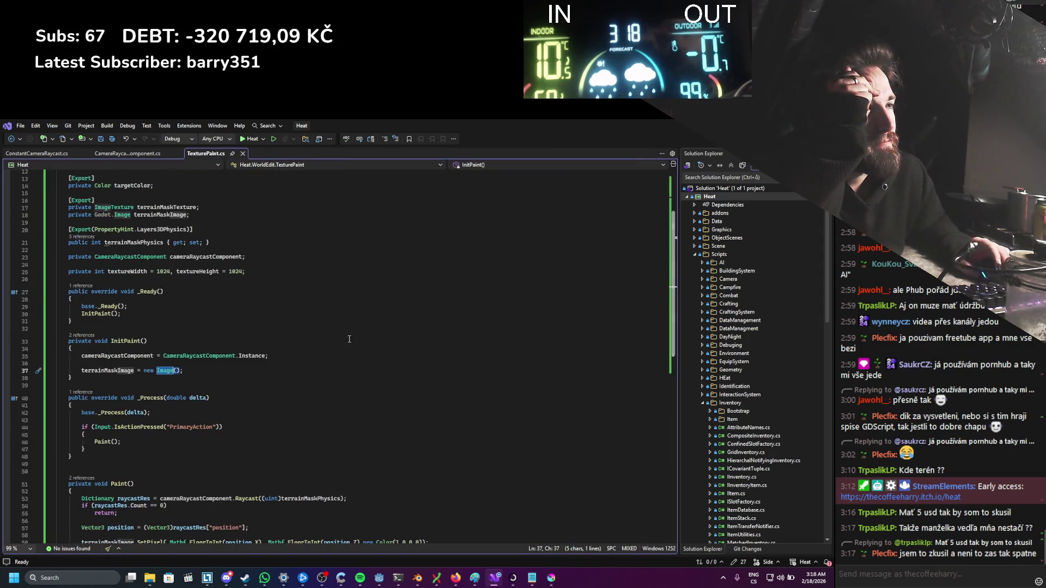
pyautogui.scroll(-4, 214, 345)
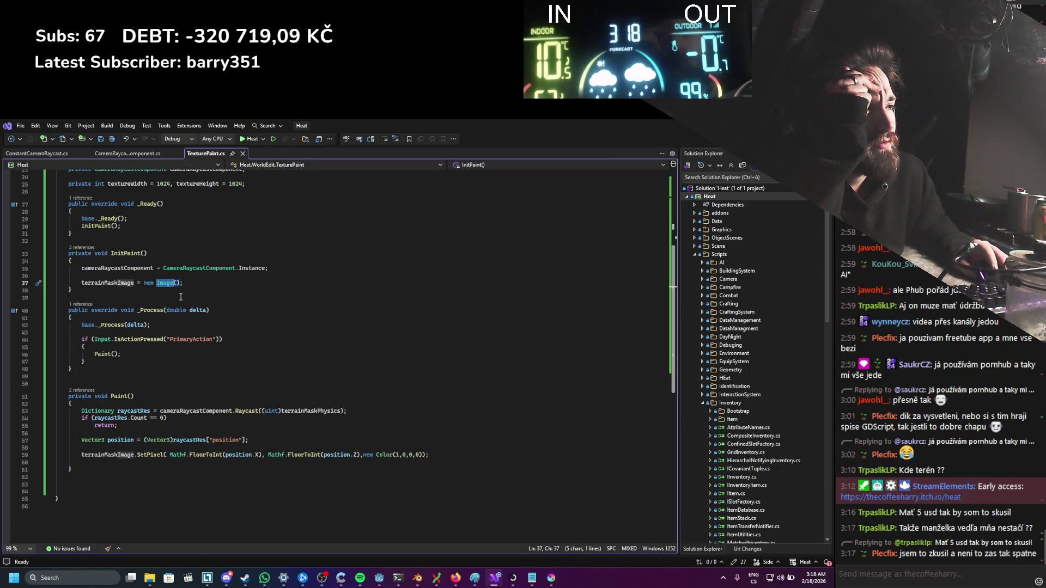
pyautogui.hotkey('alt', 'Tab')
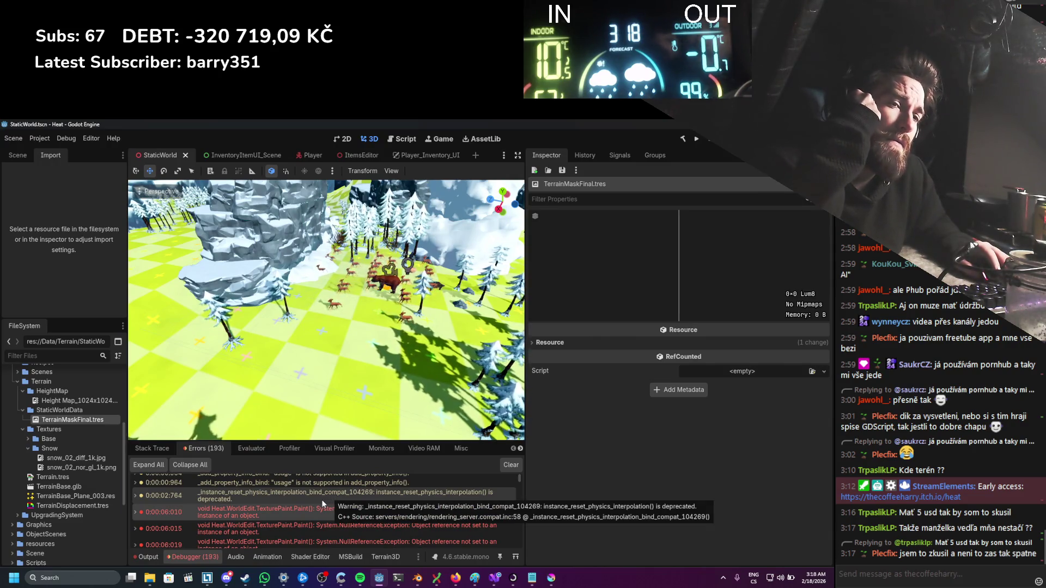
# Step: Select the 0:00:06:010 error, then search 'godot image' and open the Godot Docs Image page
pyautogui.click(324, 512)
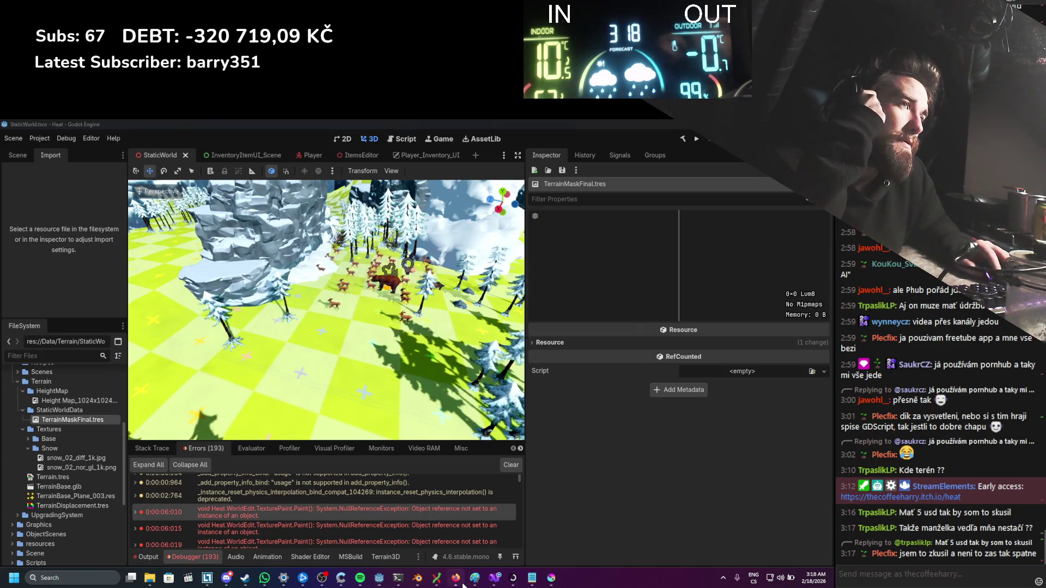
pyautogui.click(455, 578)
pyautogui.click(229, 129)
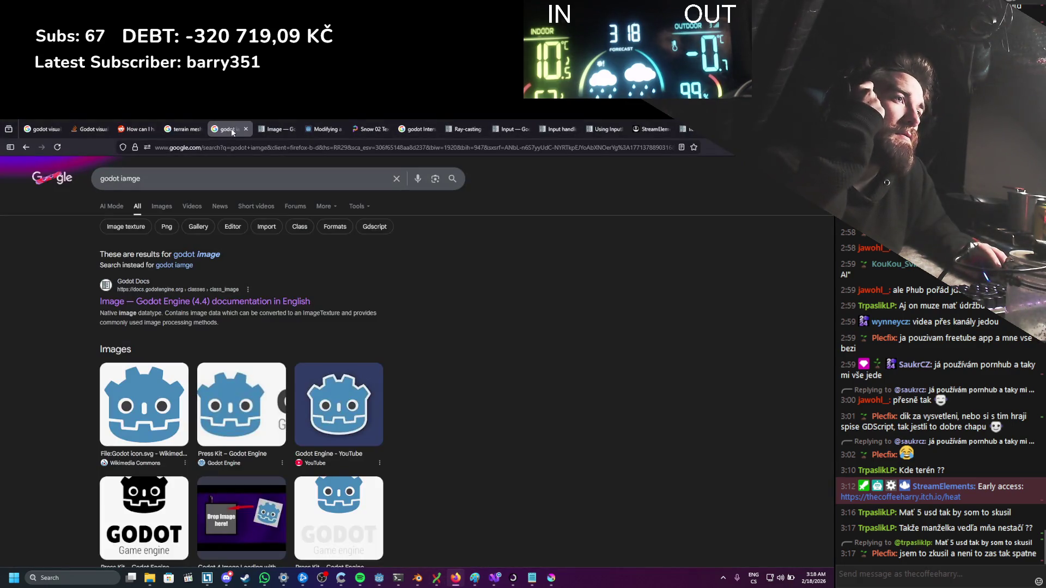
pyautogui.click(188, 254)
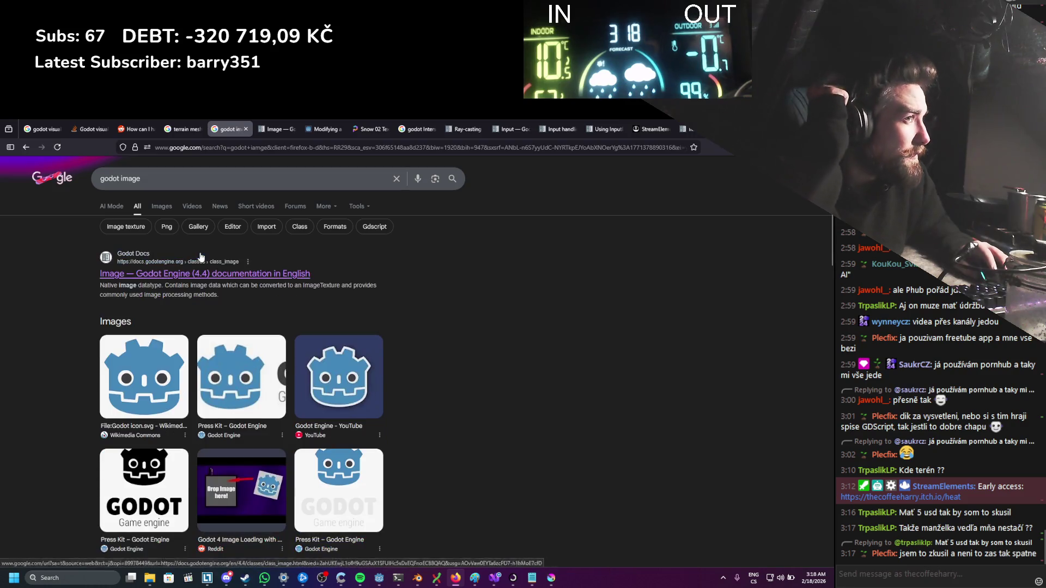
pyautogui.click(262, 129)
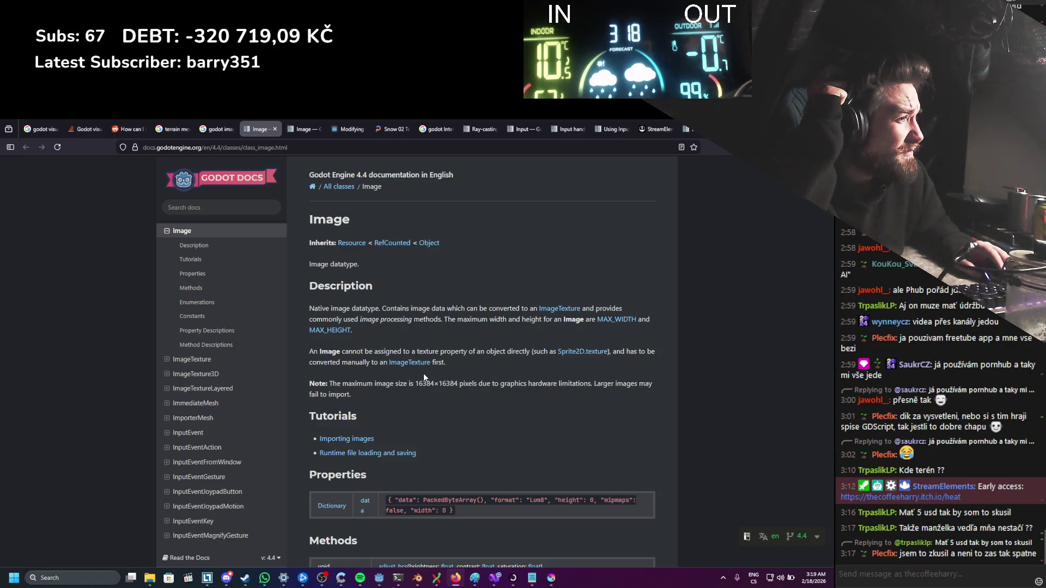
# Step: Scroll down to the Image class Methods table, then return to the Godot editor
pyautogui.scroll(-4, 423, 374)
pyautogui.scroll(-2, 426, 390)
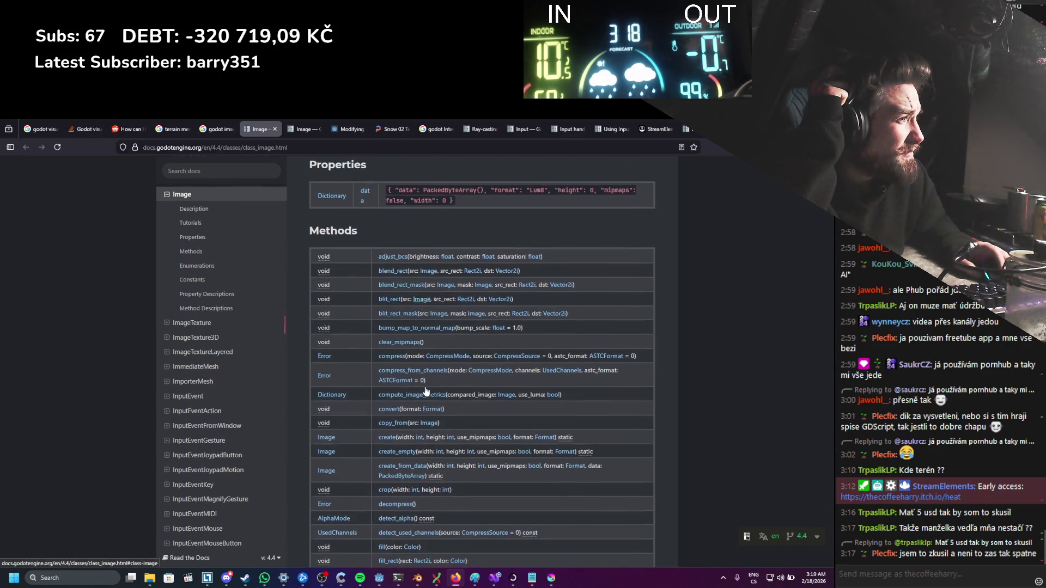
pyautogui.scroll(-1, 423, 387)
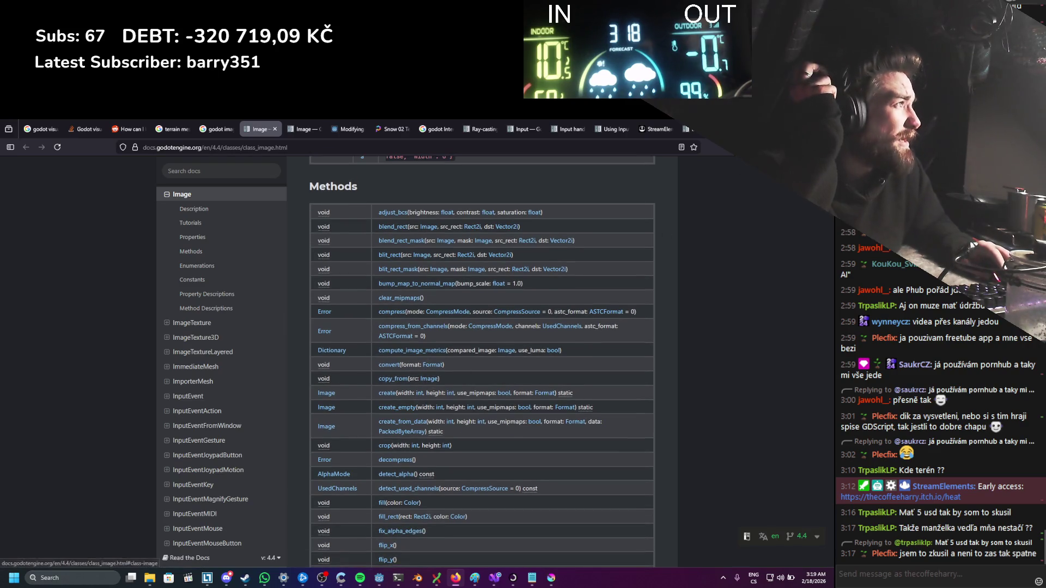
pyautogui.hotkey('alt', 'Tab')
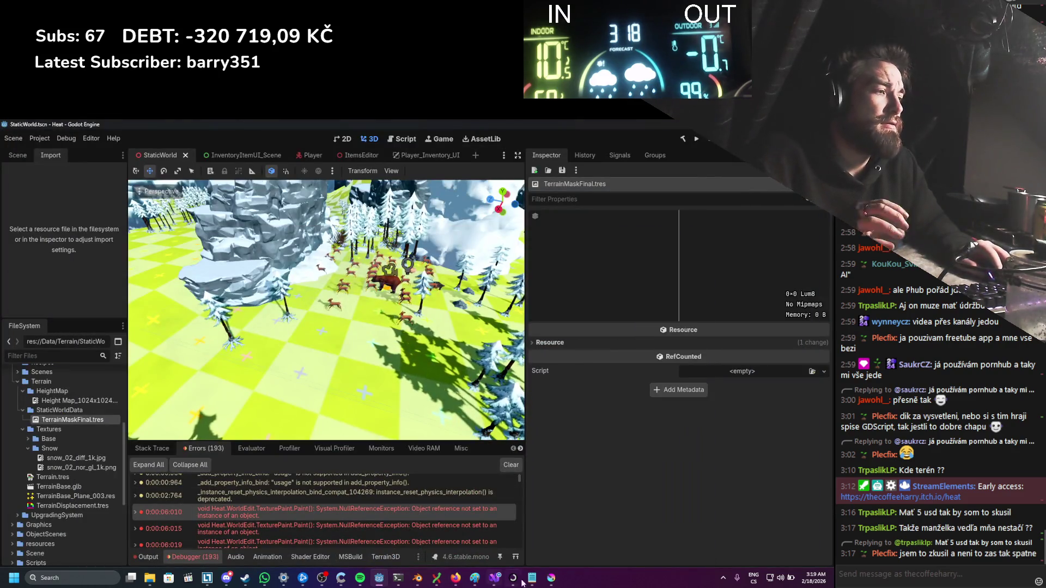
# Step: Replace new Image() on line 37 with a call to Image.CreateEmpty
pyautogui.hotkey('alt', 'Tab')
pyautogui.scroll(1, 176, 337)
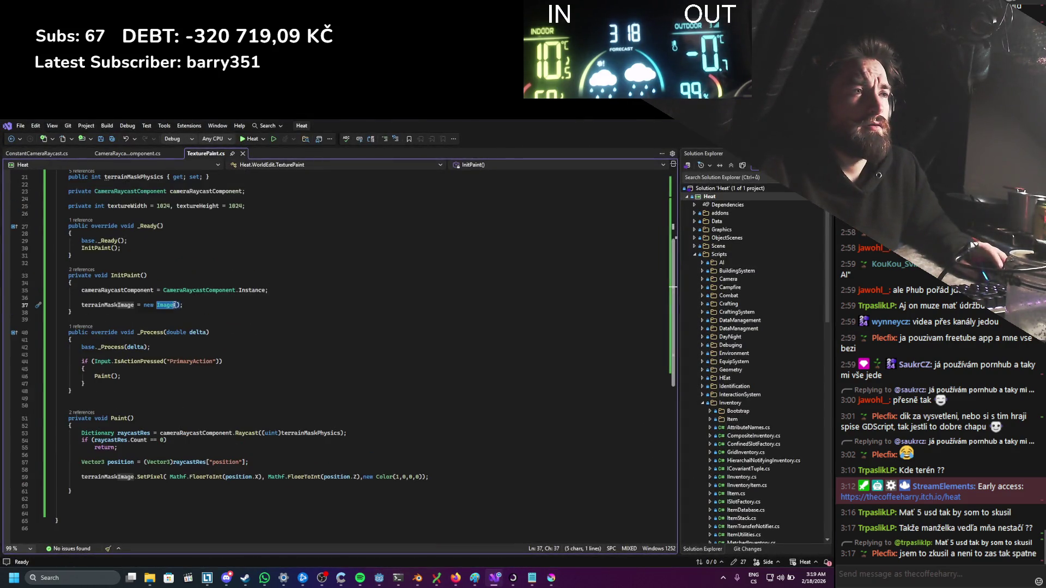
pyautogui.click(182, 306)
pyautogui.moveTo(179, 306); pyautogui.dragTo(145, 307)
pyautogui.write('Image.creat')
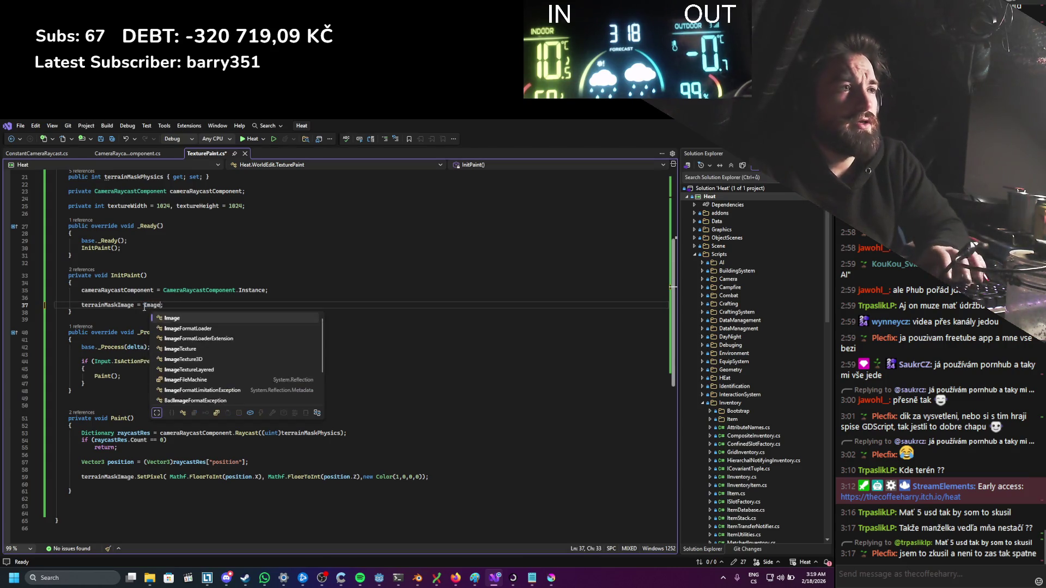
pyautogui.press('Down')
pyautogui.press('Down')
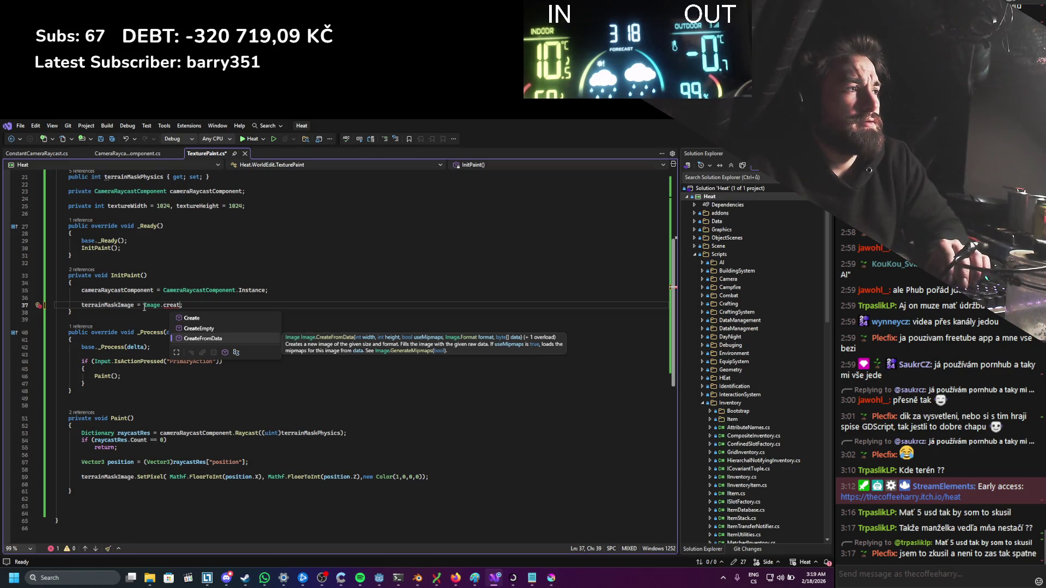
pyautogui.press('Up')
pyautogui.press('Tab')
# Step: Pass 1024, 1024, false and Image.Format.Rgba16 to CreateEmpty and save
pyautogui.write('()')
pyautogui.write('1')
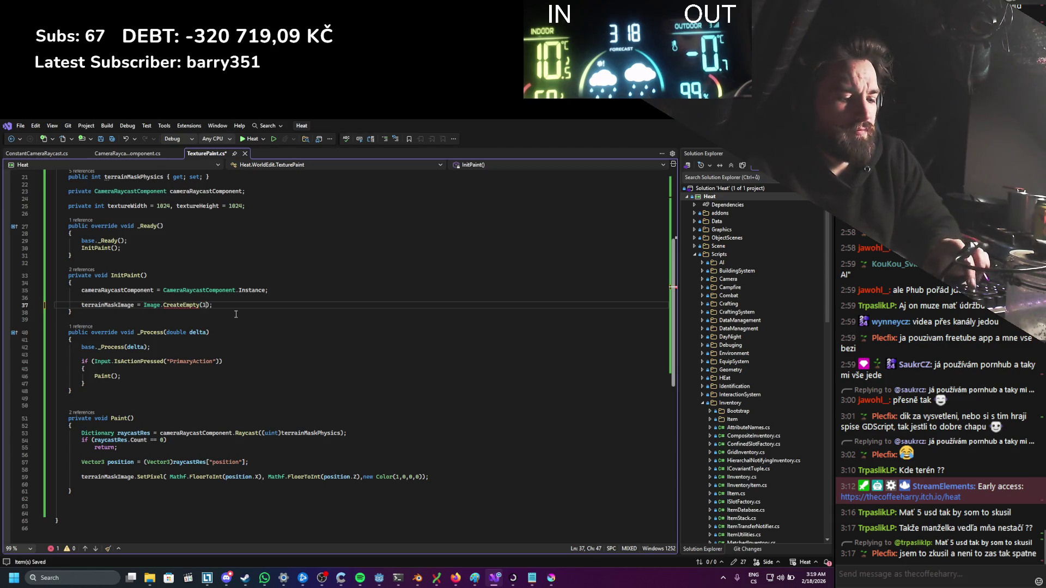
pyautogui.write('4, 1024')
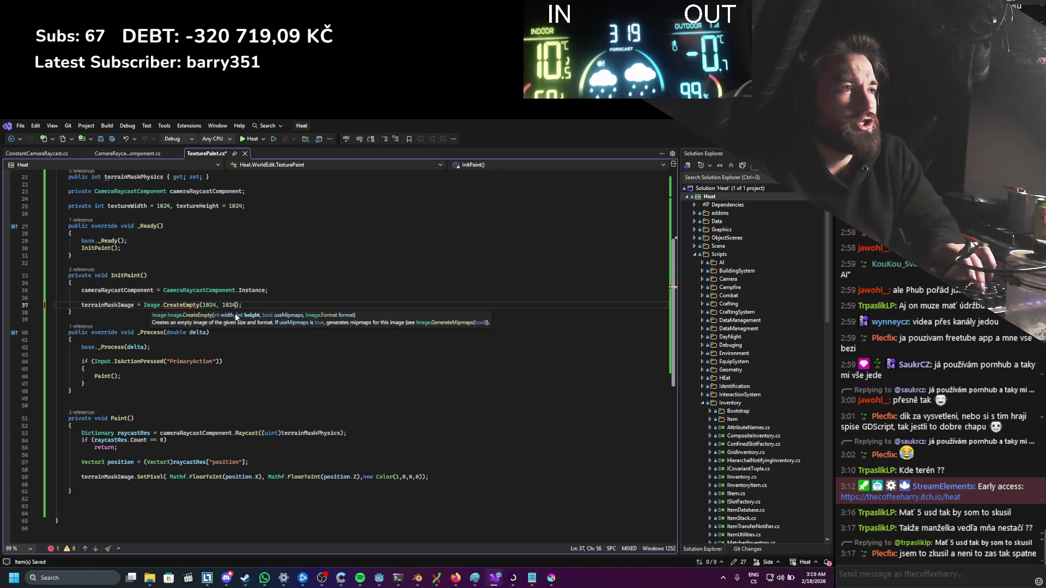
pyautogui.write(', false')
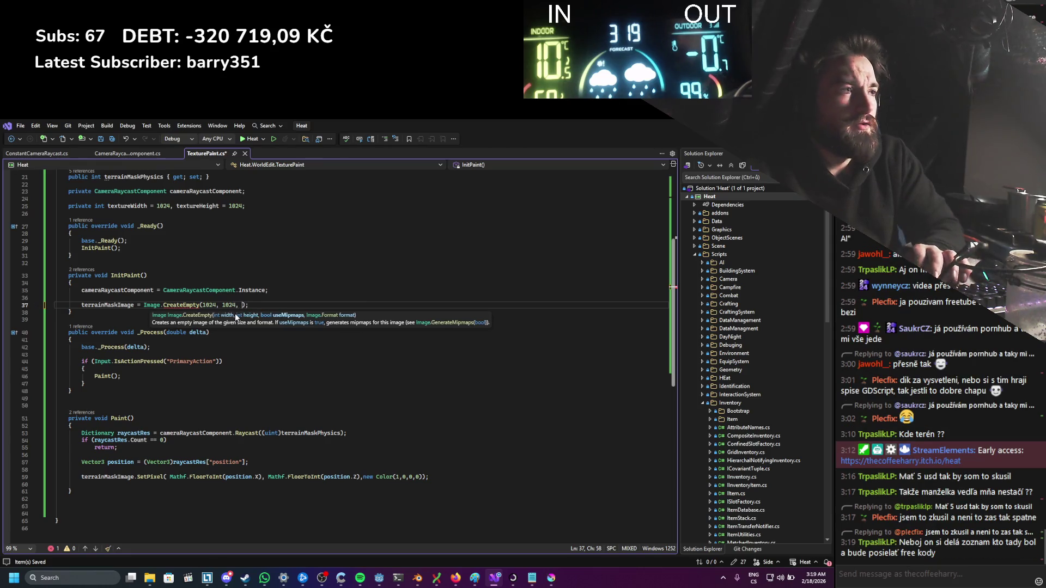
pyautogui.write(',')
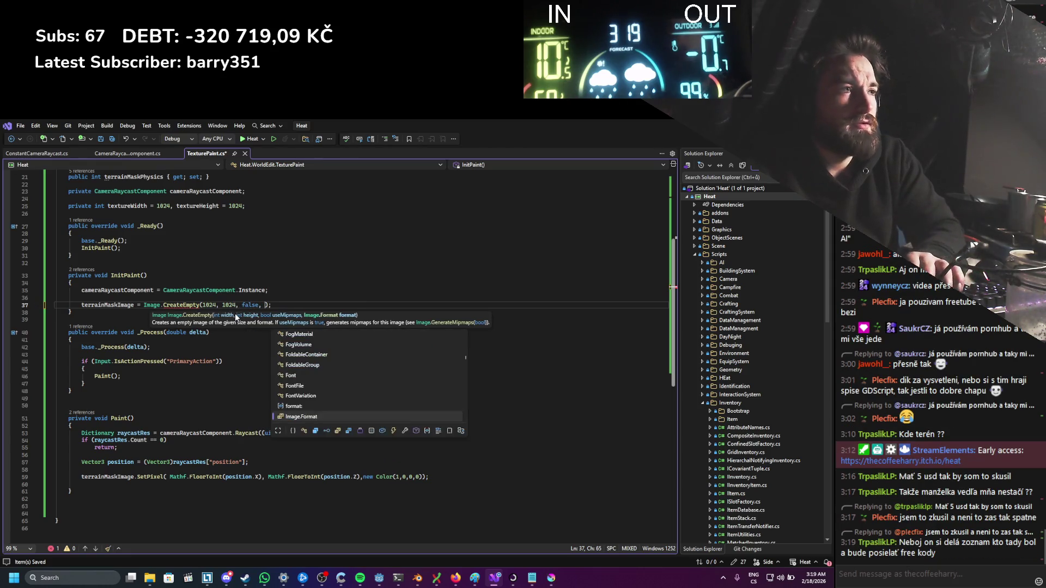
pyautogui.press('Up')
pyautogui.press('Tab')
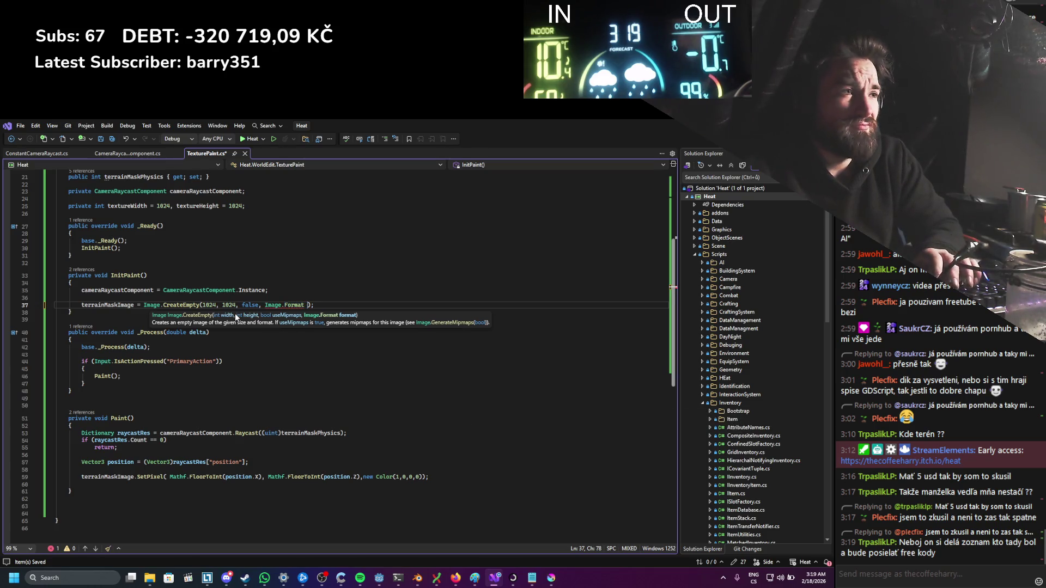
pyautogui.press('BackSpace')
pyautogui.write('.')
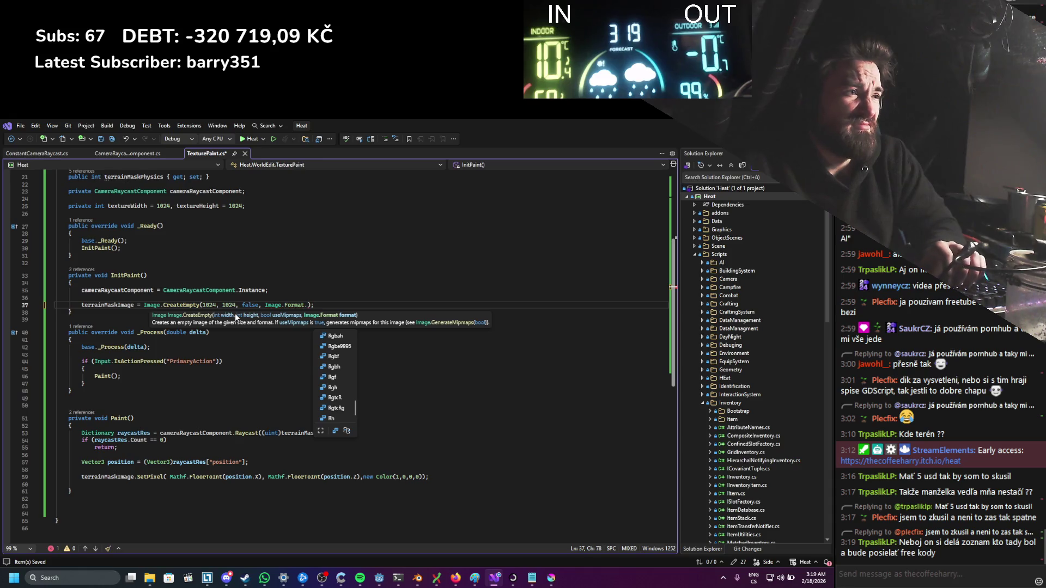
pyautogui.press('Up')
pyautogui.press('Up')
pyautogui.press('Up')
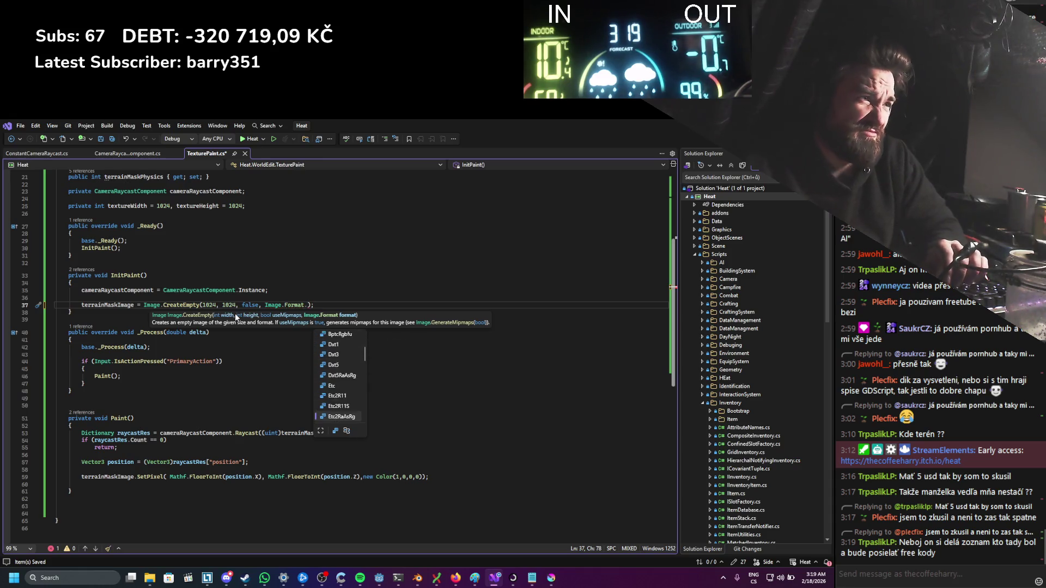
pyautogui.press('Down')
pyautogui.press('Down')
pyautogui.press('Down')
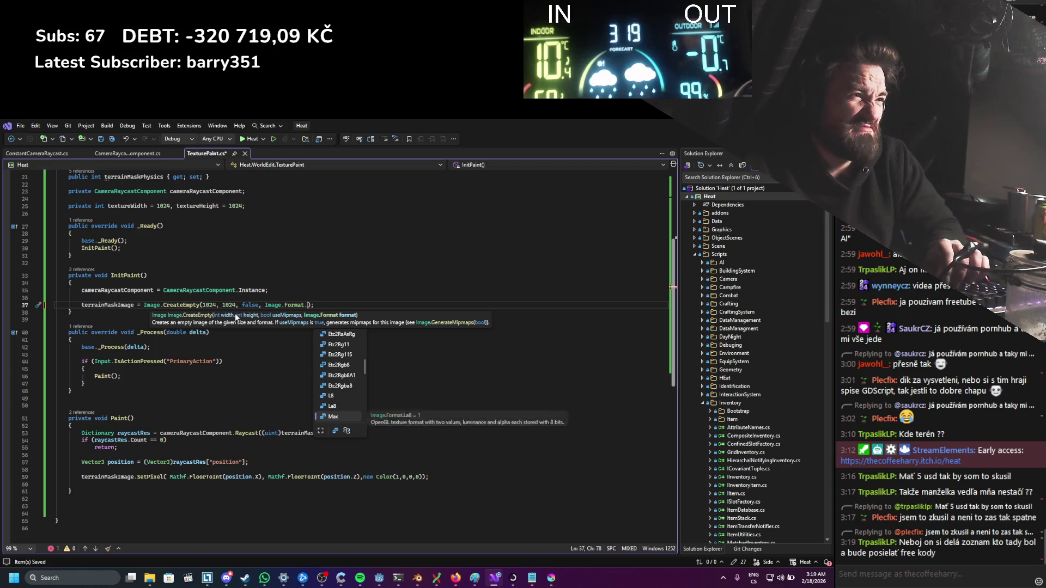
pyautogui.press('Down')
pyautogui.press('Down')
pyautogui.press('Down')
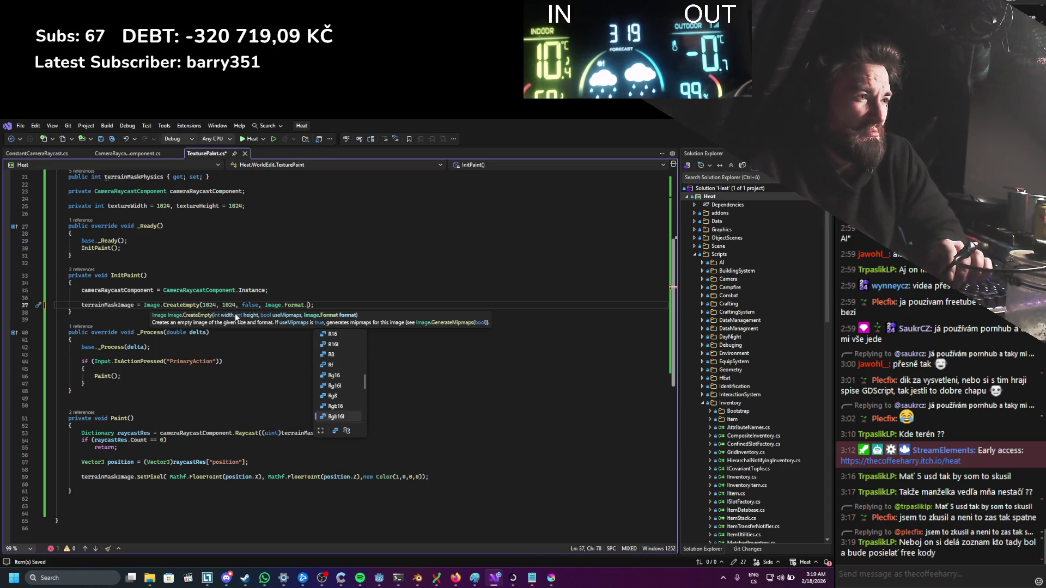
pyautogui.press('Up')
pyautogui.press('Up')
pyautogui.press('Up')
pyautogui.hotkey('ctrl', 's')
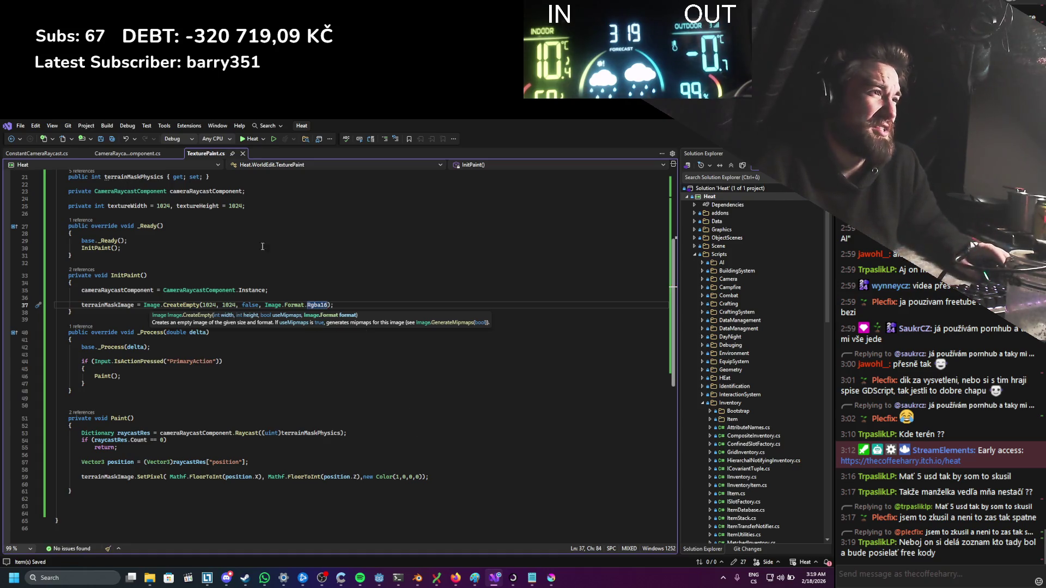
# Step: Highlight terrainMaskImage to see where it is used in the script
pyautogui.click(280, 233)
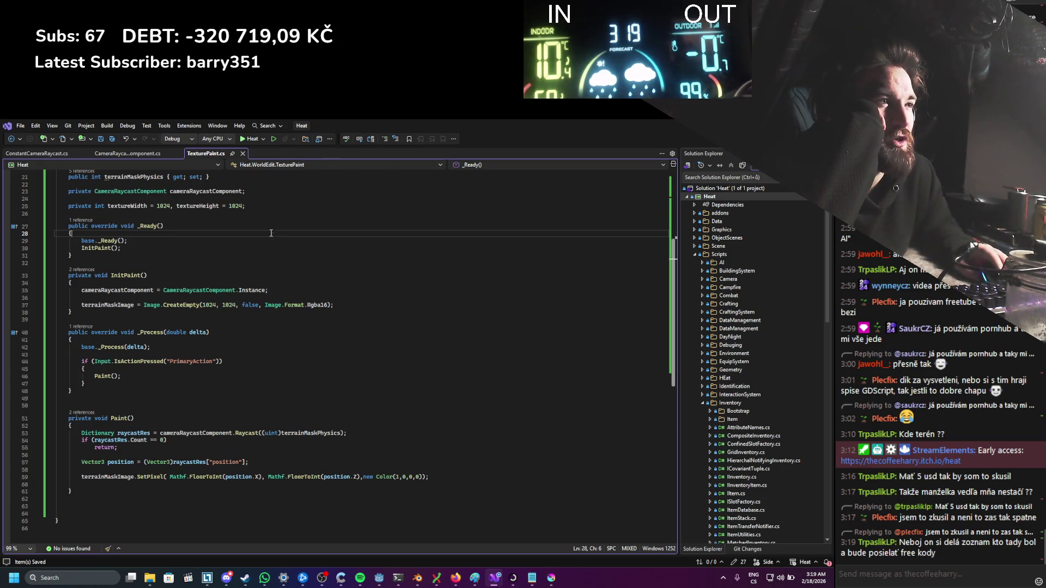
pyautogui.doubleClick(123, 304)
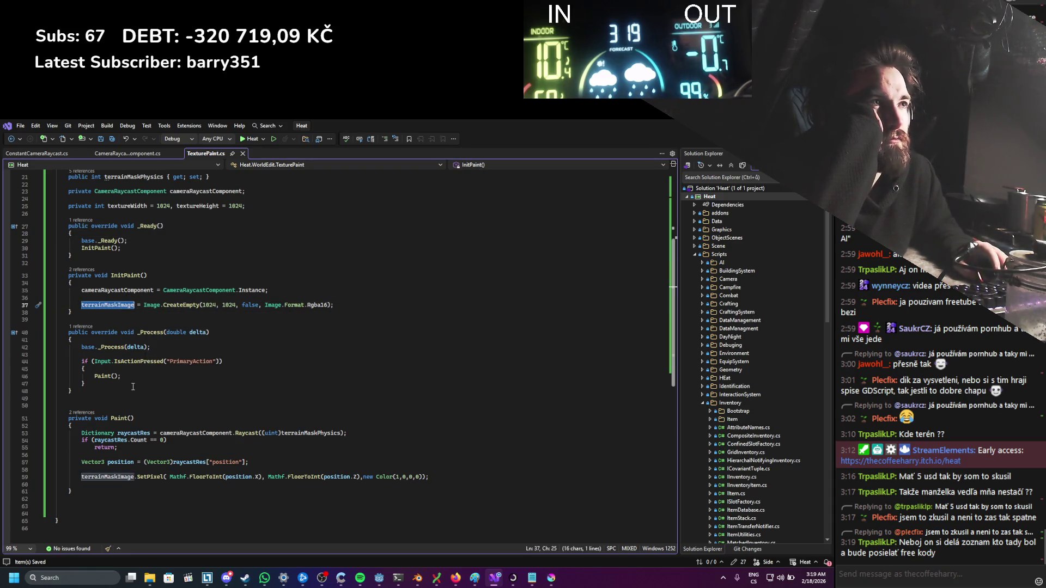
pyautogui.scroll(2, 132, 386)
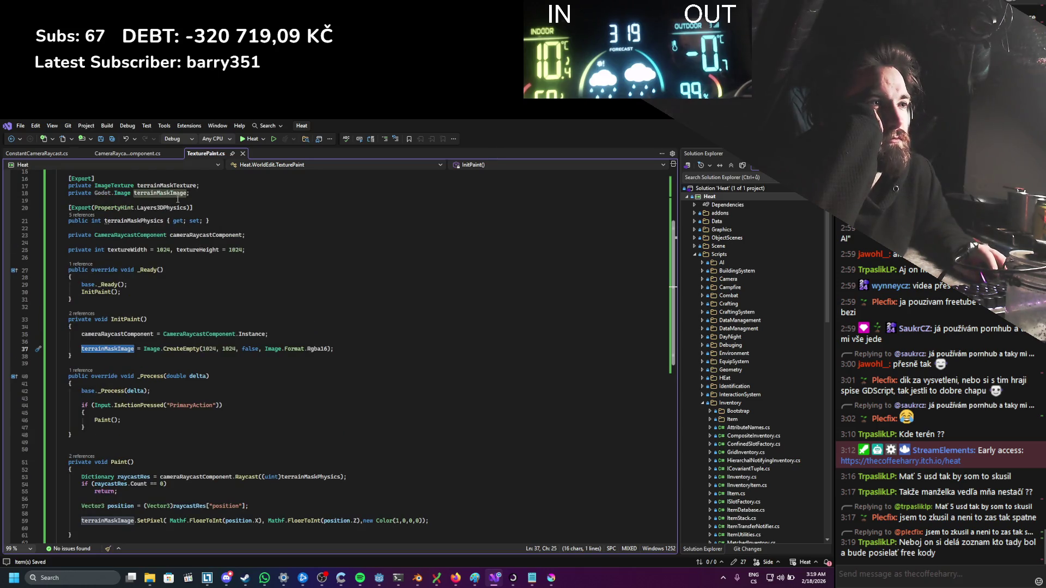
# Step: Paste the terrainMaskTexture field name at the end of the Paint() method
pyautogui.doubleClick(176, 186)
pyautogui.hotkey('ctrl', 'c')
pyautogui.scroll(-4, 148, 446)
pyautogui.hotkey('ctrl', 'v')
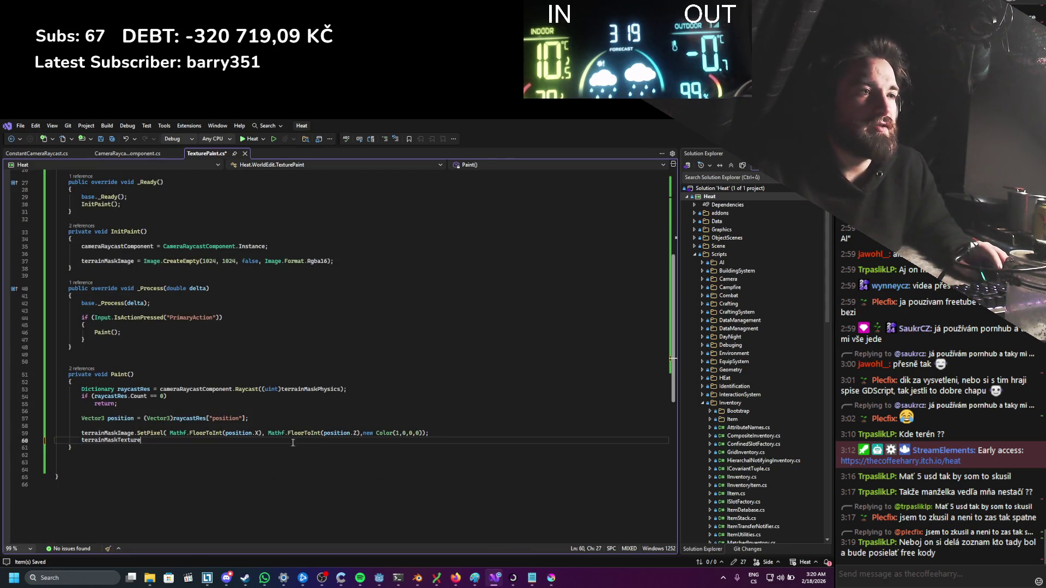
pyautogui.write('.creat')
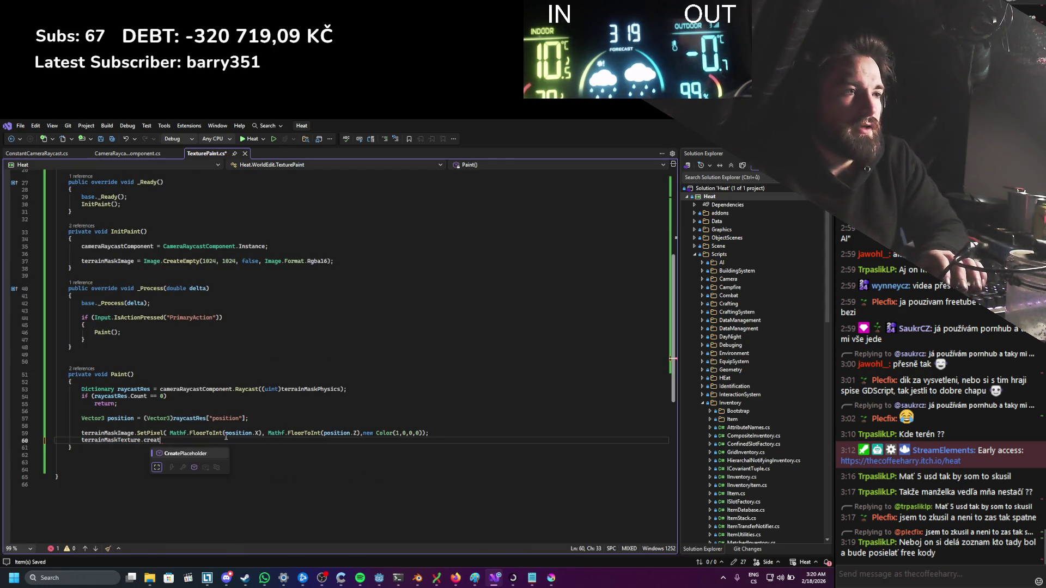
pyautogui.press('BackSpace')
pyautogui.press('BackSpace')
pyautogui.press('BackSpace')
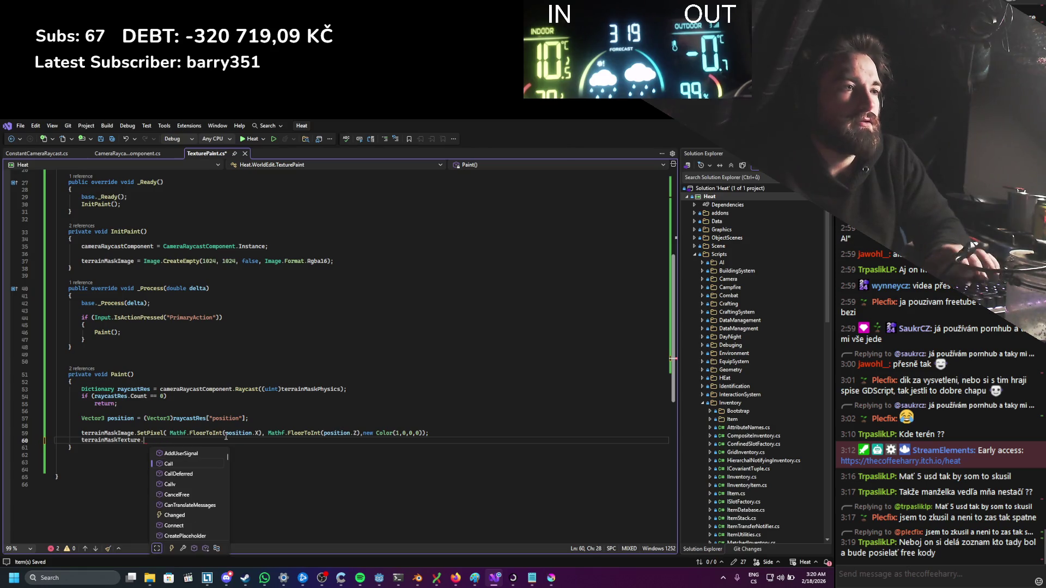
pyautogui.scroll(1, 217, 402)
pyautogui.scroll(5, 202, 338)
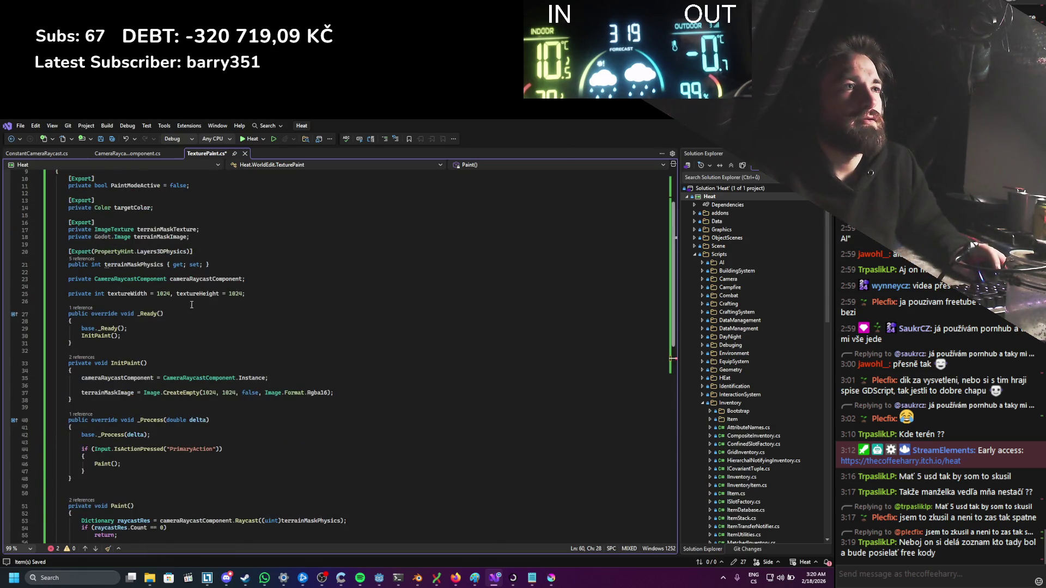
pyautogui.scroll(-5, 140, 408)
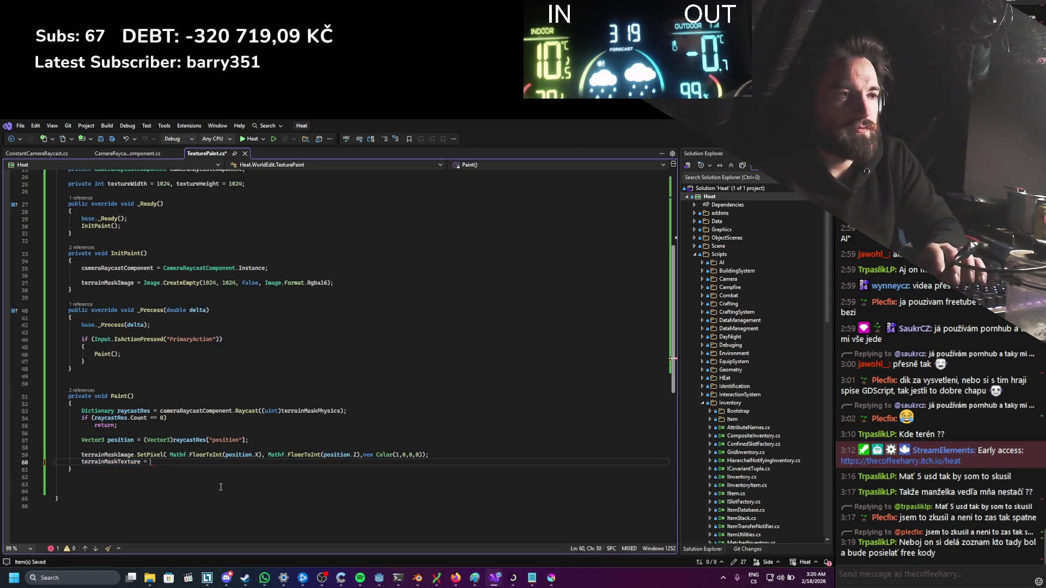
# Step: Assign it ImageTexture.CreateFromImage(terrainMaskImage), then return to the Godot editor
pyautogui.write('Image')
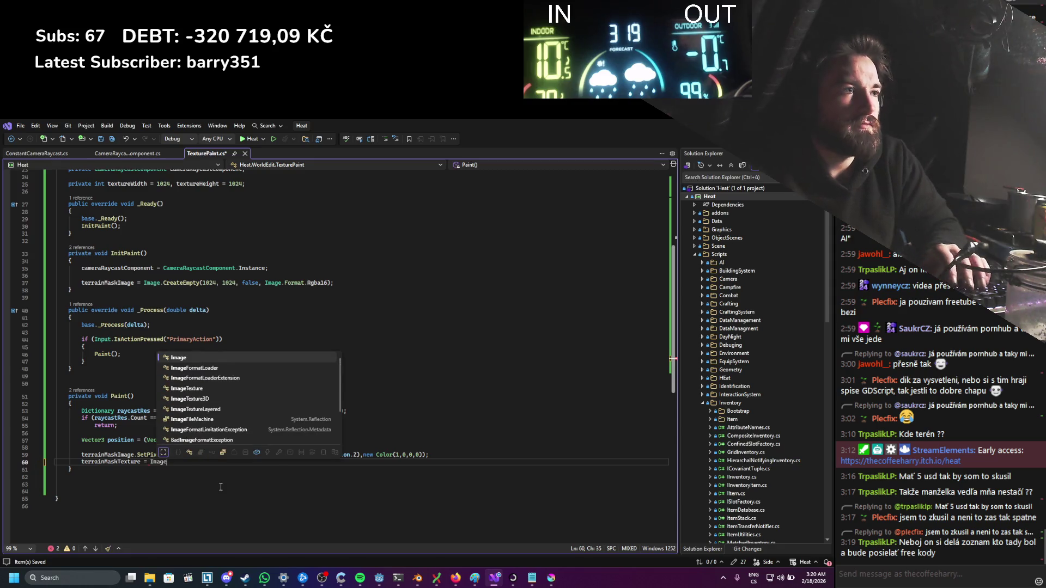
pyautogui.write('Texture.Crea')
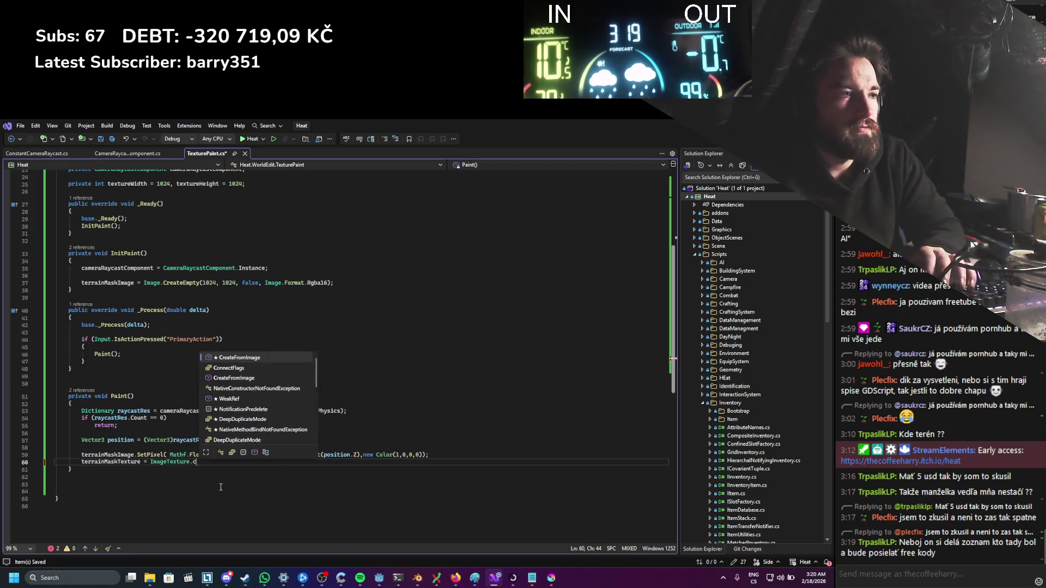
pyautogui.press('Tab')
pyautogui.write('();teFromImage(terra);')
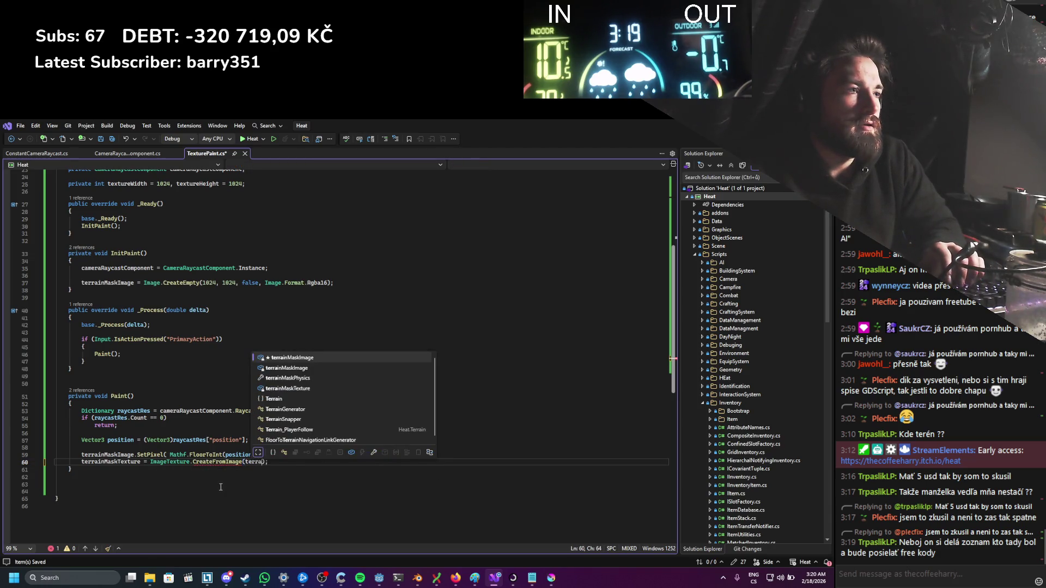
pyautogui.press('Tab')
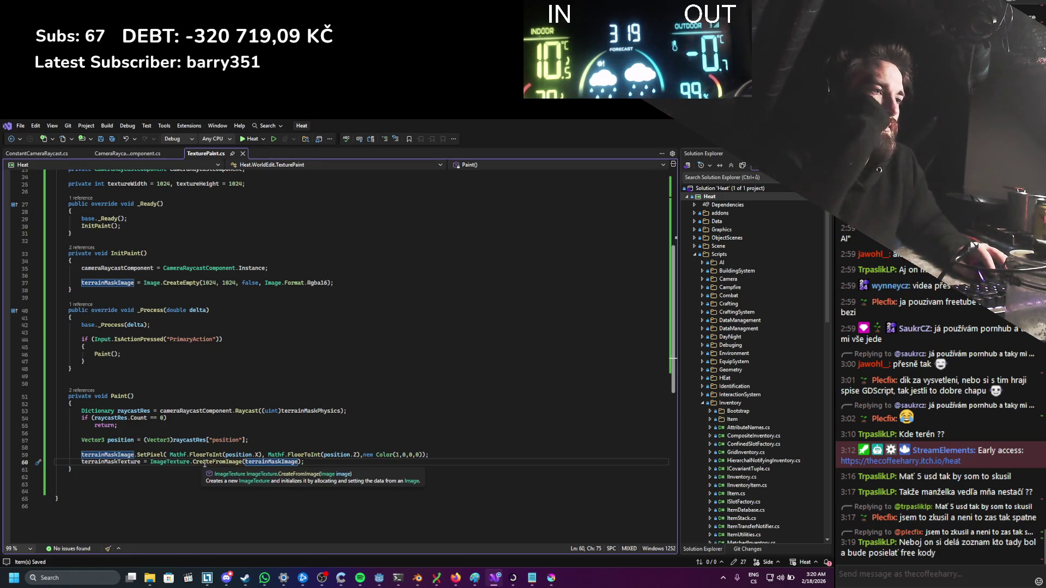
pyautogui.hotkey('alt', 'Tab')
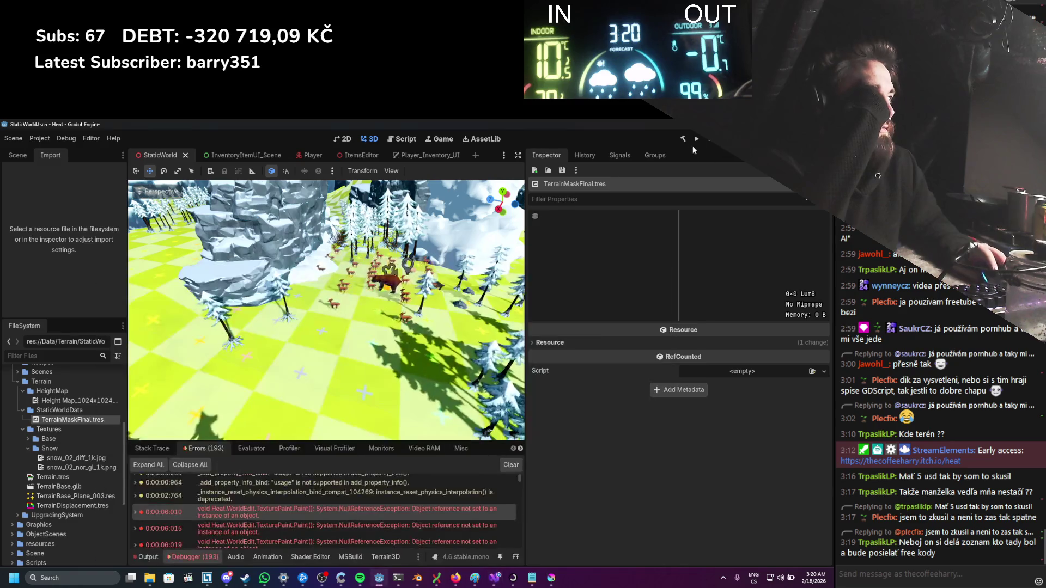
# Step: Build and test-run the Heat game with the new painting code, then stop it
pyautogui.click(696, 139)
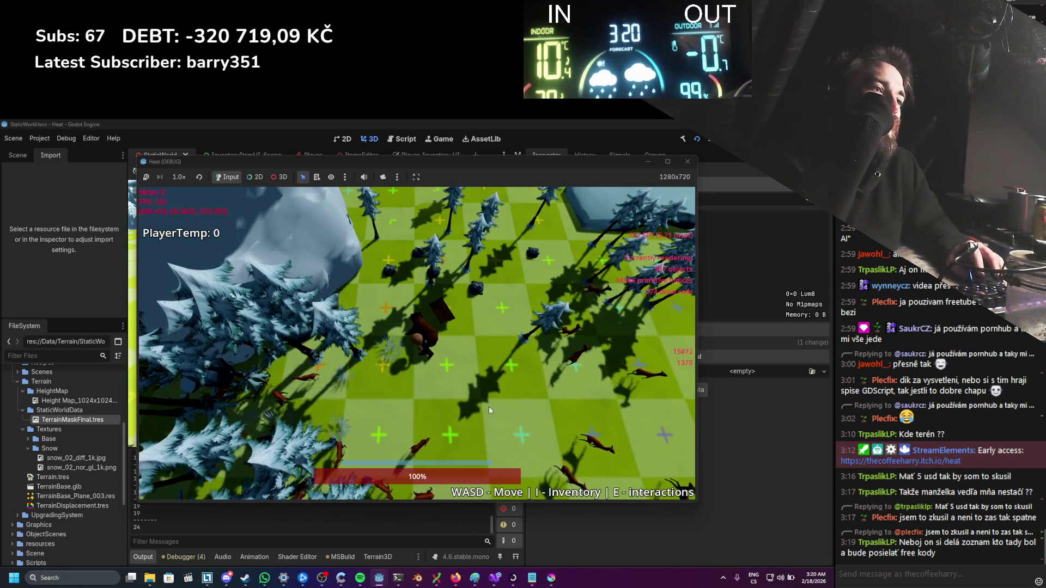
pyautogui.scroll(3, 485, 391)
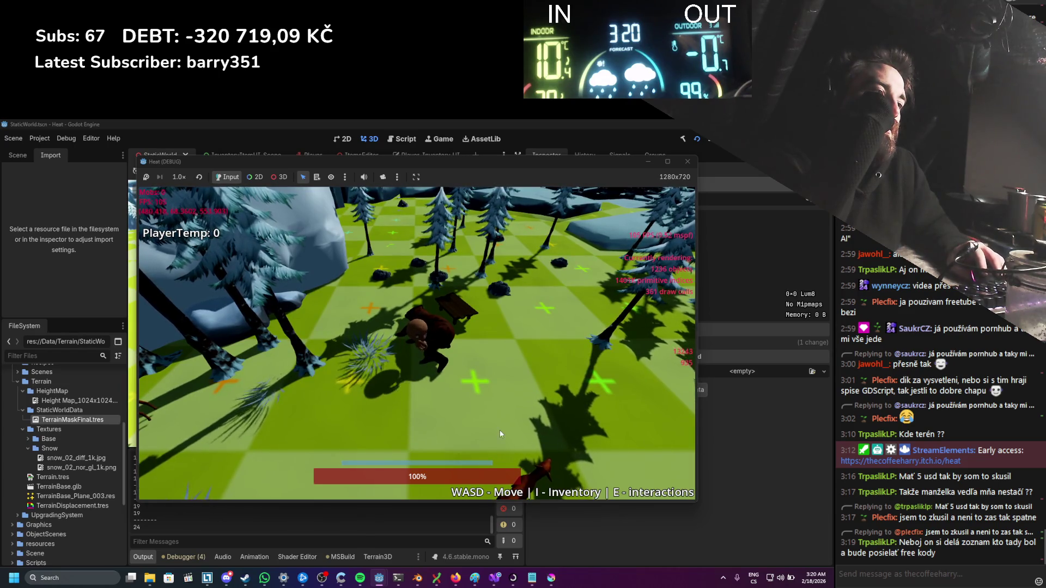
pyautogui.scroll(-3, 499, 430)
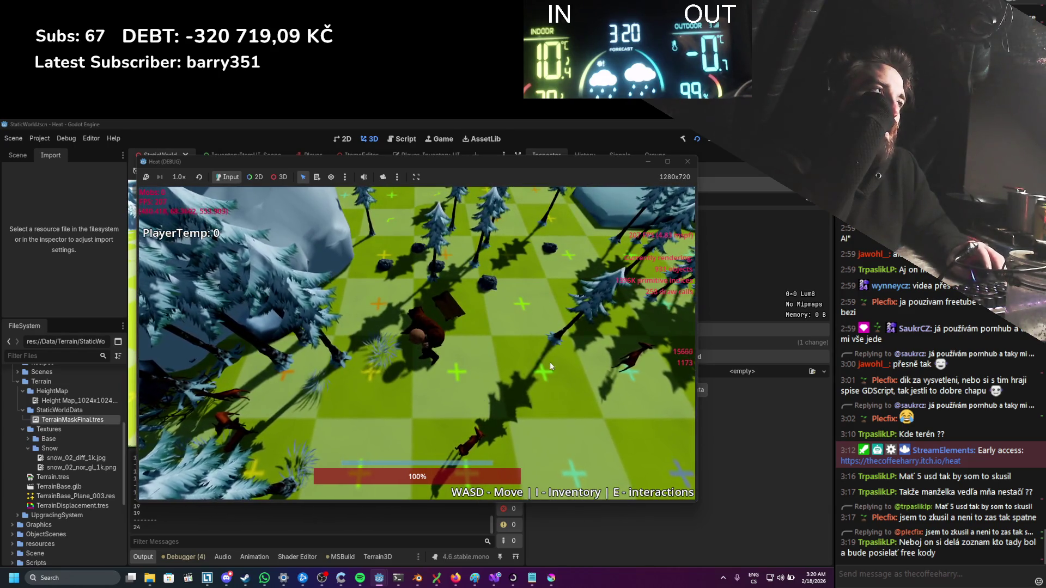
pyautogui.click(687, 161)
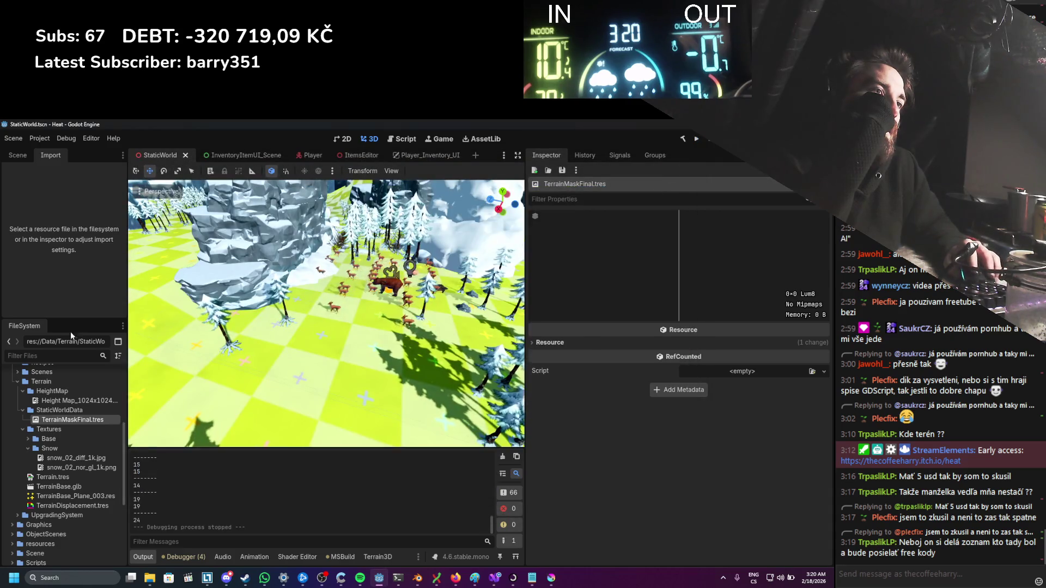
# Step: Browse the height map and TerrainMaskFinal.tres in StaticWorldData, then clear the output log
pyautogui.doubleClick(68, 411)
pyautogui.doubleClick(67, 411)
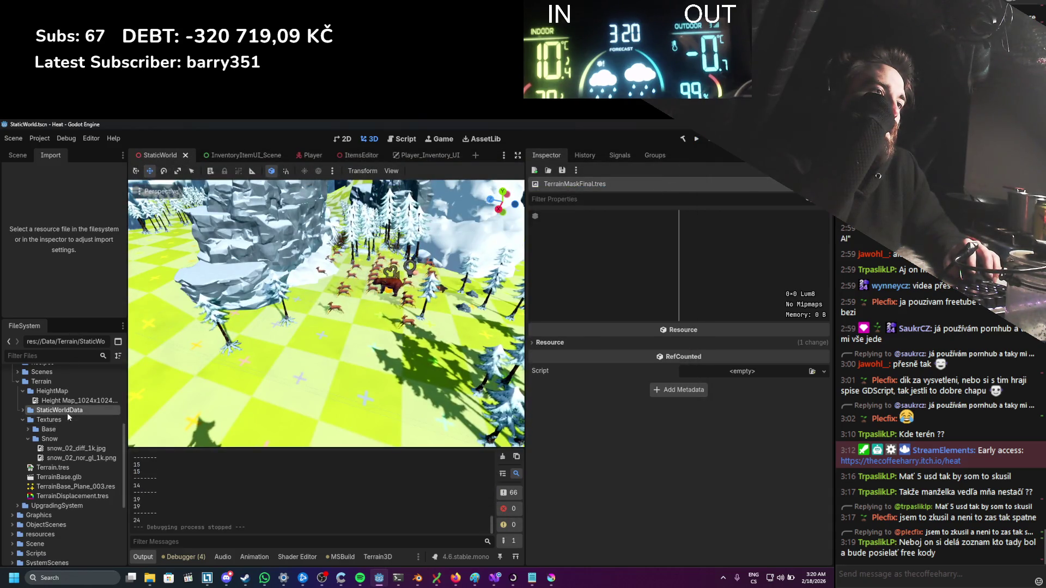
pyautogui.click(68, 418)
pyautogui.click(70, 401)
pyautogui.click(77, 420)
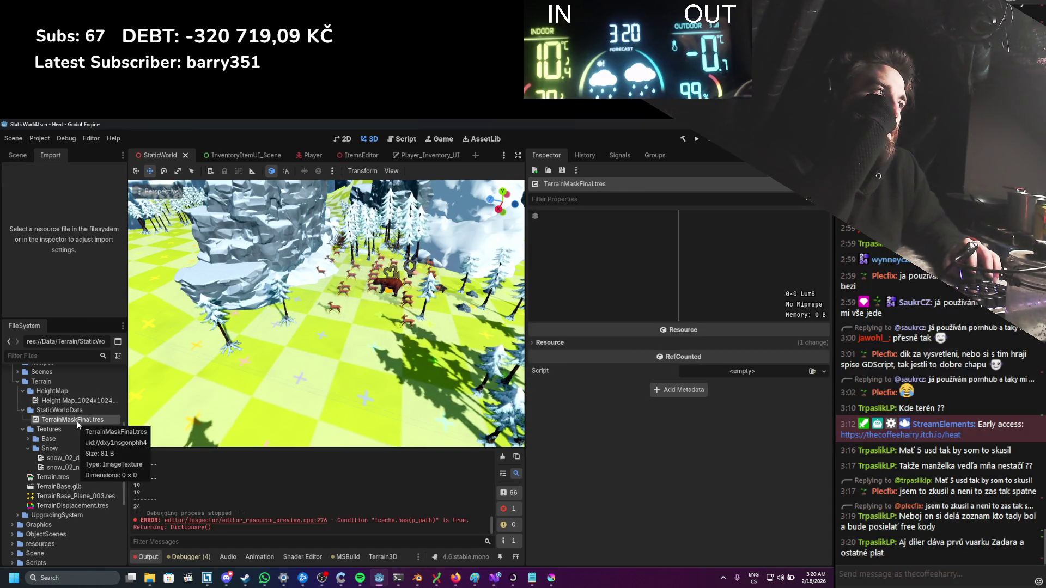
pyautogui.click(502, 457)
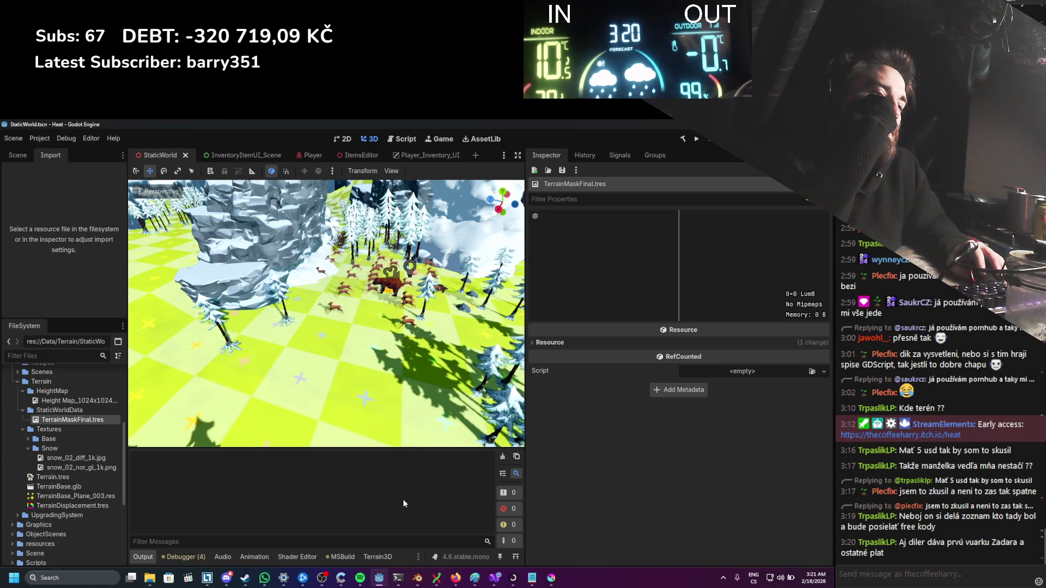
# Step: Inspect the TexturePaint node and TerrainMaskFinal.tres, then return to Visual Studio
pyautogui.click(30, 155)
pyautogui.click(42, 154)
pyautogui.click(18, 154)
pyautogui.click(62, 302)
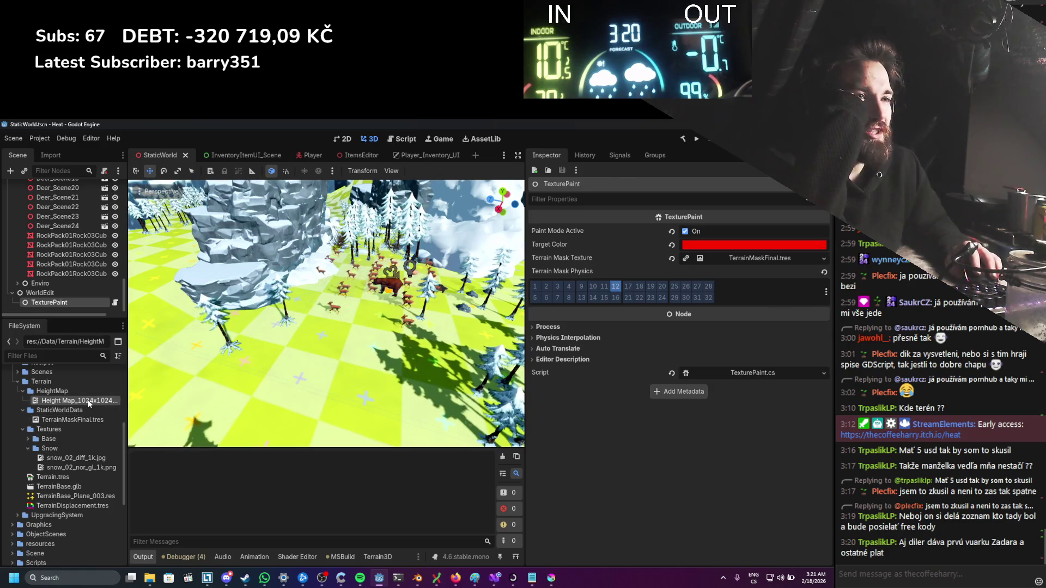
pyautogui.click(87, 417)
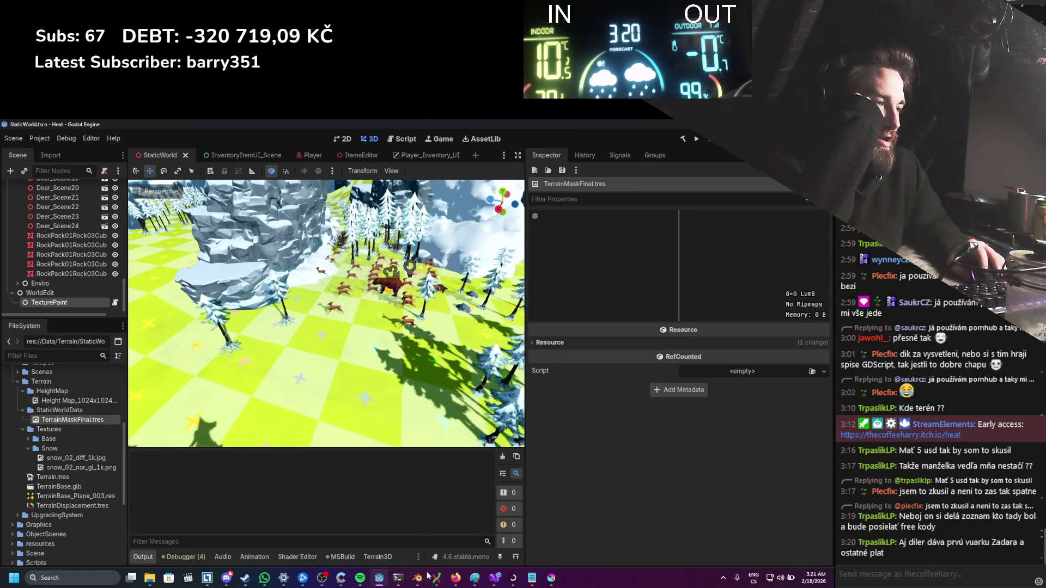
pyautogui.click(494, 577)
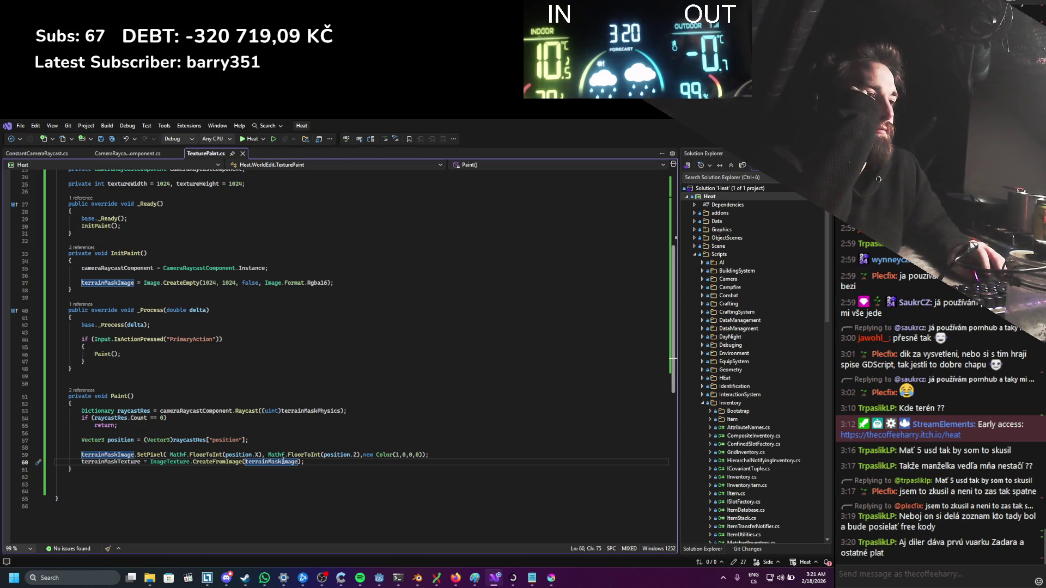
# Step: Re-save TexturePaint.cs with line 60 unchanged and return to the Godot editor
pyautogui.write(',')
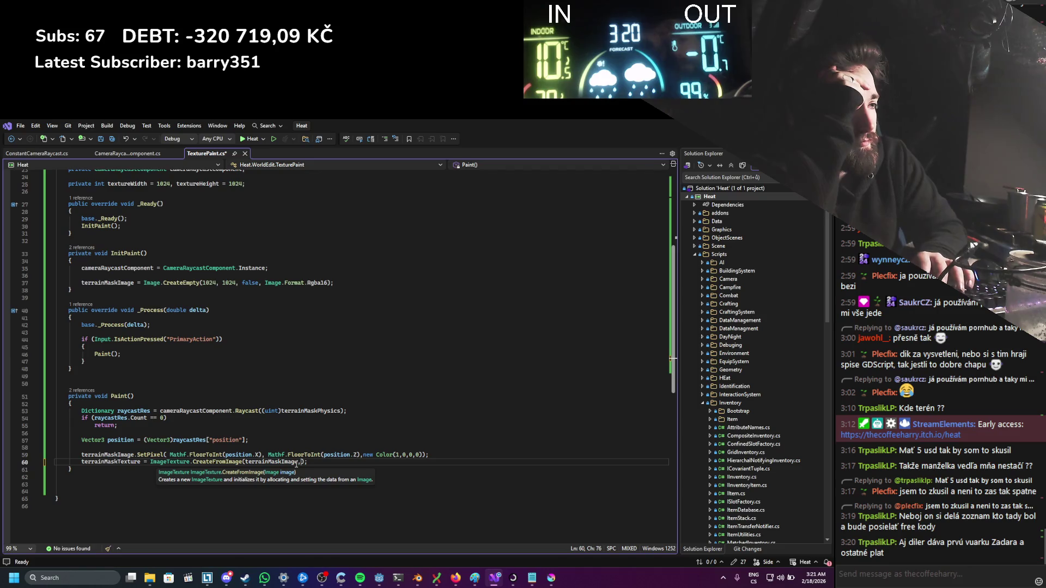
pyautogui.press('BackSpace')
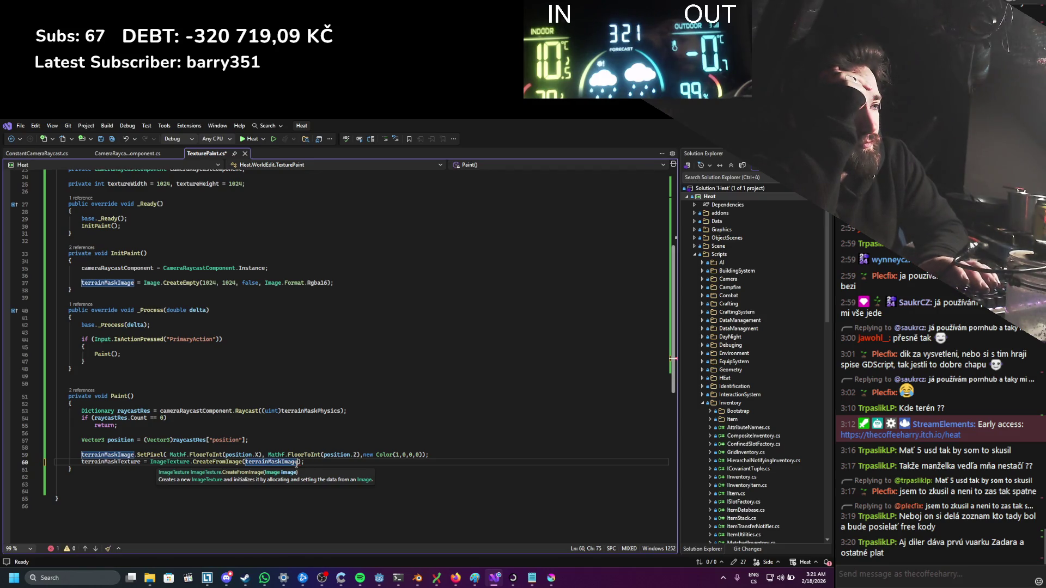
pyautogui.click(304, 433)
pyautogui.hotkey('ctrl', 's')
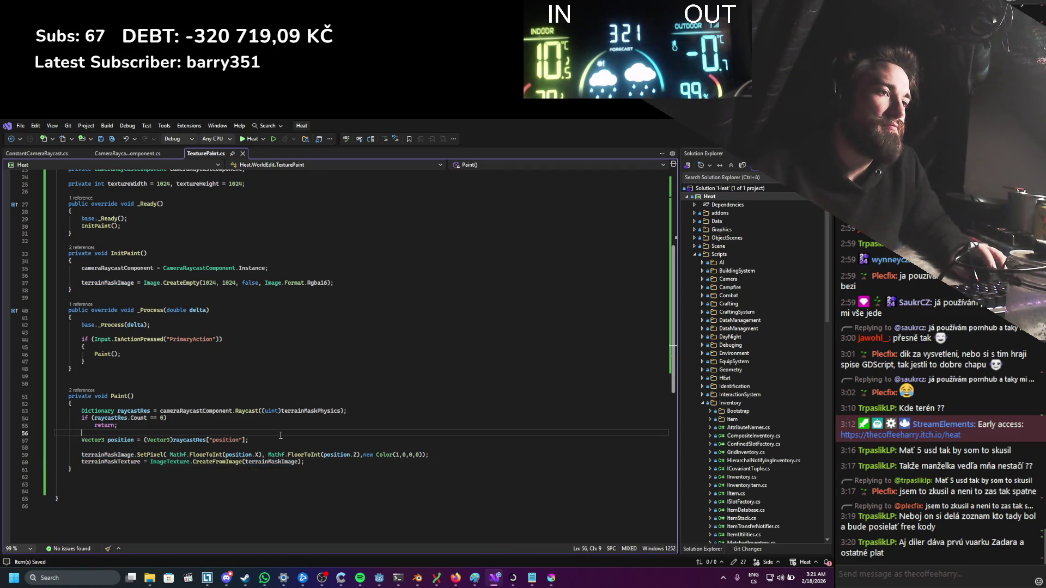
pyautogui.hotkey('alt', 'Tab')
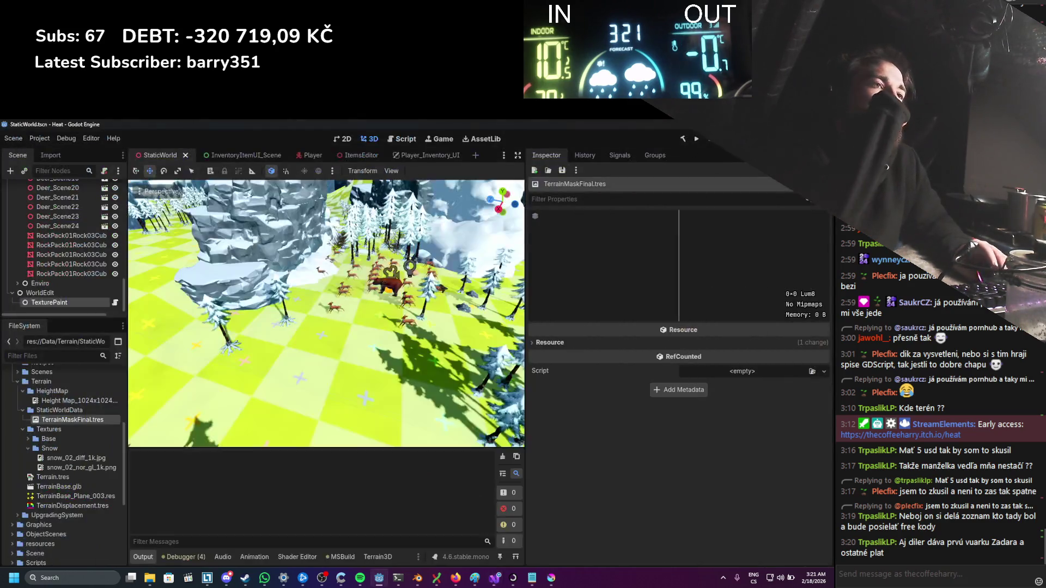
# Step: Select Terrain3D and then Terrain to check the Terrain Mask shader parameter
pyautogui.scroll(-3, 40, 273)
pyautogui.scroll(5, 40, 273)
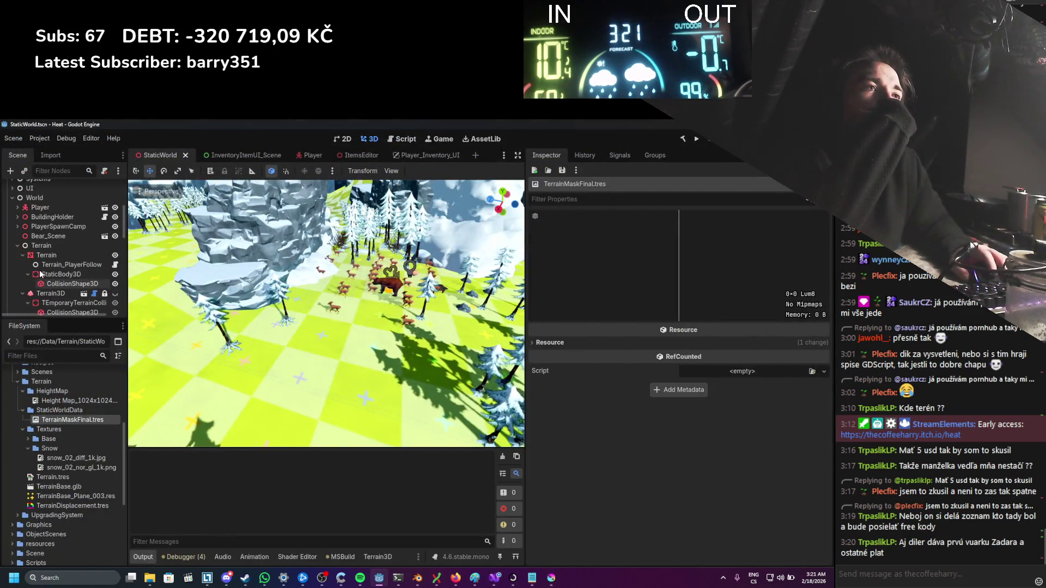
pyautogui.scroll(-1, 40, 273)
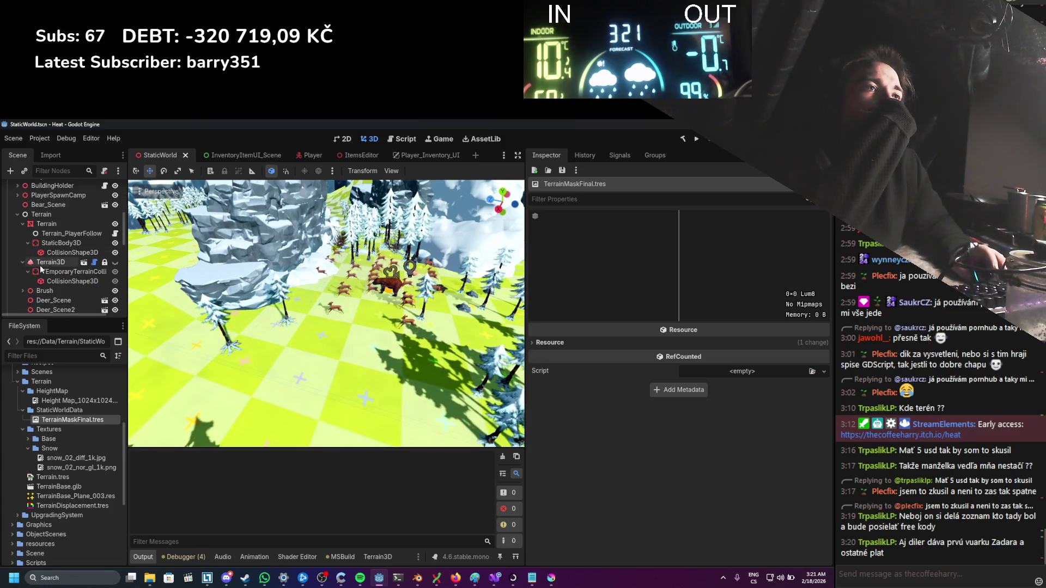
pyautogui.click(45, 264)
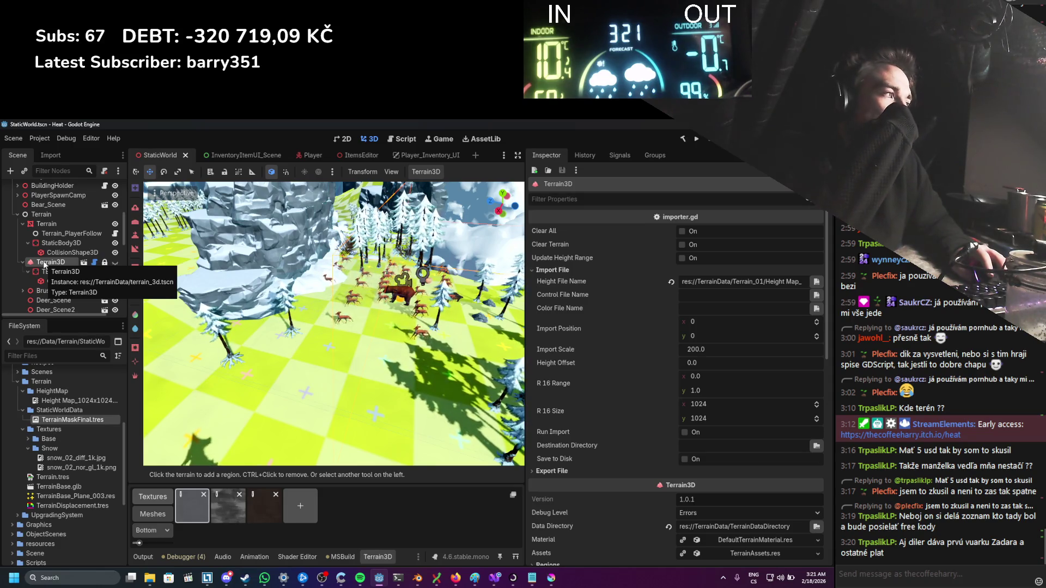
pyautogui.click(46, 224)
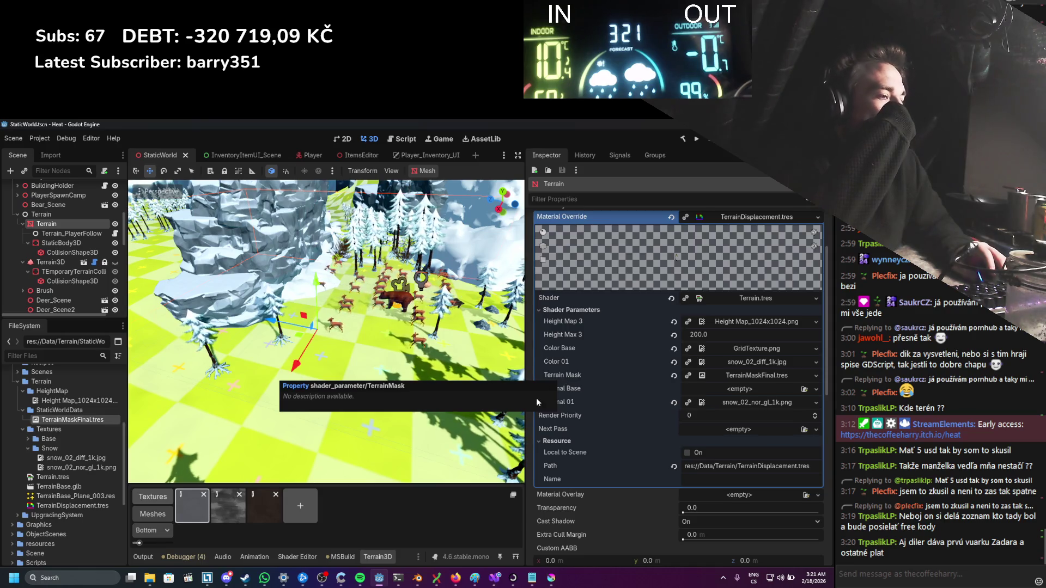
# Step: Add a new [Export] attribute line above terrainMaskPhysics in TexturePaint.cs
pyautogui.hotkey('alt', 'Tab')
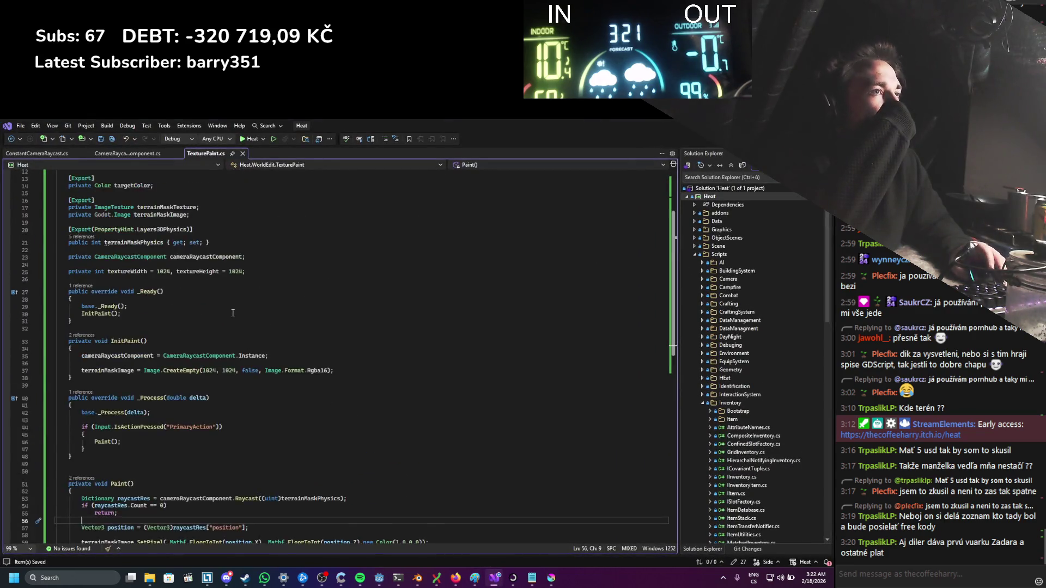
pyautogui.scroll(2, 233, 312)
pyautogui.click(210, 265)
pyautogui.press('Return')
pyautogui.press('Return')
pyautogui.write('Export]')
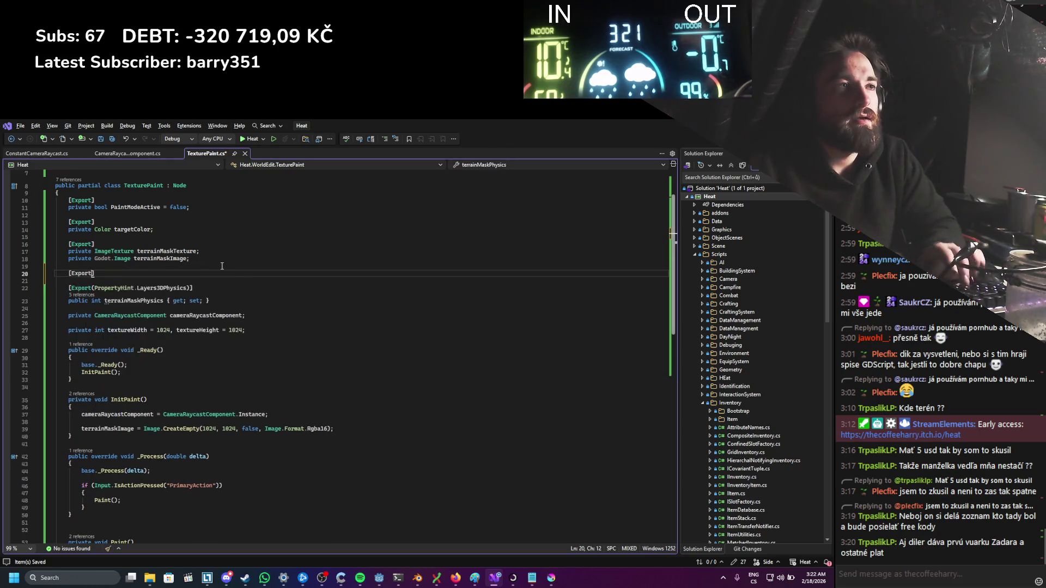